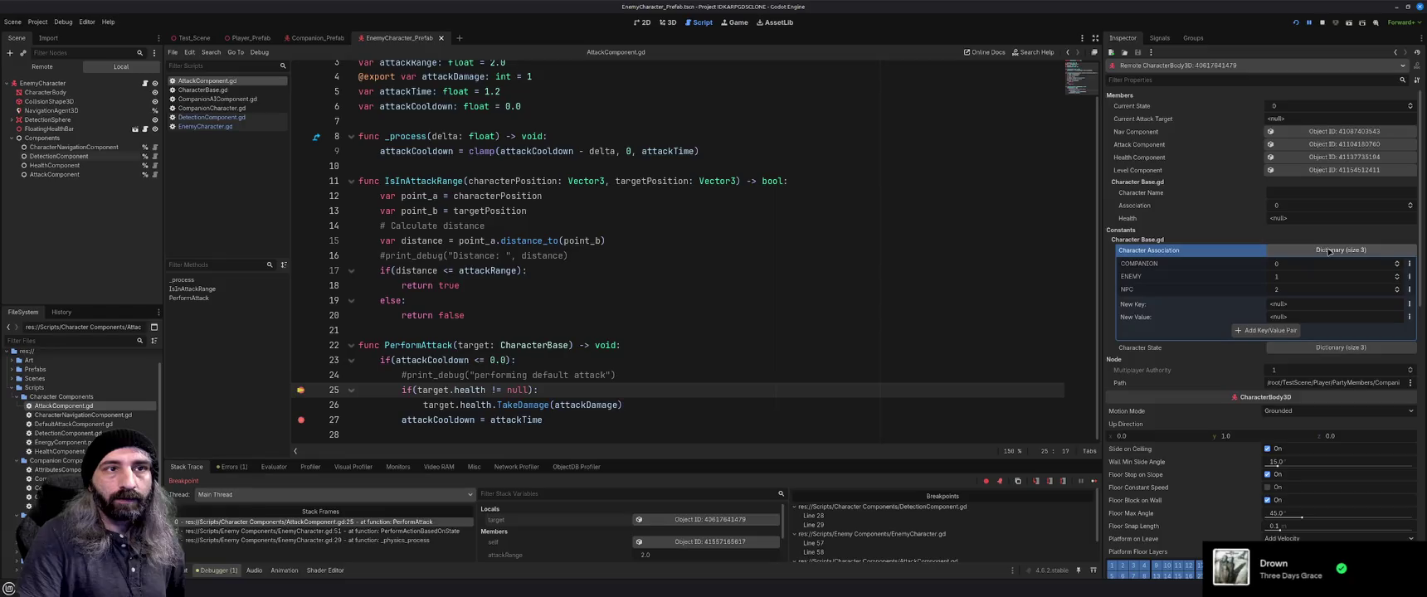
Collapse the Character Association and Character State dictionaries, then stop the test run
{"action": "left_click", "coordinate": [1329, 250]}
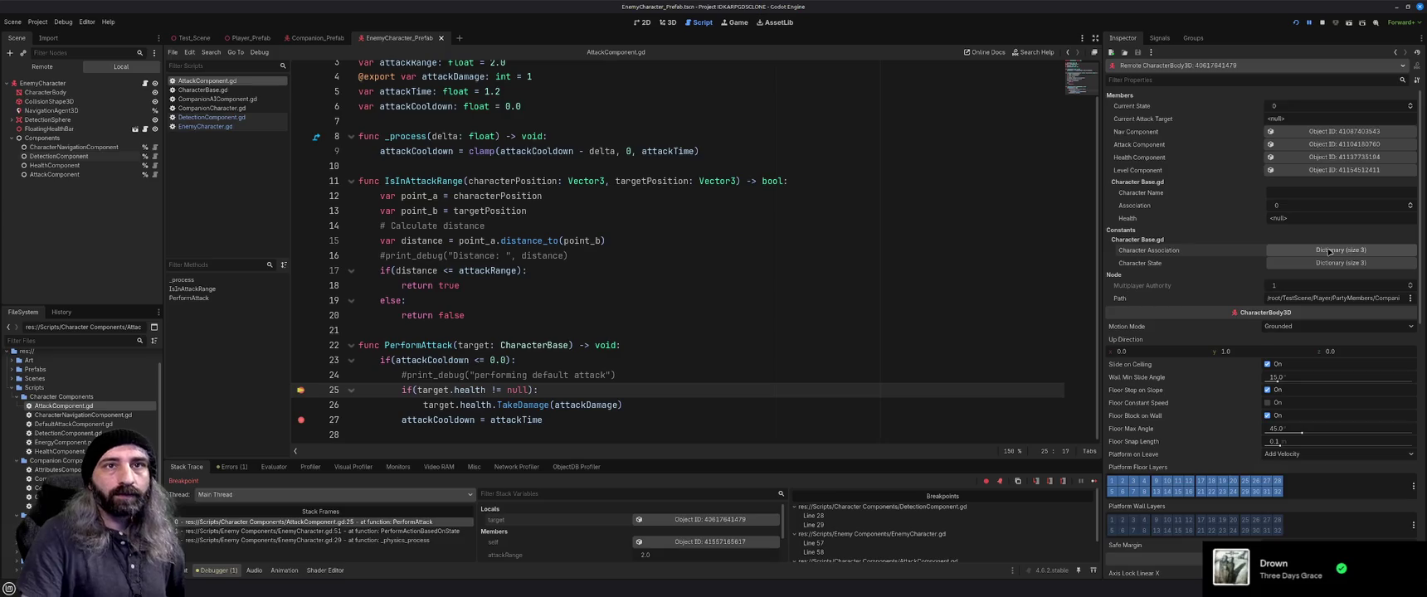
{"action": "left_click", "coordinate": [1329, 264]}
{"action": "left_click", "coordinate": [1329, 264]}
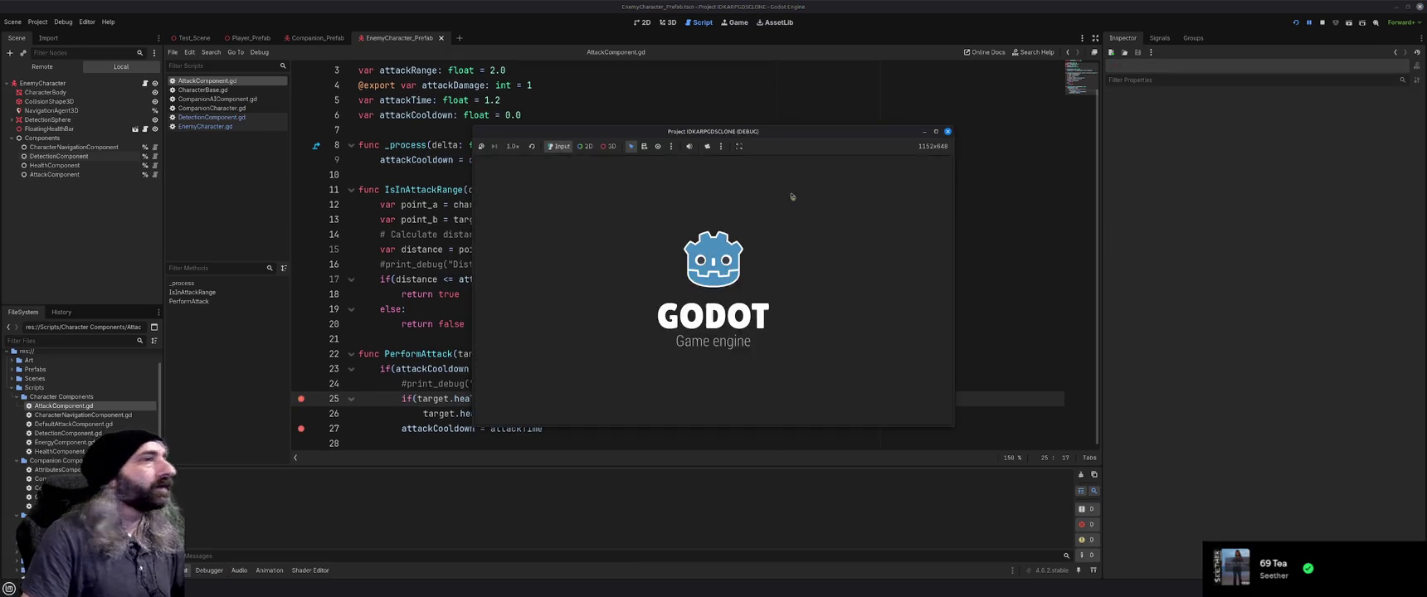
{"action": "left_click", "coordinate": [315, 38]}
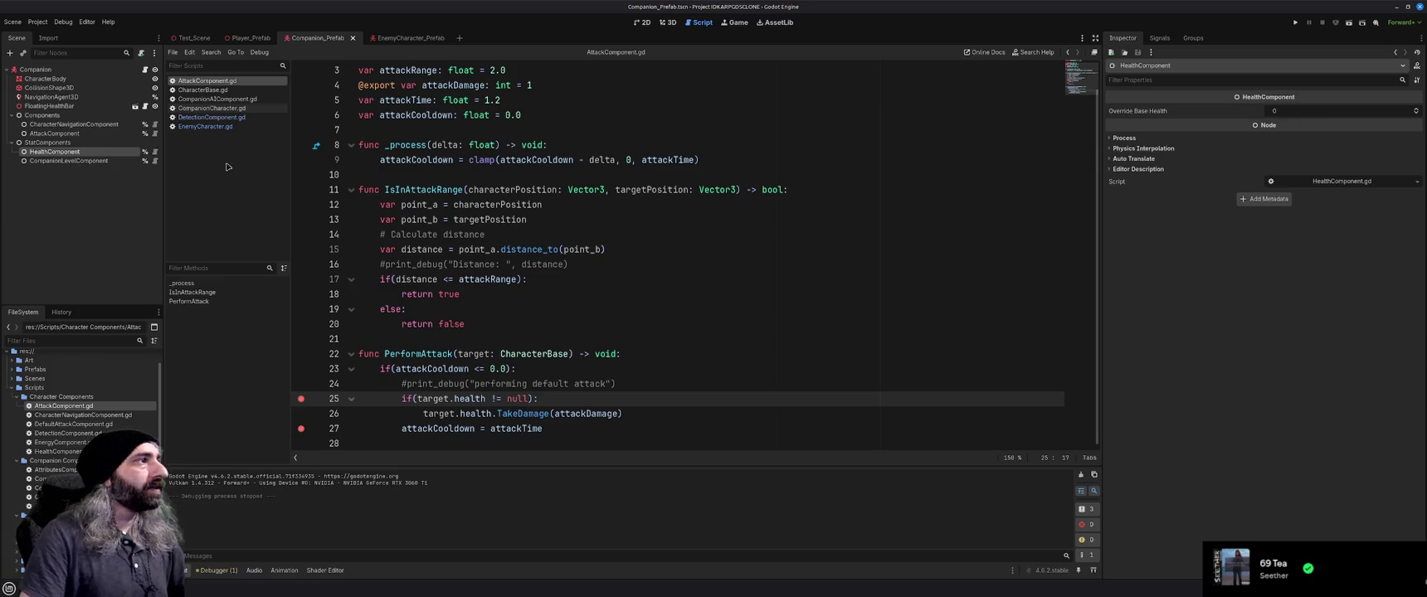
Review SetMaximumHealth and OVERRIDE_BASE_HEALTH in HealthComponent.gd, then launch a debug run with F5
{"action": "left_click", "coordinate": [154, 152]}
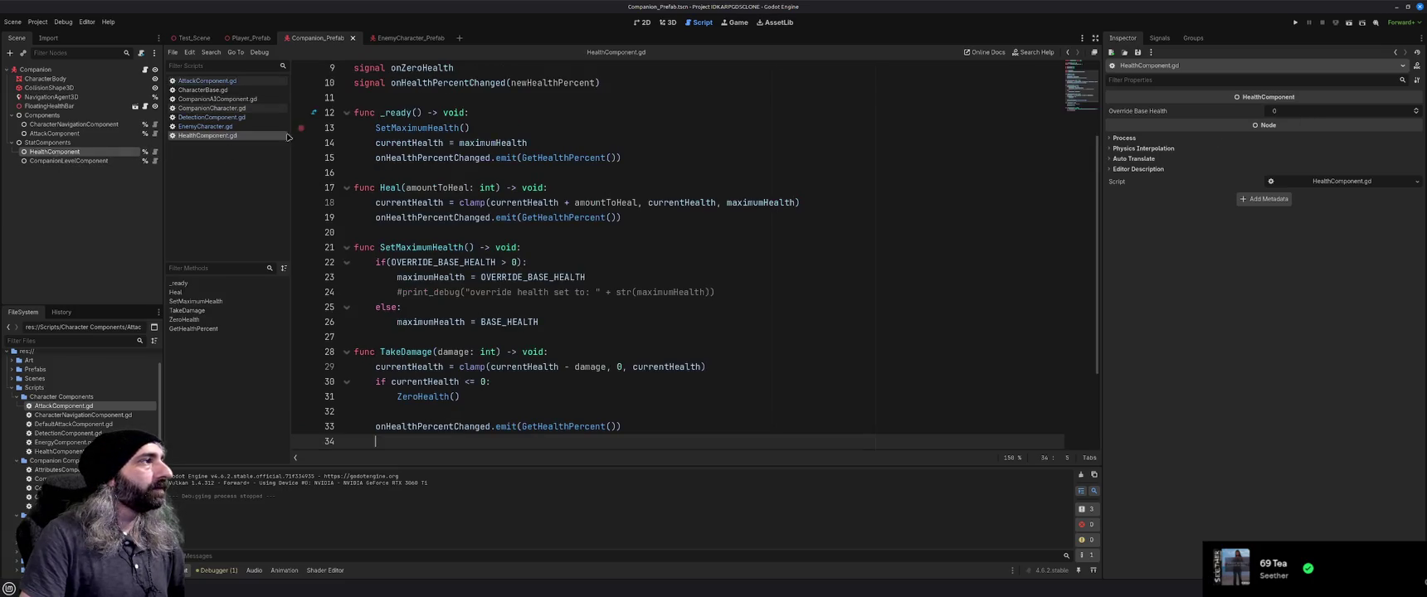
{"action": "left_click", "coordinate": [585, 278]}
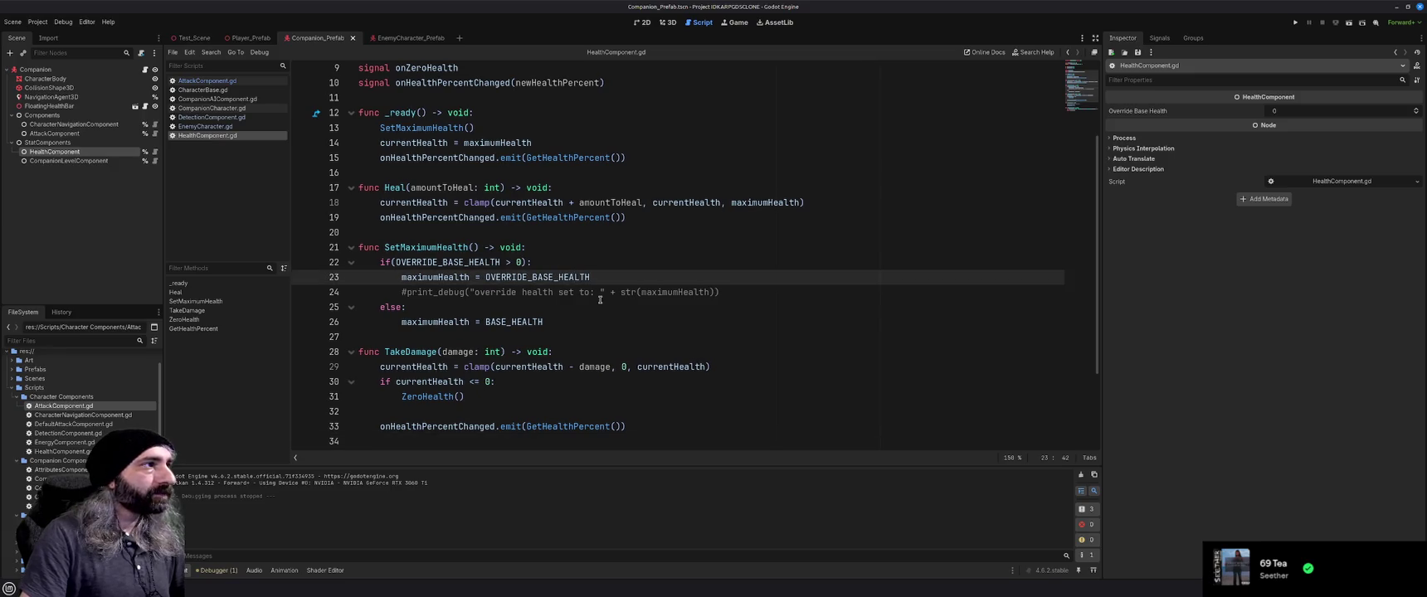
{"action": "scroll", "coordinate": [600, 299], "scroll_direction": "up", "scroll_amount": 3}
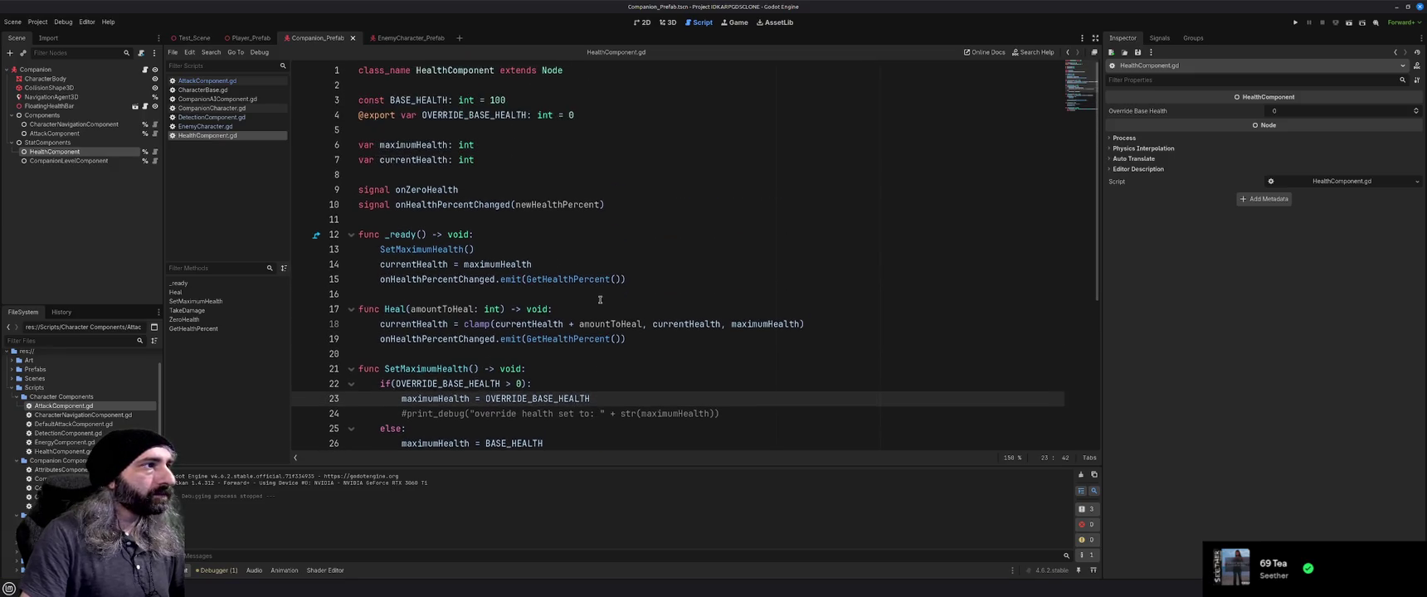
{"action": "double_click", "coordinate": [434, 251]}
{"action": "scroll", "coordinate": [434, 250], "scroll_direction": "down", "scroll_amount": 3}
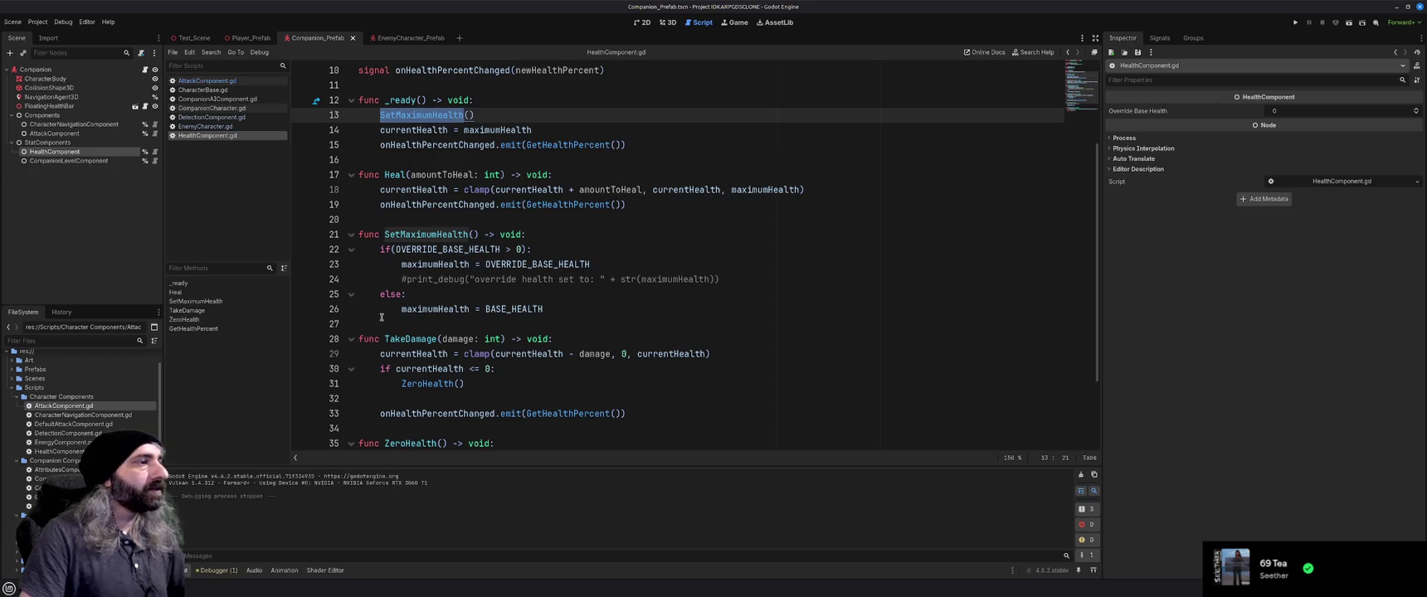
{"action": "key", "text": "F5"}
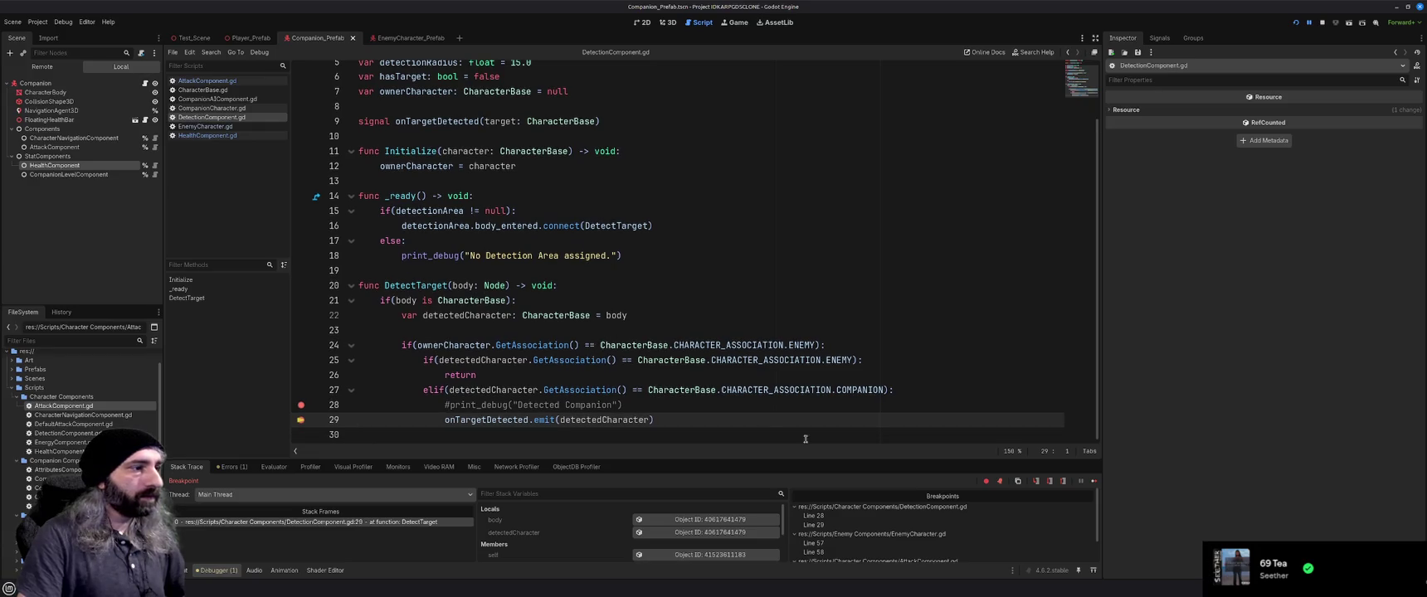
Resume past the detection breakpoint, step over once, resume again, and inspect target and health on line 25
{"action": "left_click", "coordinate": [1094, 482]}
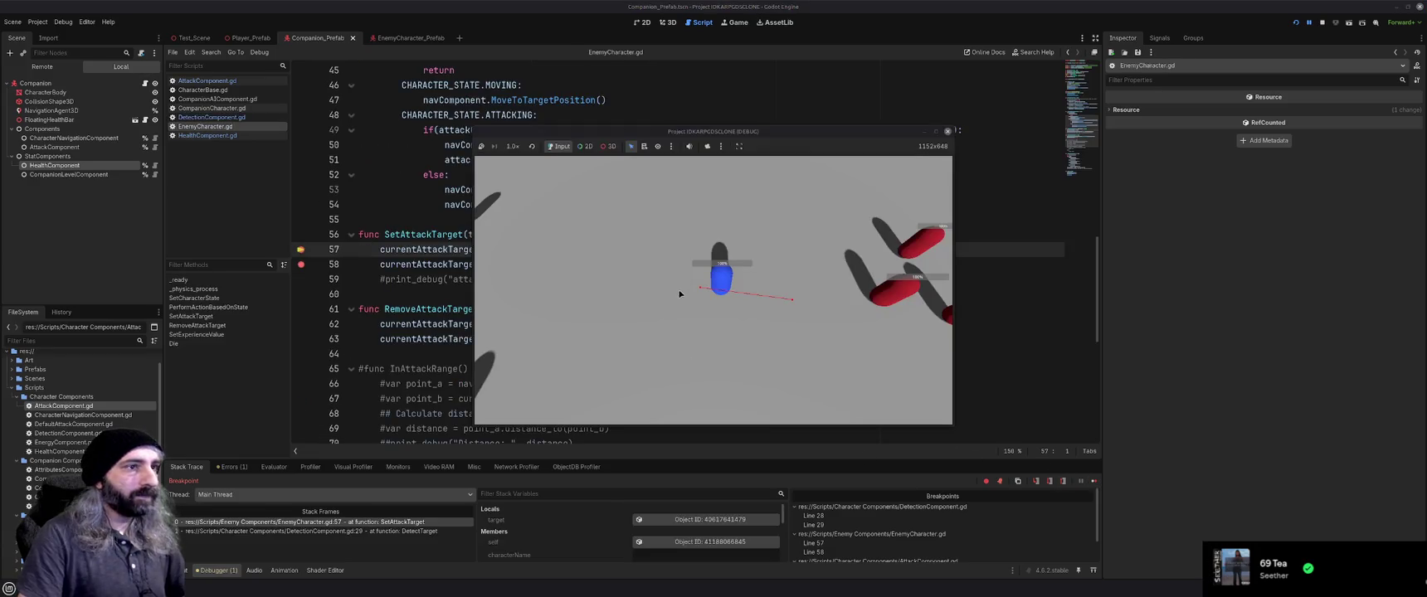
{"action": "key", "text": "F10"}
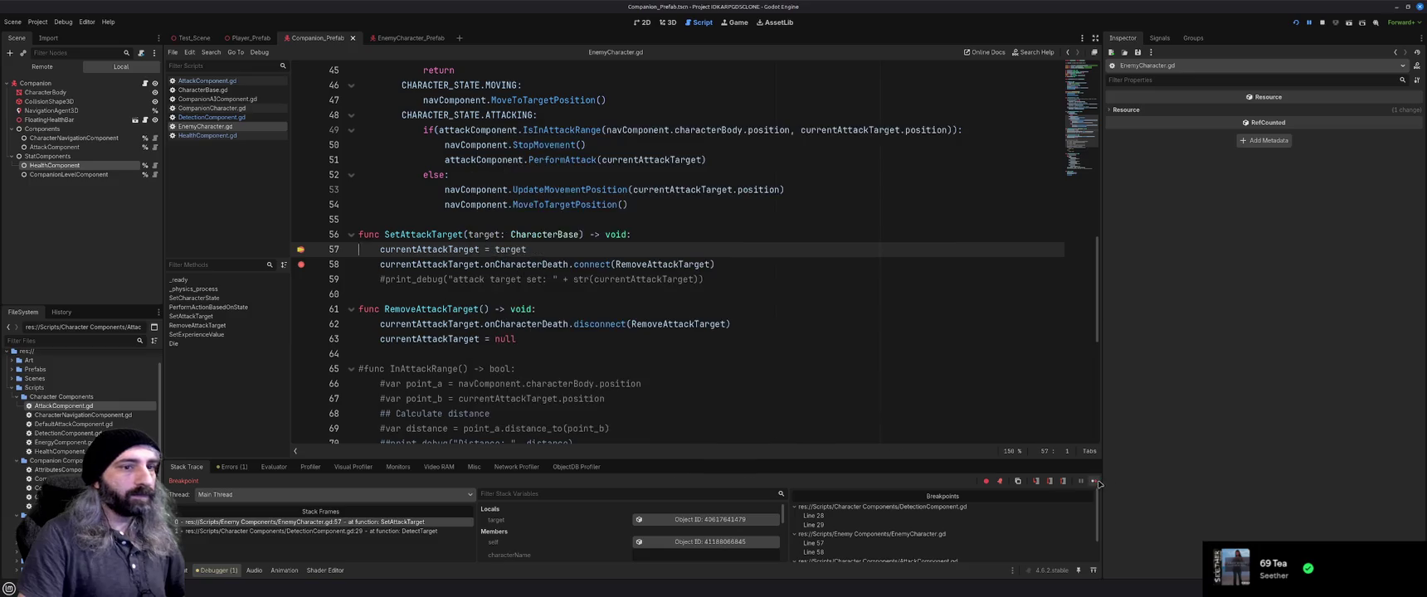
{"action": "left_click", "coordinate": [1094, 481]}
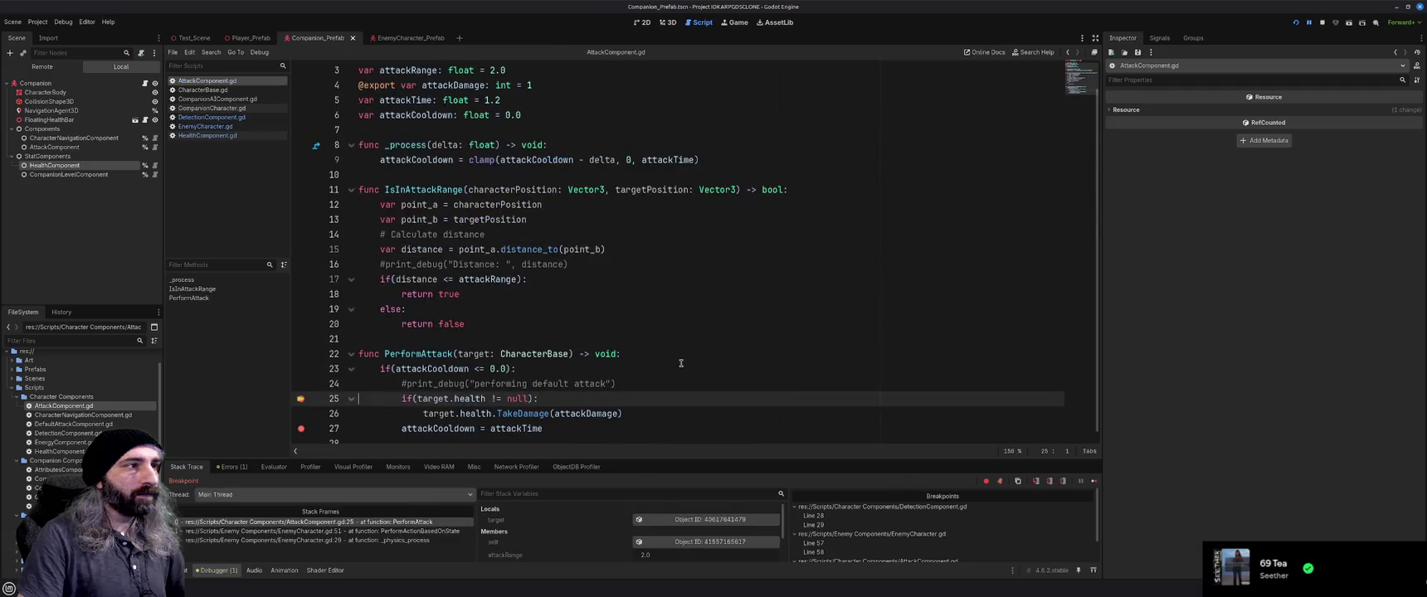
{"action": "mouse_move", "coordinate": [427, 399]}
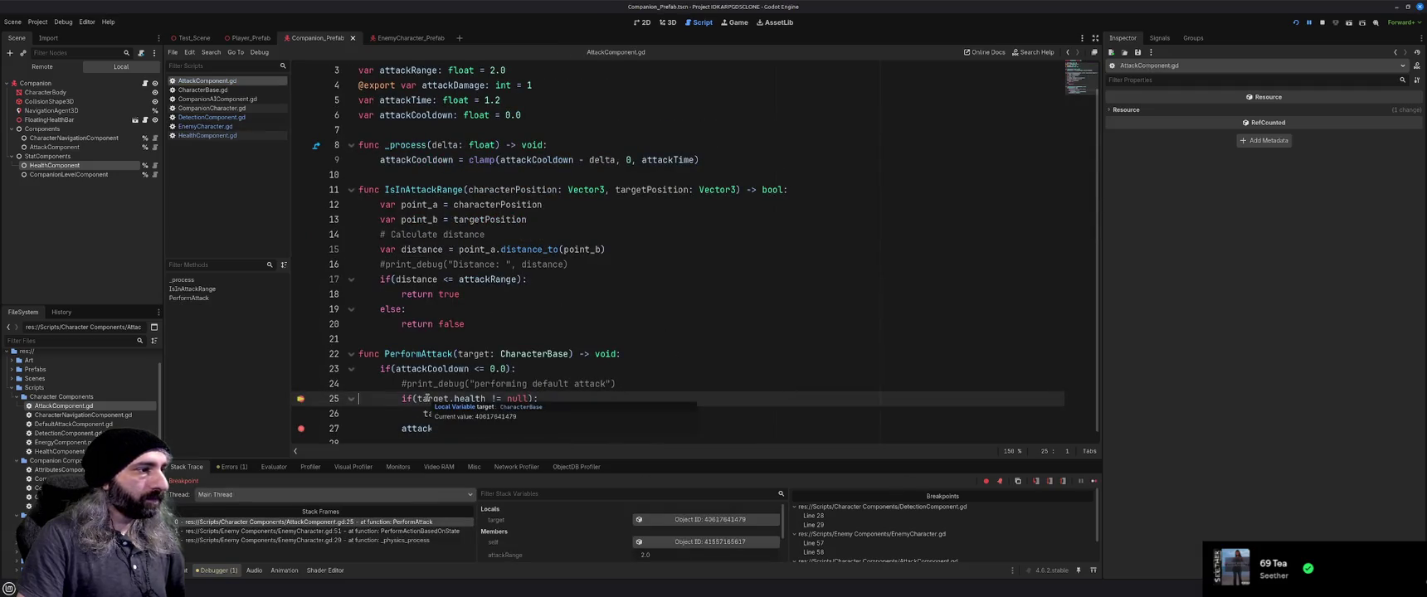
{"action": "mouse_move", "coordinate": [470, 399]}
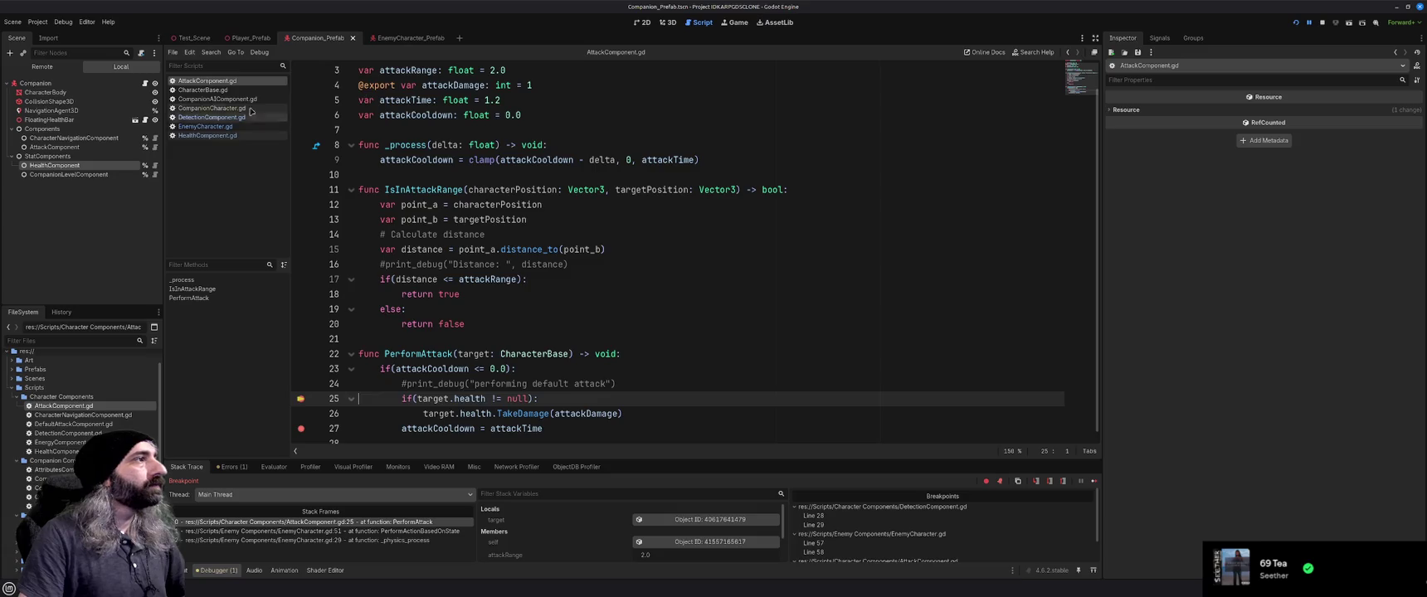
{"action": "scroll", "coordinate": [470, 276], "scroll_direction": "up", "scroll_amount": 1}
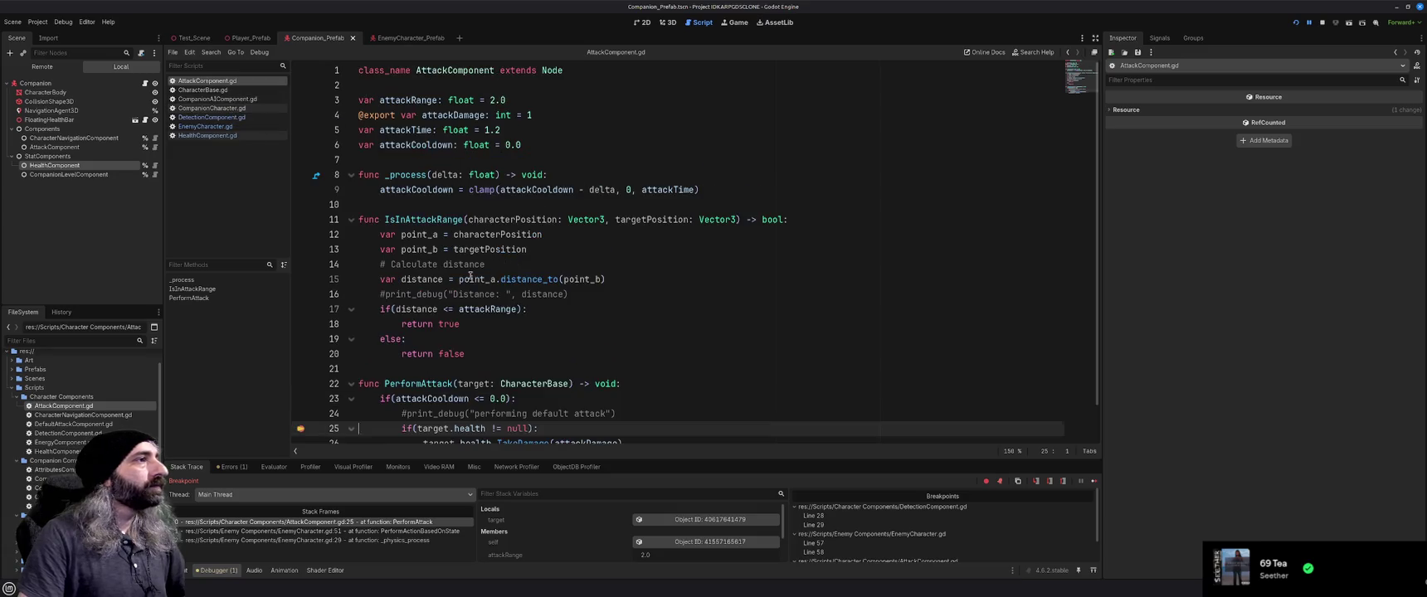
Add a 'self.healthComponent =' line after line 12 of CompanionCharacter.gd's _ready, then open EnemyCharacter.gd
{"action": "left_click", "coordinate": [216, 91]}
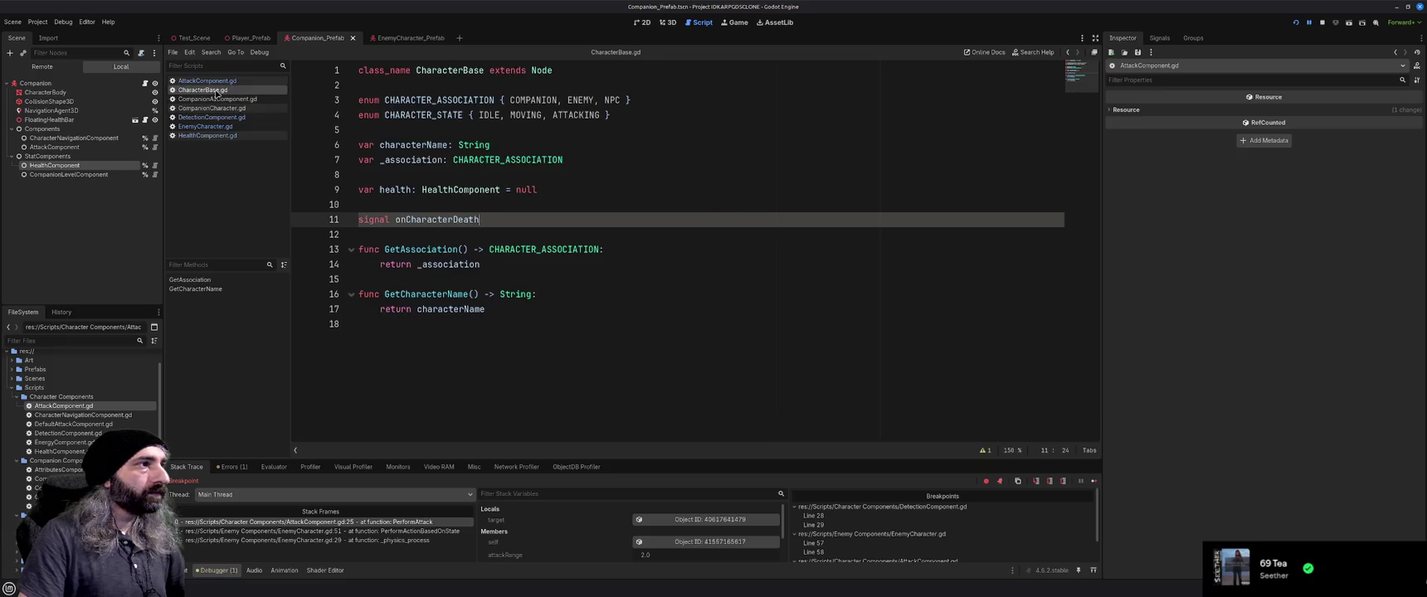
{"action": "left_click", "coordinate": [214, 108]}
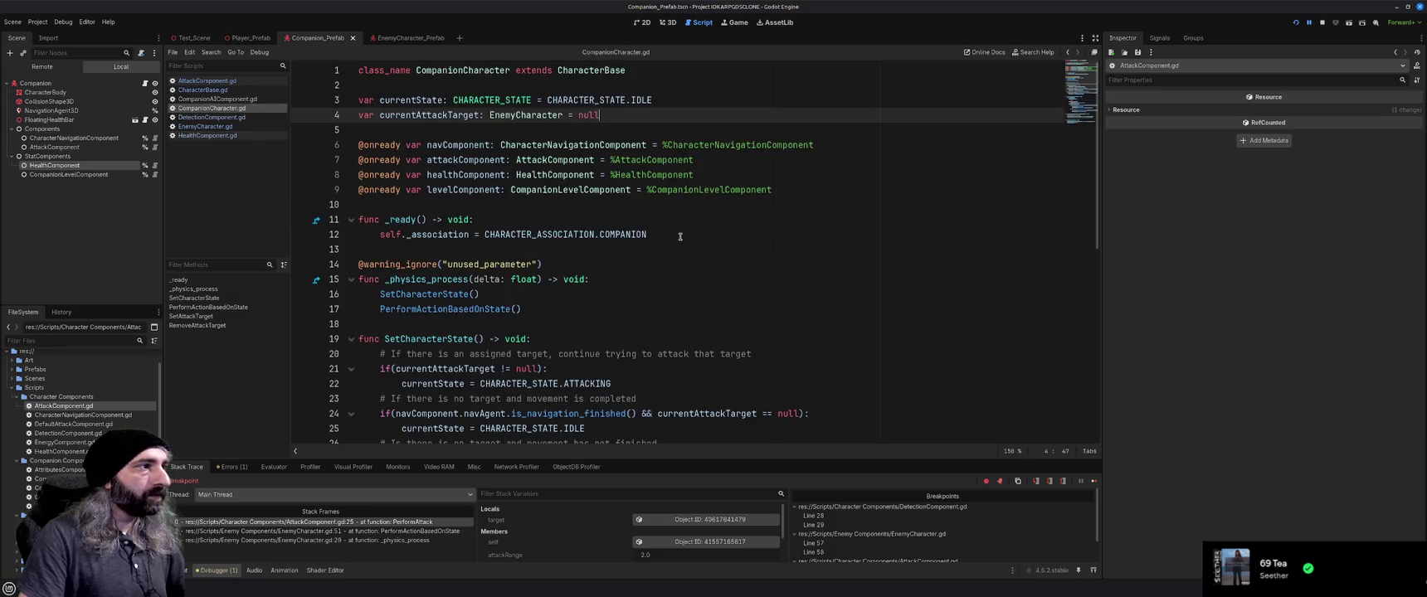
{"action": "left_click", "coordinate": [681, 236]}
{"action": "key", "text": "Return"}
{"action": "type", "text": "self."}
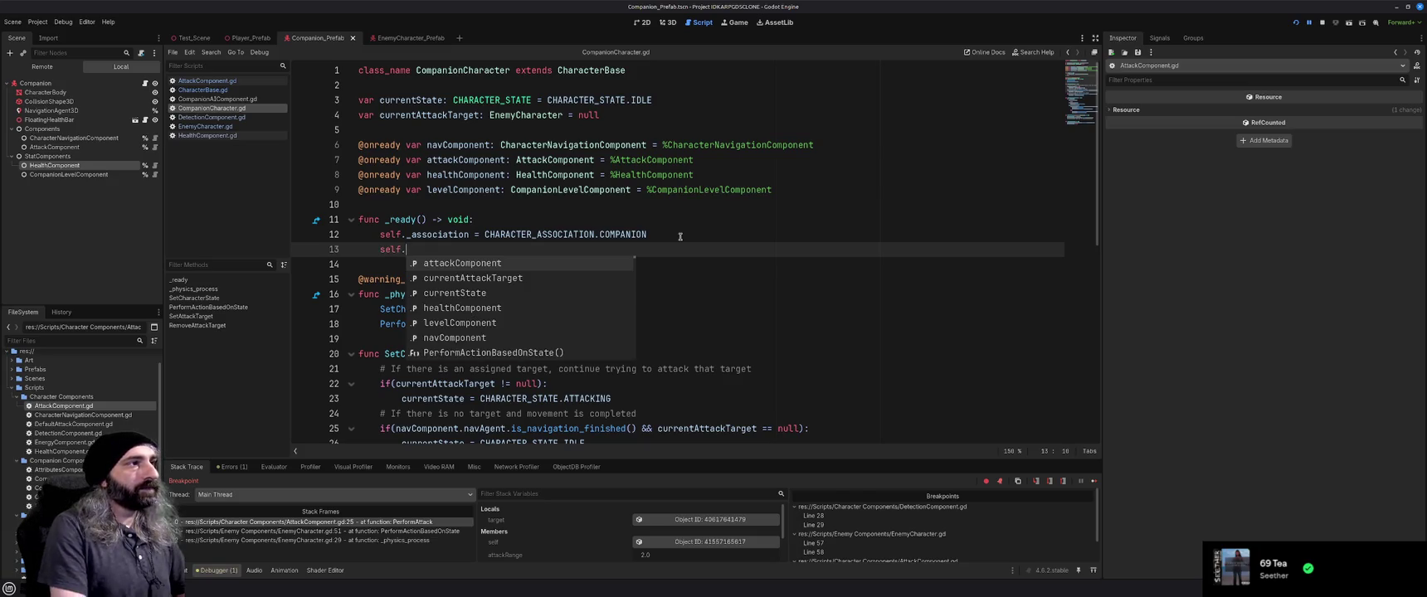
{"action": "type", "text": "health"}
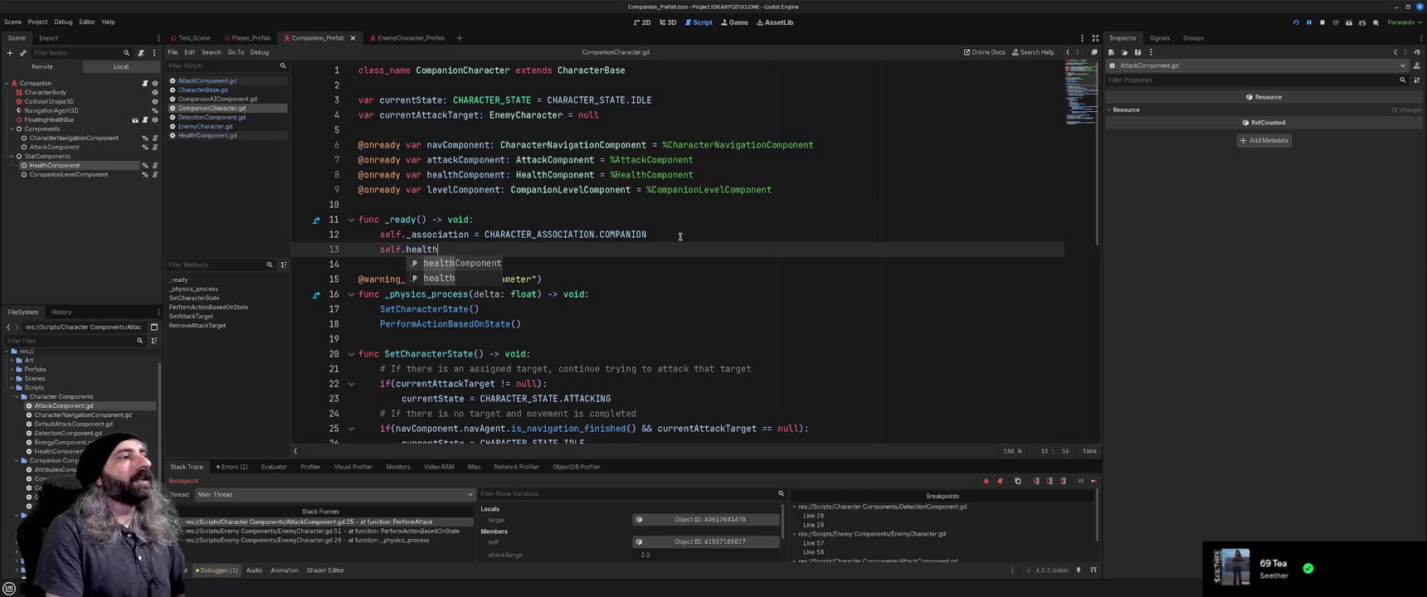
{"action": "key", "text": "Return"}
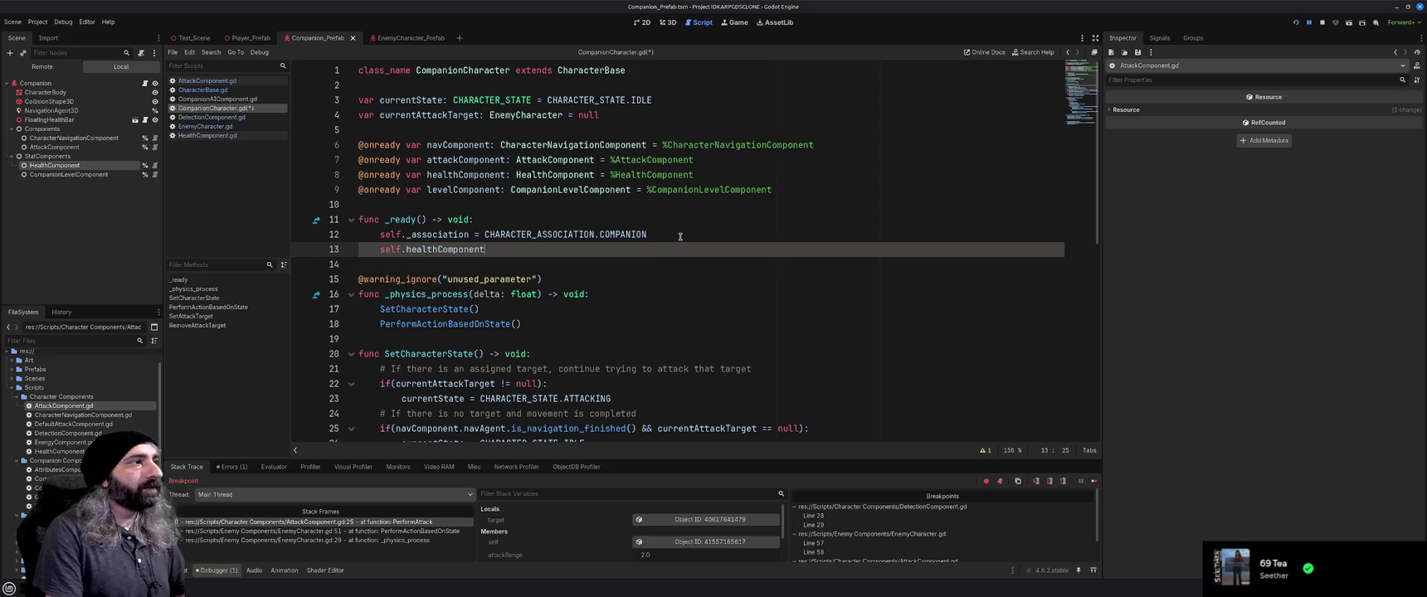
{"action": "type", "text": " ="}
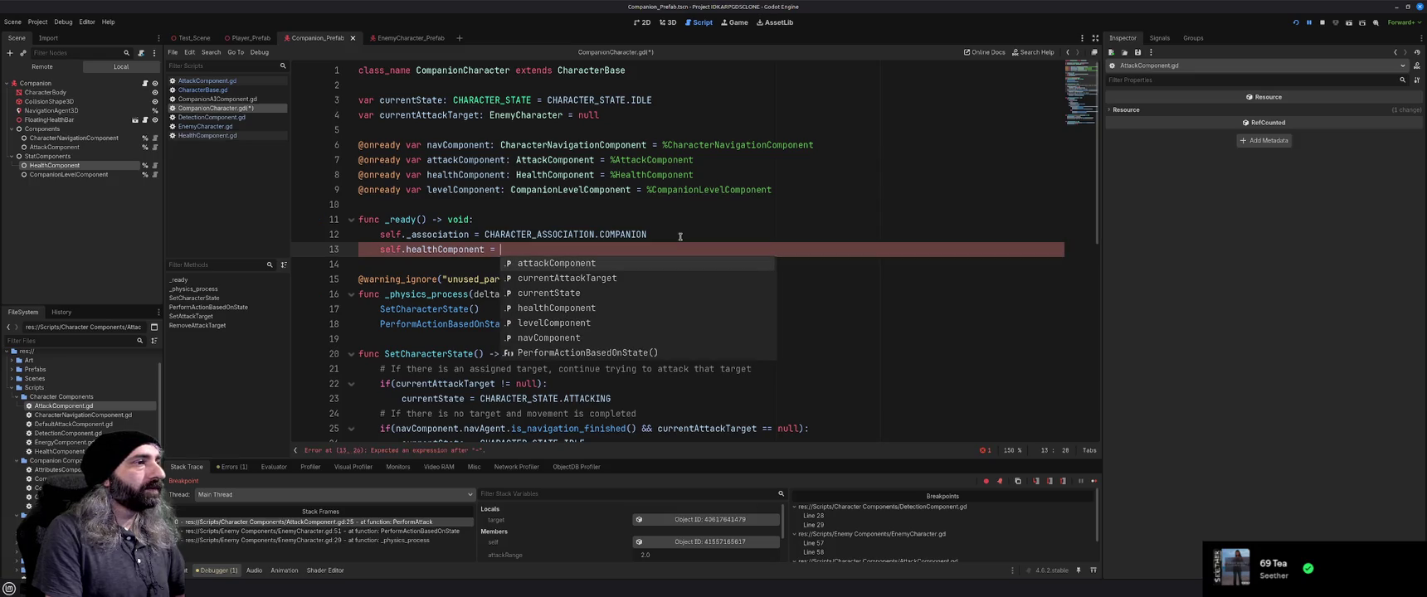
{"action": "left_click", "coordinate": [205, 126]}
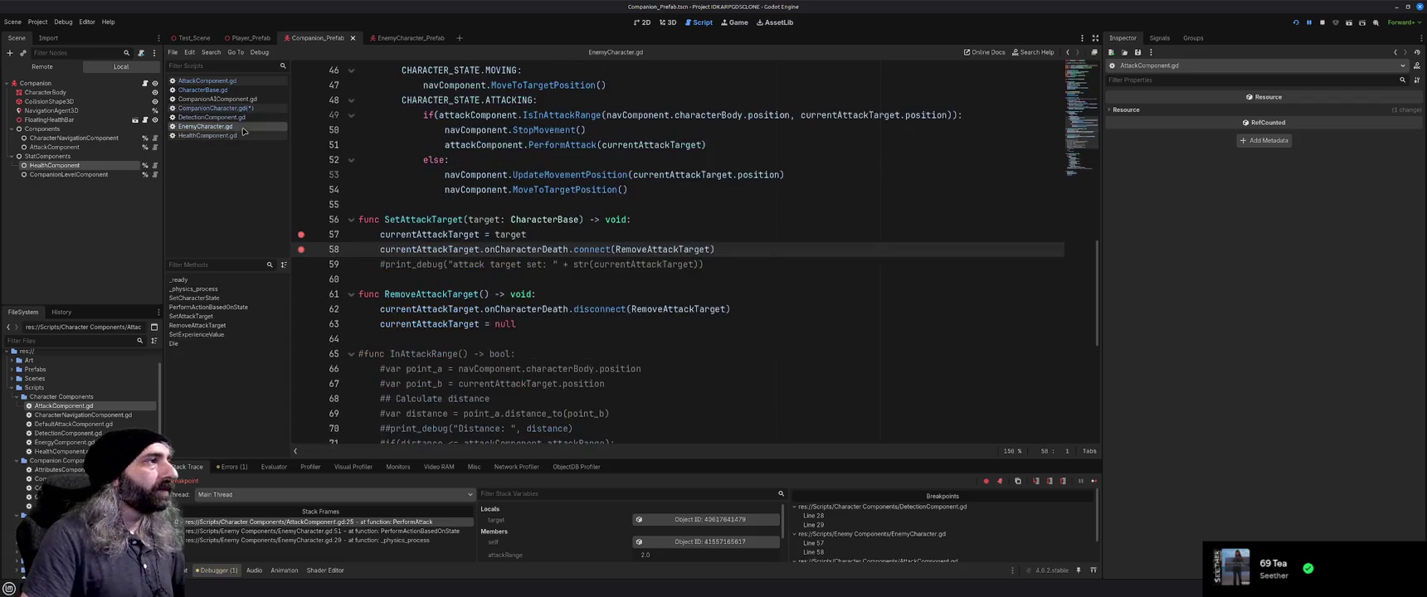
Check CharacterBase.gd's health variable against EnemyCharacter.gd's setup, then go back to CompanionCharacter.gd
{"action": "scroll", "coordinate": [497, 324], "scroll_direction": "up", "scroll_amount": 15}
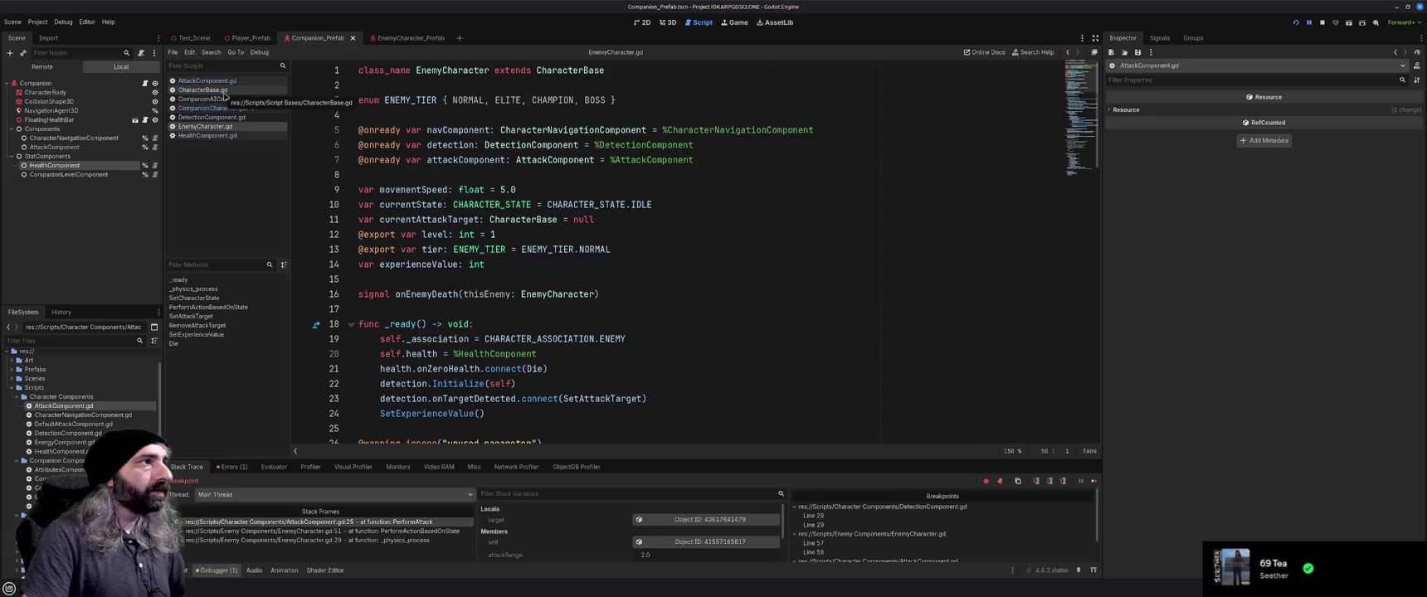
{"action": "left_click", "coordinate": [224, 92]}
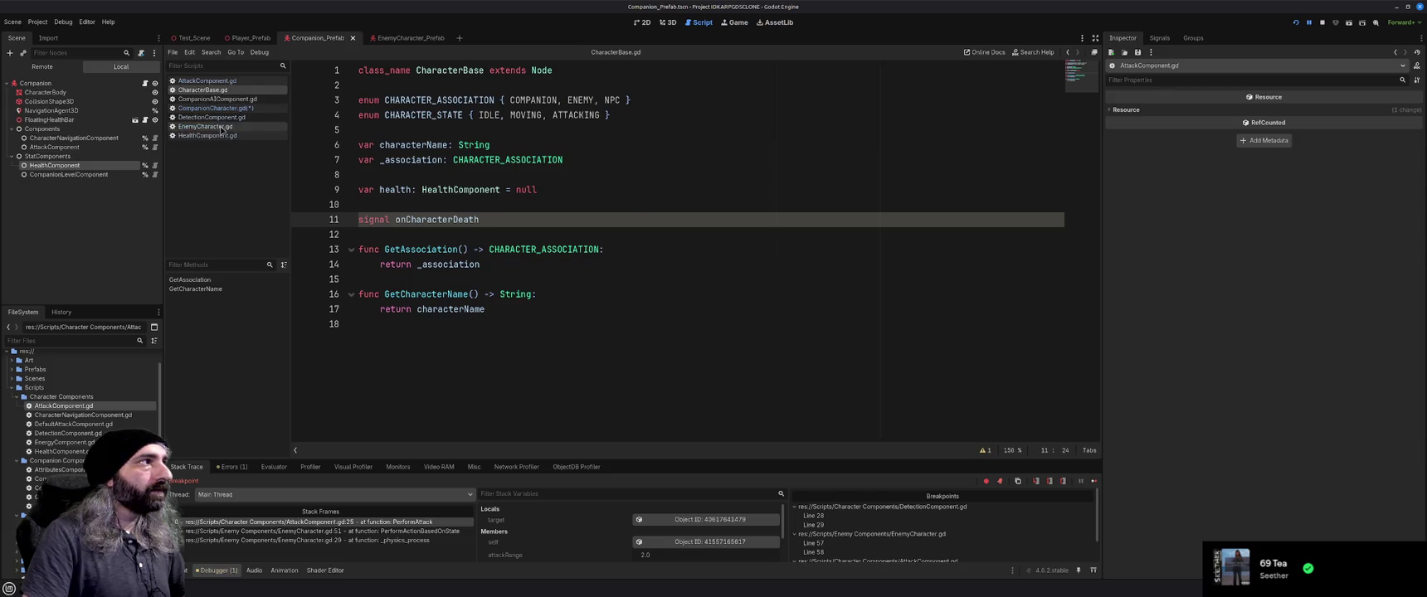
{"action": "left_click", "coordinate": [205, 126]}
{"action": "scroll", "coordinate": [425, 326], "scroll_direction": "down", "scroll_amount": 1}
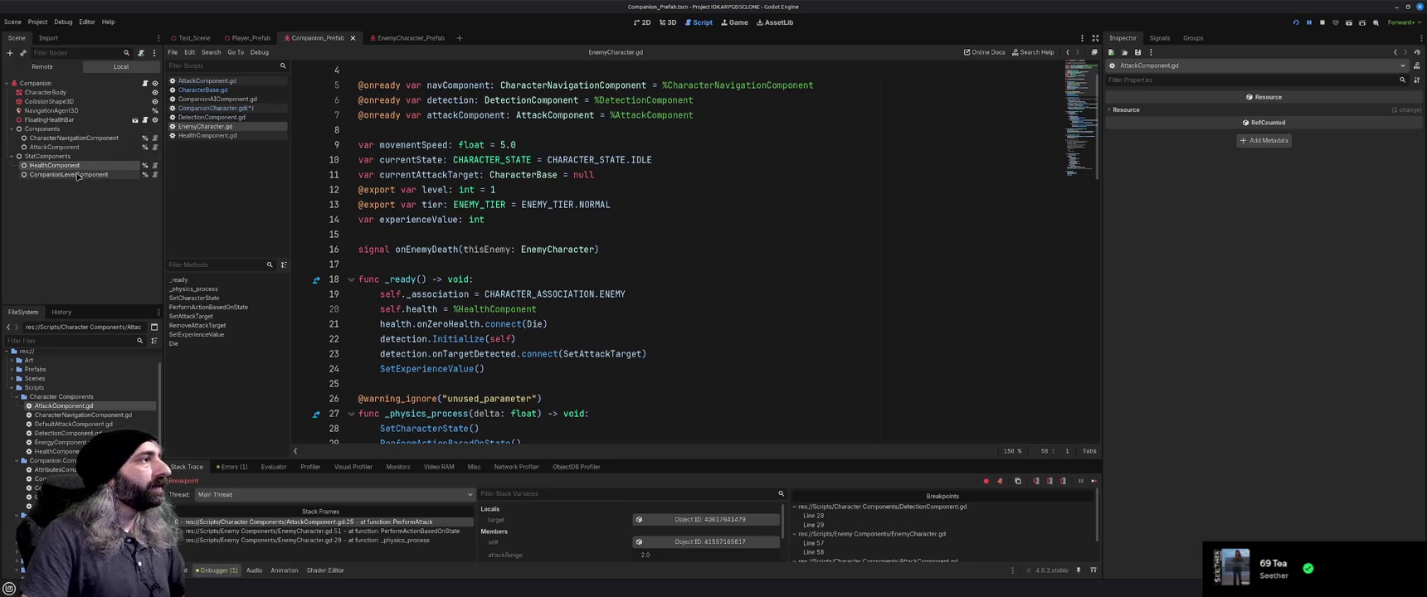
{"action": "left_click", "coordinate": [214, 107]}
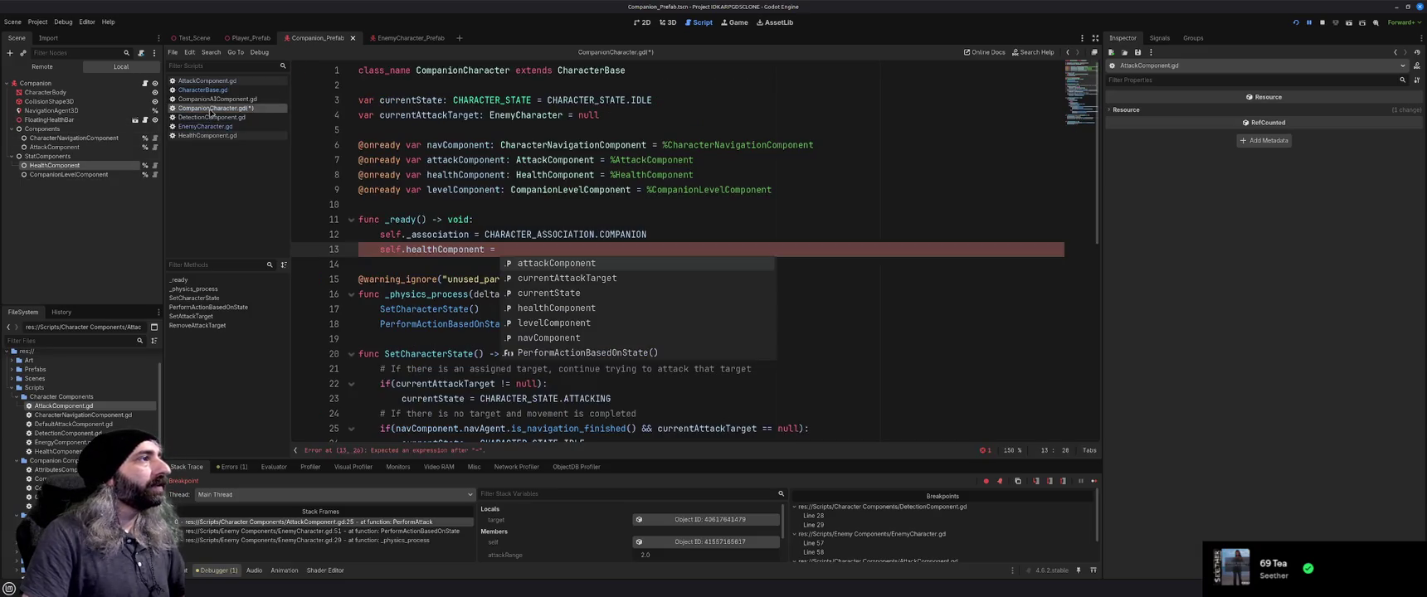
Change line 13 to 'self.health = %HealthComponent' using autocomplete
{"action": "double_click", "coordinate": [430, 249]}
{"action": "type", "text": "health"}
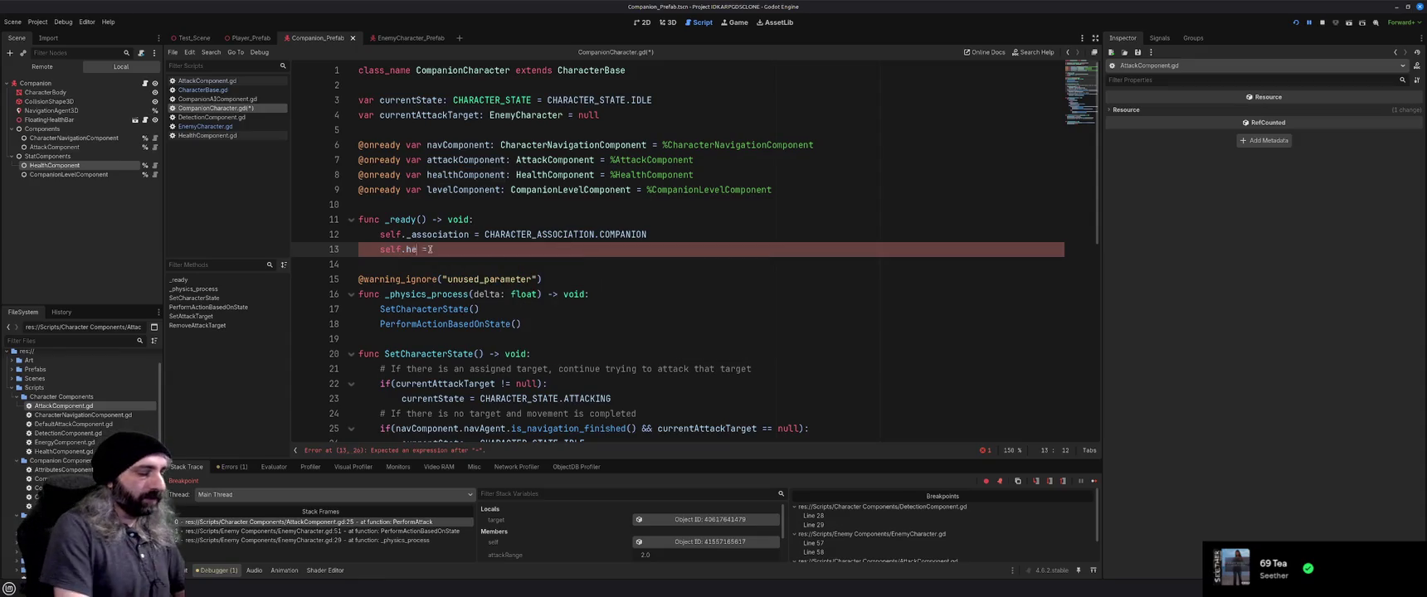
{"action": "key", "text": "End"}
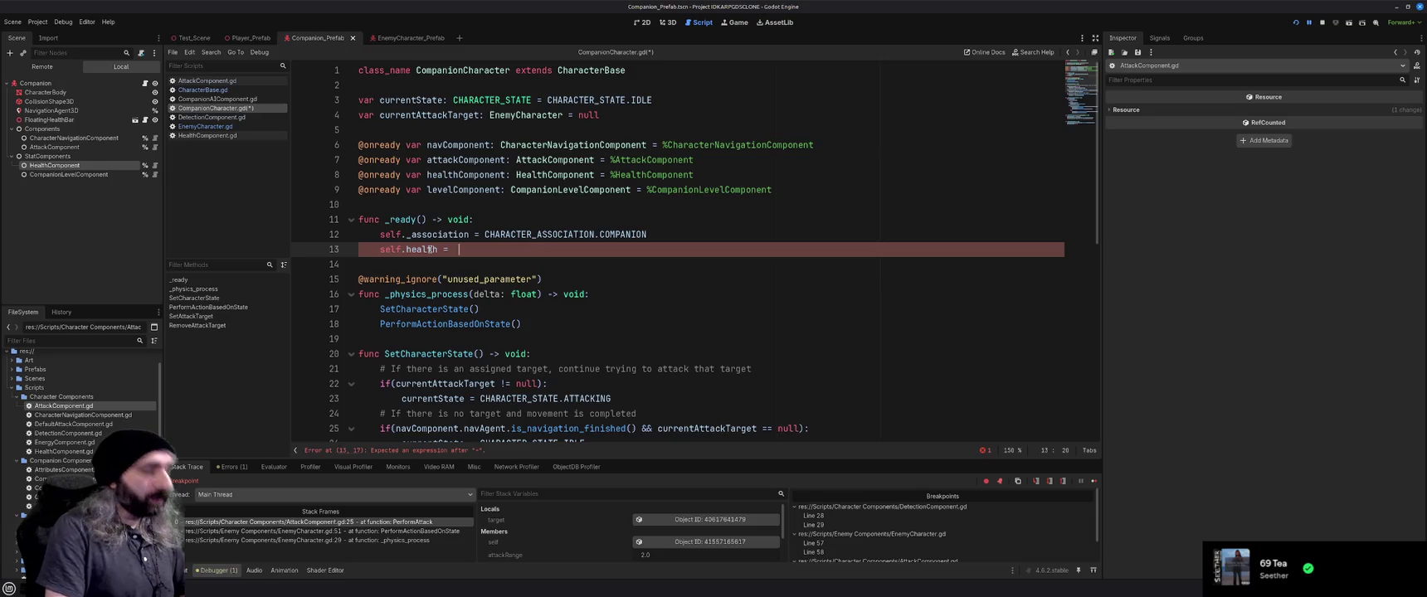
{"action": "type", "text": "%he"}
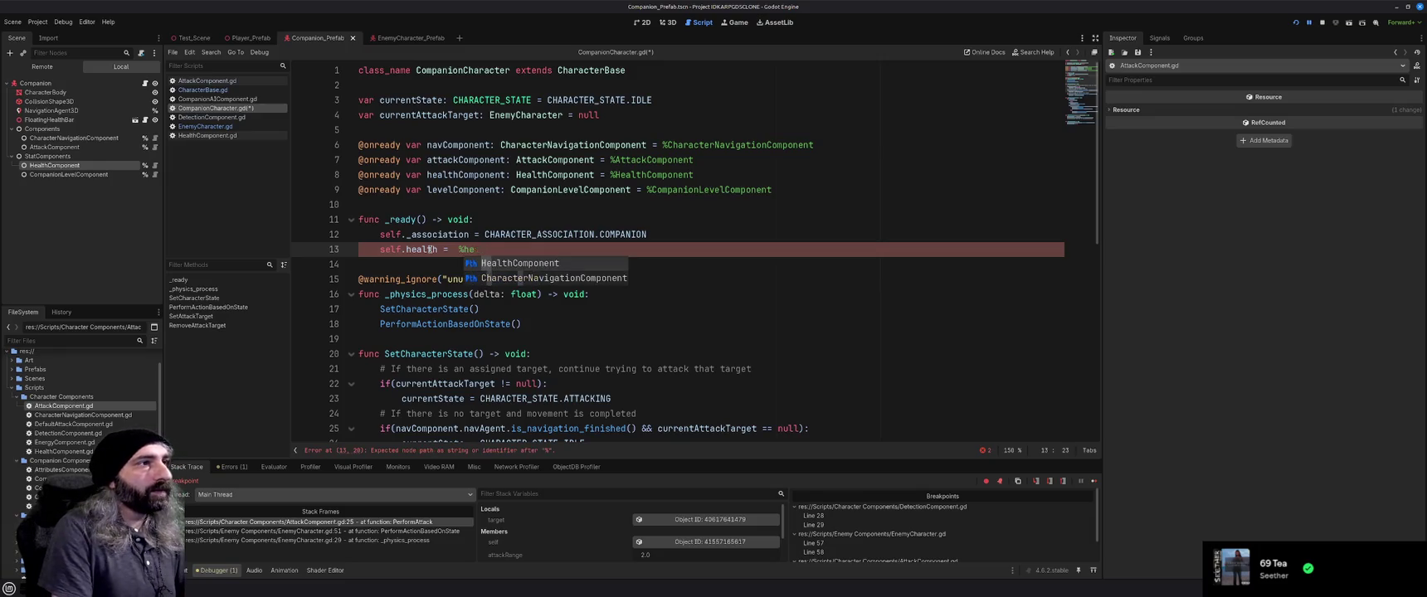
{"action": "key", "text": "BackSpace"}
{"action": "key", "text": "BackSpace"}
{"action": "type", "text": "HealthCom"}
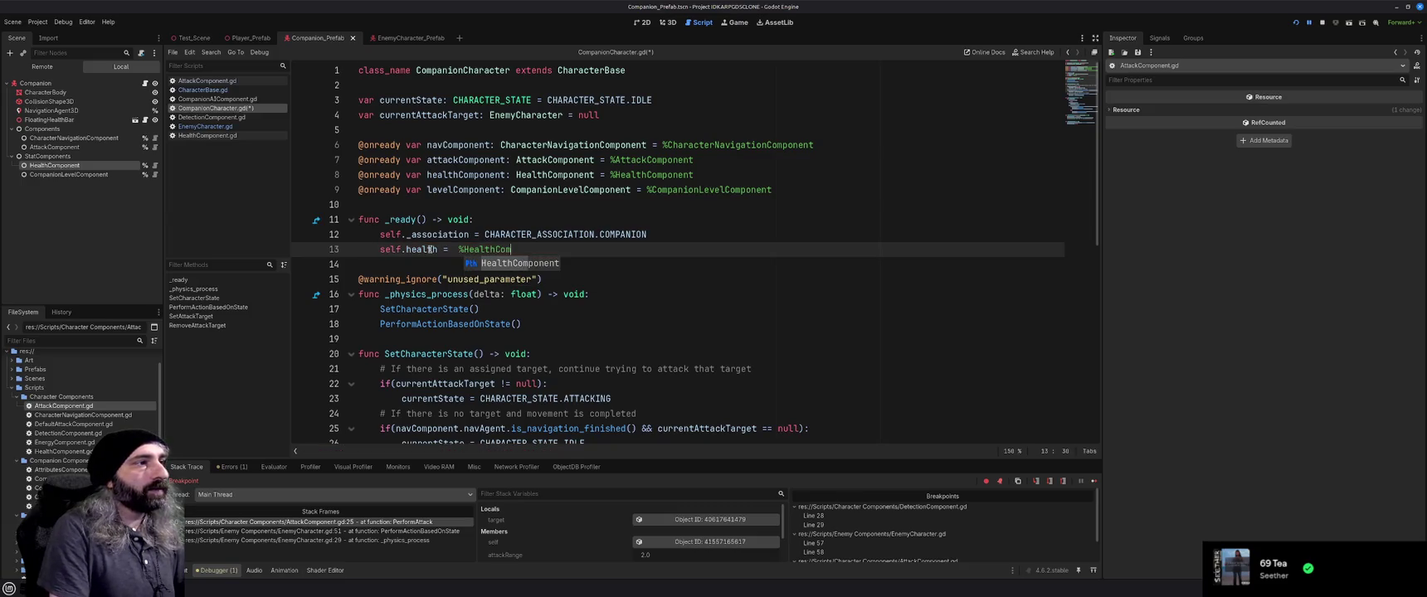
{"action": "key", "text": "Return"}
Comment out the healthComponent declaration on line 8, save the script, and run the game
{"action": "left_click", "coordinate": [731, 174]}
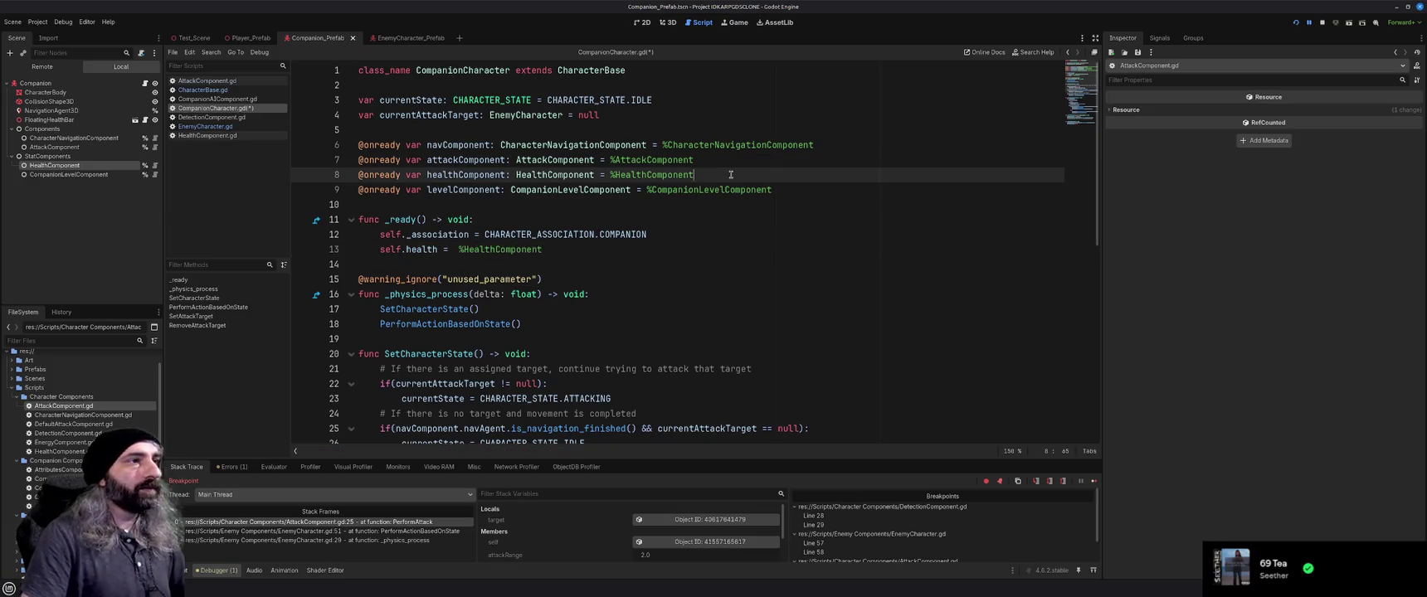
{"action": "key", "text": "ctrl+k"}
{"action": "key", "text": "ctrl+s"}
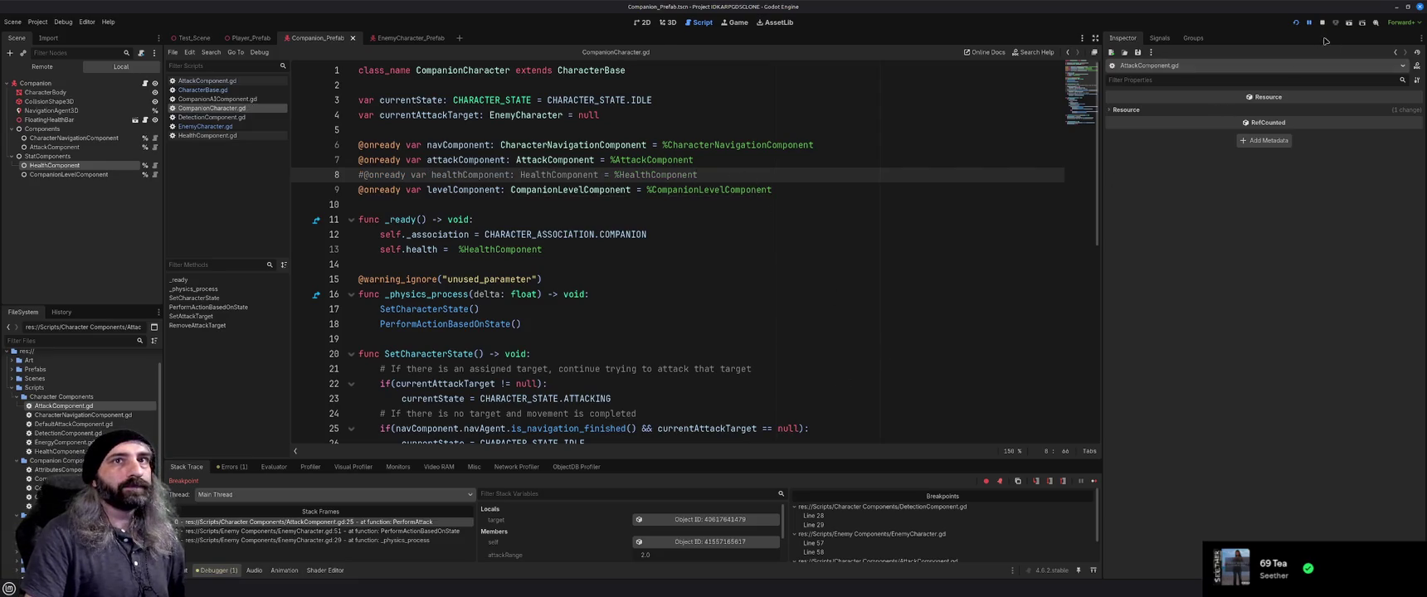
{"action": "left_click", "coordinate": [1296, 23]}
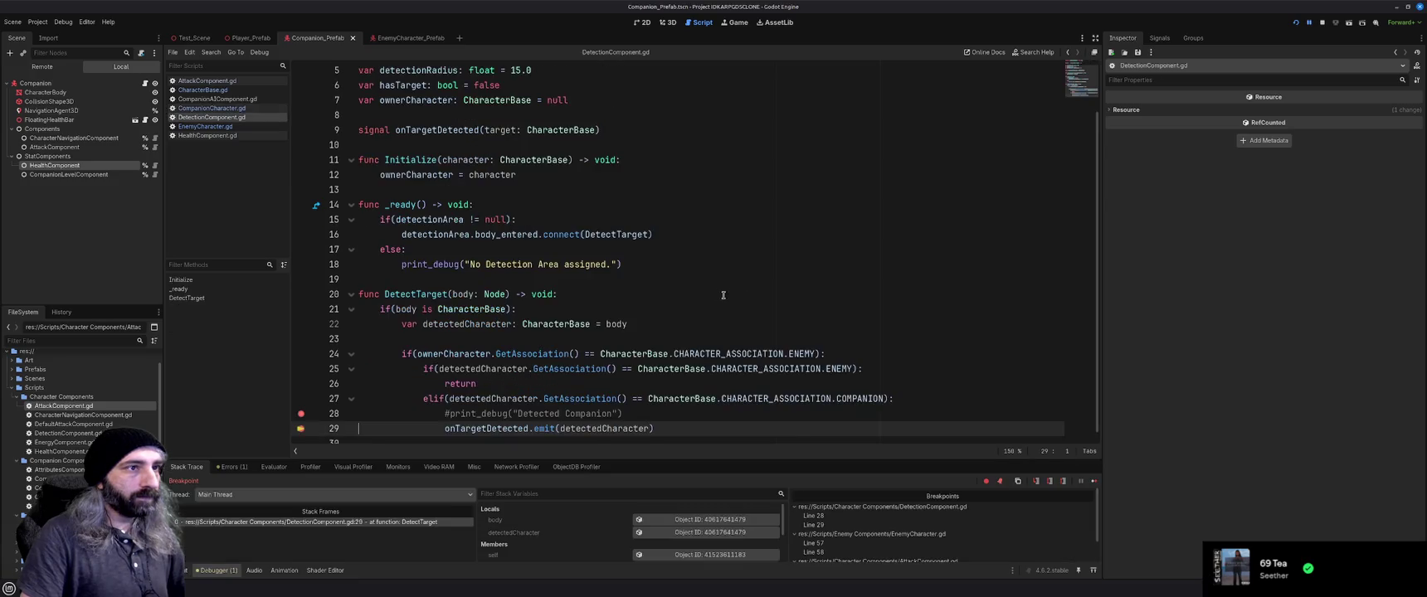
Continue past the five breakpoint hits, then close the game window to end the test run
{"action": "left_click", "coordinate": [1095, 481]}
{"action": "left_click", "coordinate": [1094, 481]}
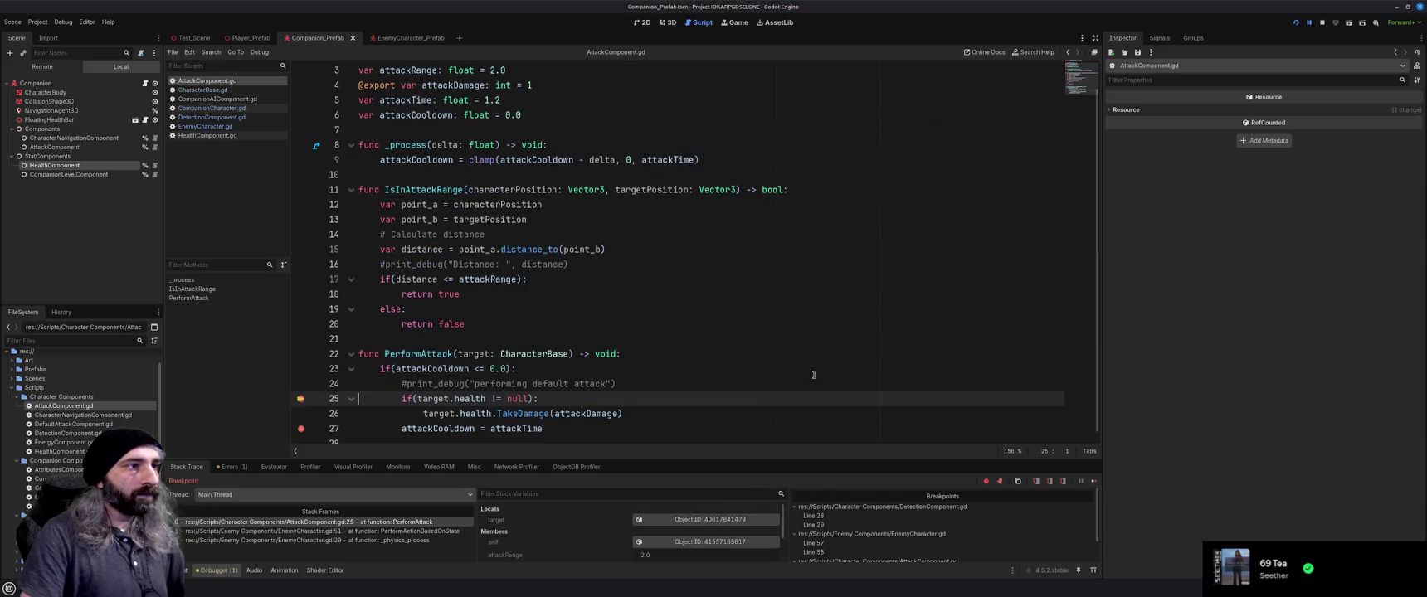
{"action": "left_click", "coordinate": [1094, 481]}
{"action": "left_click", "coordinate": [1094, 481]}
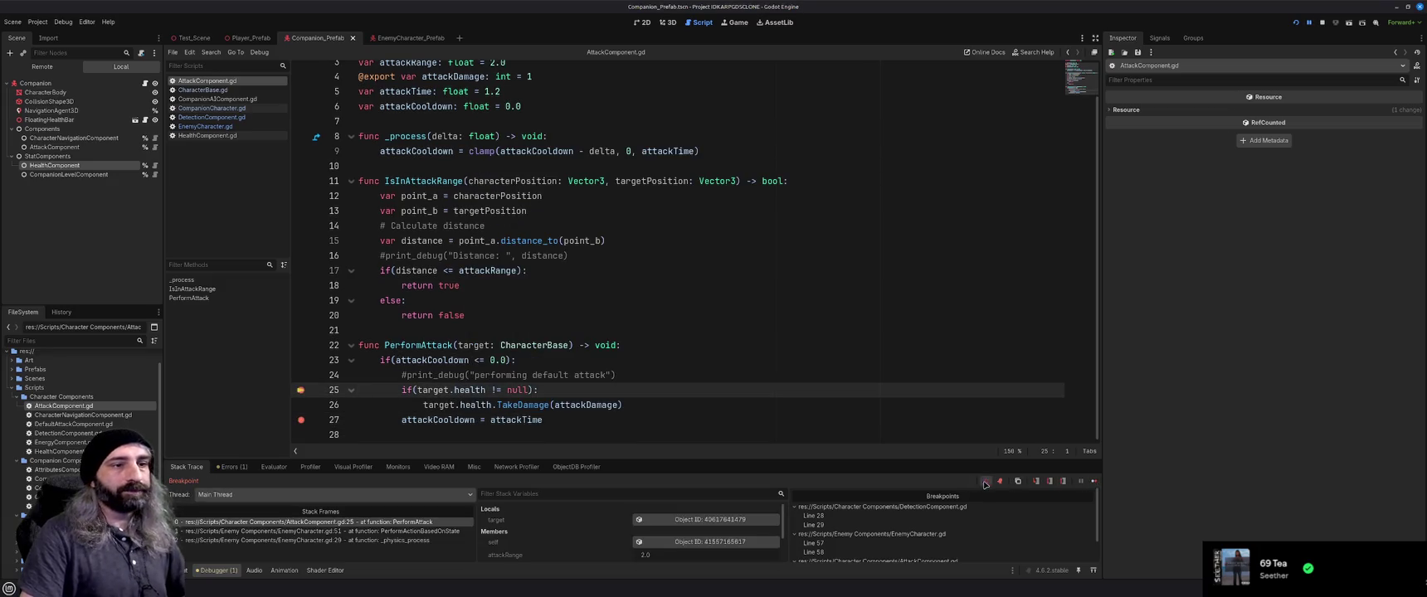
{"action": "left_click", "coordinate": [1095, 483]}
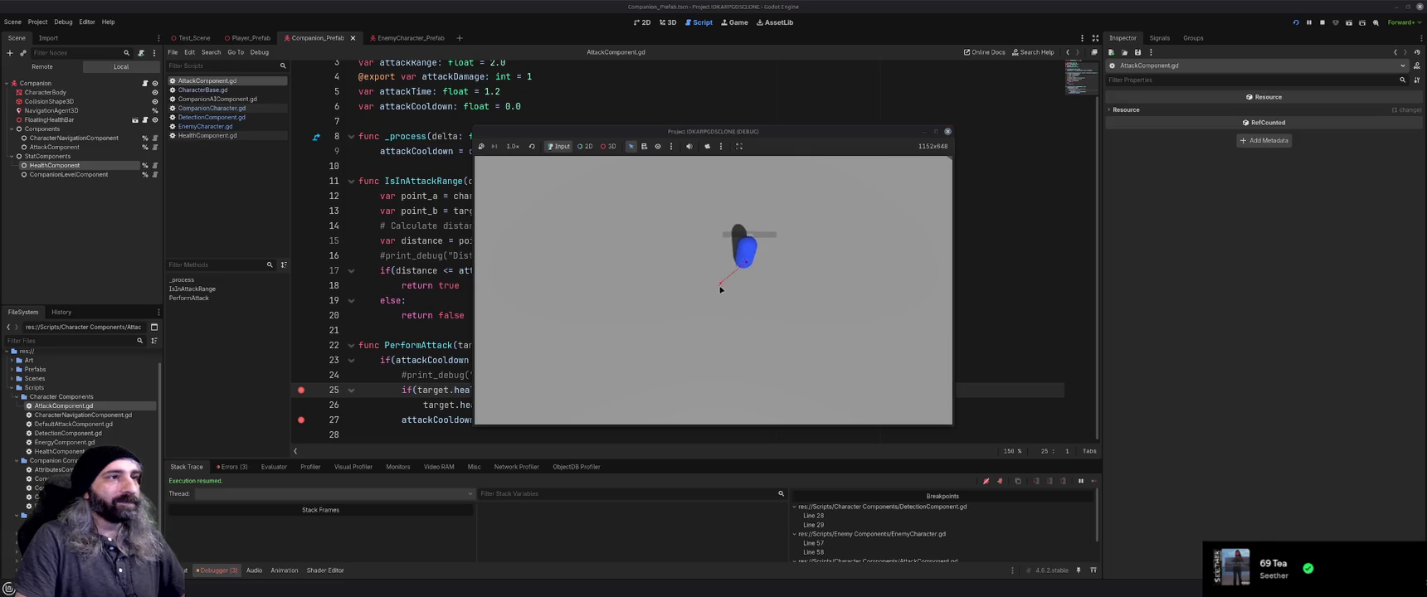
{"action": "left_click", "coordinate": [947, 131]}
{"action": "scroll", "coordinate": [696, 255], "scroll_direction": "up", "scroll_amount": 1}
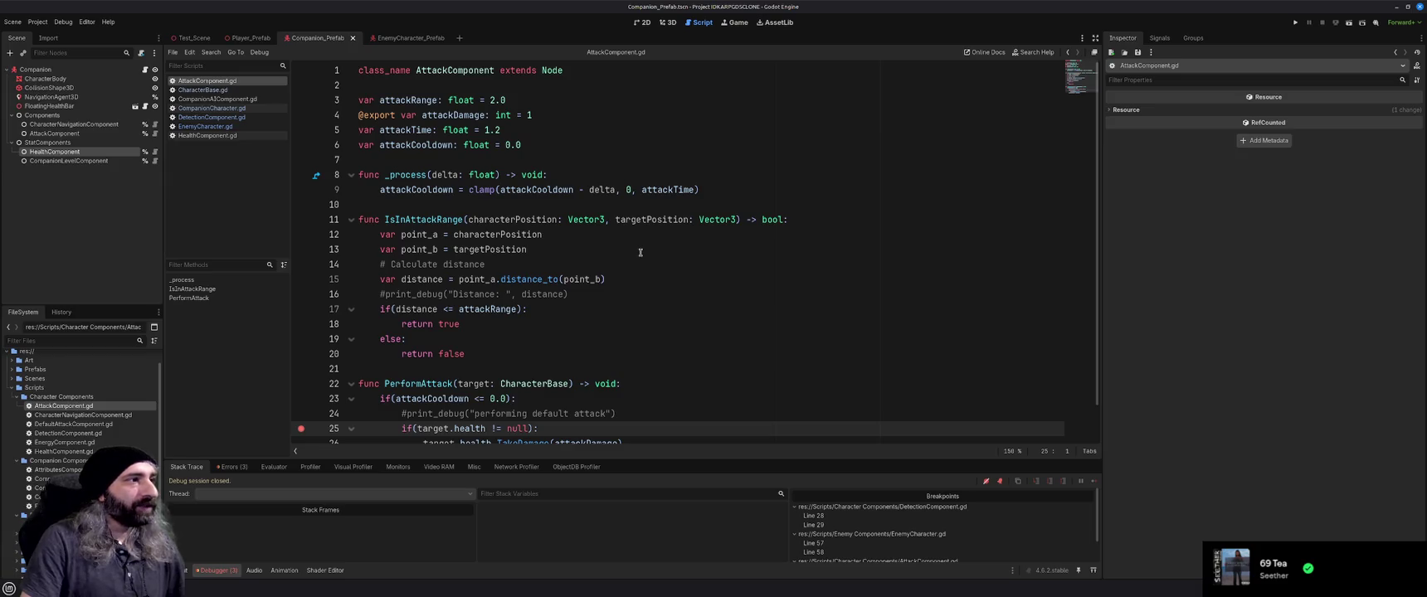
Remove the breakpoints at AttackComponent.gd line 25 and DetectionComponent.gd lines 28 and 29
{"action": "scroll", "coordinate": [643, 253], "scroll_direction": "down", "scroll_amount": 1}
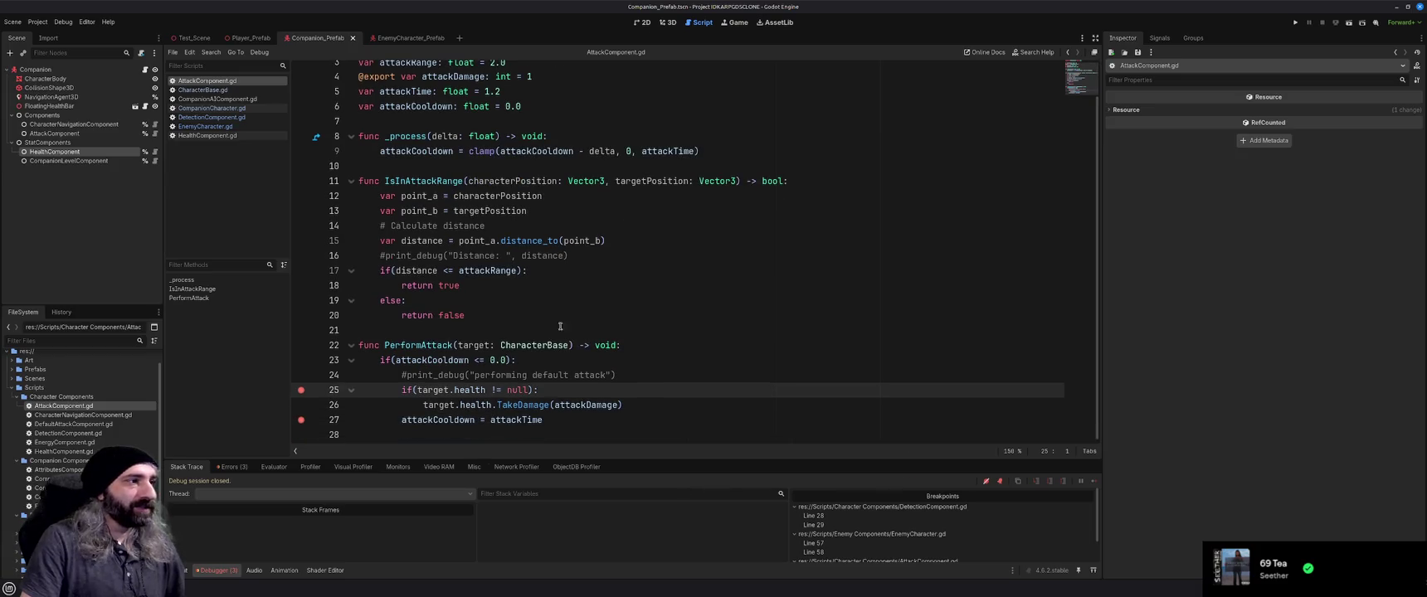
{"action": "left_click", "coordinate": [302, 392]}
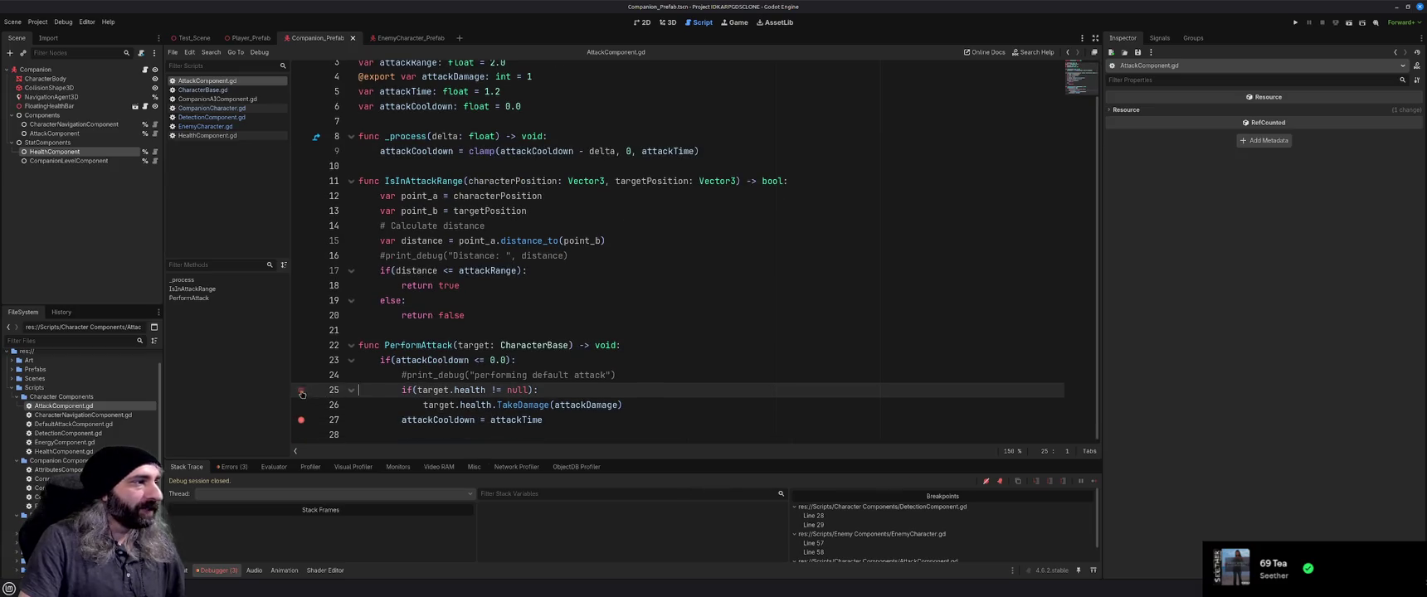
{"action": "left_click", "coordinate": [850, 517]}
{"action": "left_click", "coordinate": [301, 414]}
{"action": "left_click", "coordinate": [301, 429]}
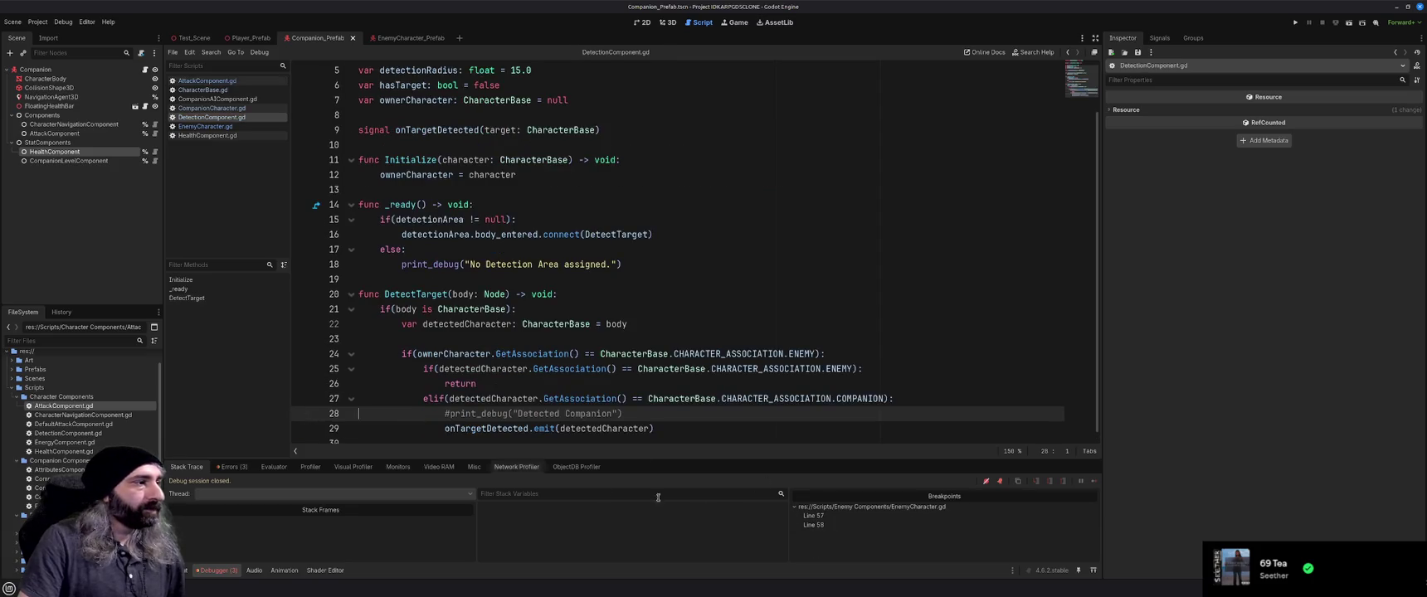
Clear EnemyCharacter.gd's breakpoints on lines 57 and 58, then select the commented-out InAttackRange function
{"action": "left_click", "coordinate": [840, 516]}
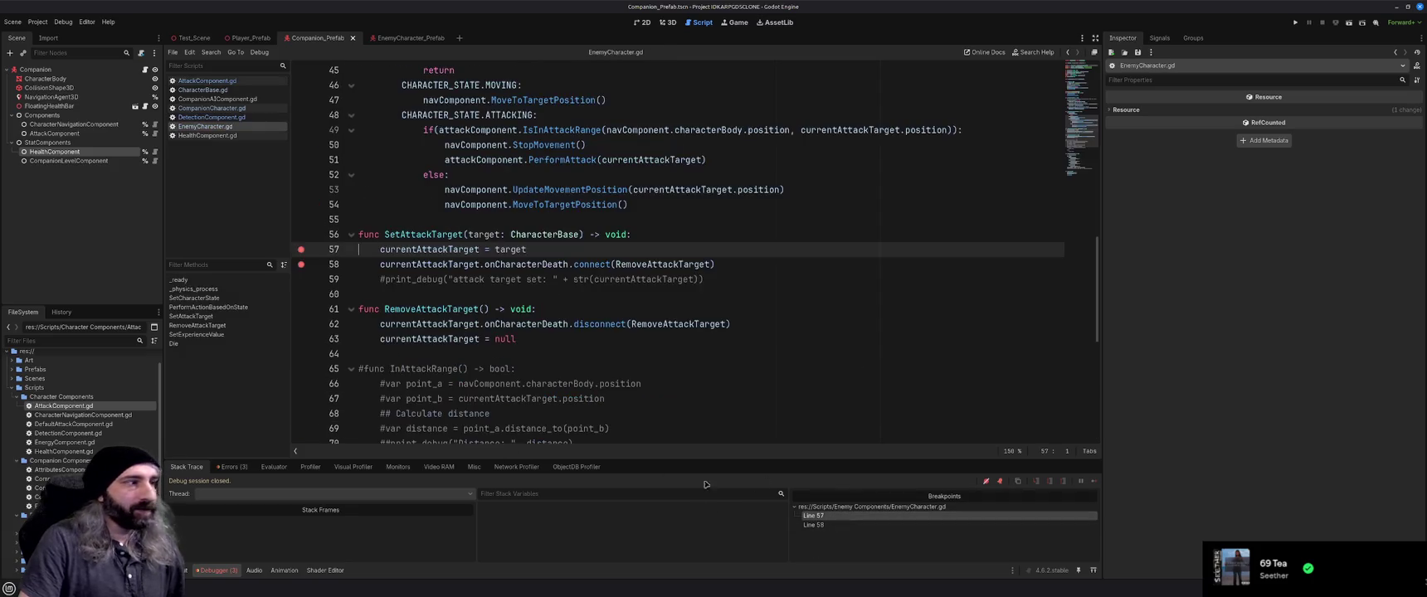
{"action": "left_click", "coordinate": [301, 249]}
{"action": "left_click", "coordinate": [301, 264]}
{"action": "scroll", "coordinate": [706, 436], "scroll_direction": "down", "scroll_amount": 8}
{"action": "scroll", "coordinate": [541, 359], "scroll_direction": "up", "scroll_amount": 4}
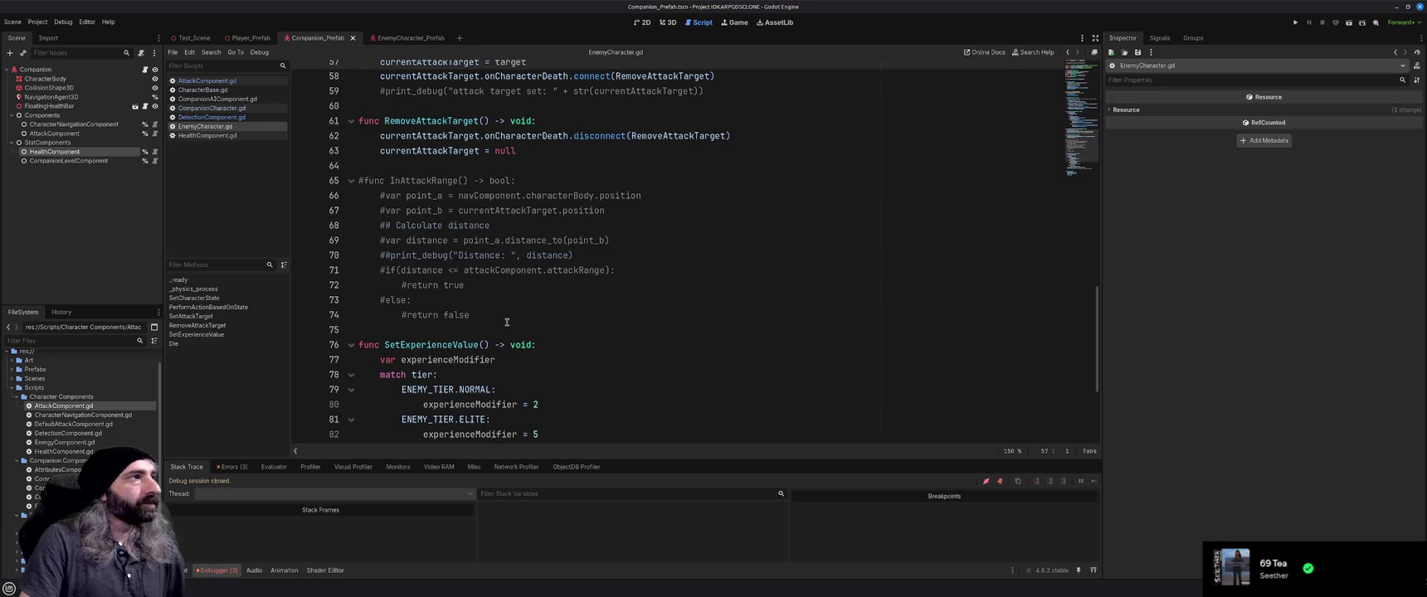
{"action": "scroll", "coordinate": [507, 322], "scroll_direction": "up", "scroll_amount": 1}
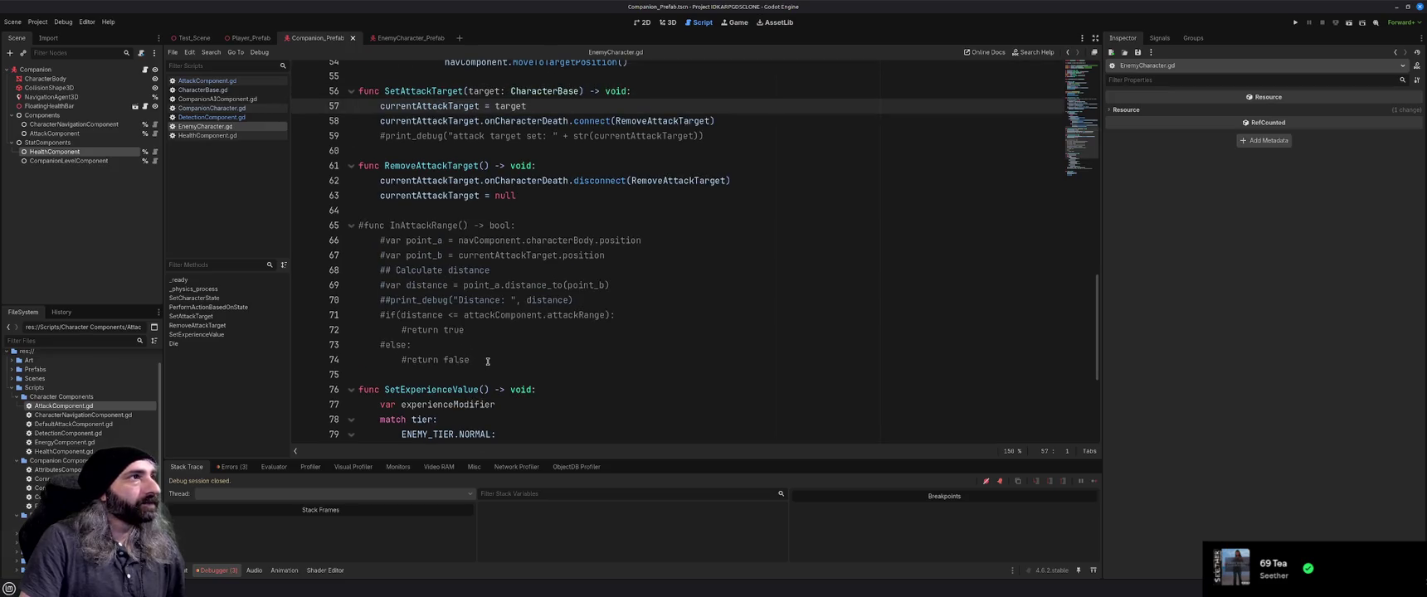
{"action": "left_click_drag", "start_coordinate": [488, 361], "coordinate": [339, 229]}
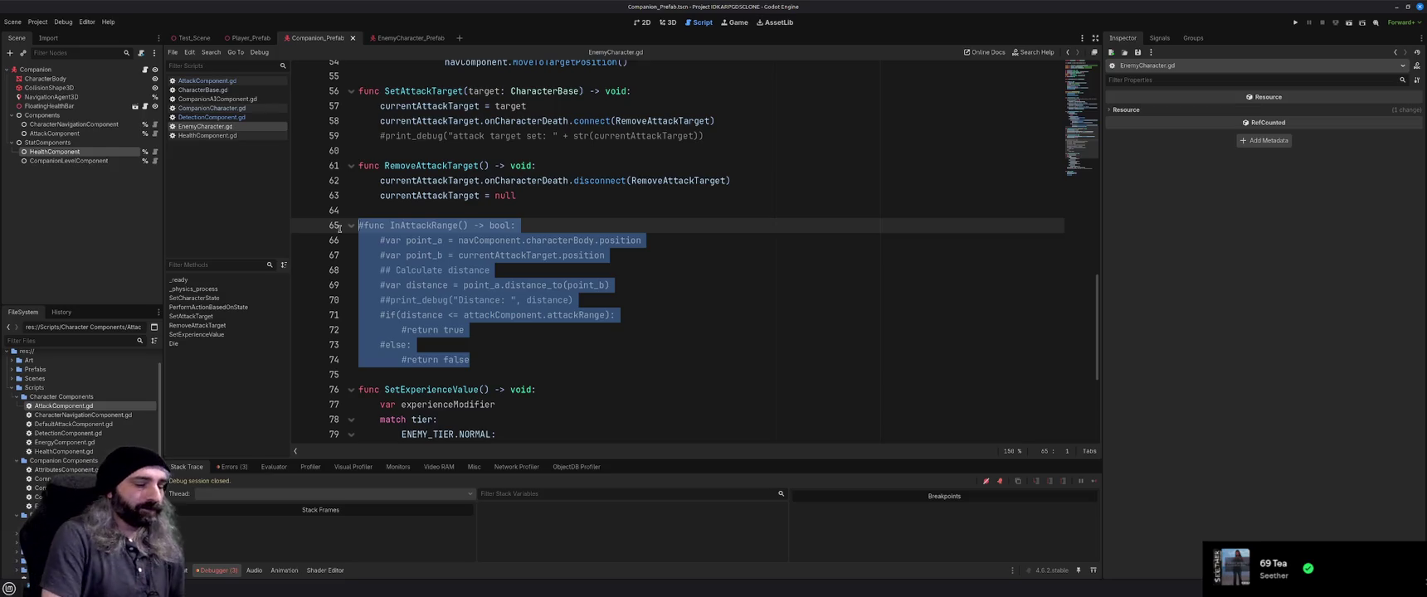
Delete the selected commented-out InAttackRange function (lines 65–74) from EnemyCharacter.gd
{"action": "key", "text": "BackSpace"}
{"action": "key", "text": "BackSpace"}
{"action": "key", "text": "BackSpace"}
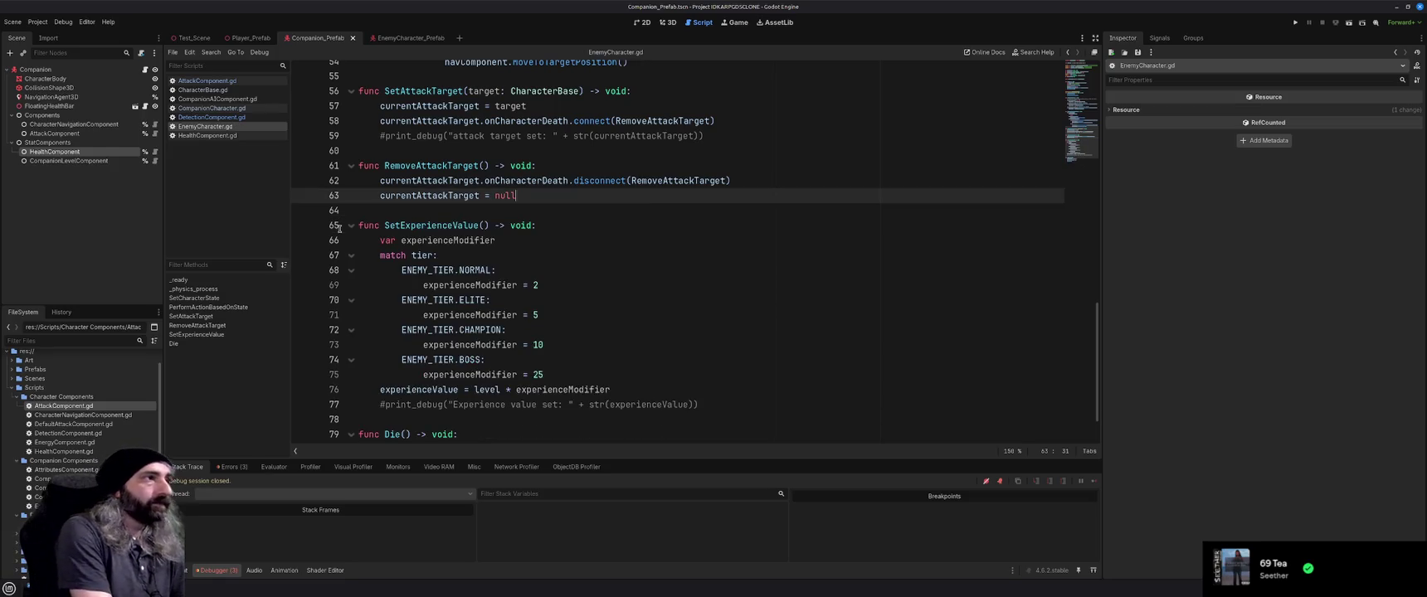
{"action": "scroll", "coordinate": [440, 306], "scroll_direction": "up", "scroll_amount": 15}
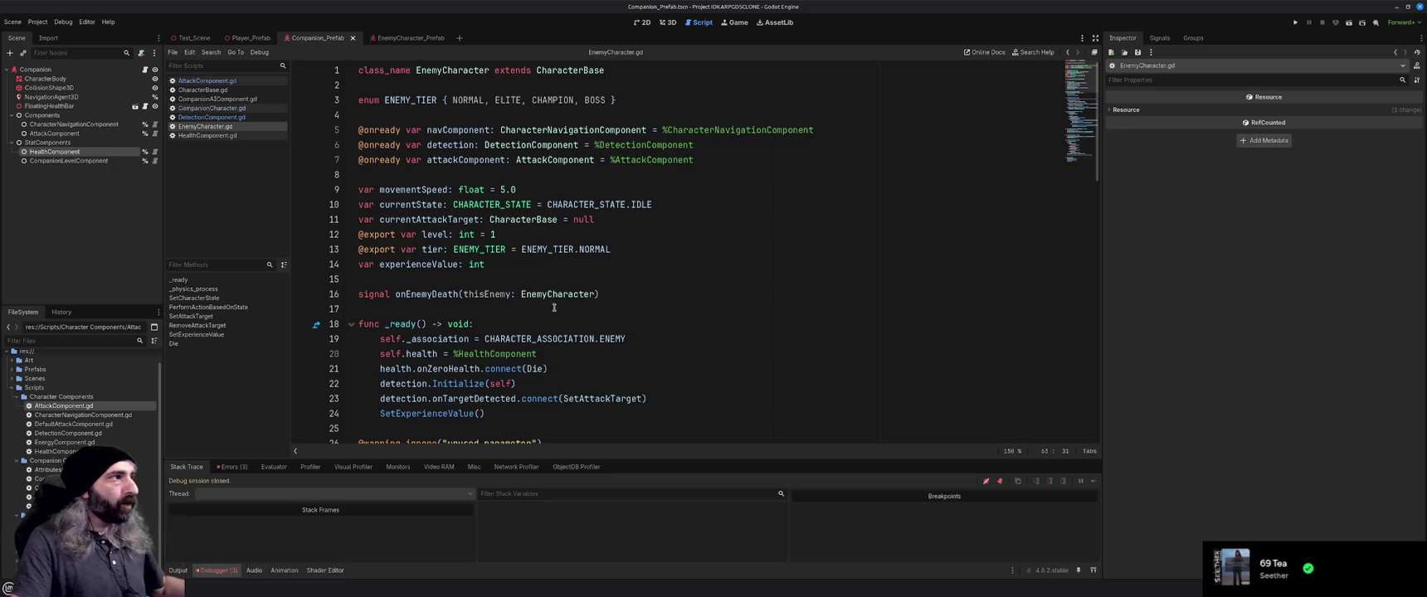
{"action": "scroll", "coordinate": [564, 315], "scroll_direction": "down", "scroll_amount": 2}
{"action": "scroll", "coordinate": [573, 322], "scroll_direction": "up", "scroll_amount": 2}
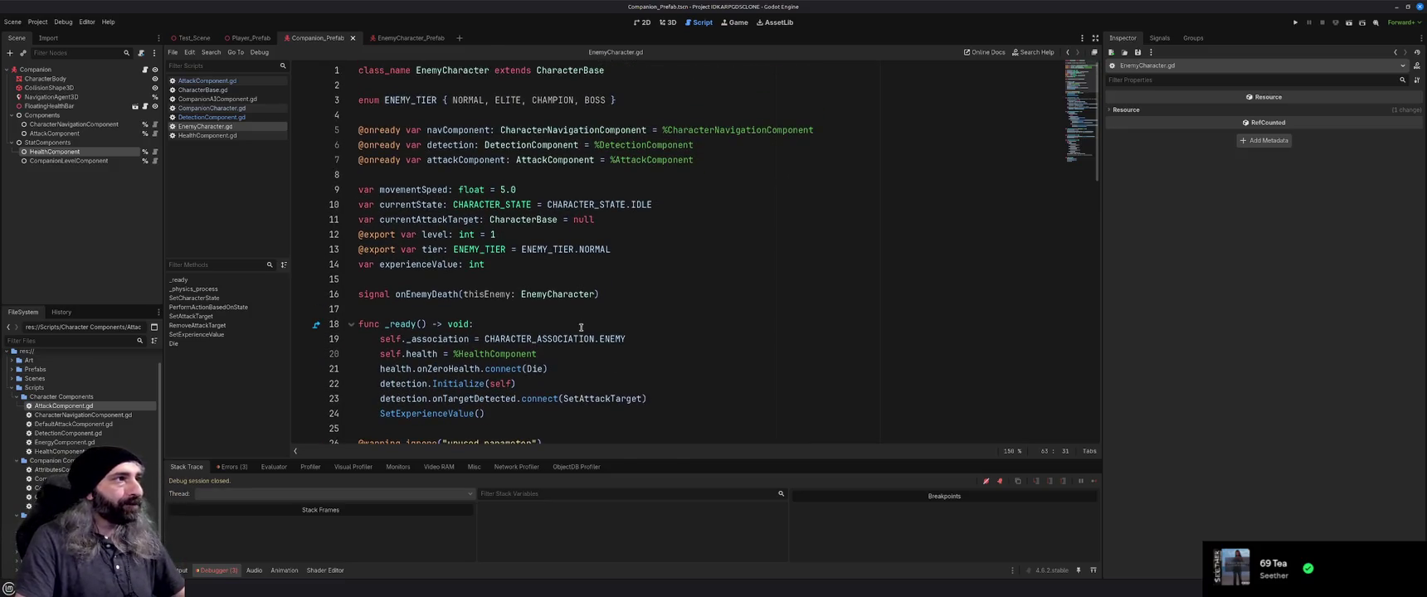
Review SetExperienceValue's level-times-tier-modifier code, then open the desktop application launcher
{"action": "scroll", "coordinate": [582, 330], "scroll_direction": "down", "scroll_amount": 2}
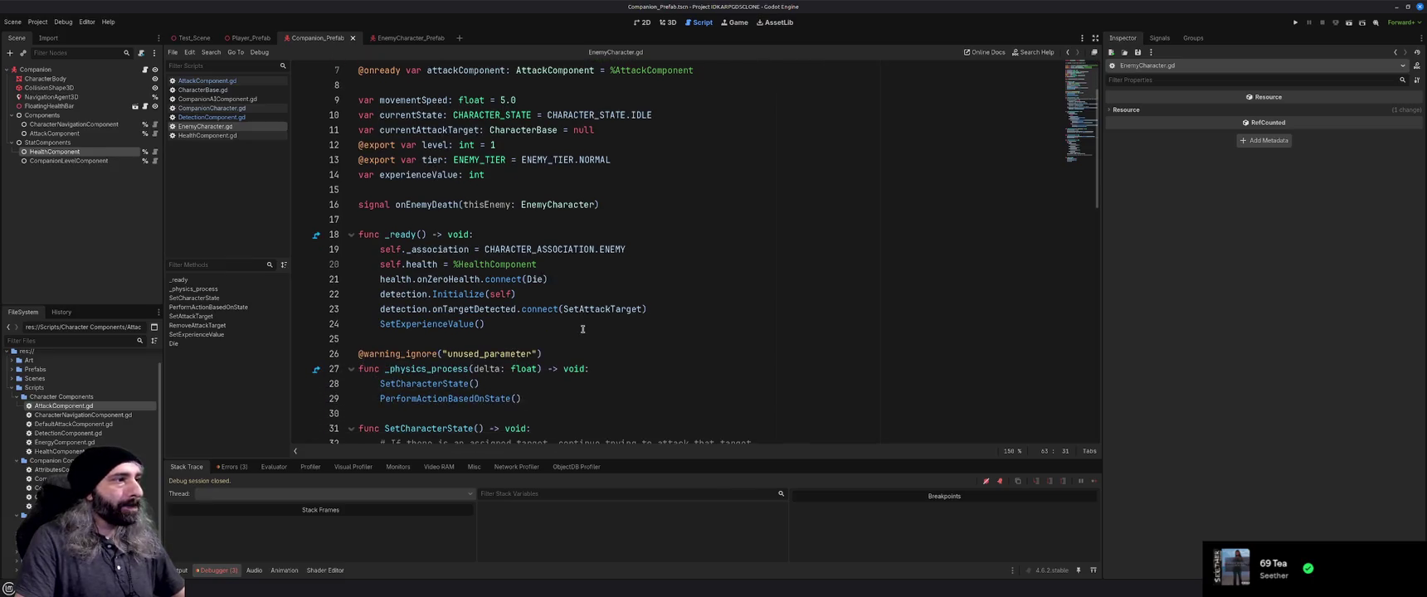
{"action": "scroll", "coordinate": [582, 330], "scroll_direction": "down", "scroll_amount": 15}
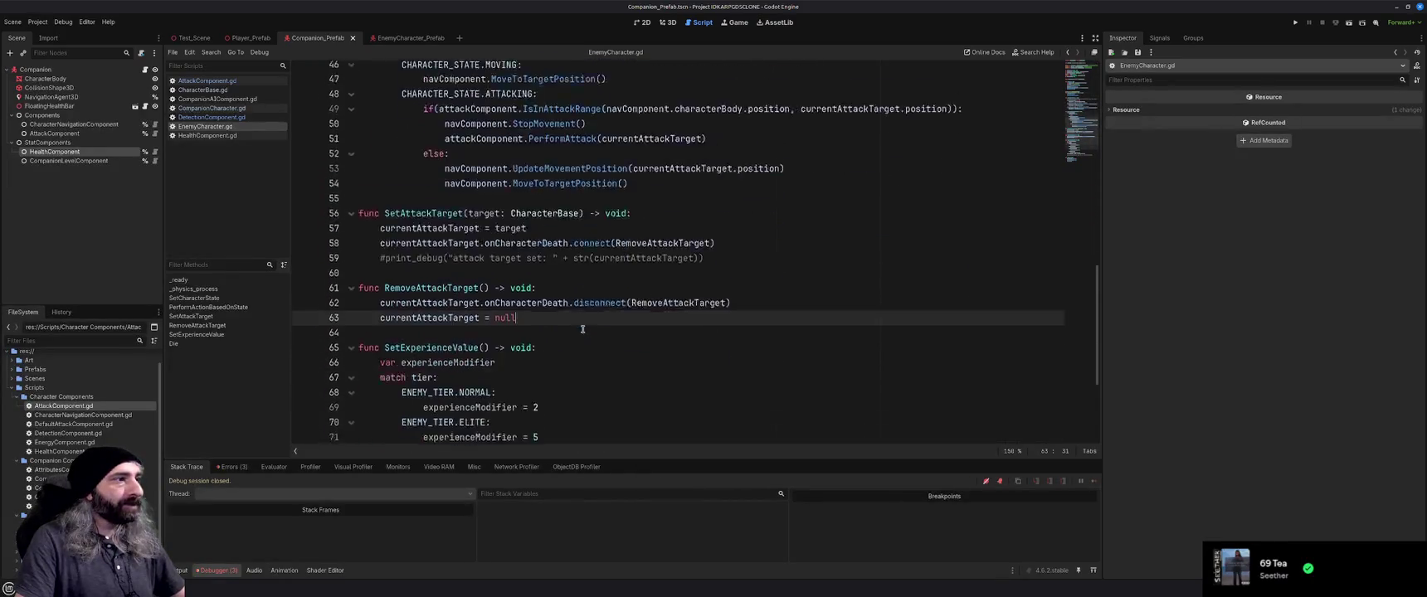
{"action": "scroll", "coordinate": [582, 330], "scroll_direction": "down", "scroll_amount": 2}
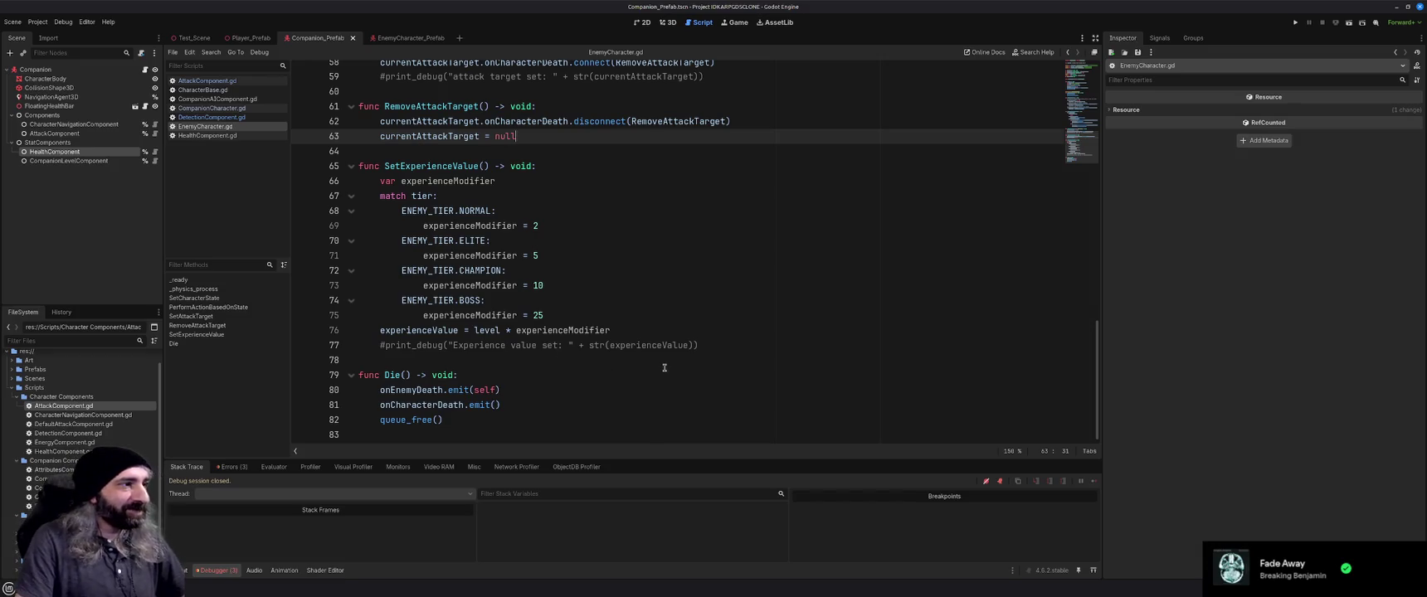
{"action": "scroll", "coordinate": [664, 368], "scroll_direction": "up", "scroll_amount": 5}
{"action": "scroll", "coordinate": [664, 368], "scroll_direction": "up", "scroll_amount": 10}
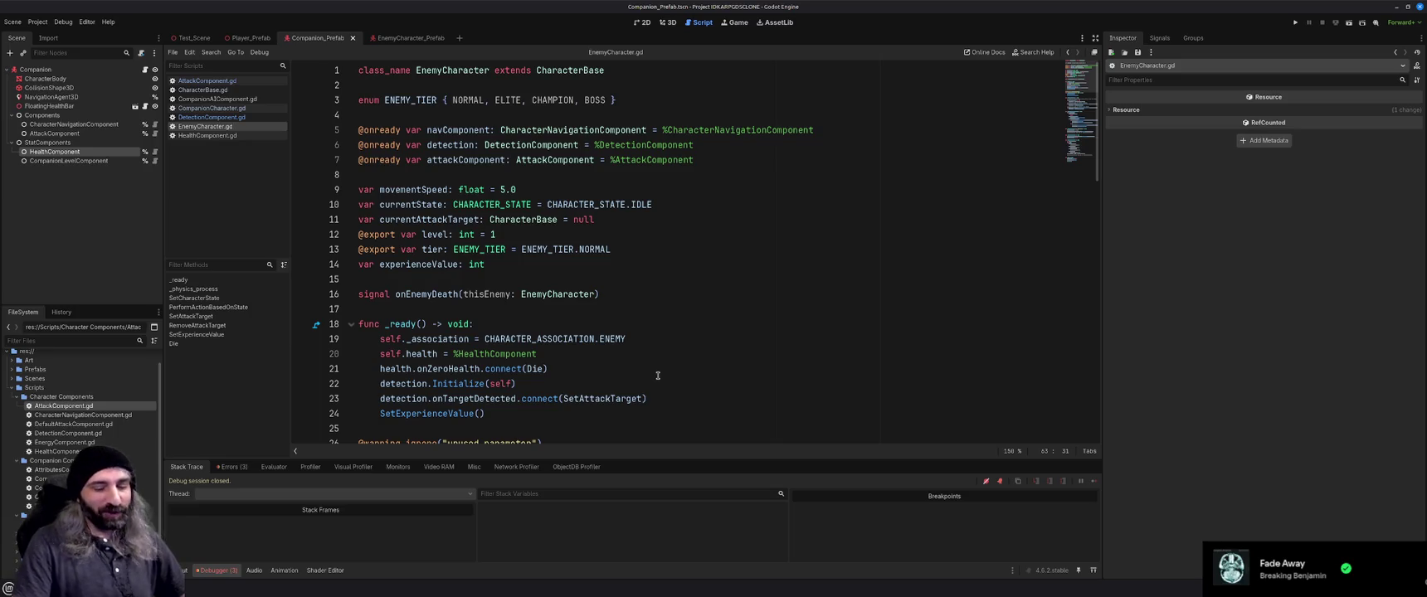
{"action": "scroll", "coordinate": [651, 376], "scroll_direction": "down", "scroll_amount": 8}
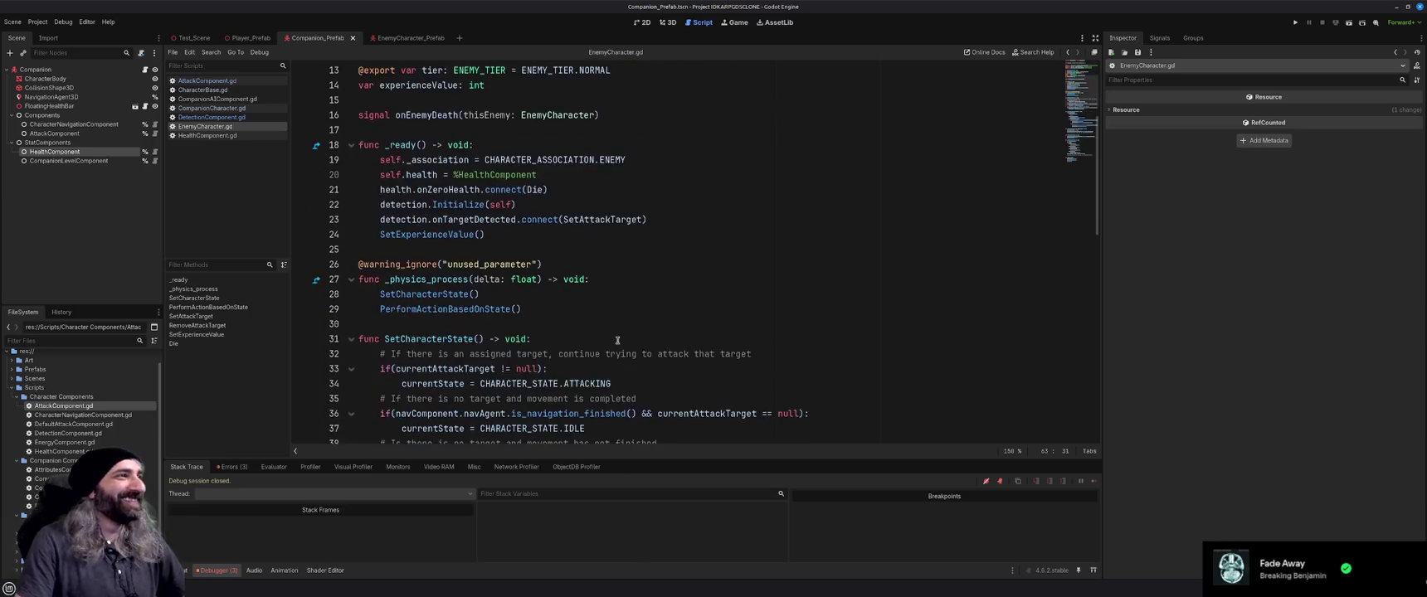
{"action": "scroll", "coordinate": [617, 340], "scroll_direction": "down", "scroll_amount": 10}
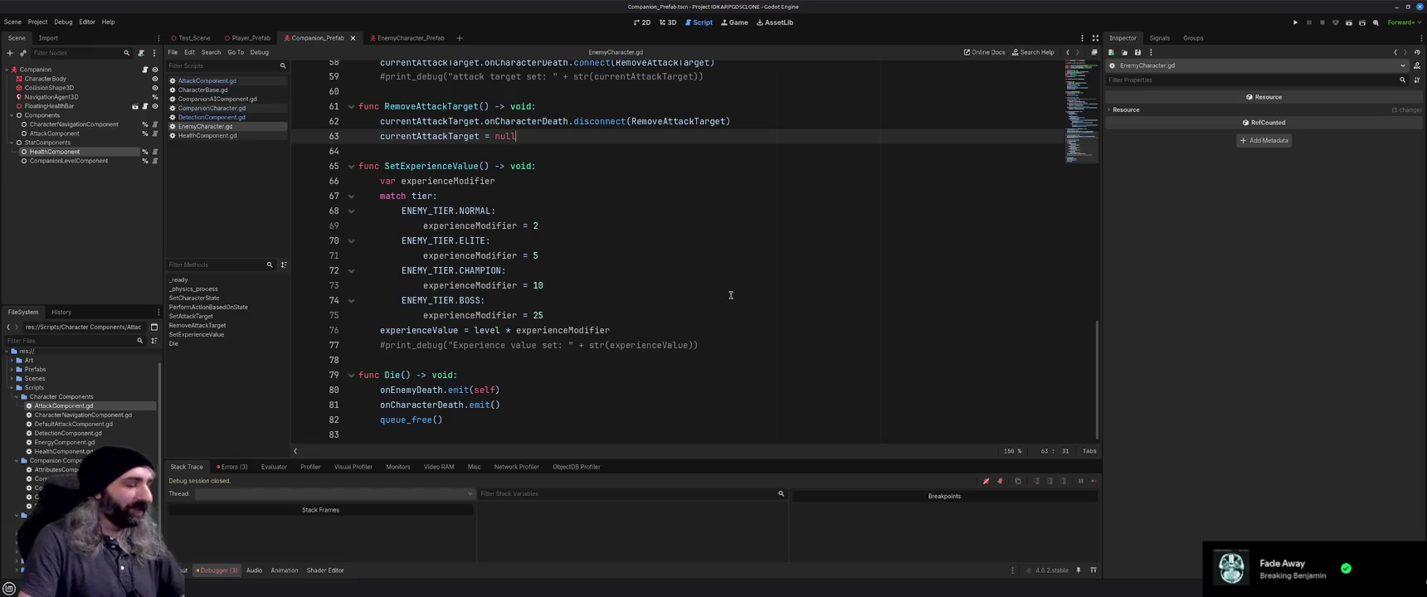
{"action": "key", "text": "super"}
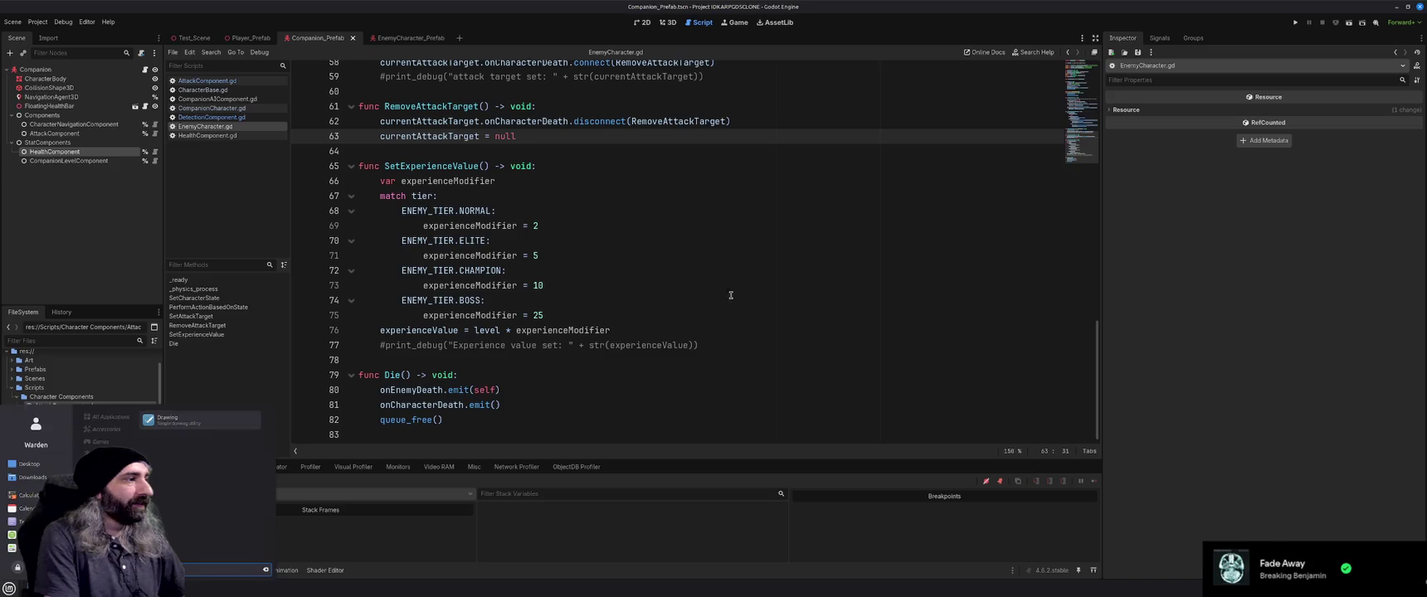
Launch Drawing, enlarge it, and sketch a green box with depth edges and a small circle
{"action": "key", "text": "Return"}
{"action": "left_click_drag", "start_coordinate": [383, 231], "coordinate": [475, 299]}
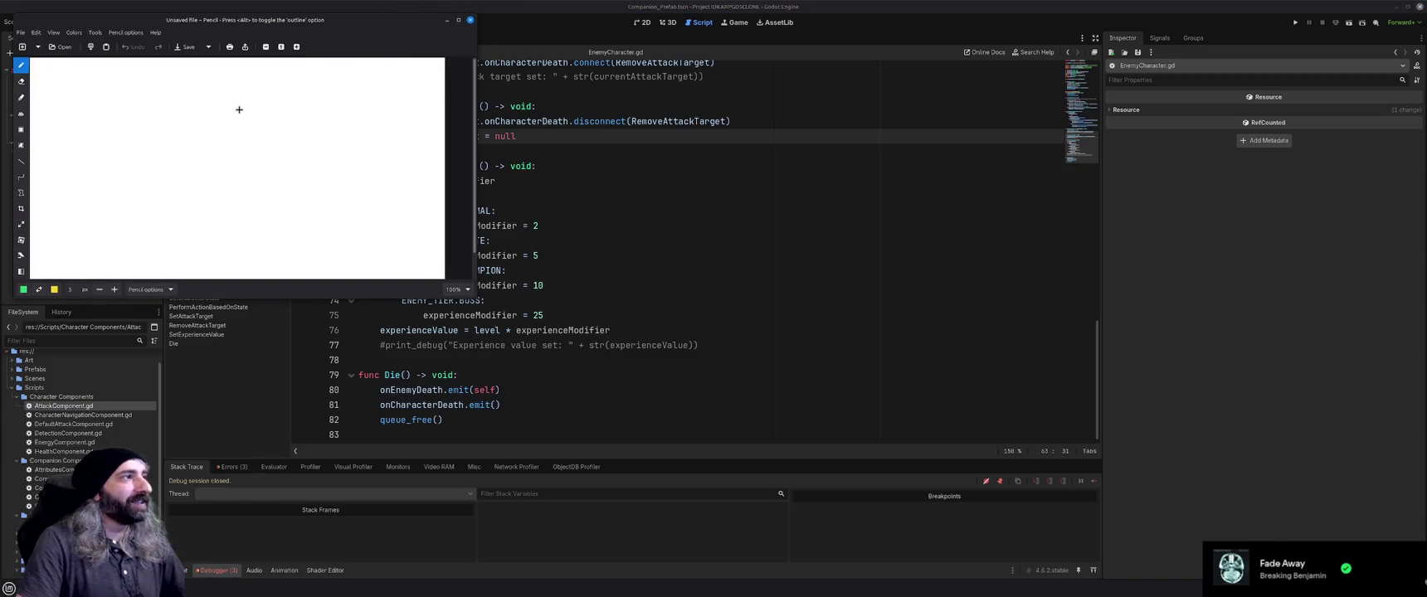
{"action": "left_click_drag", "start_coordinate": [197, 91], "coordinate": [190, 218]}
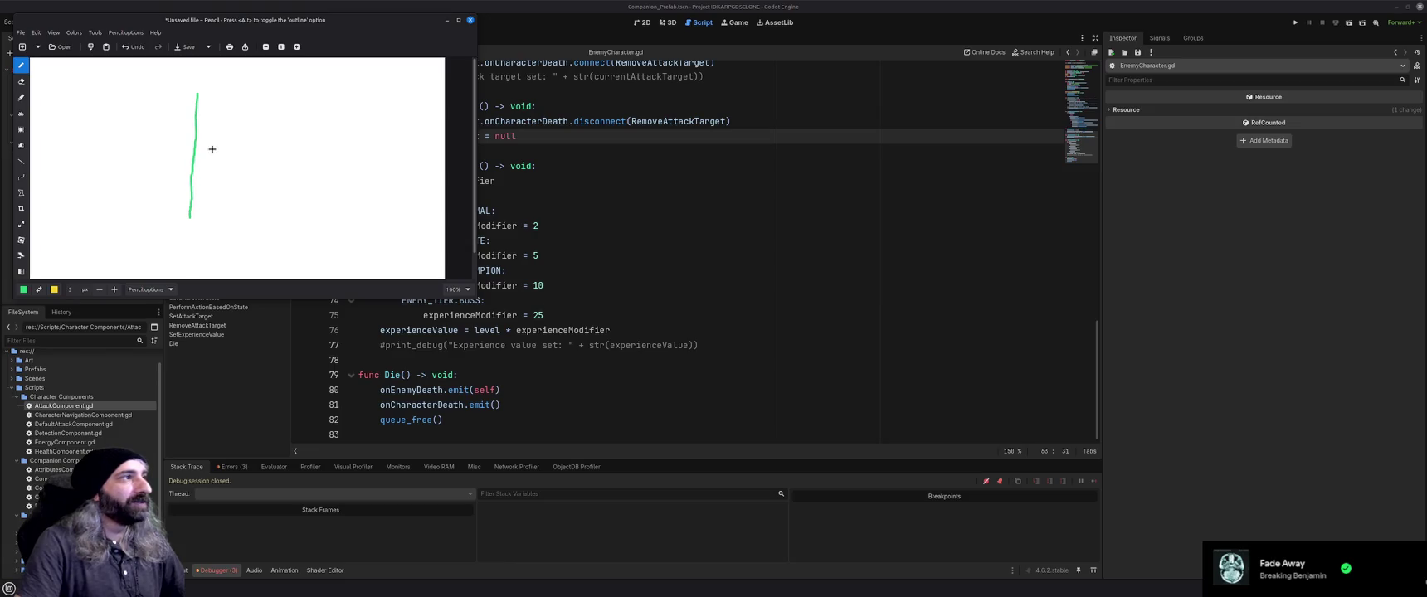
{"action": "mouse_move", "coordinate": [198, 90]}
{"action": "left_mouse_down"}
{"action": "mouse_move", "coordinate": [314, 96]}
{"action": "mouse_move", "coordinate": [312, 219]}
{"action": "mouse_move", "coordinate": [190, 215]}
{"action": "mouse_move", "coordinate": [176, 113]}
{"action": "mouse_move", "coordinate": [230, 111]}
{"action": "mouse_move", "coordinate": [269, 115]}
{"action": "mouse_move", "coordinate": [317, 217]}
{"action": "left_mouse_up"}
{"action": "left_click_drag", "start_coordinate": [314, 98], "coordinate": [175, 113]}
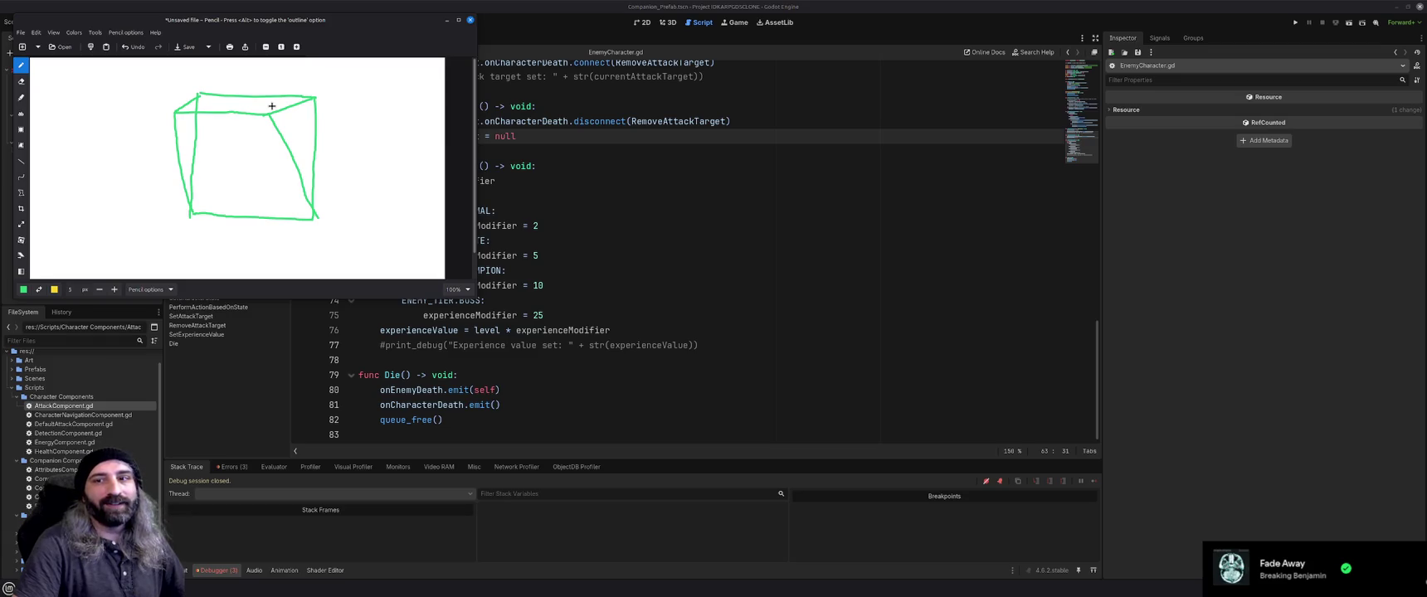
{"action": "left_click_drag", "start_coordinate": [265, 104], "coordinate": [251, 107]}
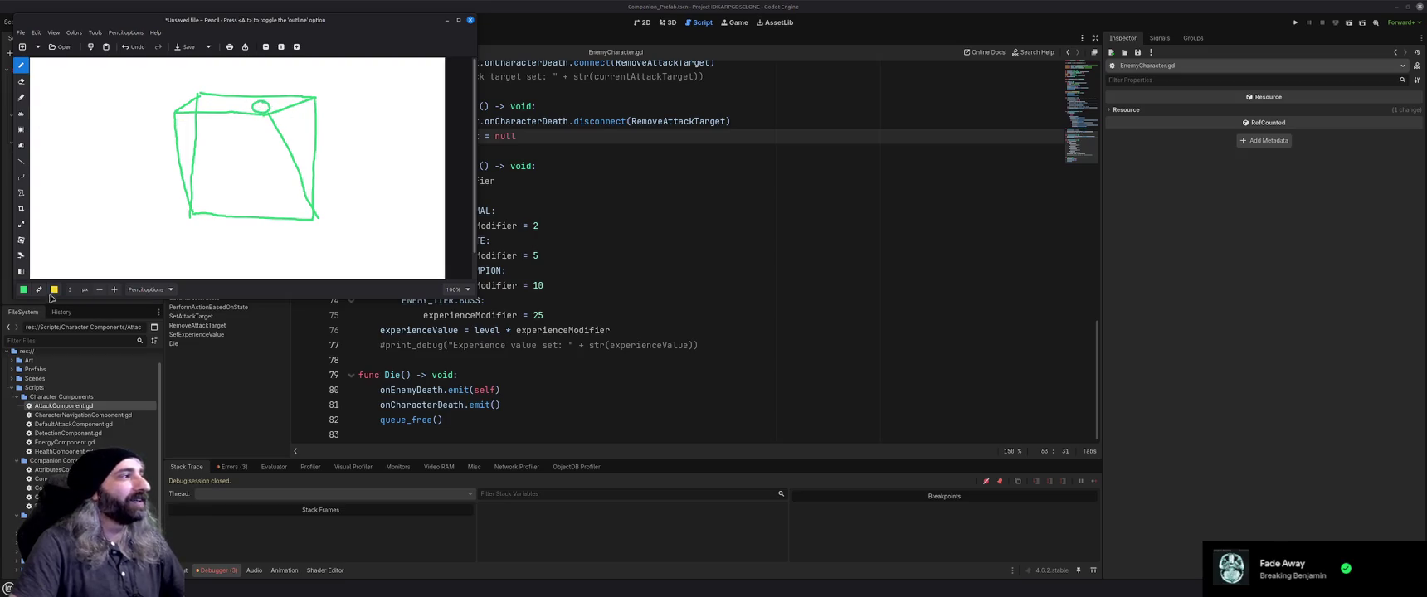
Switch to yellow and scribble zigzag shading on the box's right face and left edge
{"action": "left_click", "coordinate": [38, 290]}
{"action": "left_click_drag", "start_coordinate": [297, 120], "coordinate": [307, 176]}
{"action": "left_click_drag", "start_coordinate": [189, 114], "coordinate": [189, 181]}
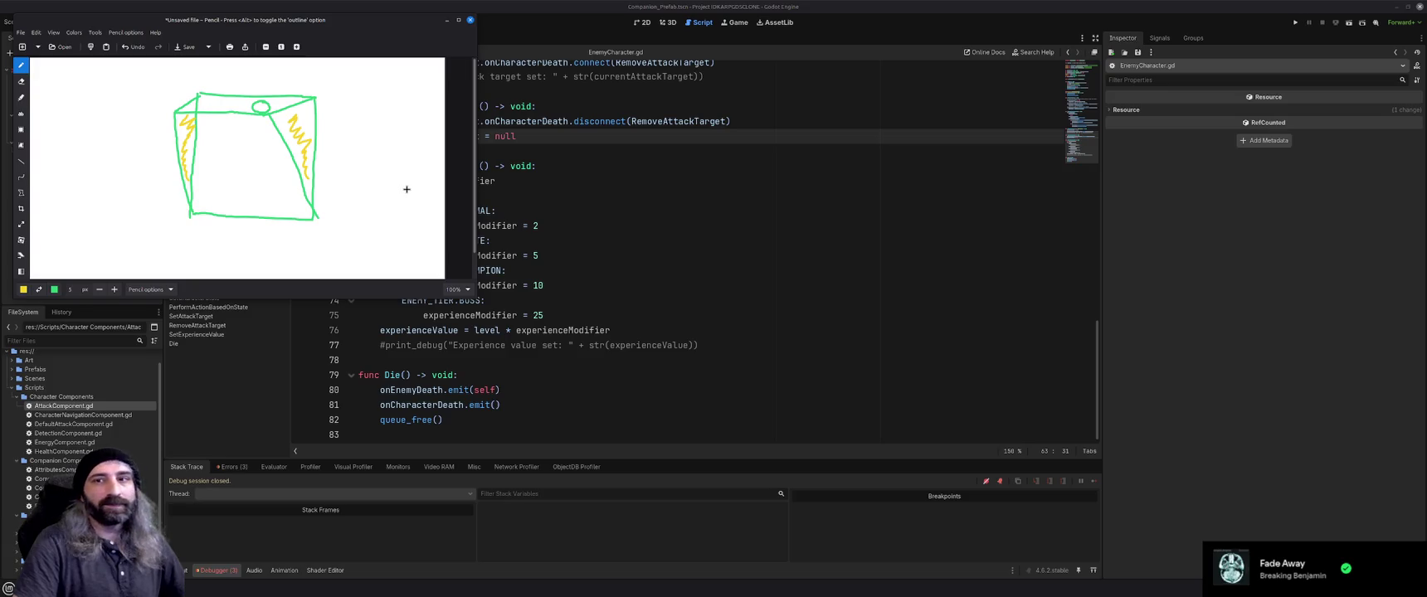
{"action": "mouse_move", "coordinate": [290, 113]}
{"action": "left_mouse_down"}
{"action": "mouse_move", "coordinate": [273, 116]}
{"action": "mouse_move", "coordinate": [302, 118]}
{"action": "mouse_move", "coordinate": [300, 178]}
{"action": "left_mouse_up"}
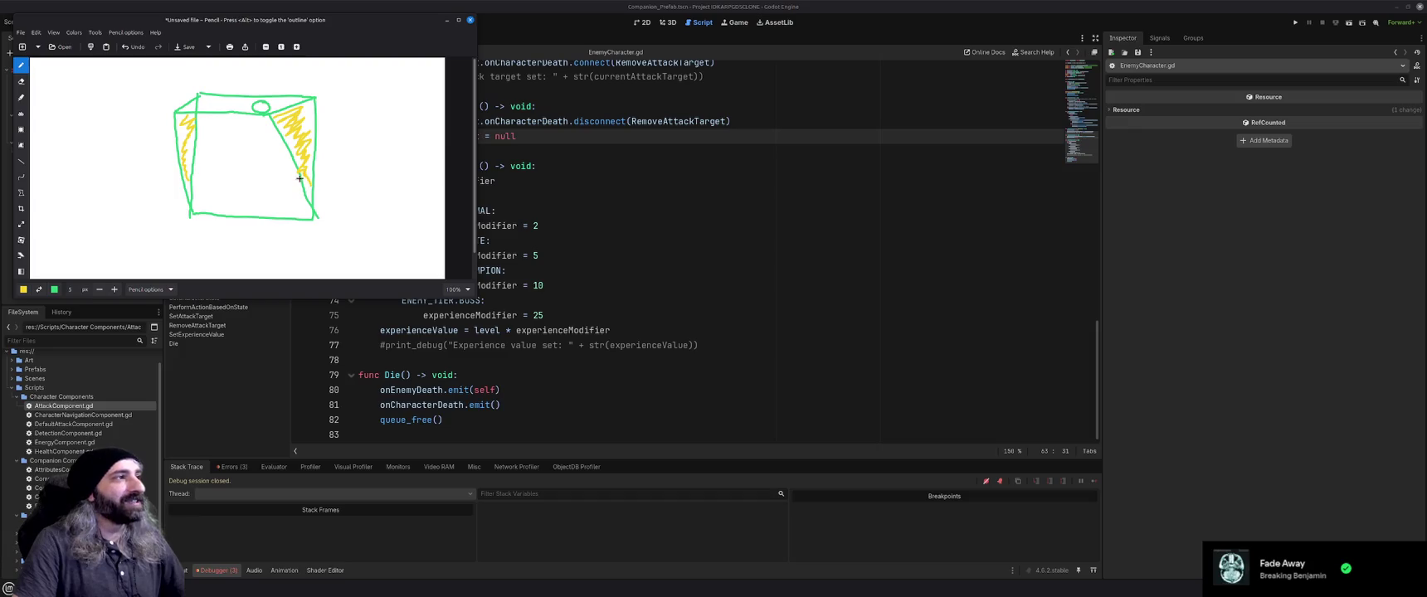
{"action": "left_click_drag", "start_coordinate": [192, 104], "coordinate": [187, 179]}
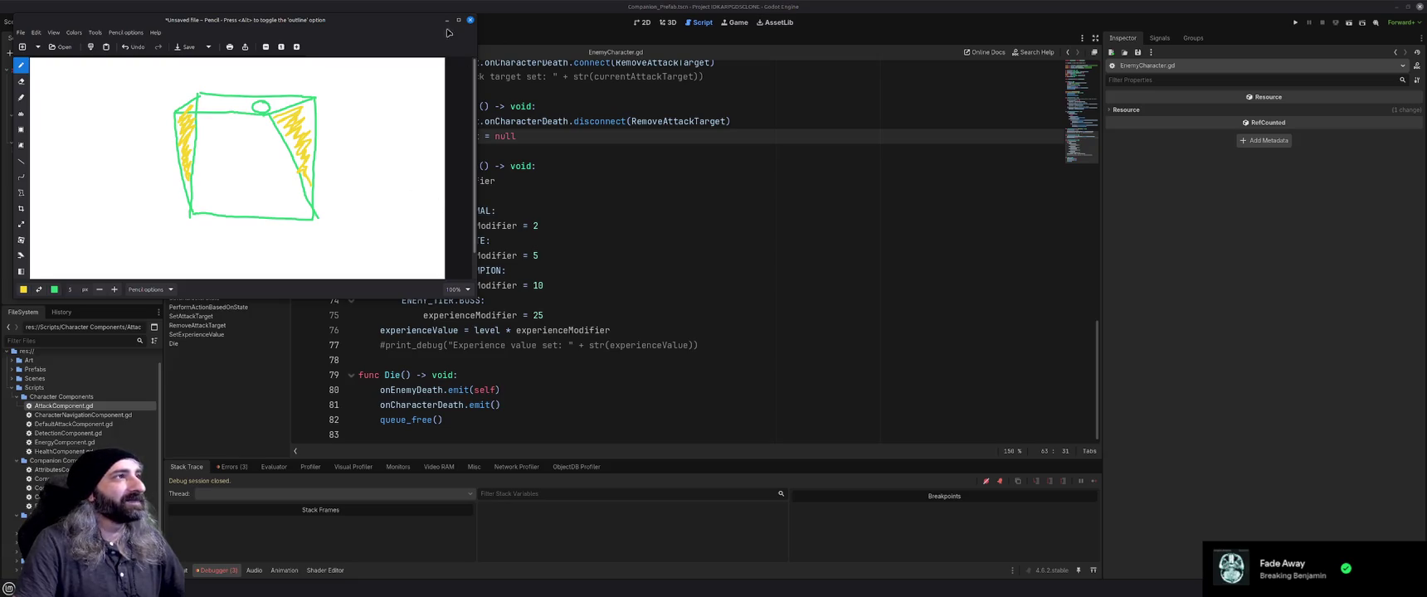
Close the Drawing window and discard the sketch without saving
{"action": "left_click", "coordinate": [470, 19]}
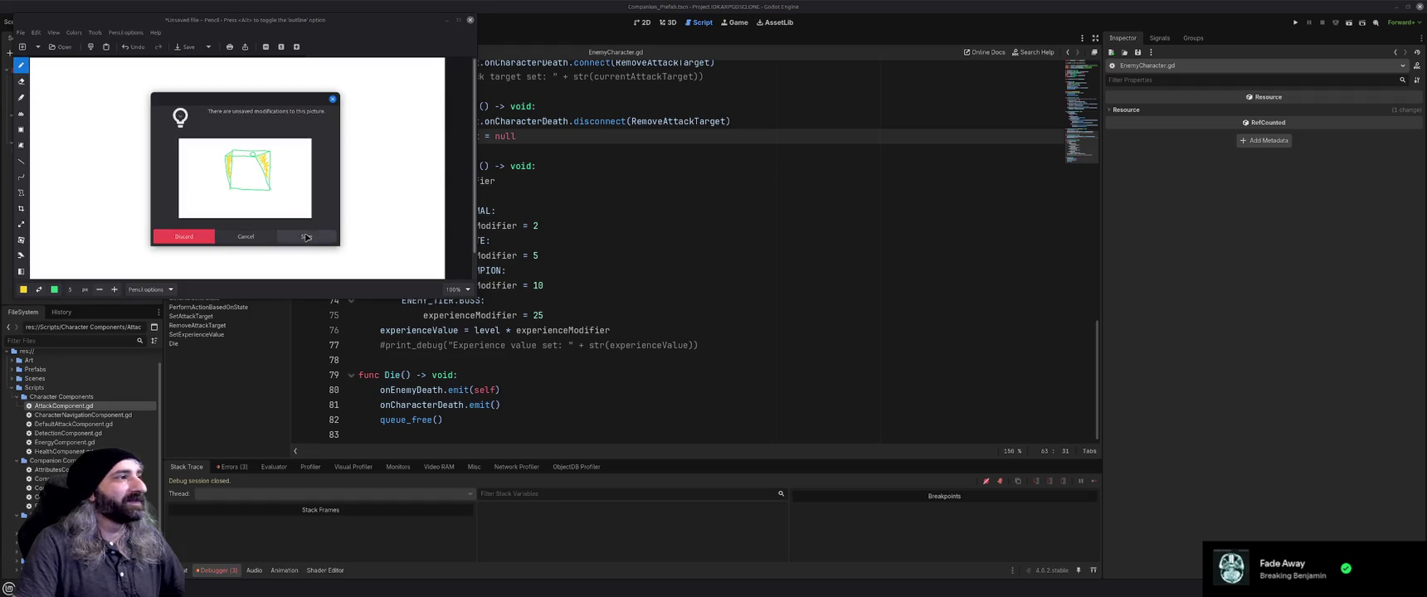
{"action": "left_click", "coordinate": [183, 236]}
{"action": "left_click", "coordinate": [750, 259]}
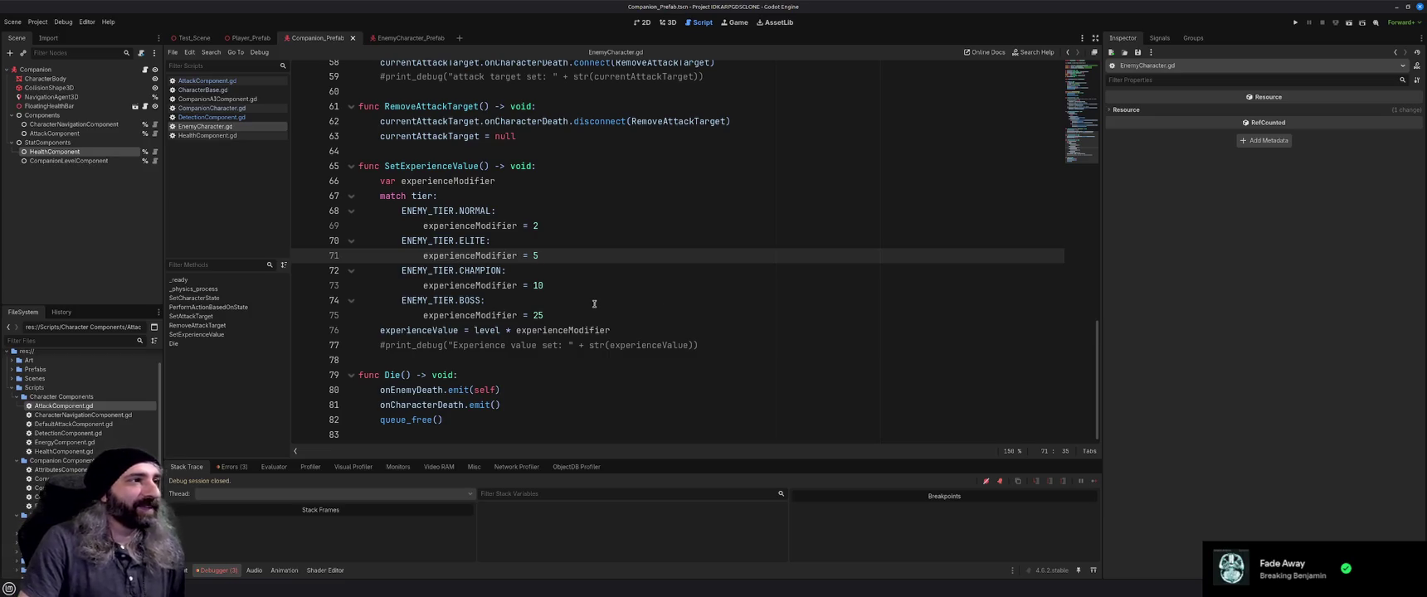
Scroll through EnemyCharacter.gd, then switch to the Test_Scene tab
{"action": "scroll", "coordinate": [585, 297], "scroll_direction": "up", "scroll_amount": 15}
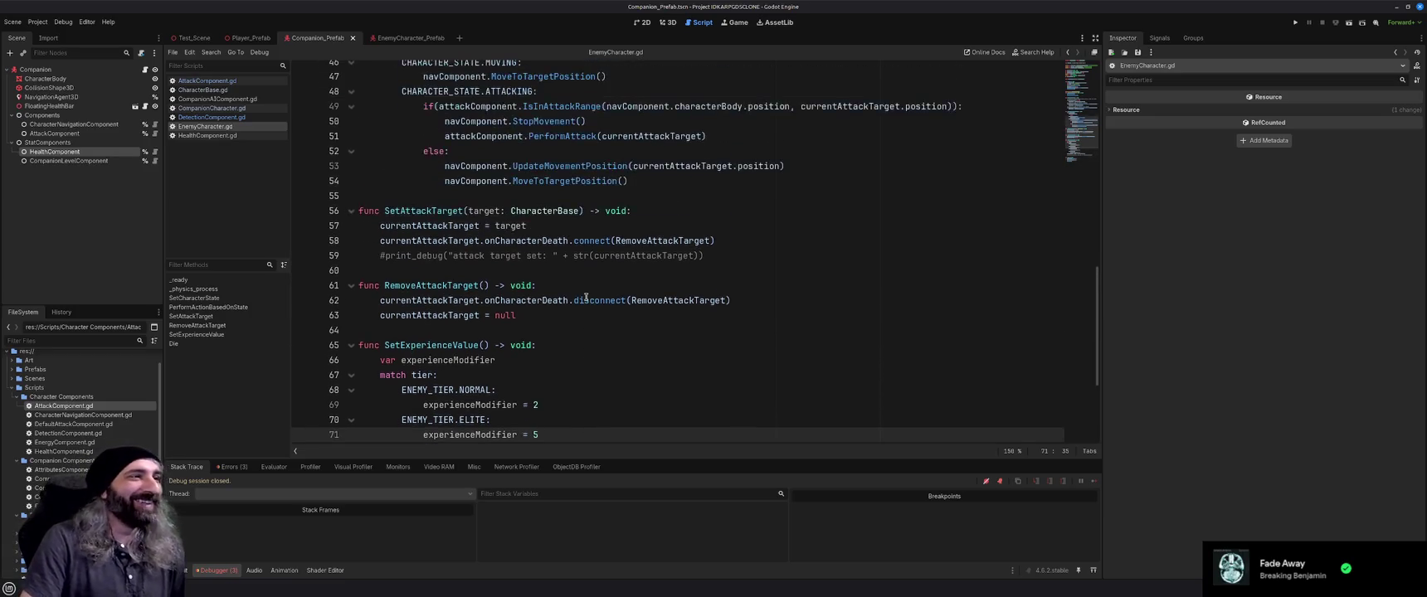
{"action": "scroll", "coordinate": [586, 297], "scroll_direction": "up", "scroll_amount": 3}
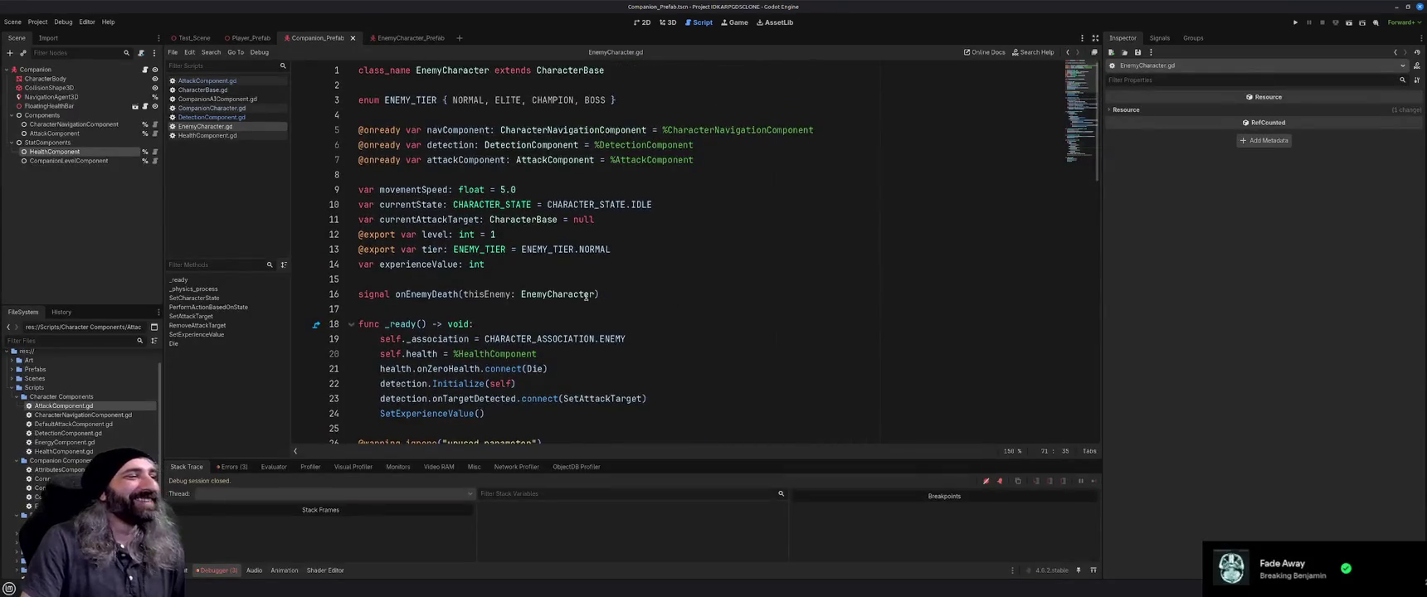
{"action": "scroll", "coordinate": [586, 297], "scroll_direction": "down", "scroll_amount": 19}
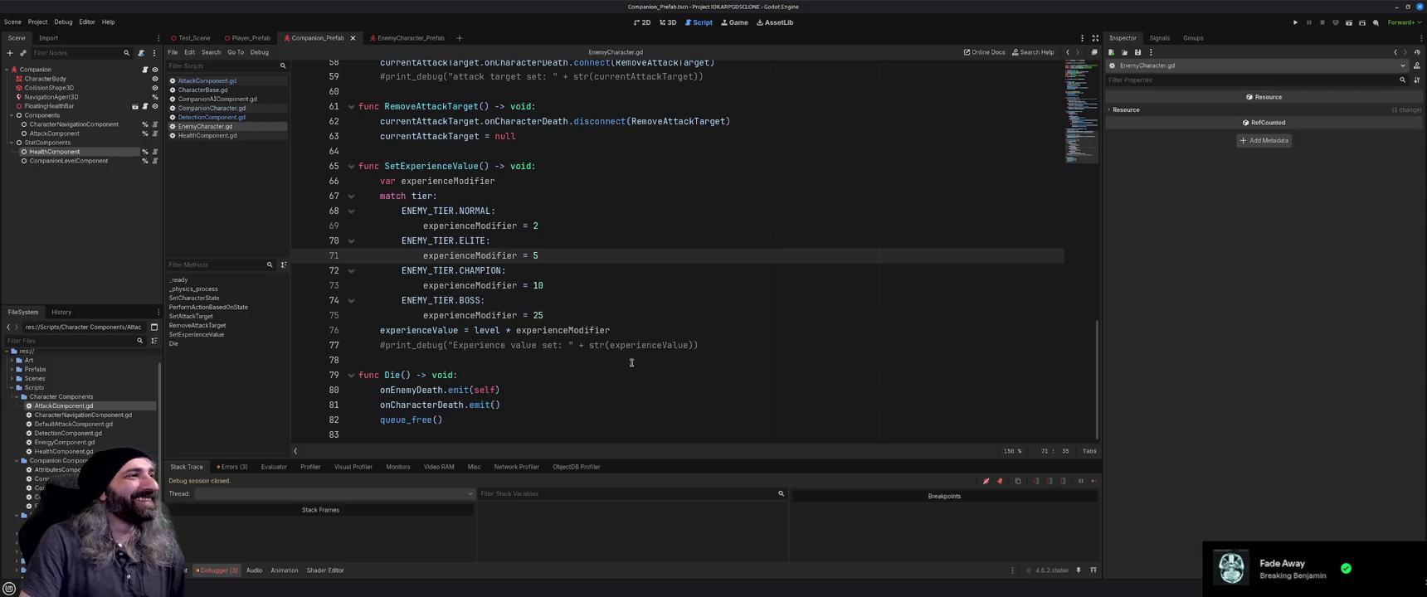
{"action": "scroll", "coordinate": [630, 354], "scroll_direction": "up", "scroll_amount": 19}
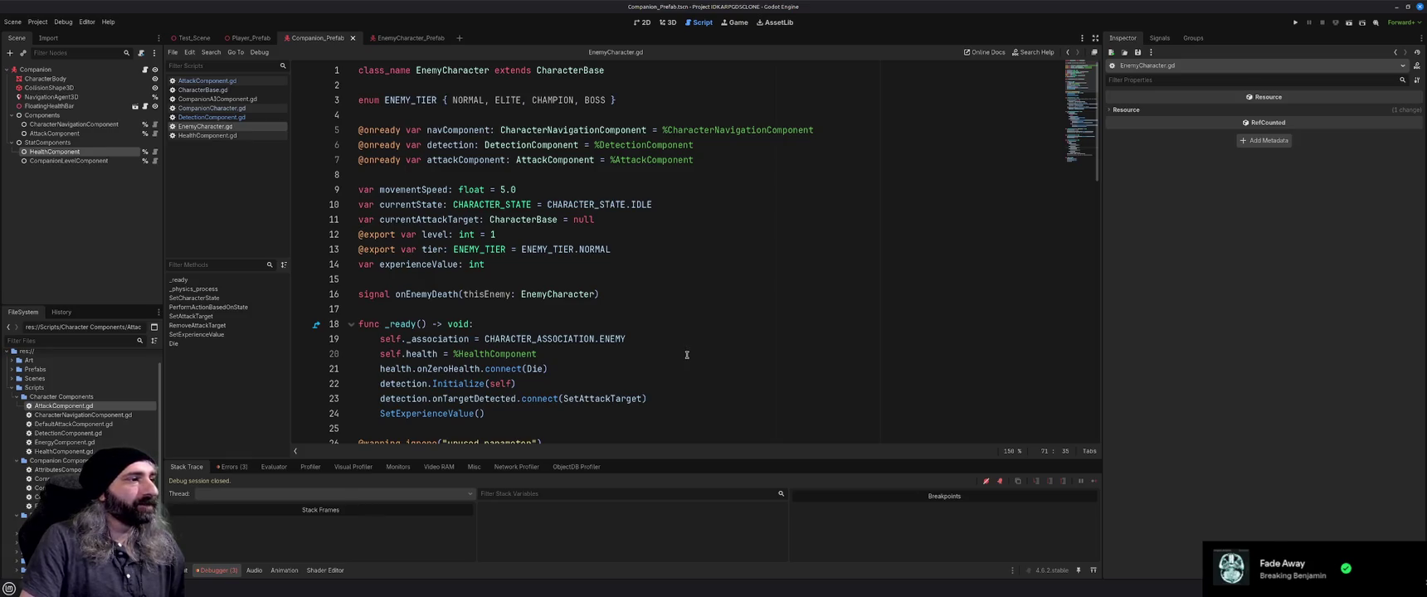
{"action": "scroll", "coordinate": [686, 356], "scroll_direction": "down", "scroll_amount": 3}
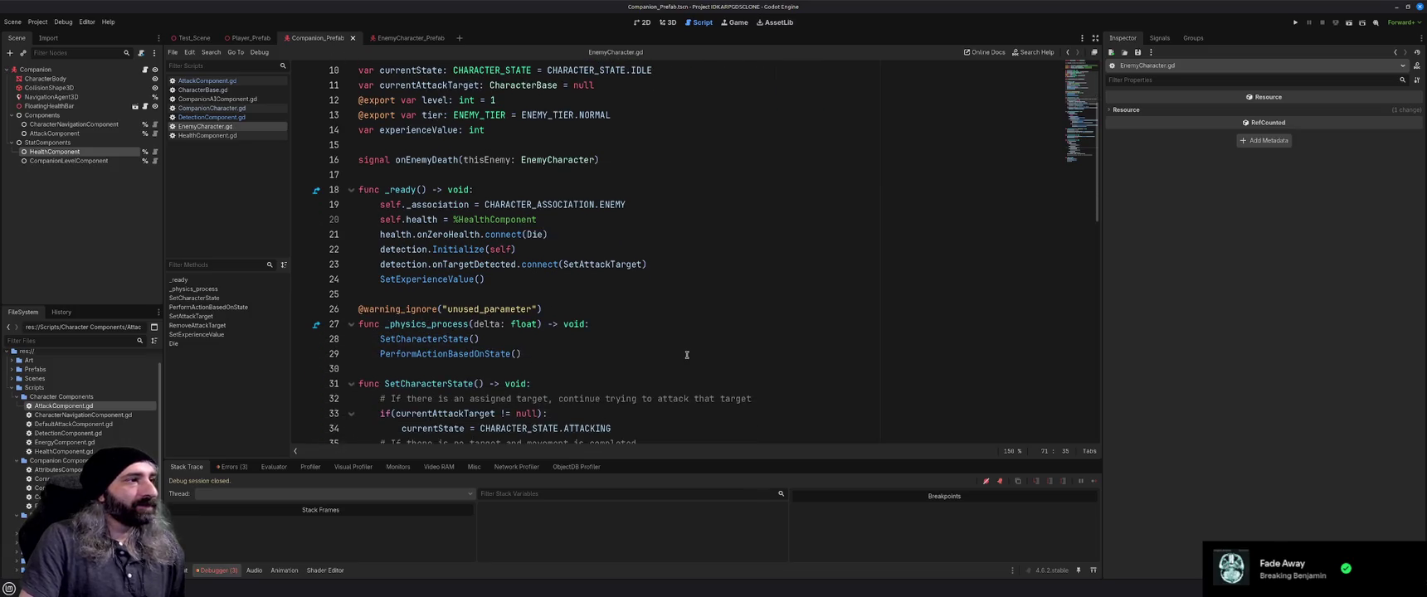
{"action": "scroll", "coordinate": [686, 355], "scroll_direction": "down", "scroll_amount": 5}
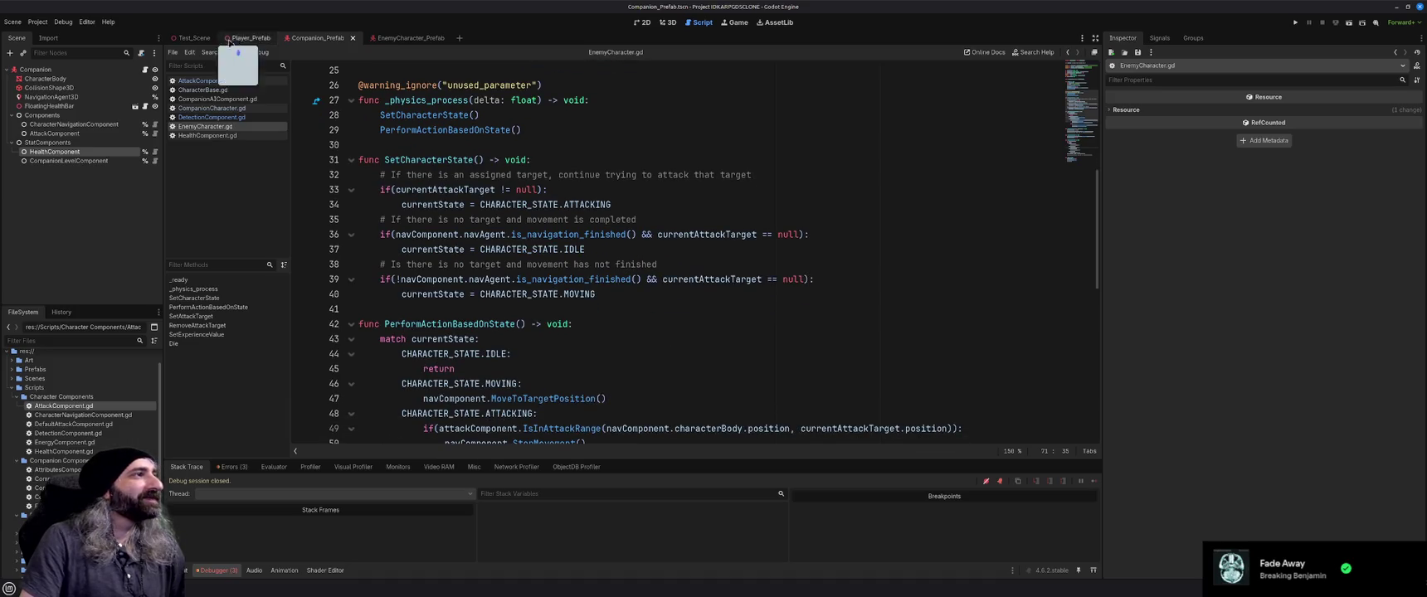
{"action": "left_click", "coordinate": [187, 37]}
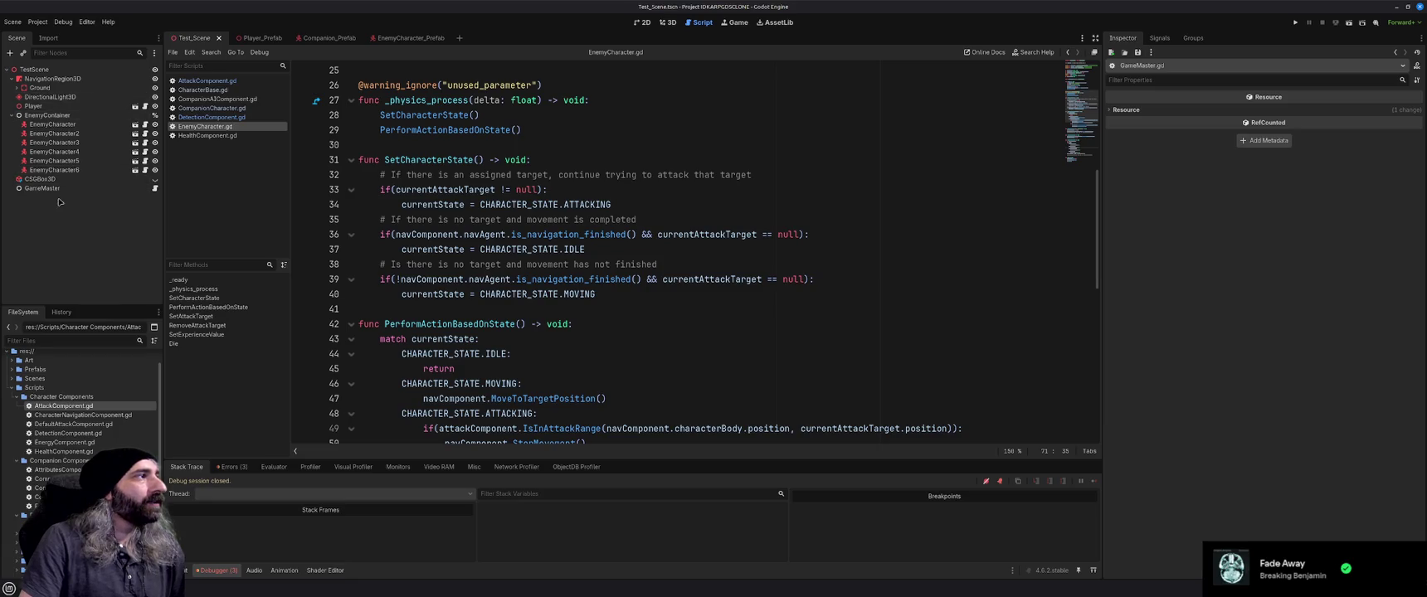
Move GameMaster to the top of the TestScene tree and collapse EnemyContainer
{"action": "left_click_drag", "start_coordinate": [42, 188], "coordinate": [18, 75]}
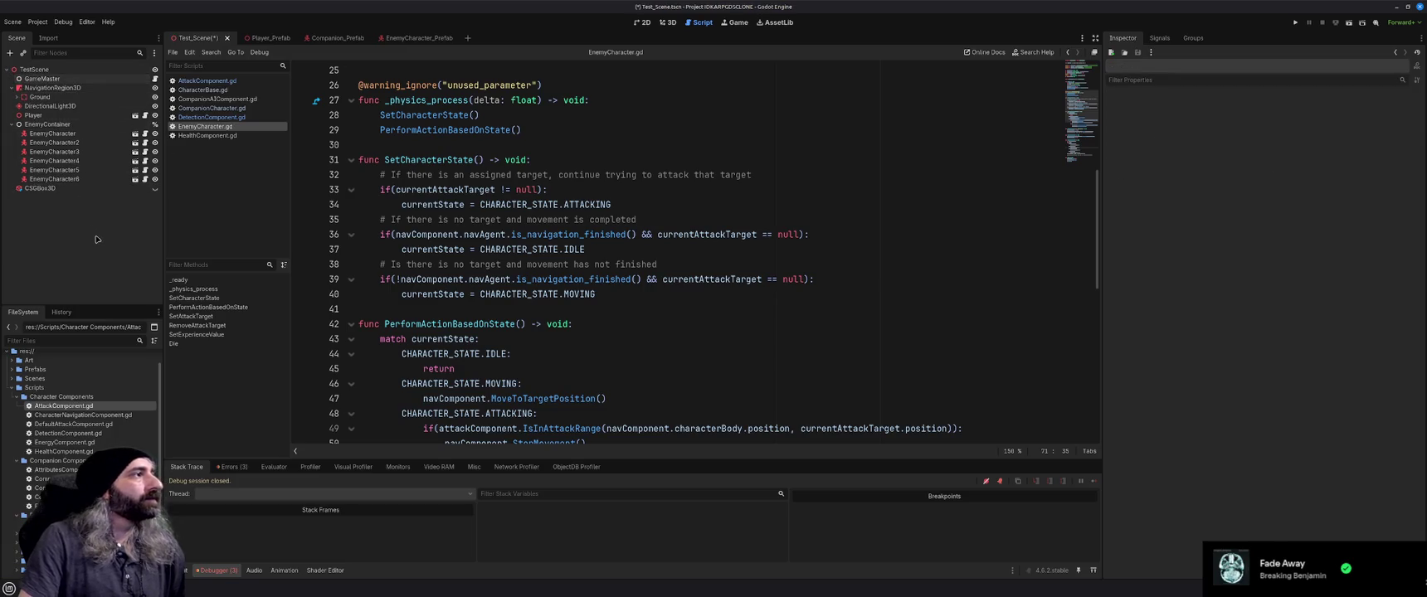
{"action": "left_click", "coordinate": [11, 124]}
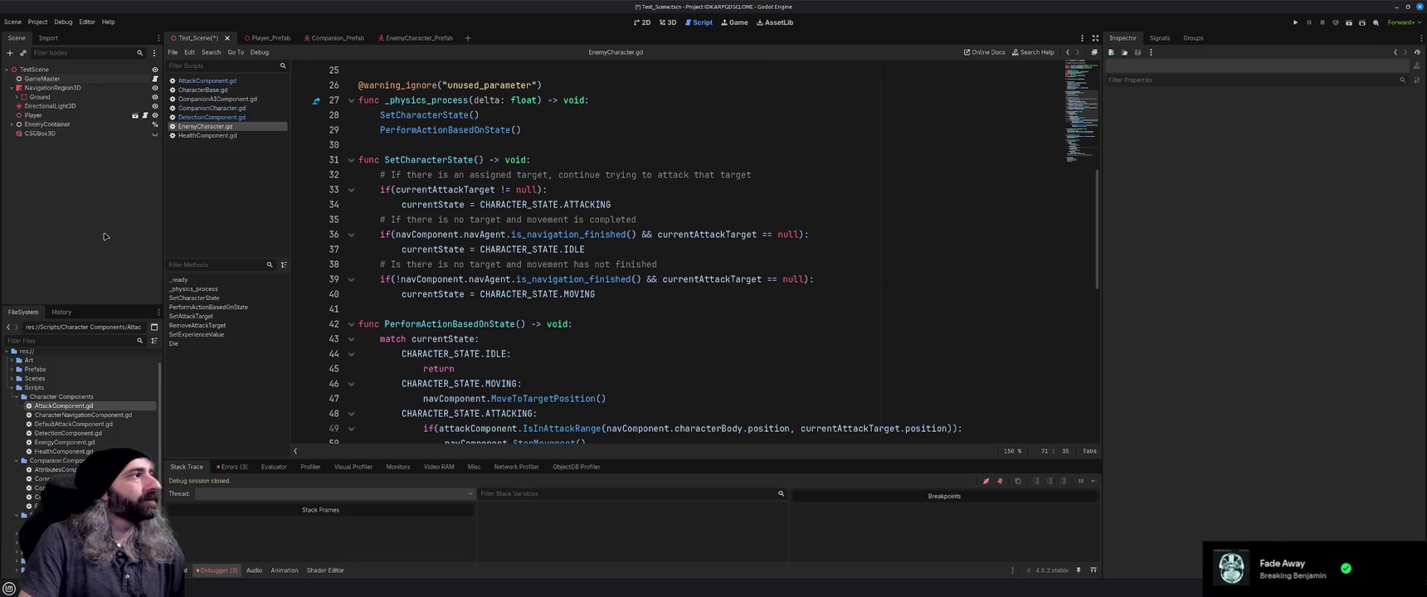
{"action": "left_click", "coordinate": [631, 279]}
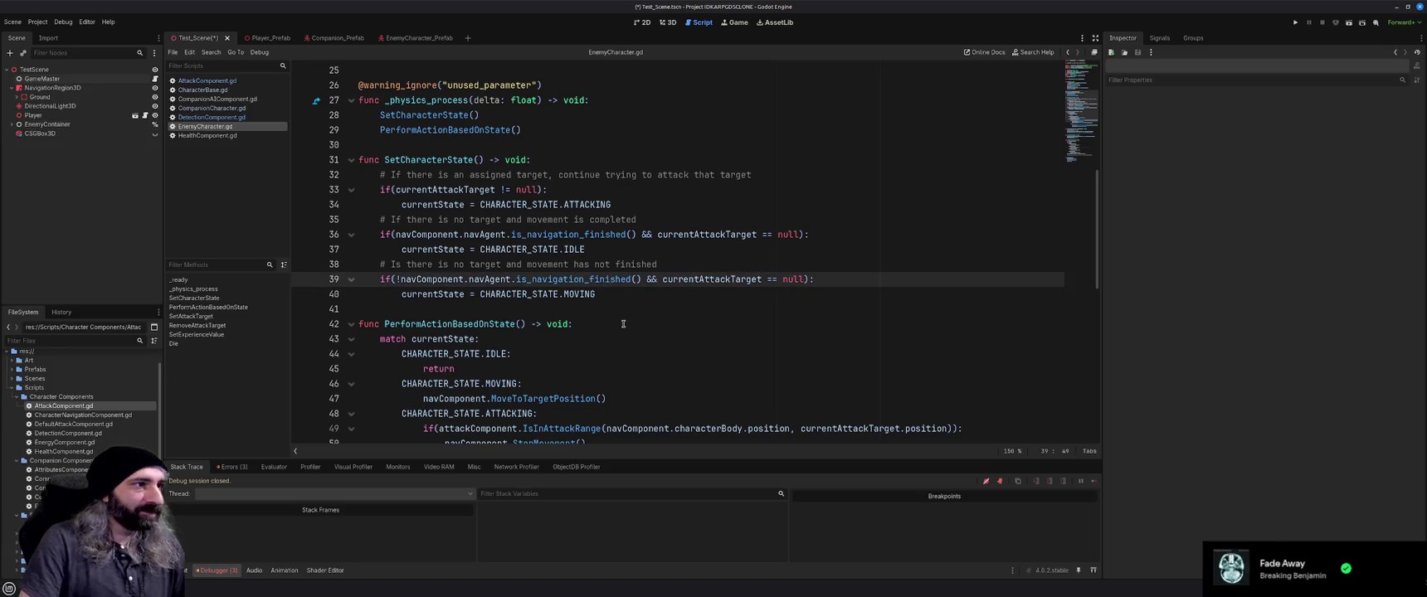
{"action": "scroll", "coordinate": [627, 324], "scroll_direction": "up", "scroll_amount": 2}
{"action": "scroll", "coordinate": [627, 324], "scroll_direction": "up", "scroll_amount": 6}
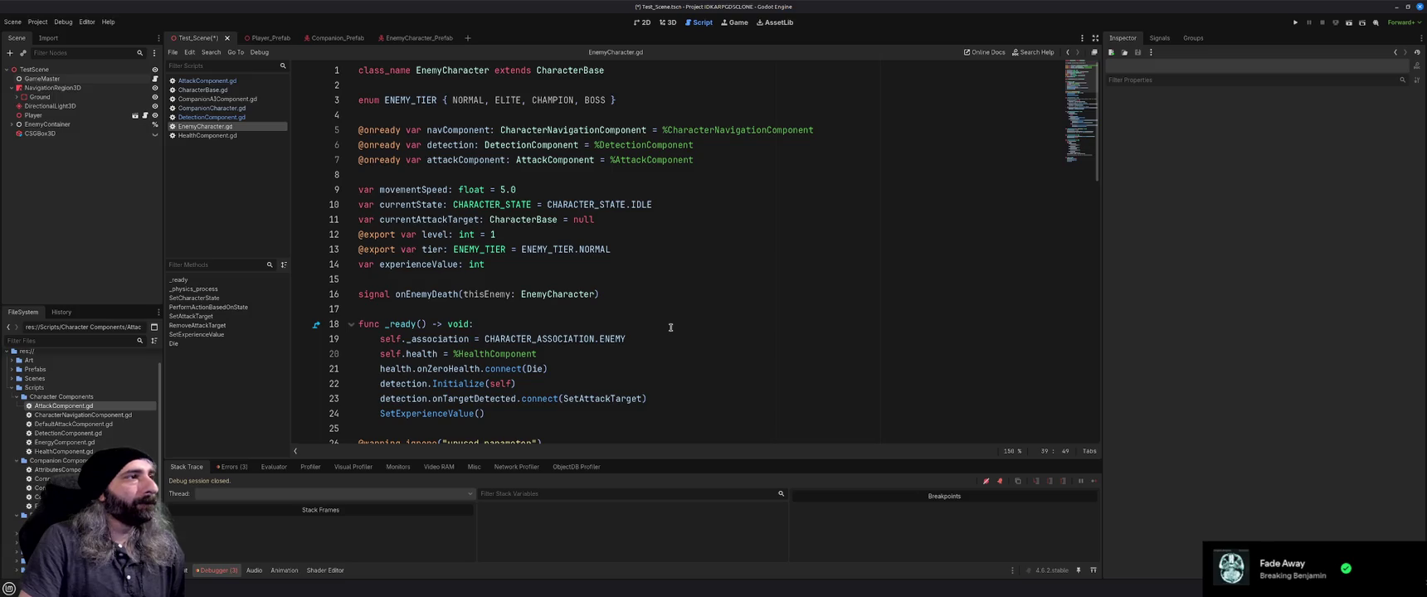
Review the onEnemyDeath signal, then open the Enemy Components scripts folder
{"action": "left_click", "coordinate": [671, 327]}
{"action": "left_click", "coordinate": [655, 294]}
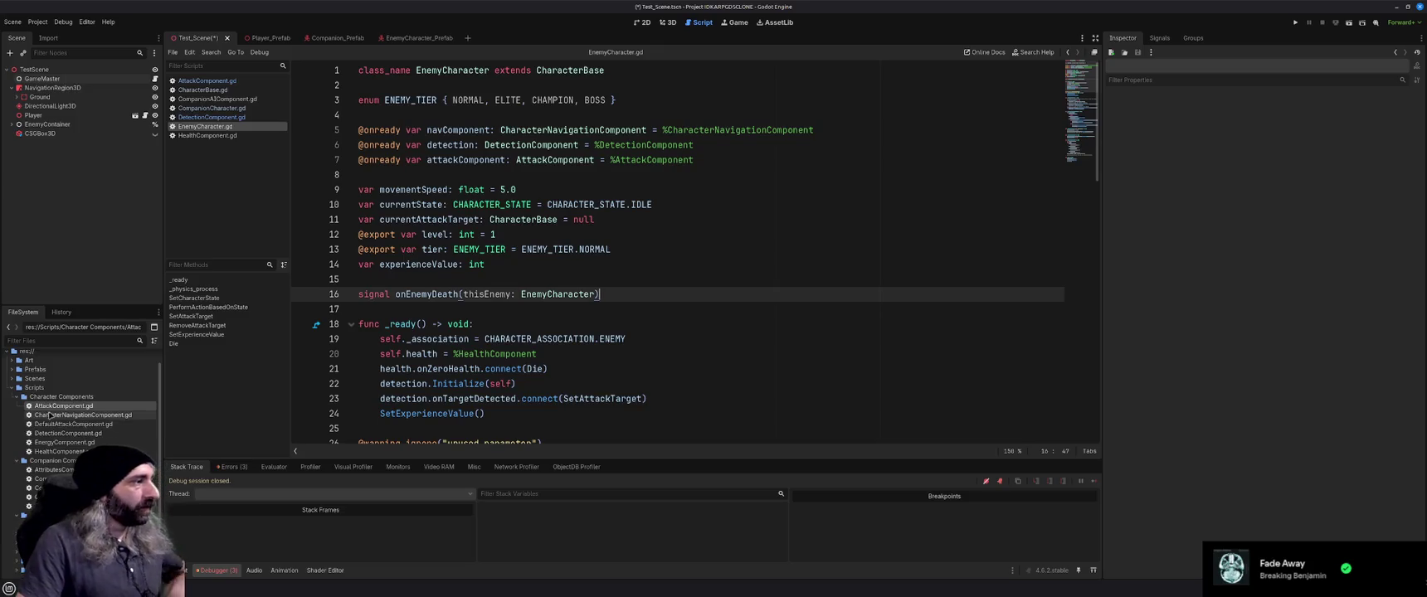
{"action": "scroll", "coordinate": [90, 433], "scroll_direction": "down", "scroll_amount": 1}
{"action": "left_click", "coordinate": [37, 507]}
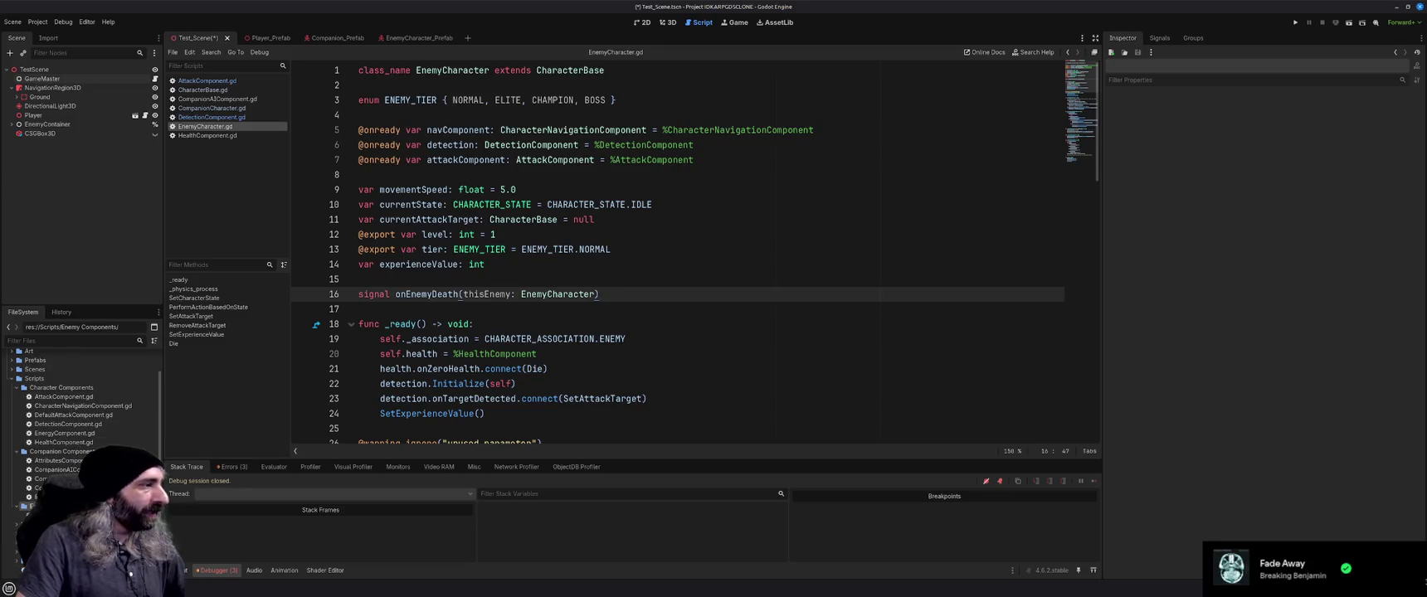
{"action": "left_click", "coordinate": [10, 52]}
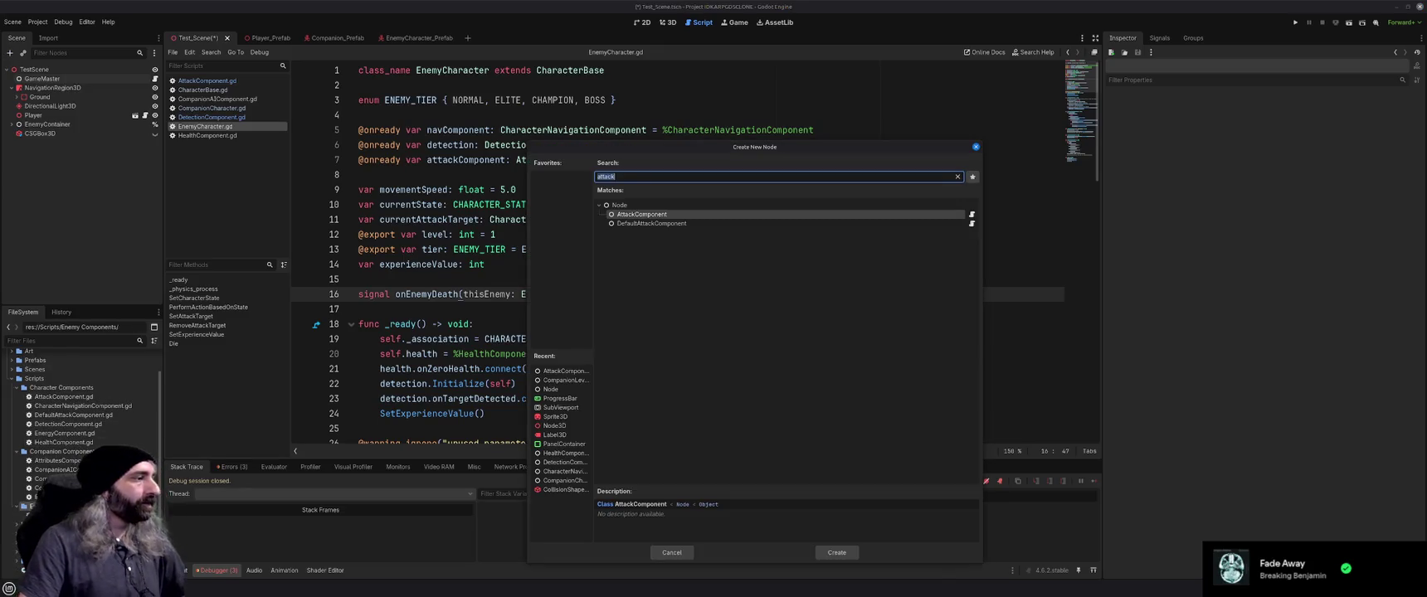
Create EnemyStatsComponent.gd in Enemy Components with 'class_name EnemyStatsComponent', save, and reopen EnemyCharacter.gd
{"action": "left_click", "coordinate": [672, 553]}
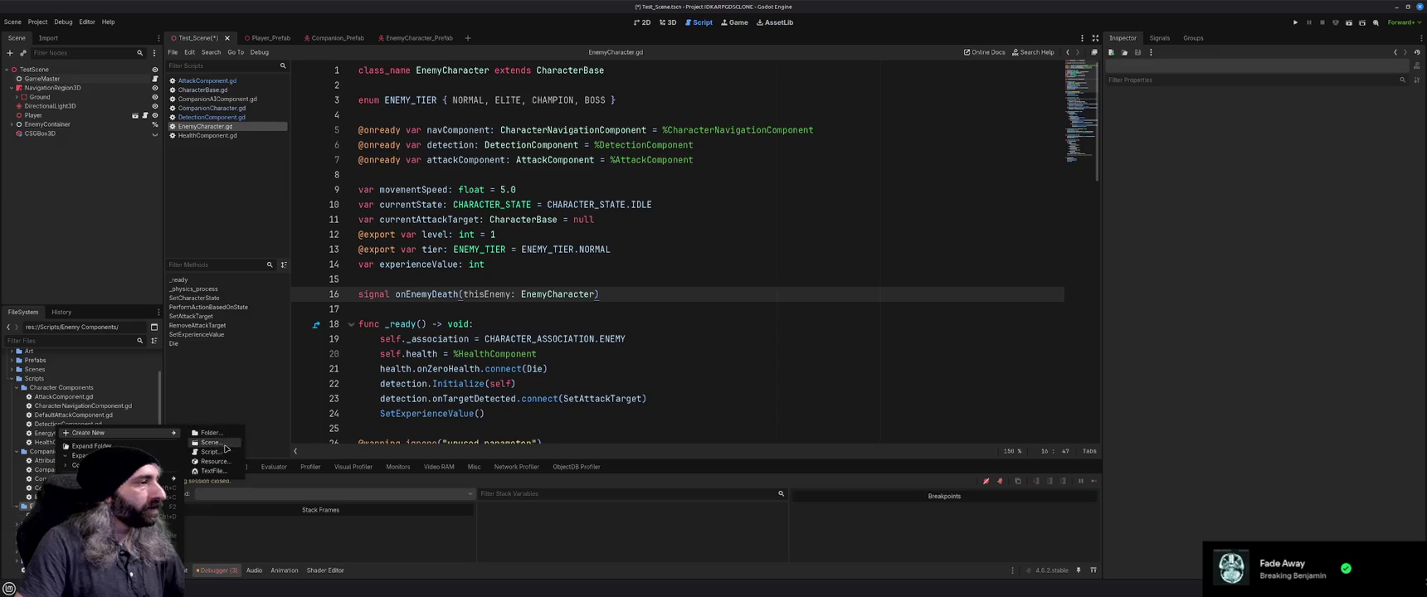
{"action": "left_click", "coordinate": [221, 455]}
{"action": "type", "text": "EnemyS"}
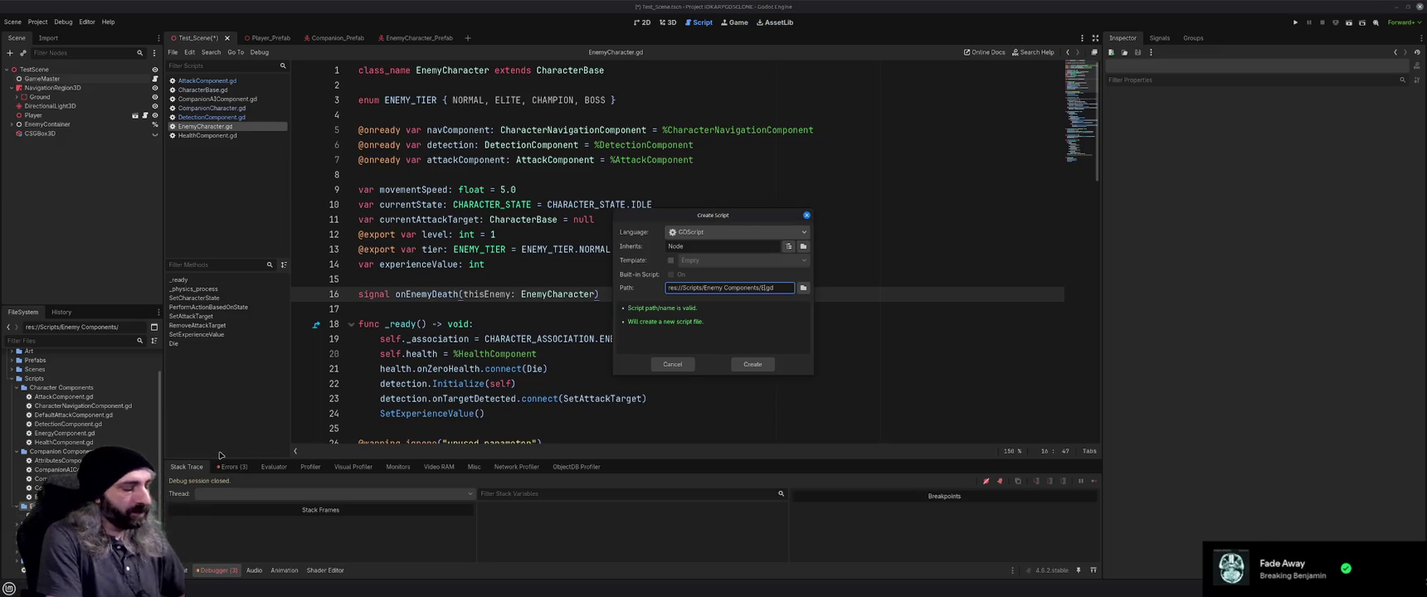
{"action": "type", "text": "tatsComponent"}
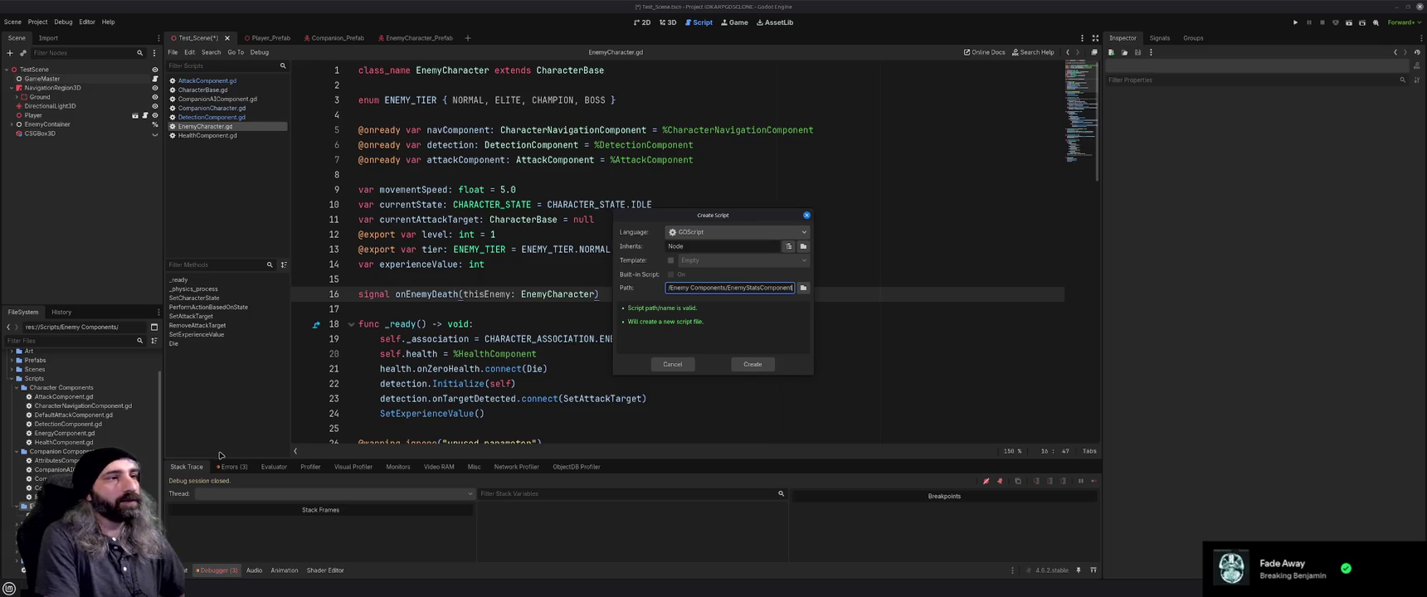
{"action": "key", "text": "Return"}
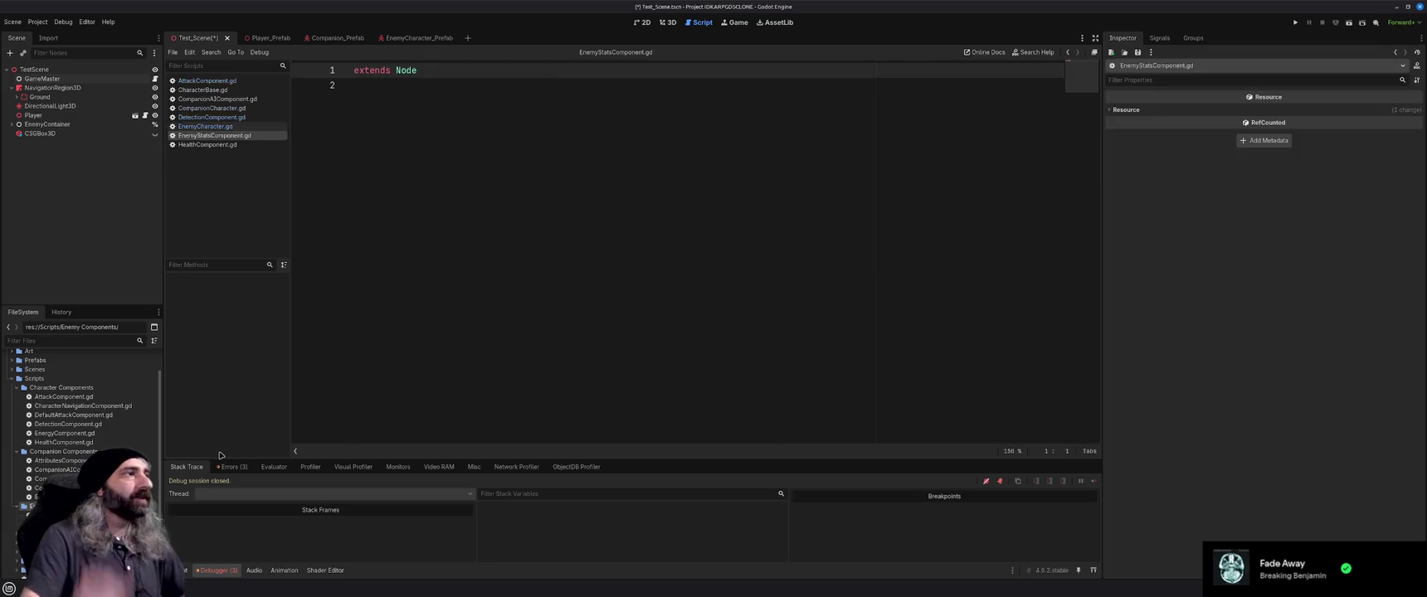
{"action": "type", "text": "class_name EnemyStatsComponent"}
{"action": "key", "text": "ctrl+s"}
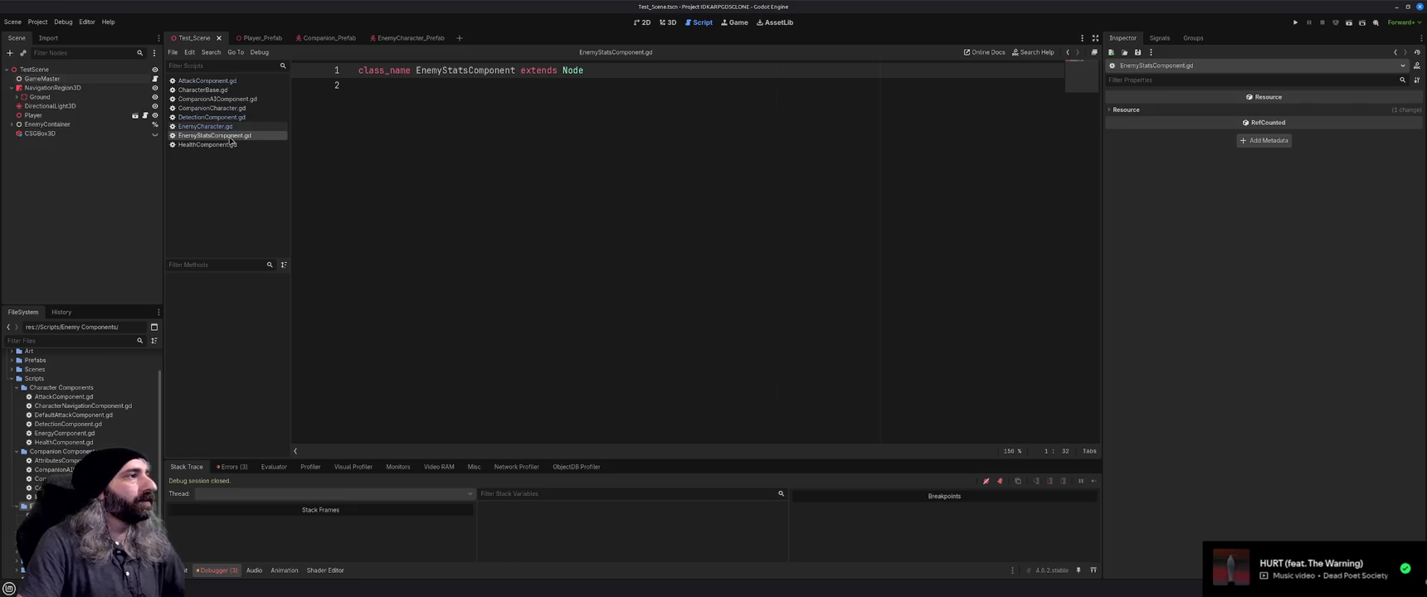
{"action": "left_click", "coordinate": [205, 127]}
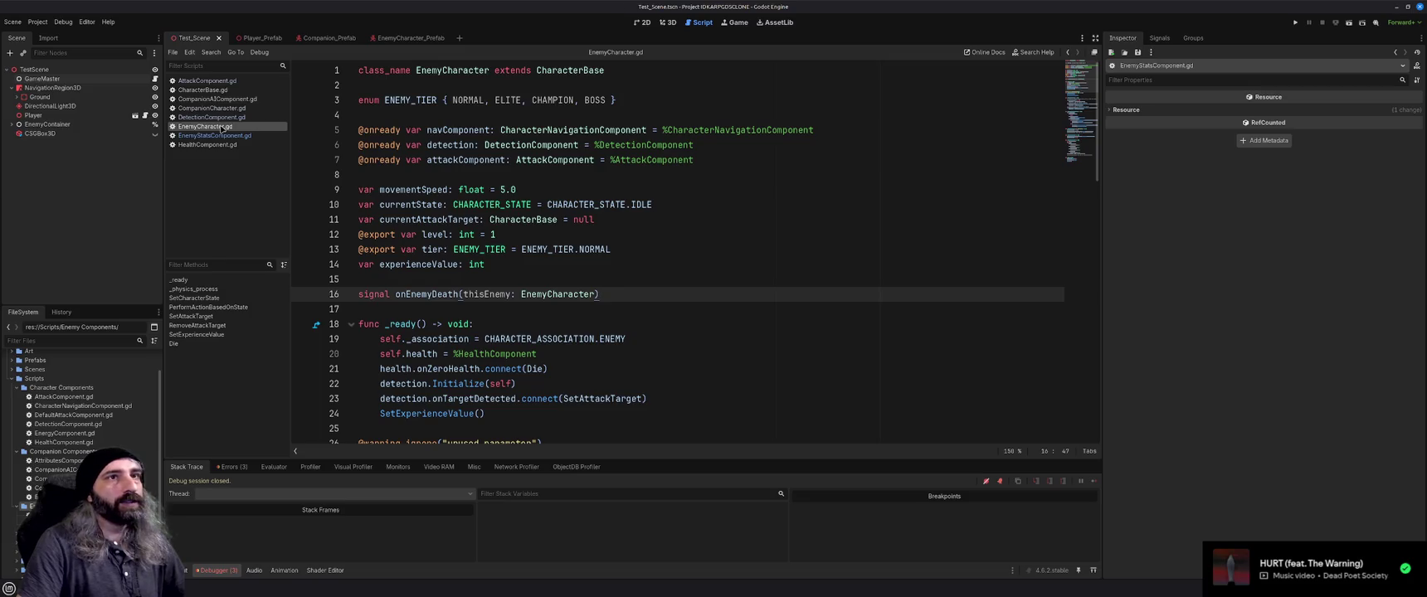
Float the Script Editor in its own window and open EnemyStatsComponent.gd
{"action": "left_click", "coordinate": [1096, 39]}
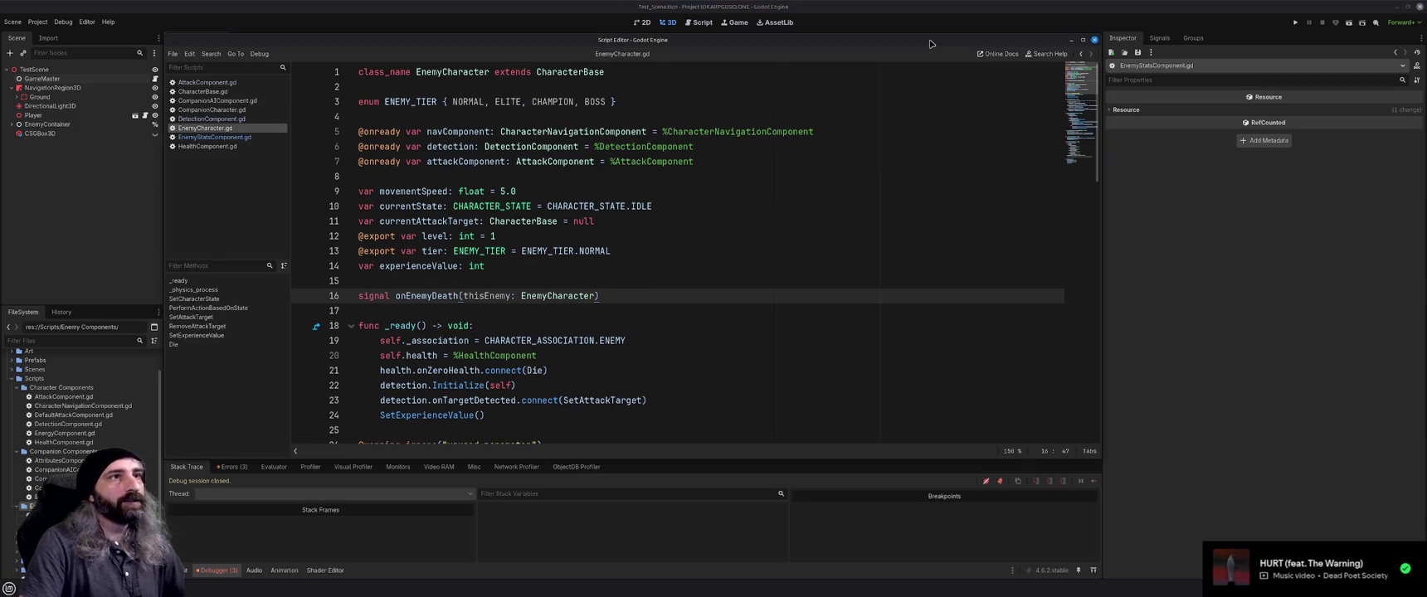
{"action": "left_click_drag", "start_coordinate": [931, 43], "coordinate": [952, 68]}
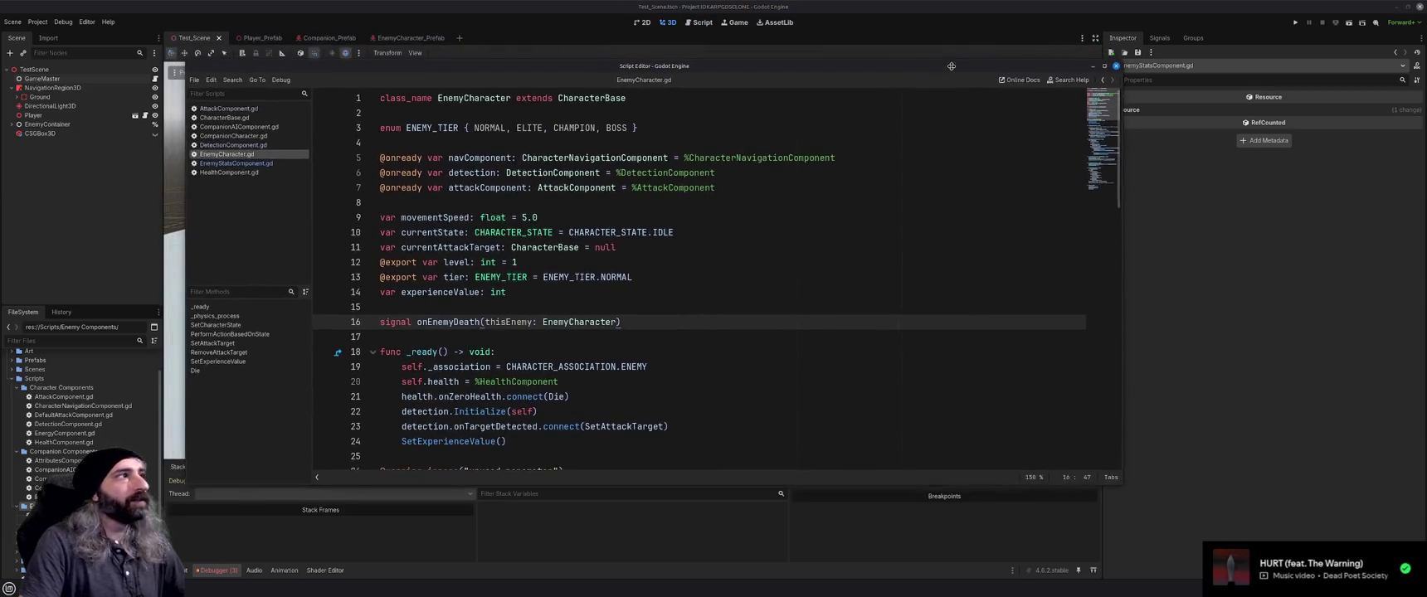
{"action": "left_click", "coordinate": [230, 164]}
{"action": "right_click", "coordinate": [230, 165]}
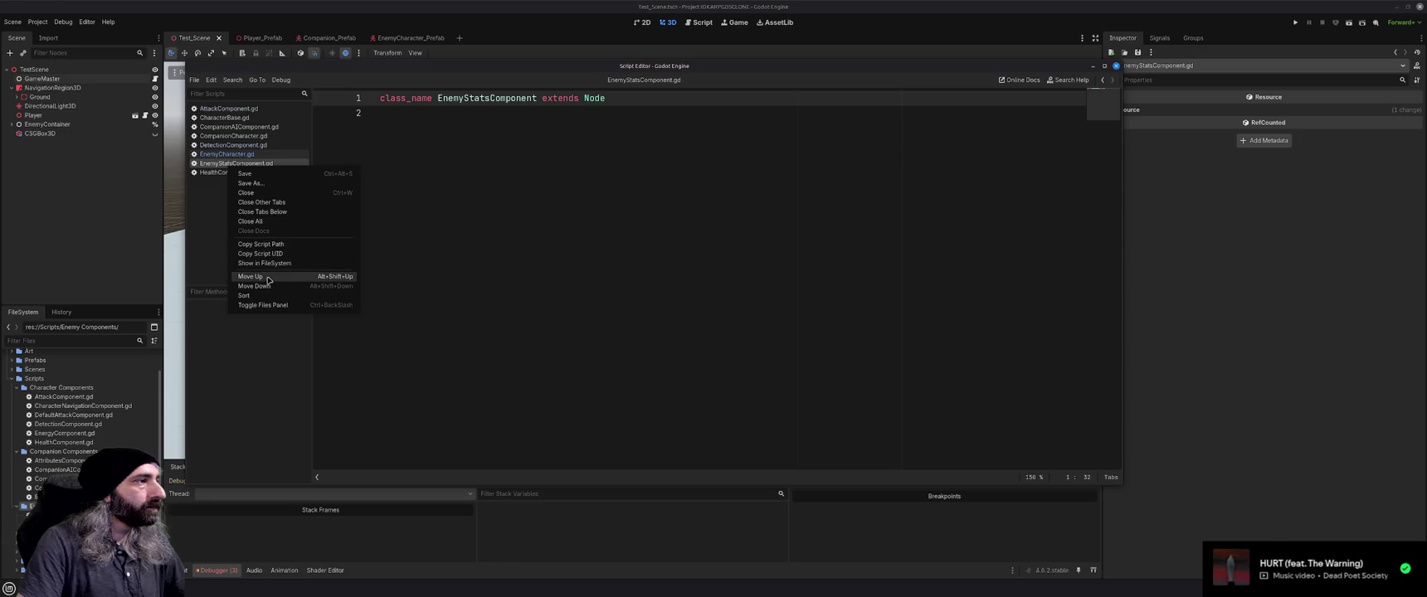
{"action": "left_click", "coordinate": [249, 374]}
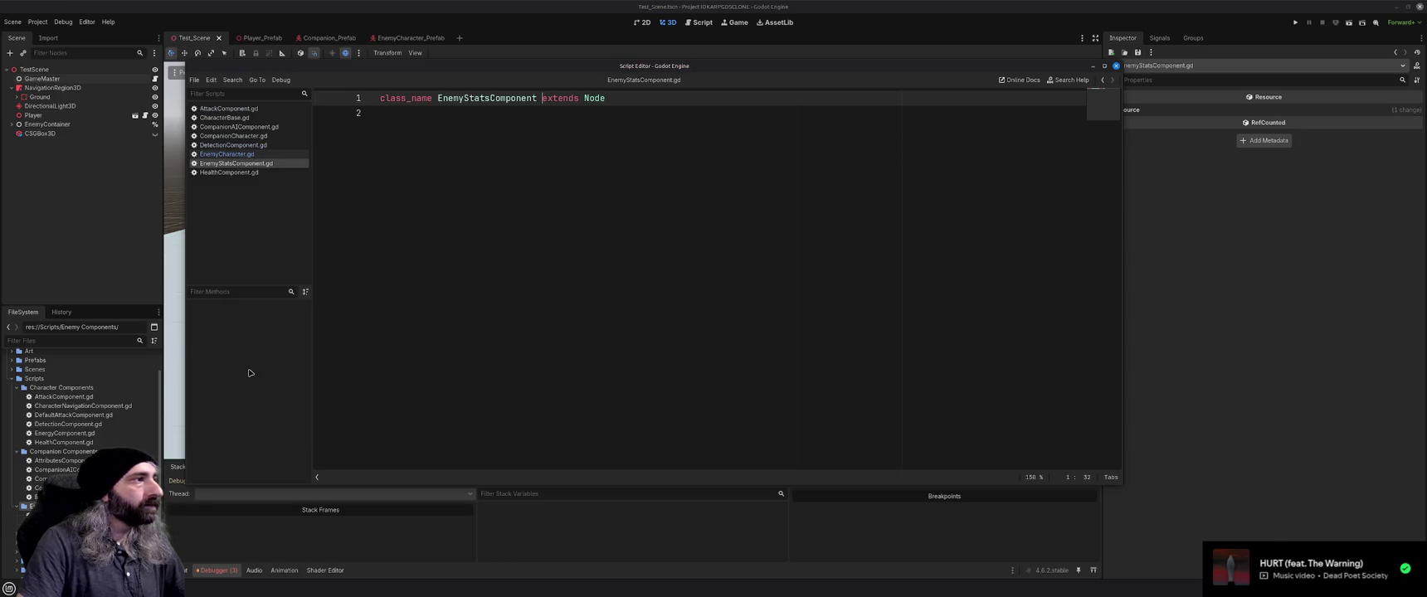
Browse the Script Editor's File, Edit and Search menus without choosing anything
{"action": "left_click", "coordinate": [196, 81]}
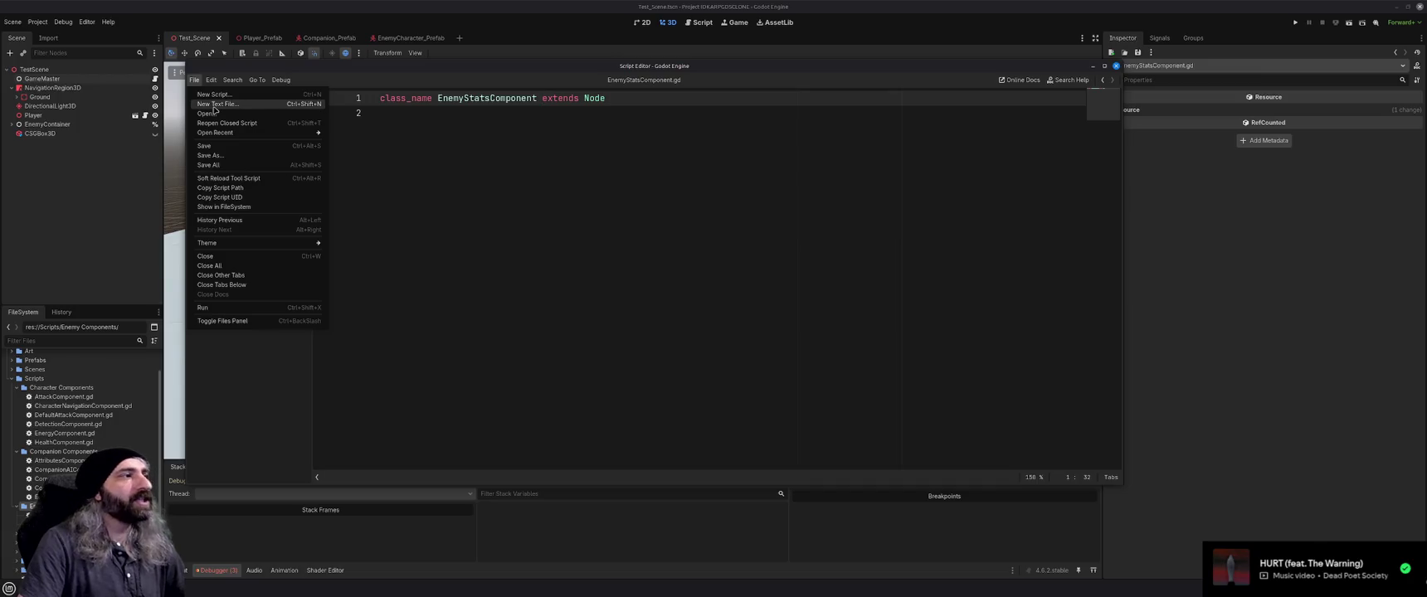
{"action": "left_click", "coordinate": [212, 80]}
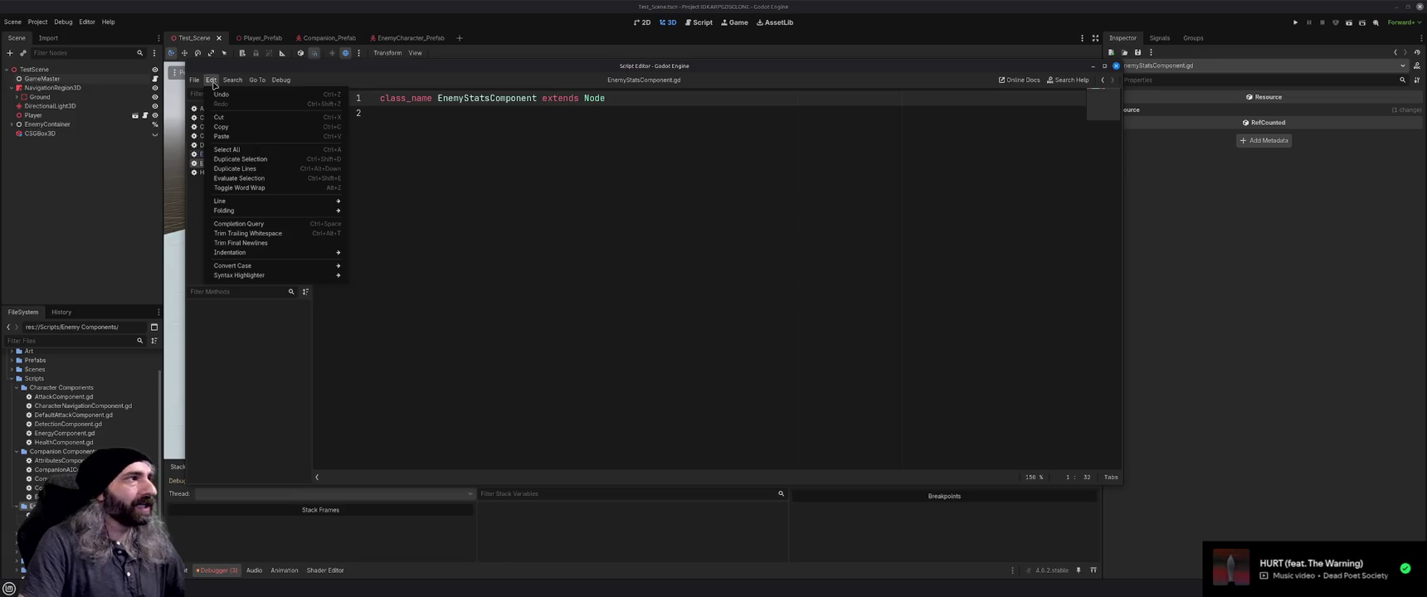
{"action": "left_click", "coordinate": [232, 80]}
{"action": "mouse_move", "coordinate": [281, 82]}
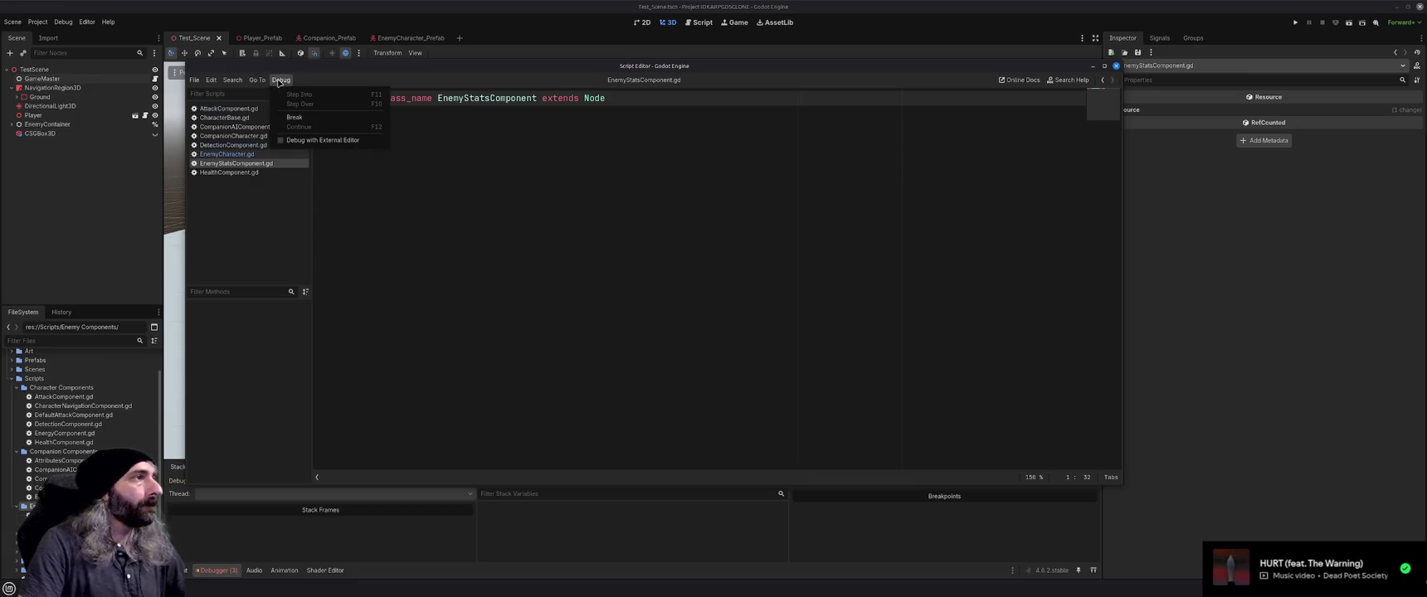
{"action": "left_click", "coordinate": [196, 81]}
{"action": "left_click", "coordinate": [194, 81]}
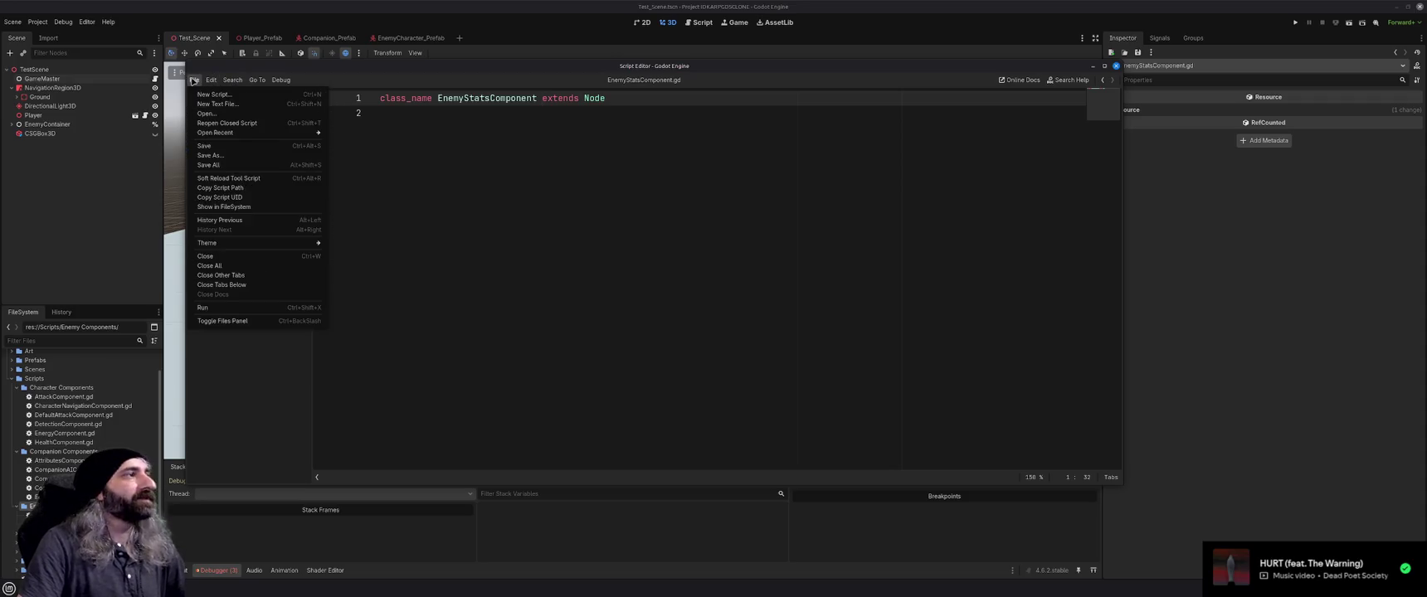
{"action": "left_click", "coordinate": [194, 80]}
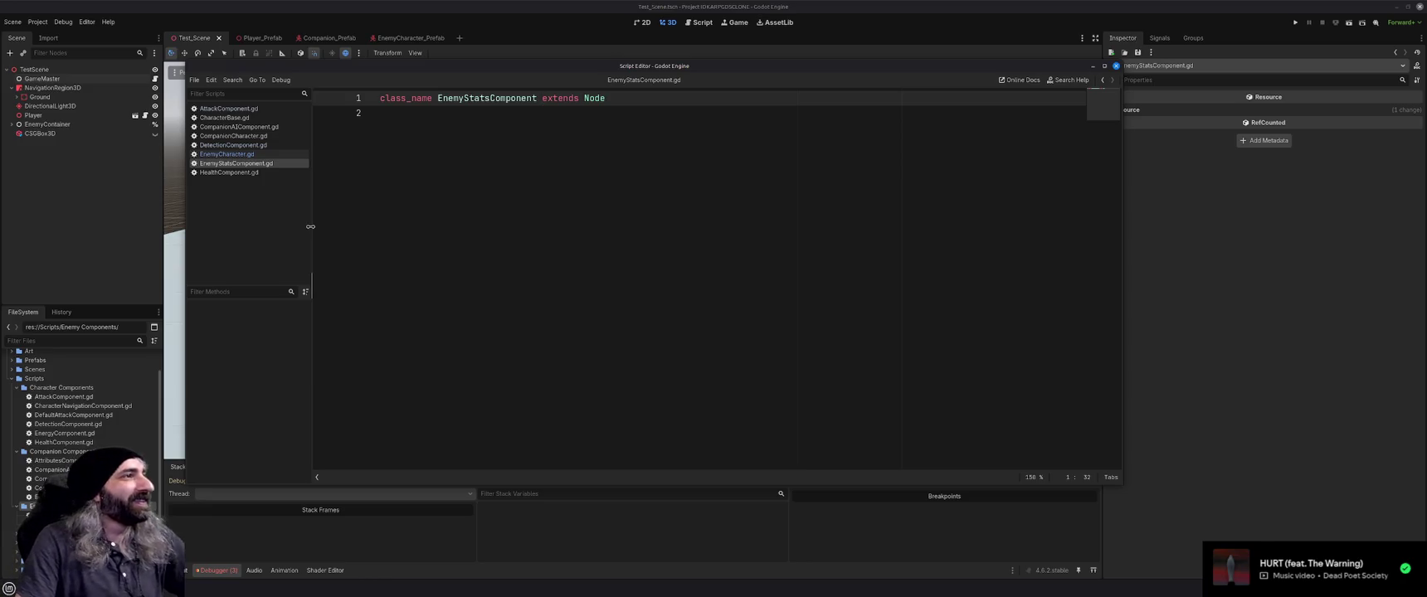
Add a blank line after the class_name declaration and close the floating Script Editor
{"action": "left_click", "coordinate": [446, 111]}
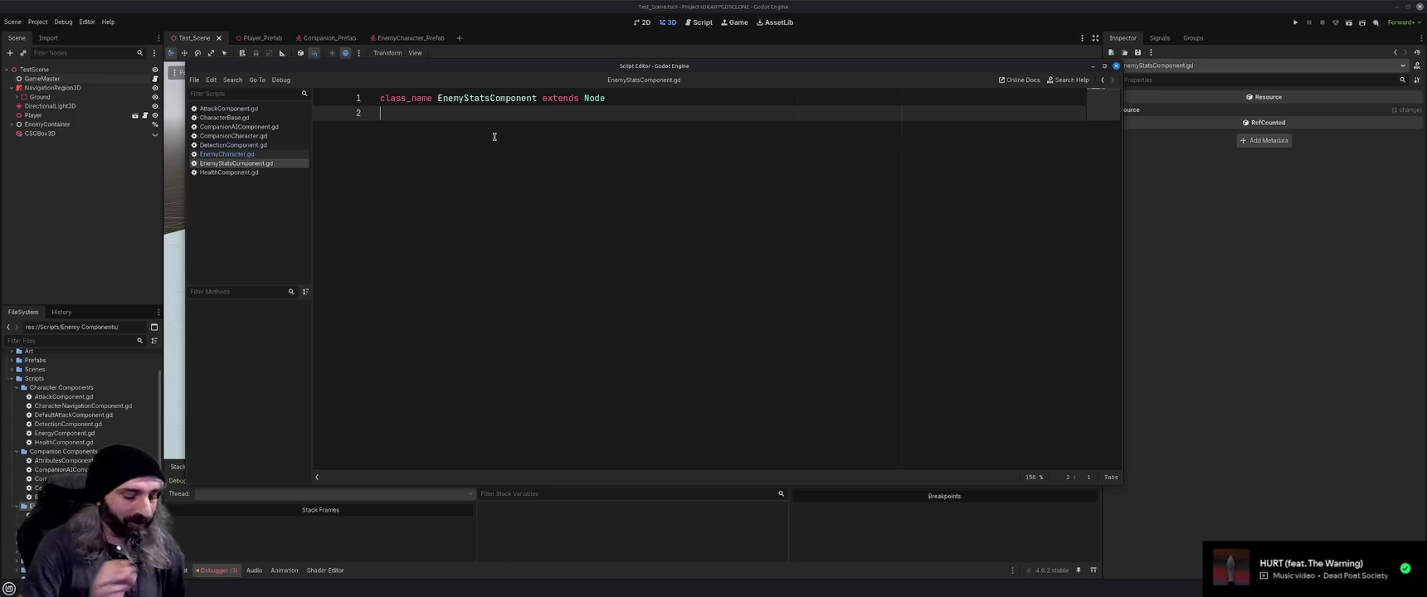
{"action": "key", "text": "Return"}
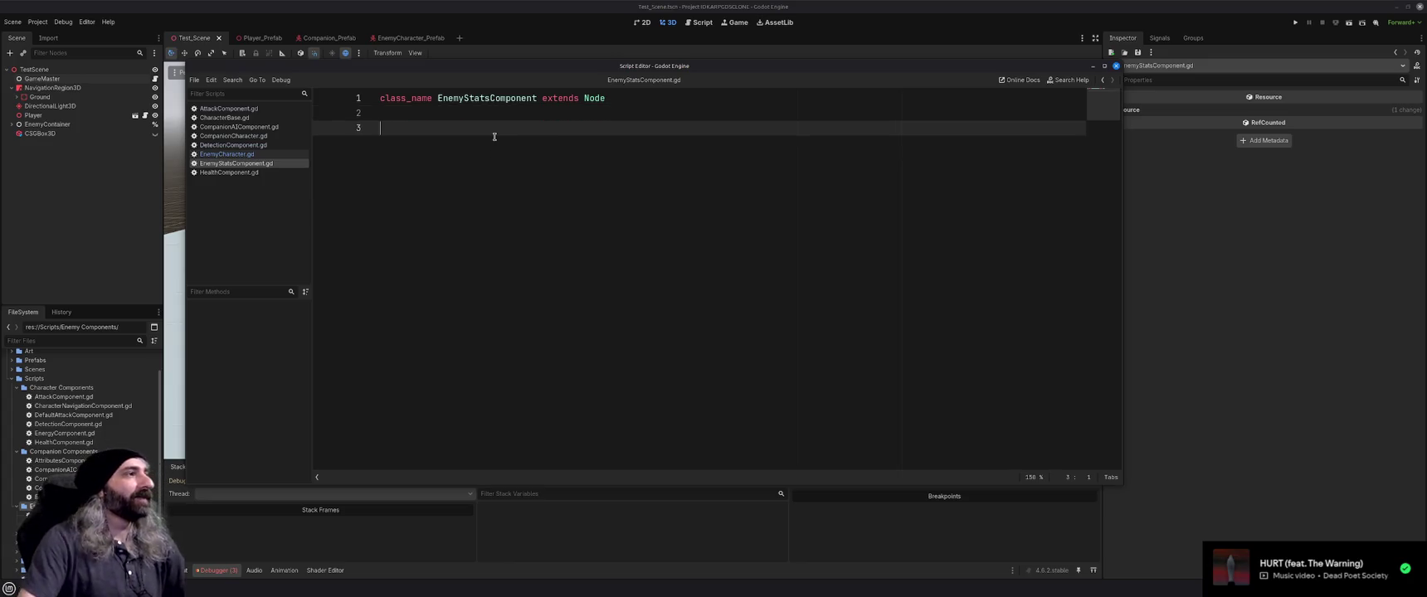
{"action": "left_click", "coordinate": [1092, 67]}
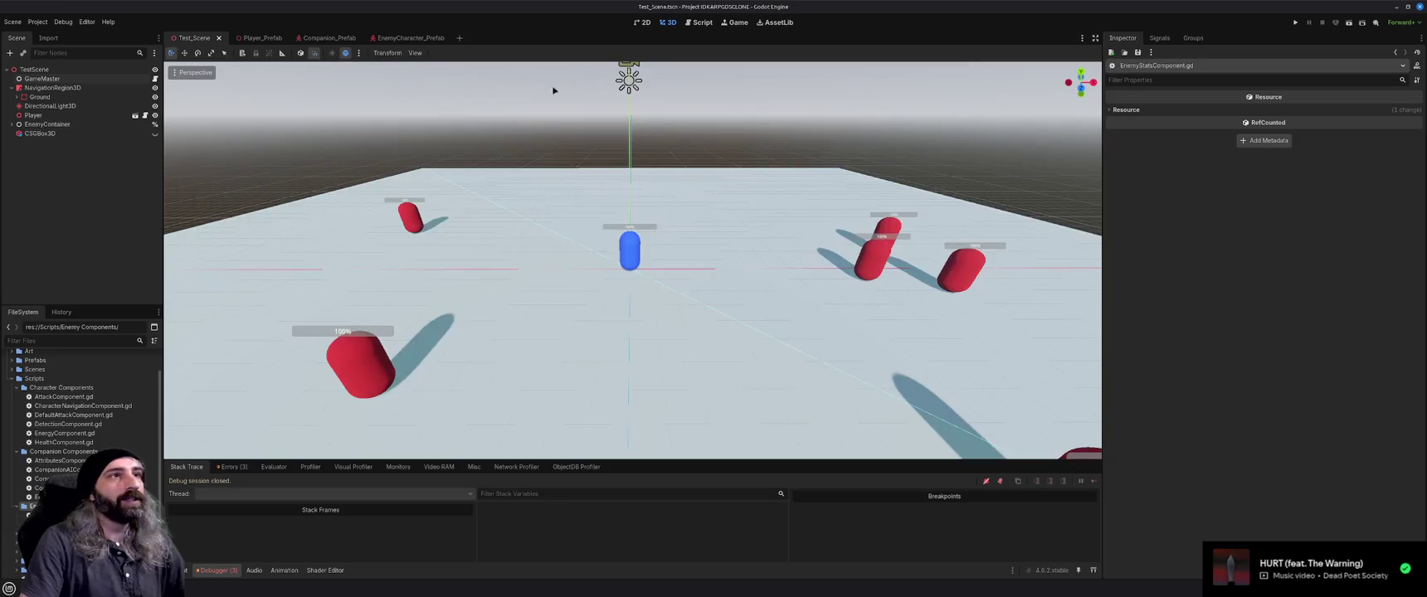
Copy the ENEMY_TIER enum into EnemyStatsComponent.gd and comment it out in EnemyCharacter.gd
{"action": "left_click", "coordinate": [703, 23]}
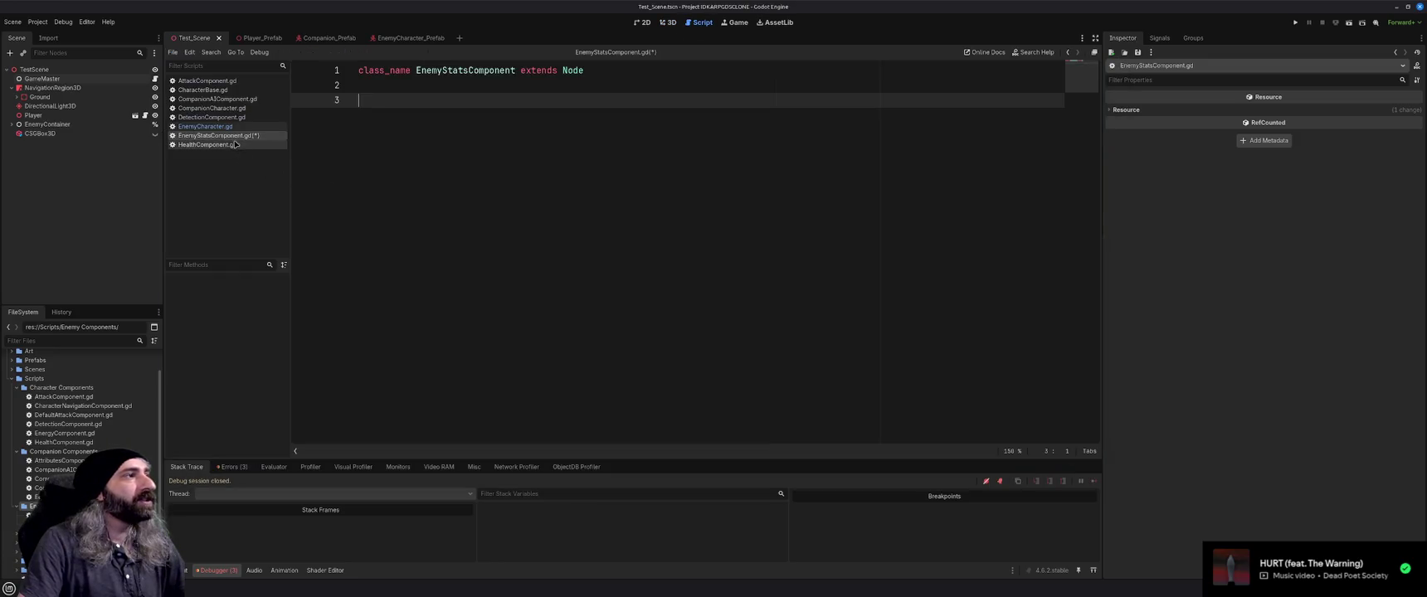
{"action": "left_click", "coordinate": [207, 126]}
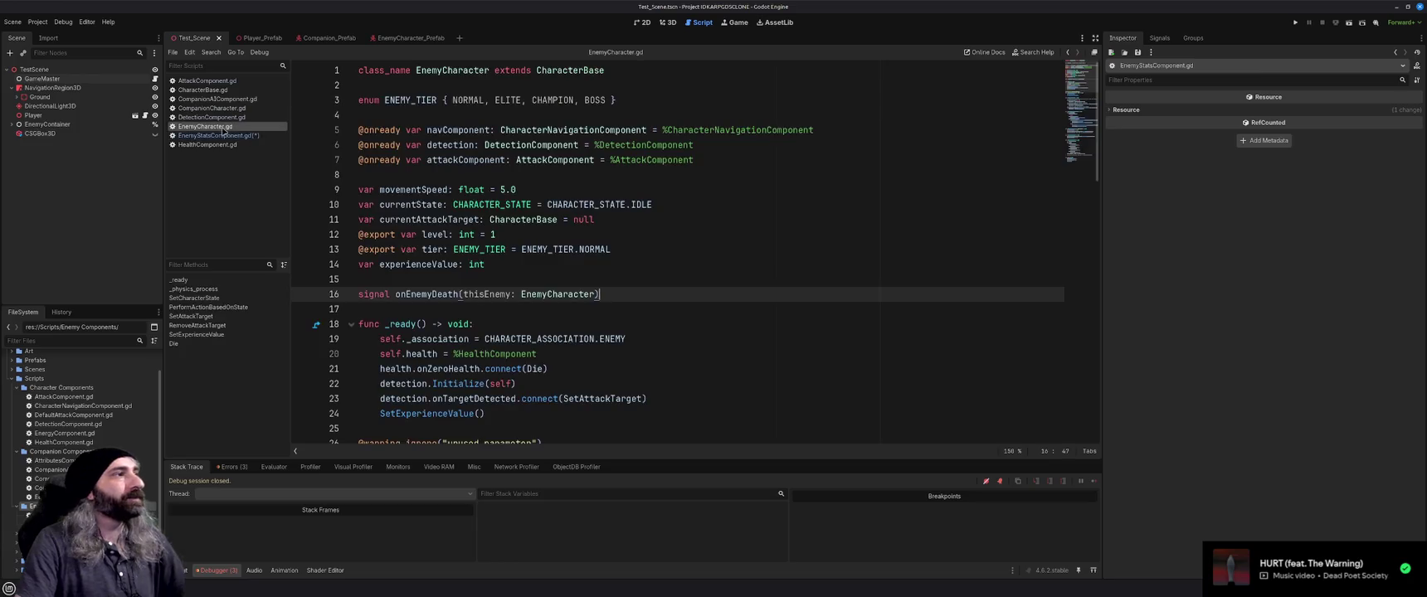
{"action": "triple_click", "coordinate": [330, 101]}
{"action": "key", "text": "ctrl+x"}
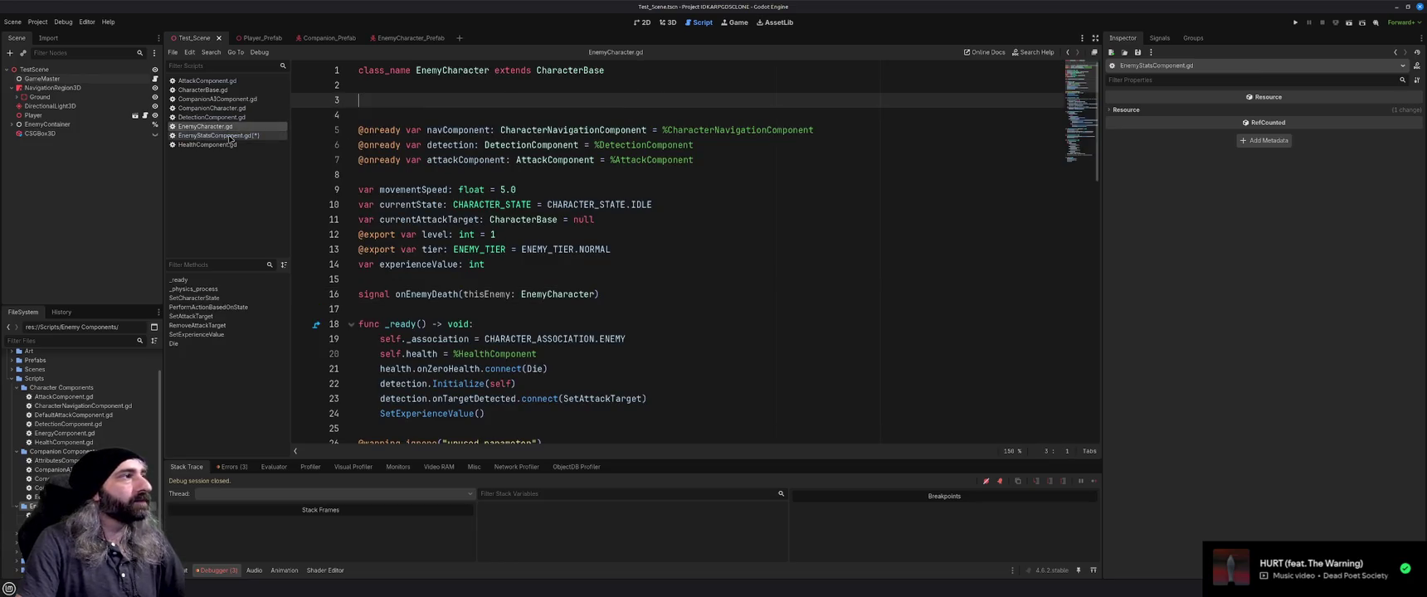
{"action": "left_click", "coordinate": [214, 136]}
{"action": "key", "text": "Return"}
{"action": "key", "text": "ctrl+v"}
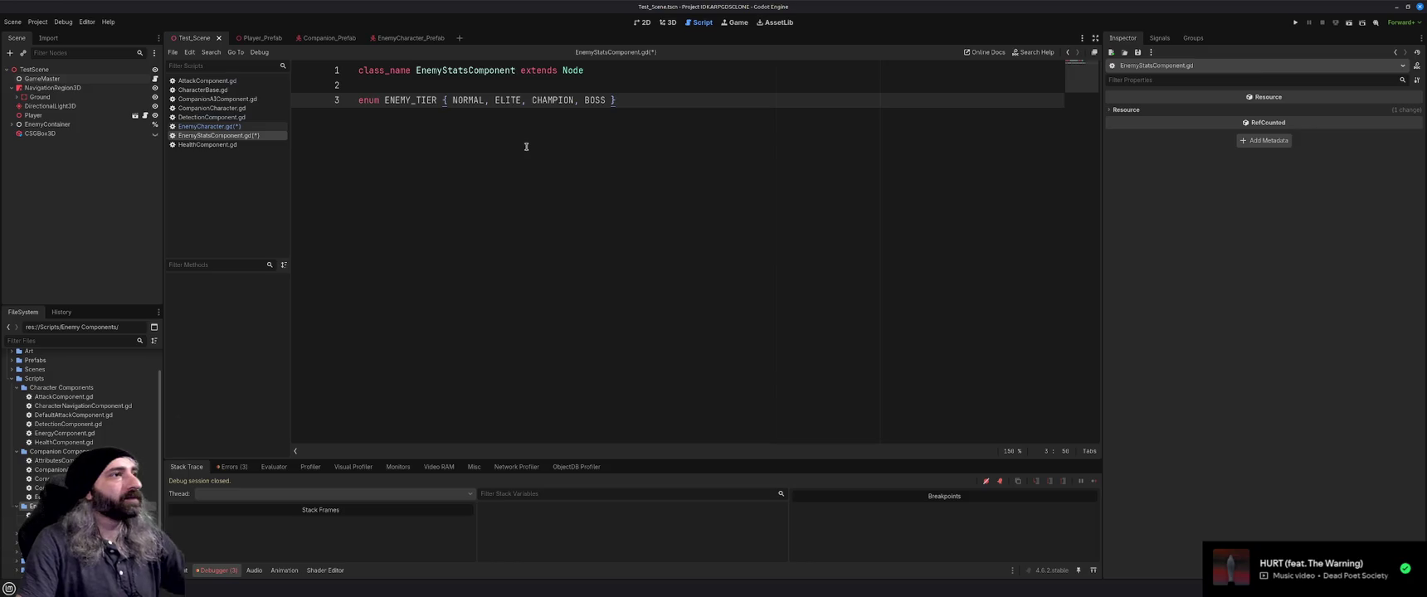
{"action": "left_click", "coordinate": [207, 126]}
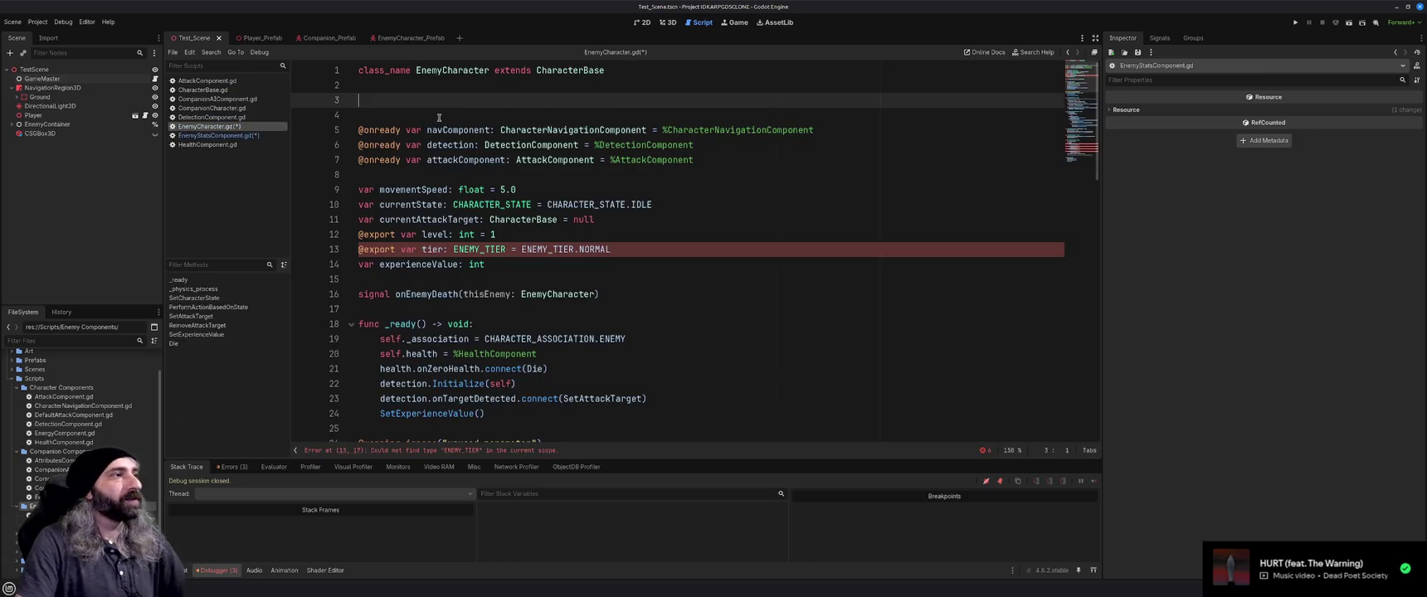
{"action": "key", "text": "ctrl+z"}
{"action": "key", "text": "ctrl+k"}
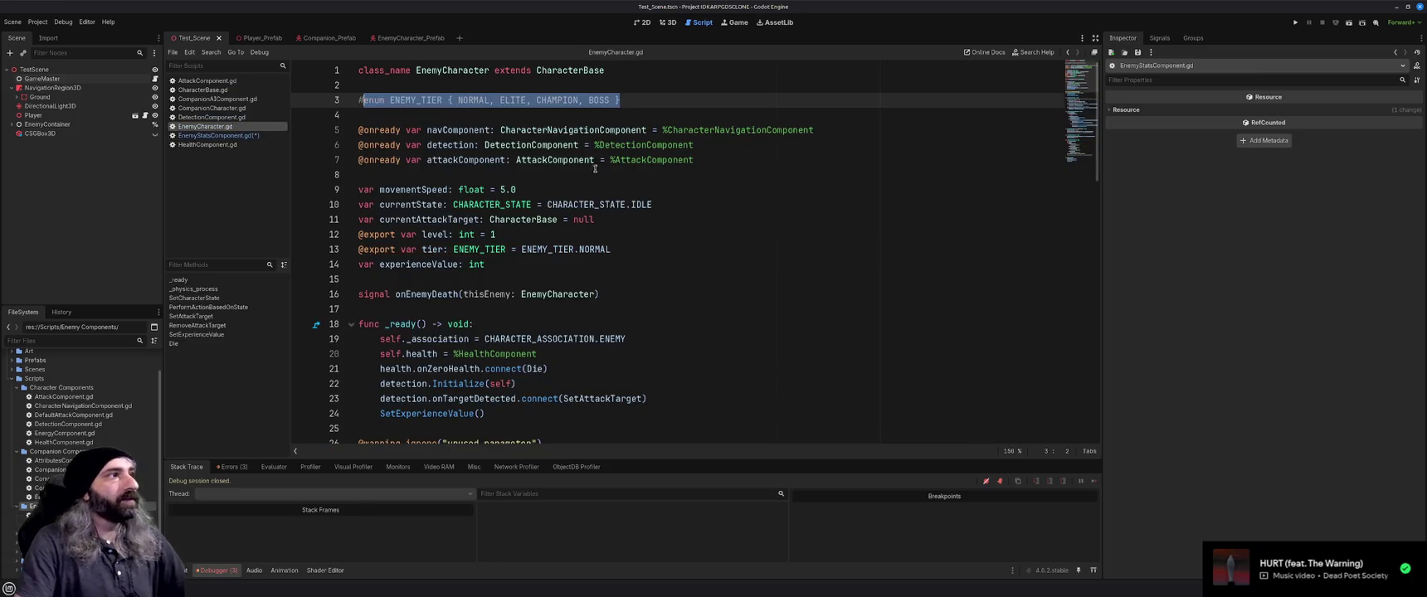
Paste the level and tier exports into EnemyStatsComponent.gd, then select the experienceValue line
{"action": "left_click", "coordinate": [639, 240]}
{"action": "left_click_drag", "start_coordinate": [639, 243], "coordinate": [359, 234]}
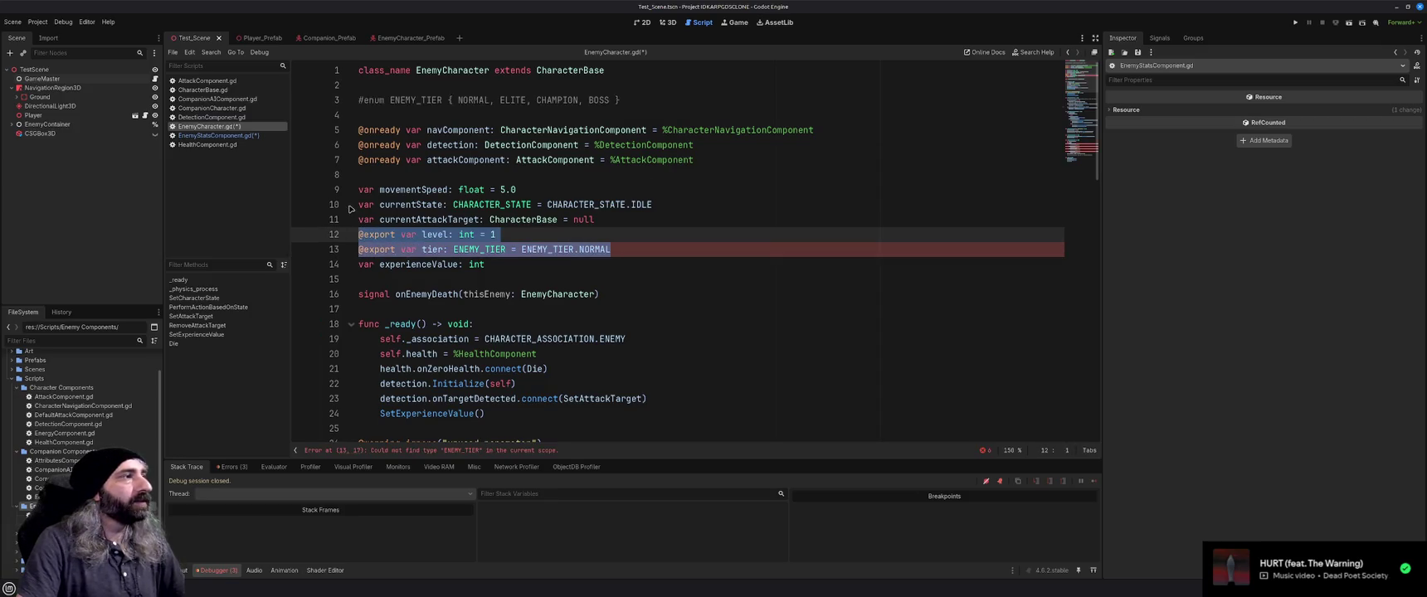
{"action": "left_click", "coordinate": [218, 136]}
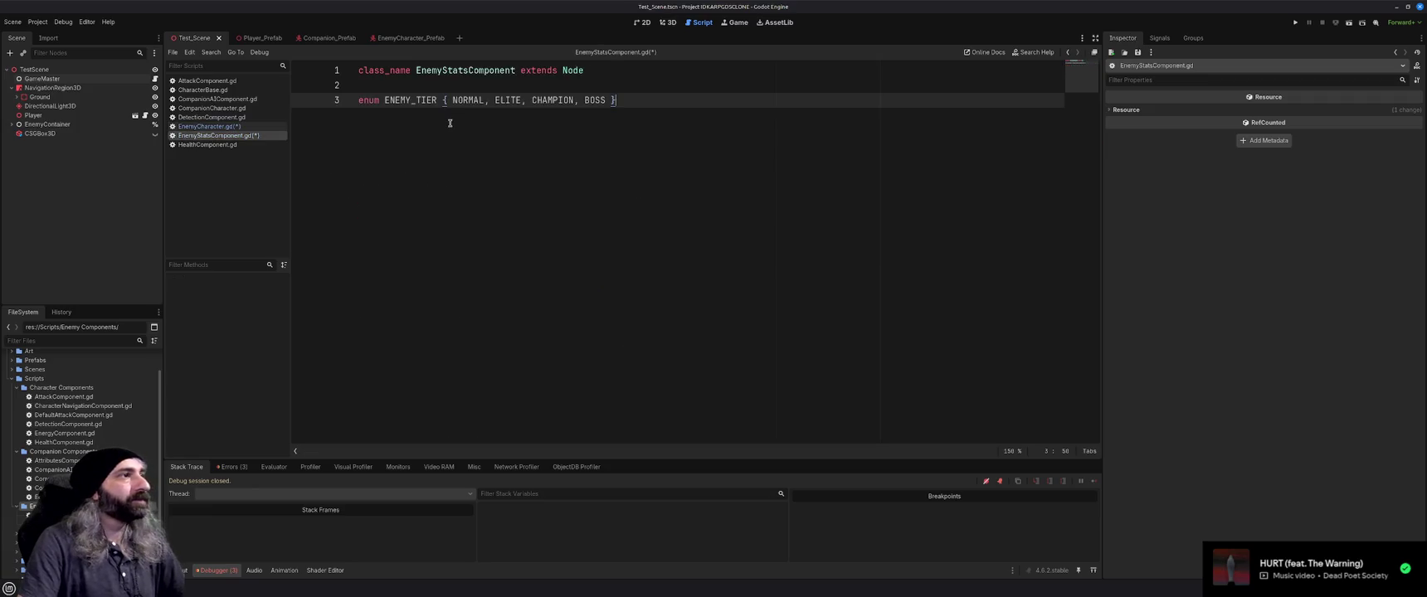
{"action": "key", "text": "Return"}
{"action": "key", "text": "Return"}
{"action": "key", "text": "ctrl+v"}
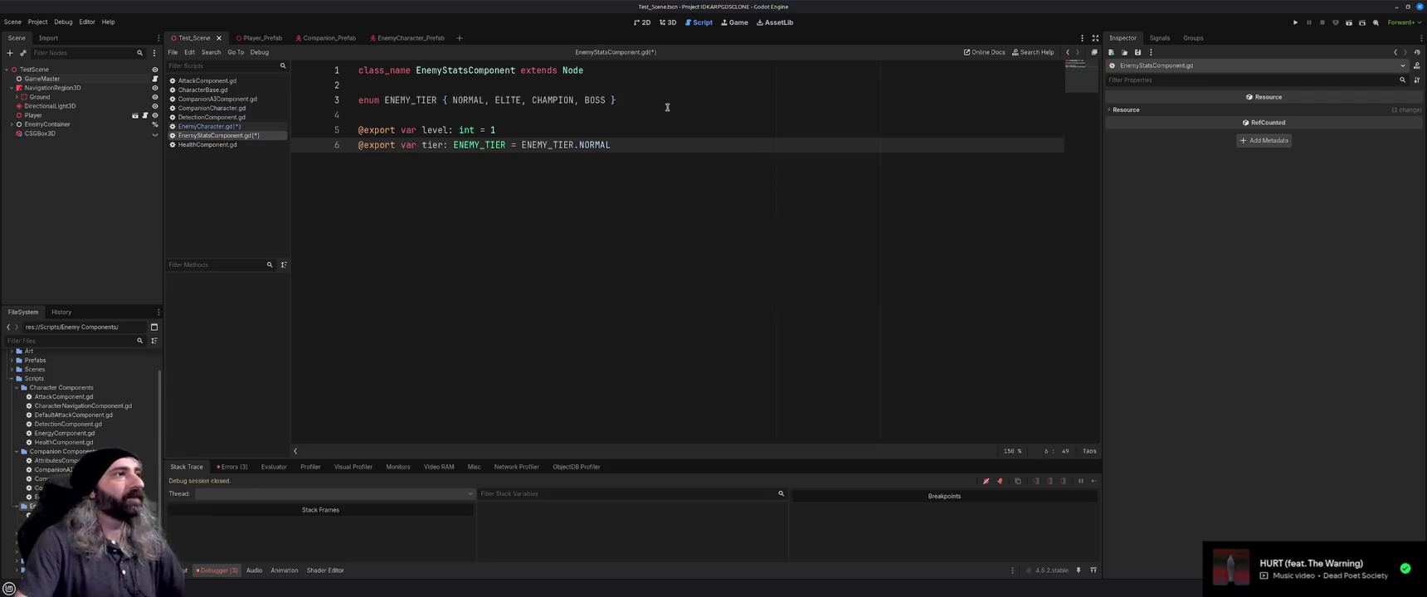
{"action": "left_click", "coordinate": [208, 126]}
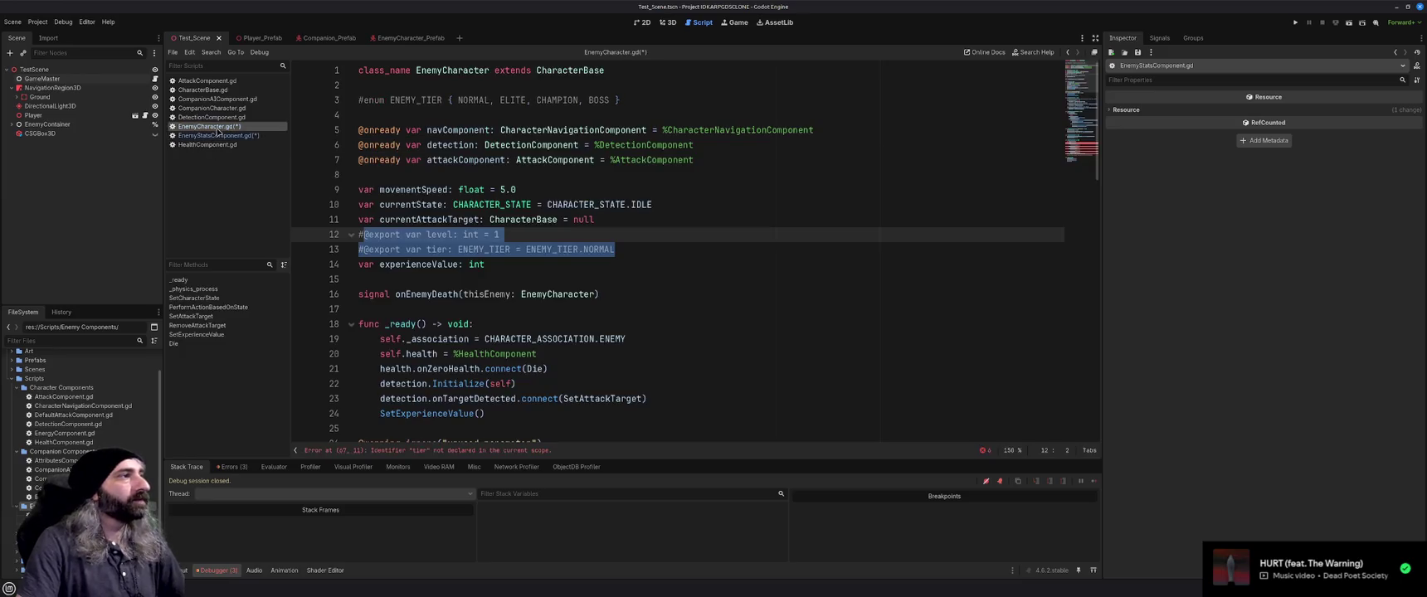
{"action": "left_click", "coordinate": [643, 249]}
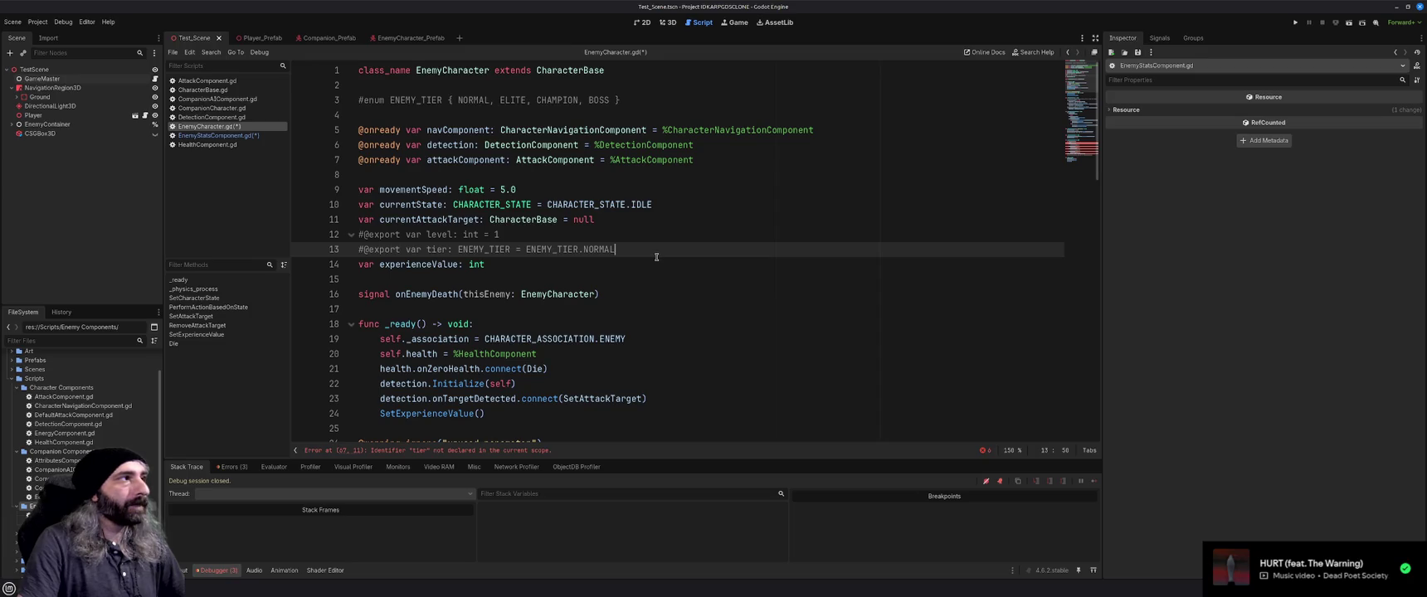
{"action": "left_click_drag", "start_coordinate": [507, 265], "coordinate": [353, 265]}
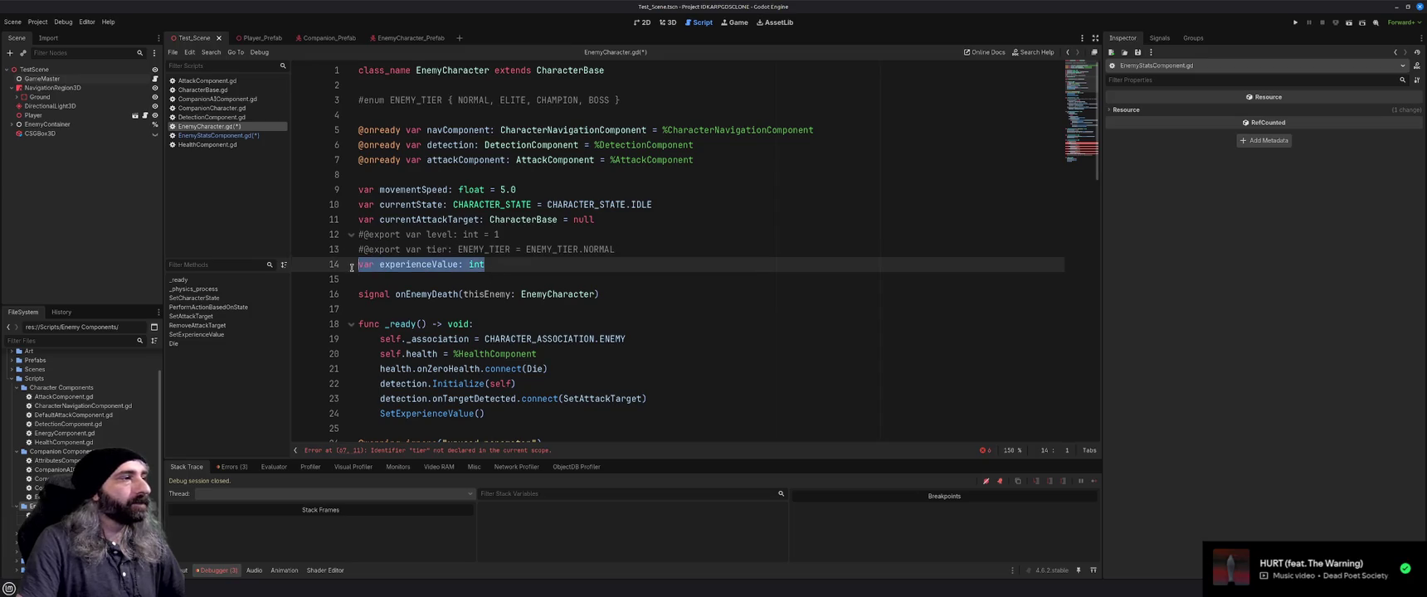
Paste experienceValue into EnemyStatsComponent.gd and select the movementSpeed line in EnemyCharacter.gd
{"action": "left_click", "coordinate": [206, 135]}
{"action": "key", "text": "Return"}
{"action": "key", "text": "ctrl+v"}
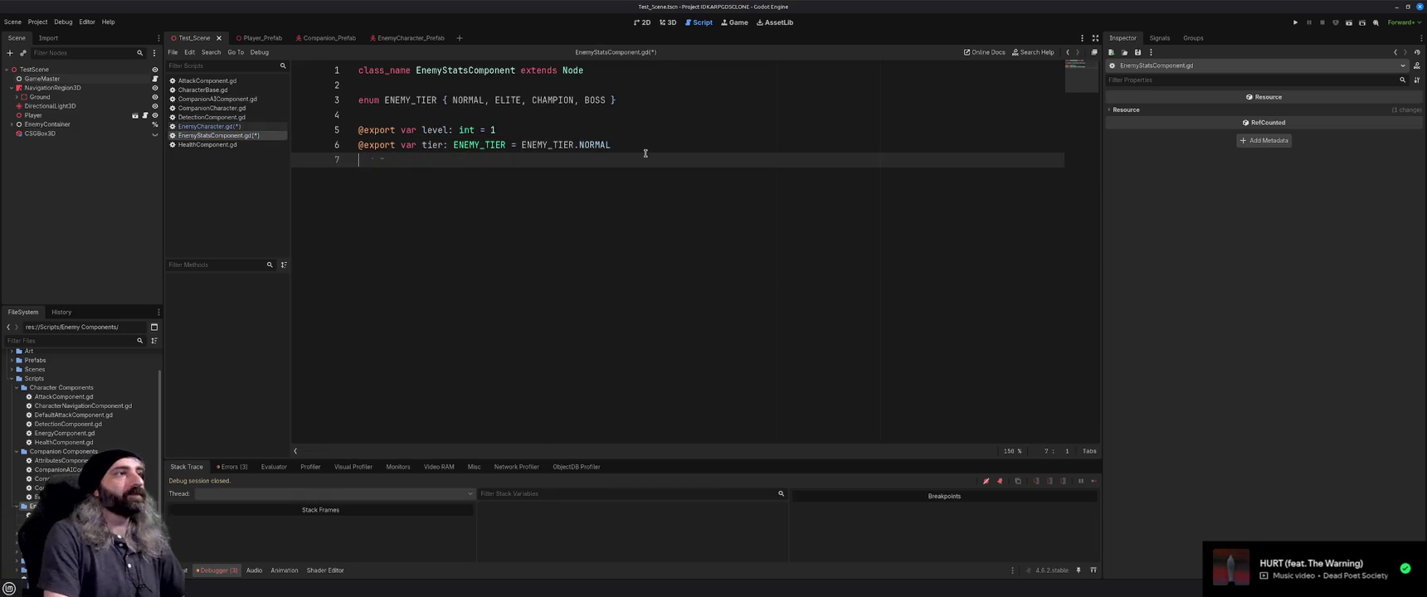
{"action": "left_click", "coordinate": [208, 127]}
{"action": "left_click_drag", "start_coordinate": [539, 189], "coordinate": [359, 189]}
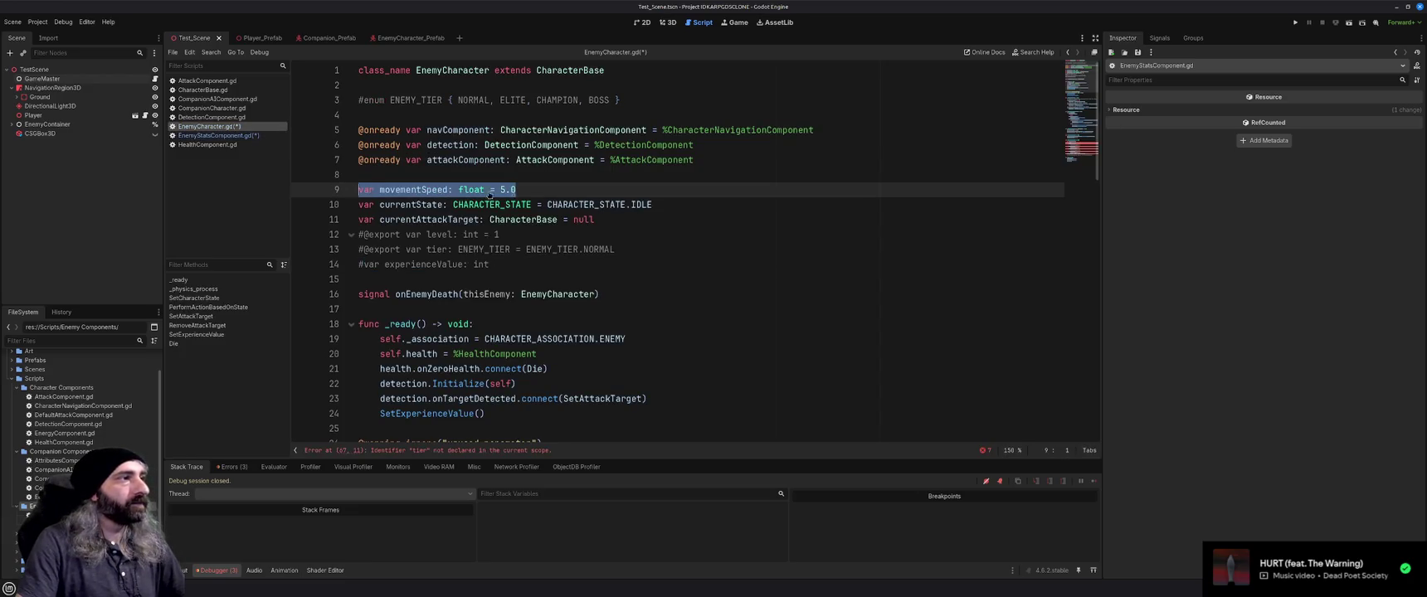
{"action": "left_click", "coordinate": [217, 135]}
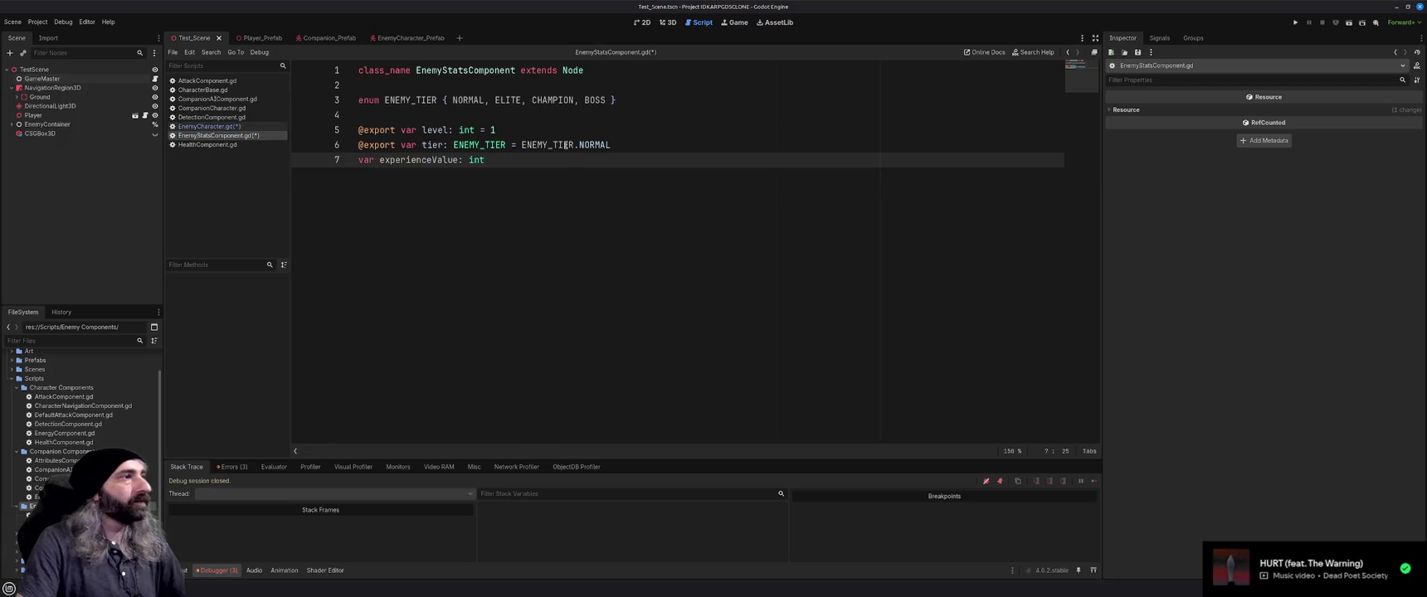
{"action": "left_click", "coordinate": [646, 145]}
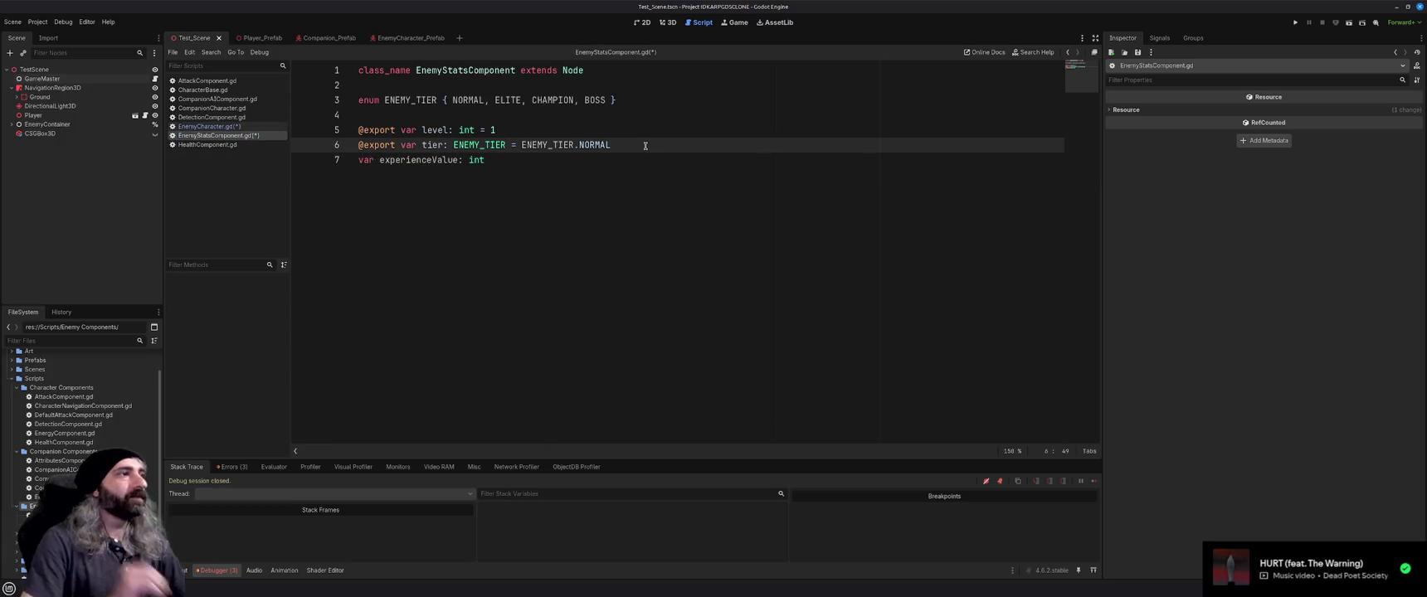
{"action": "key", "text": "Down"}
{"action": "key", "text": "Return"}
{"action": "key", "text": "Return"}
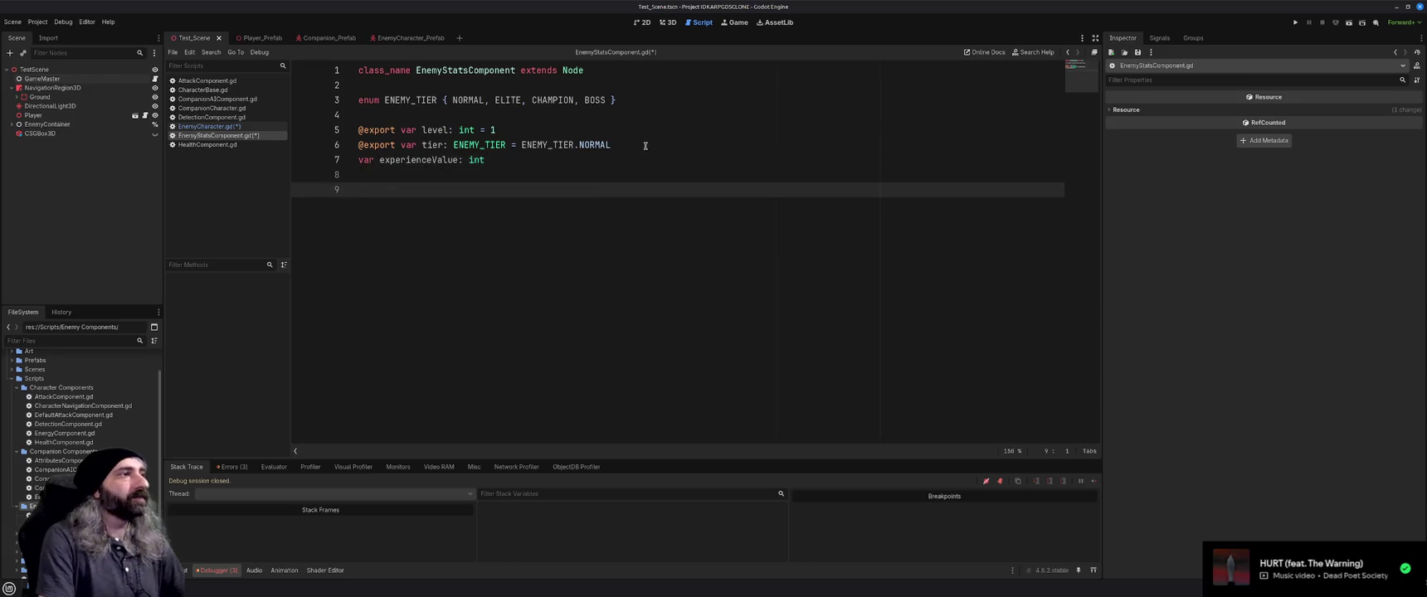
{"action": "type", "text": "var movementSpeed: float = 5.0"}
{"action": "left_click", "coordinate": [427, 175]}
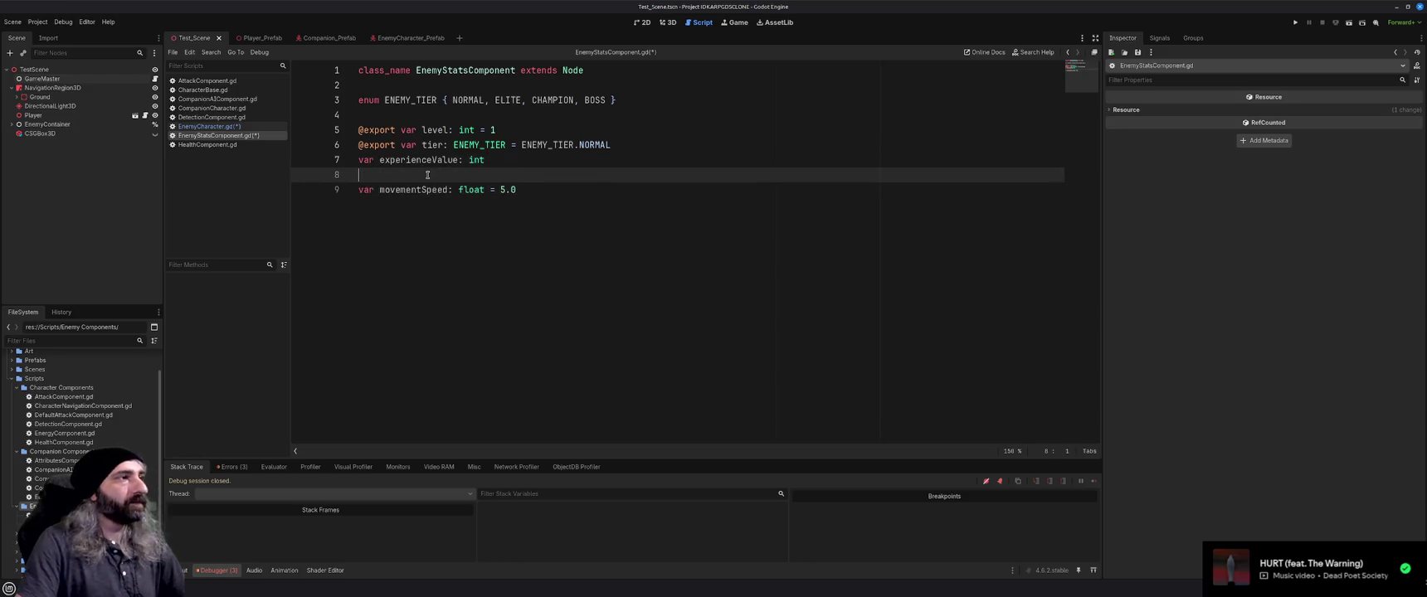
{"action": "left_click_drag", "start_coordinate": [535, 190], "coordinate": [359, 190]}
{"action": "key", "text": "ctrl+x"}
{"action": "left_click", "coordinate": [635, 146]}
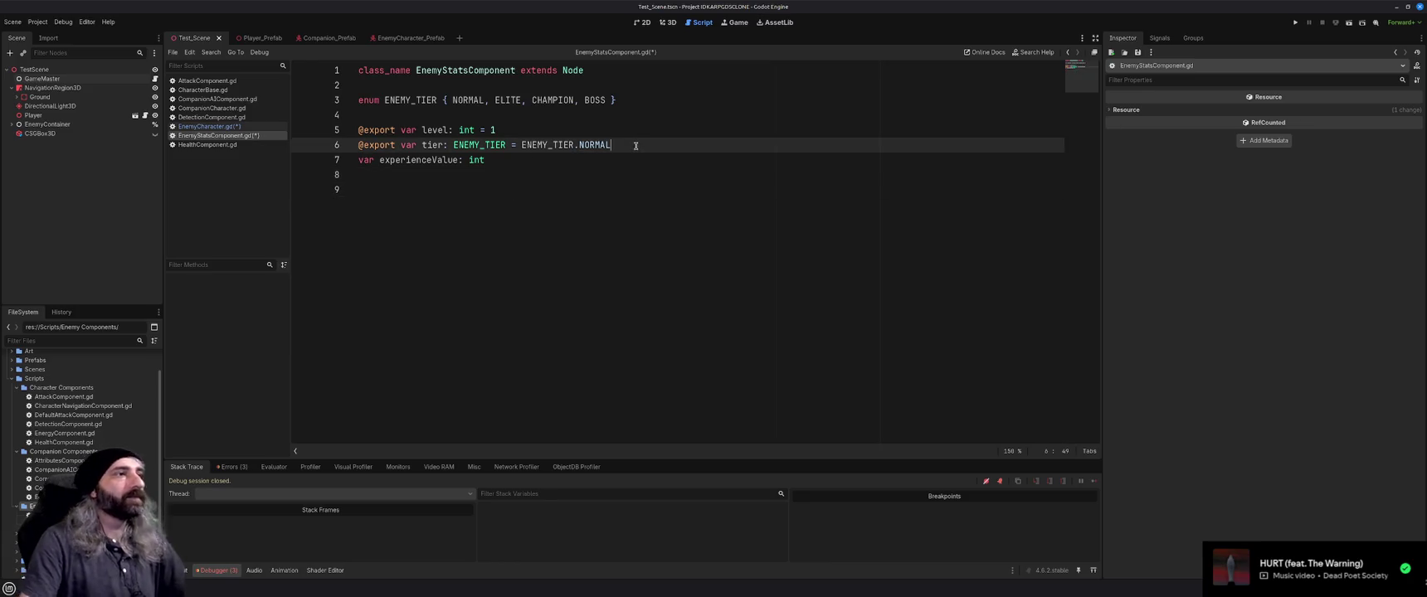
{"action": "key", "text": "Return"}
{"action": "key", "text": "ctrl+v"}
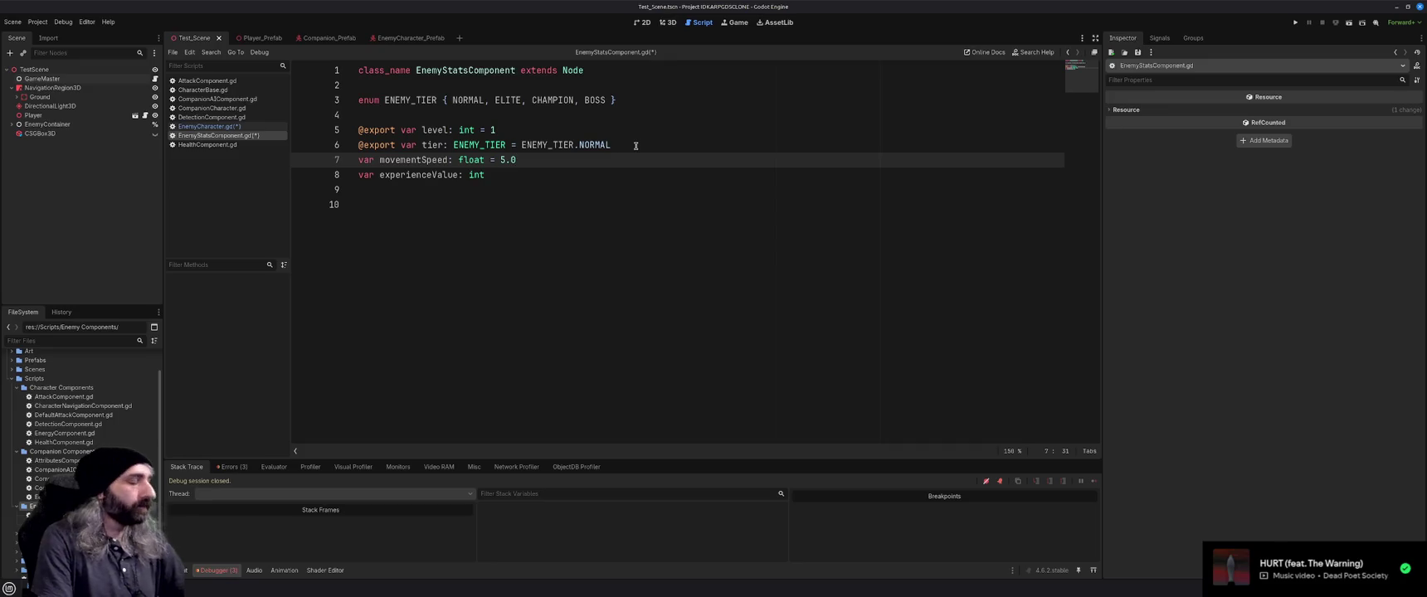
{"action": "type", "text": "@export"}
{"action": "key", "text": "ctrl+s"}
Comment out movementSpeed in EnemyCharacter.gd, add a blank line after line 8, and open EnemyCharacter_Prefab
{"action": "left_click", "coordinate": [639, 159]}
{"action": "key", "text": "Return"}
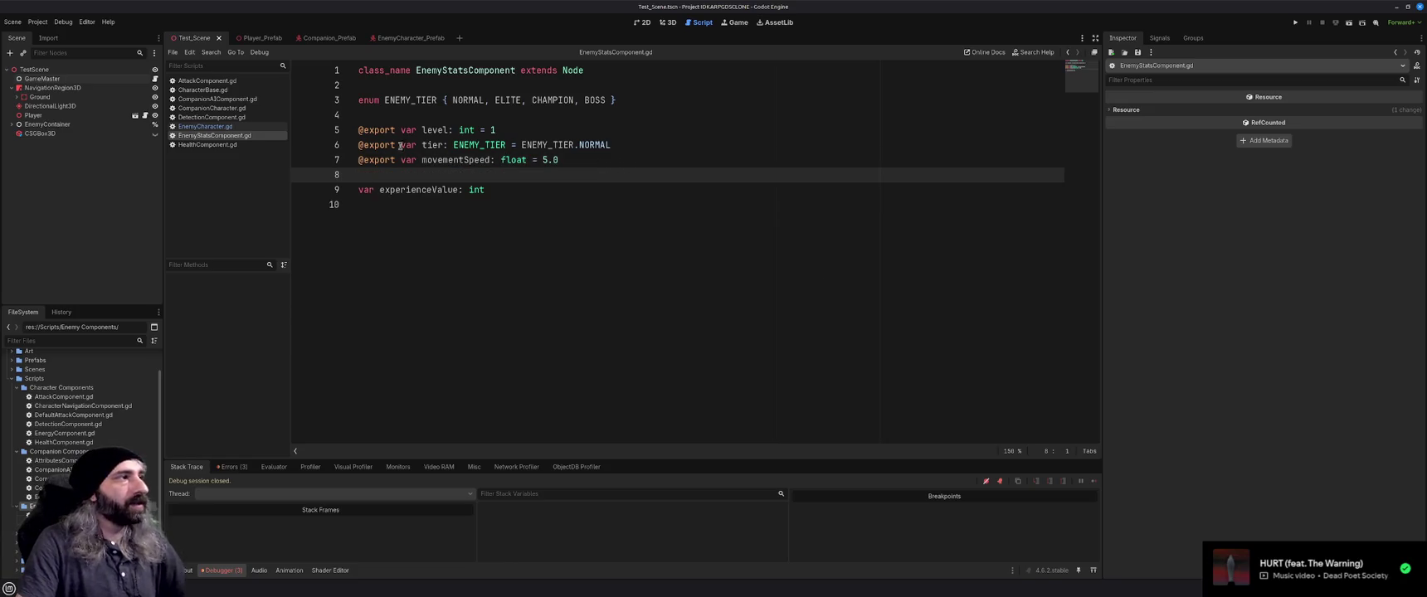
{"action": "left_click", "coordinate": [212, 126]}
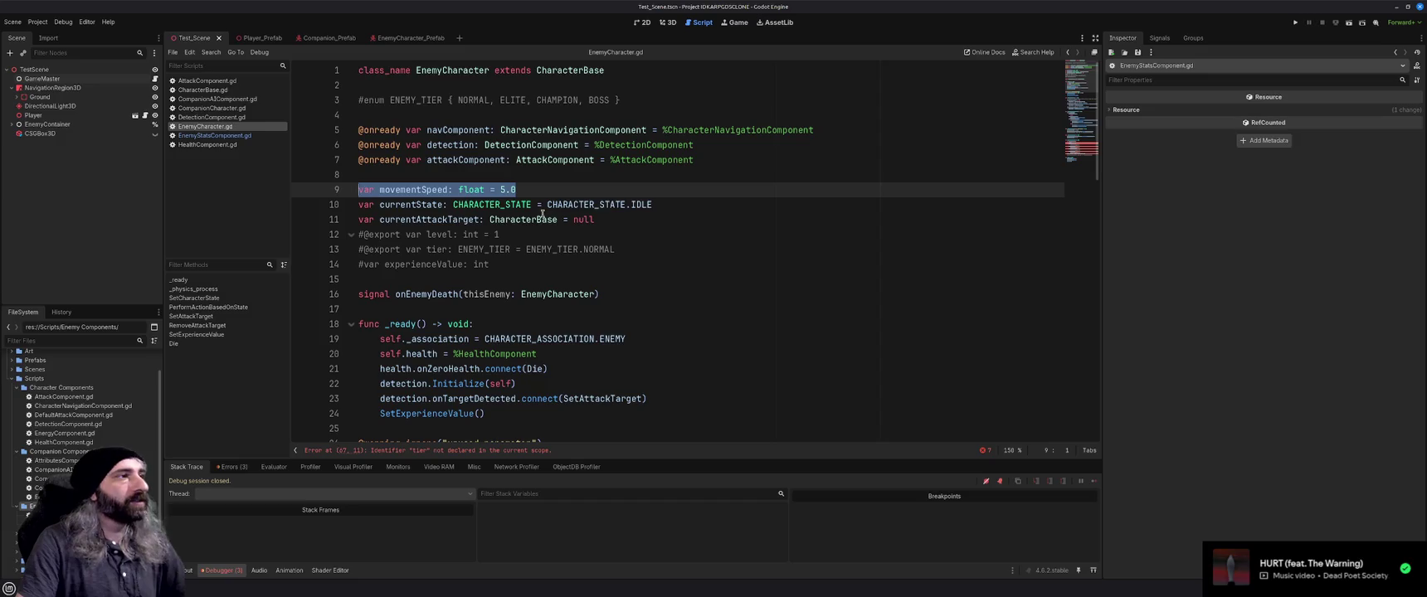
{"action": "key", "text": "ctrl+k"}
{"action": "left_click", "coordinate": [573, 191]}
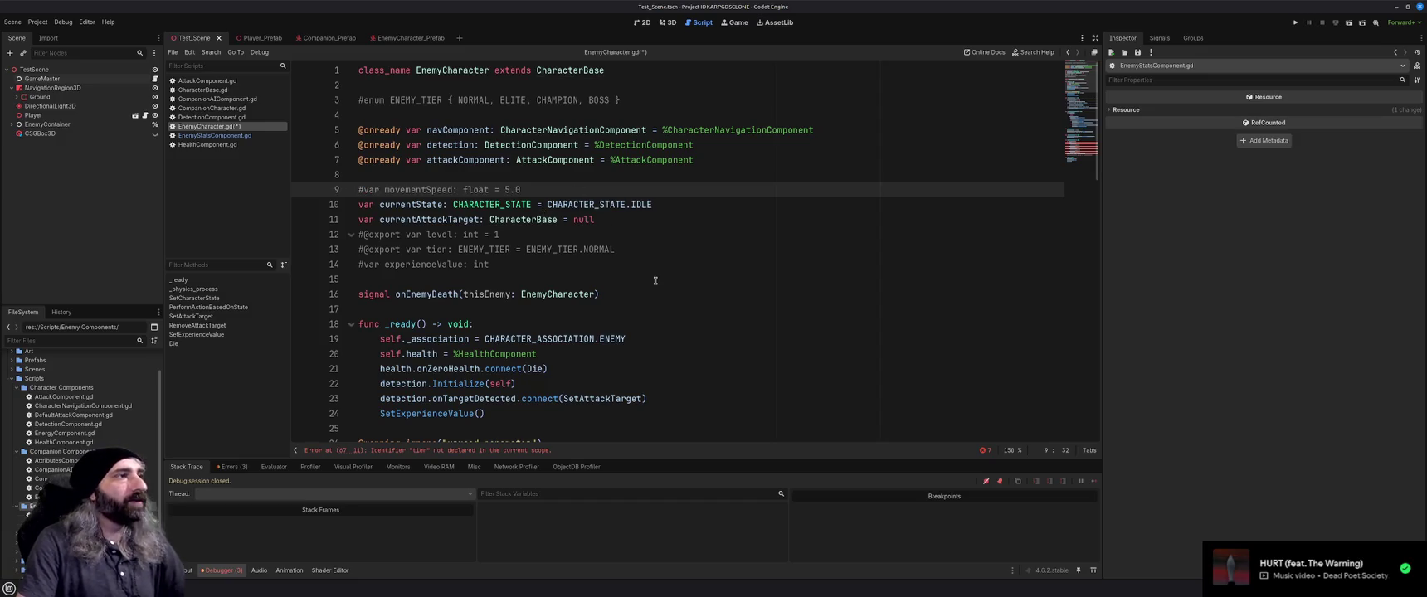
{"action": "left_click", "coordinate": [566, 180]}
{"action": "key", "text": "Return"}
{"action": "left_click", "coordinate": [508, 172]}
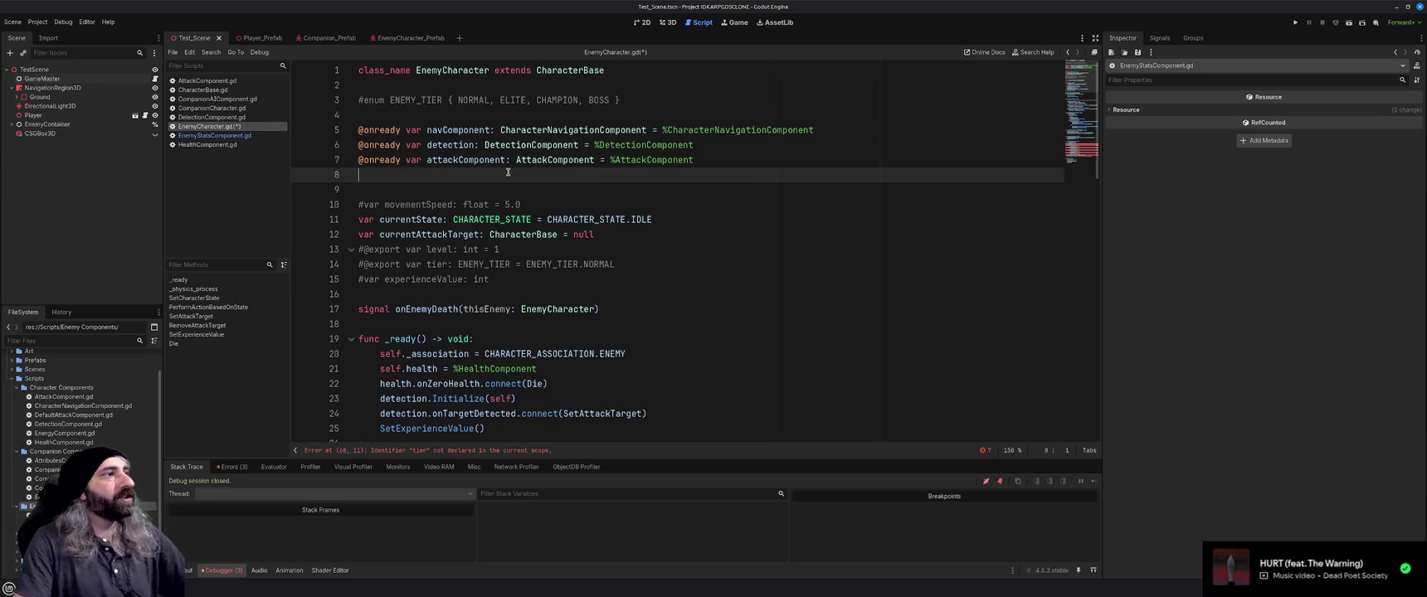
{"action": "key", "text": "ctrl+shift+Tab"}
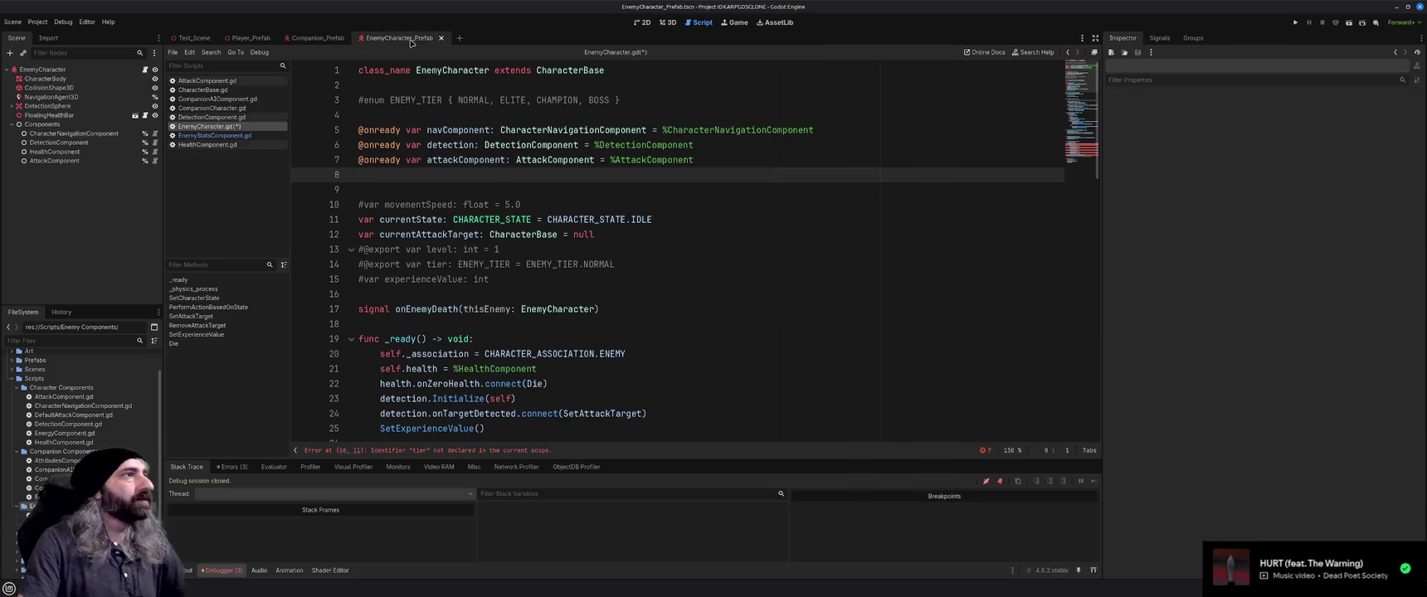
Add an EnemyStatsComponent node under Components and make it accessible by unique name
{"action": "left_click", "coordinate": [51, 126]}
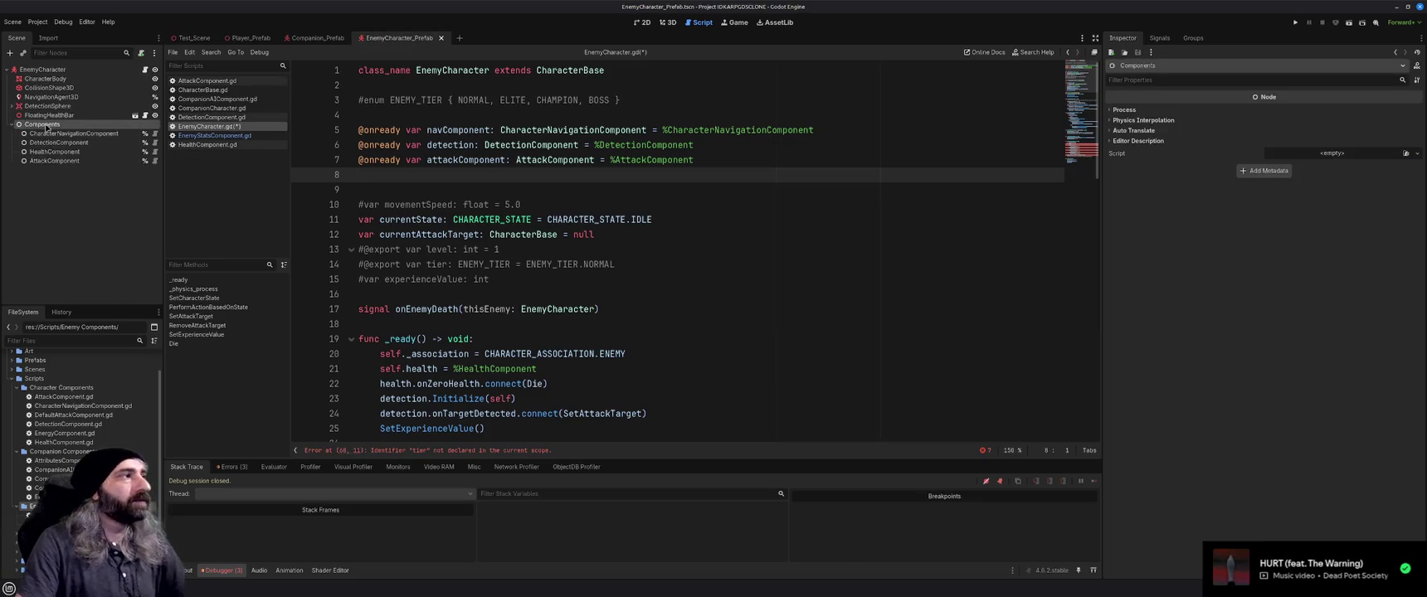
{"action": "key", "text": "ctrl+a"}
{"action": "type", "text": "EnemyStats"}
{"action": "key", "text": "Return"}
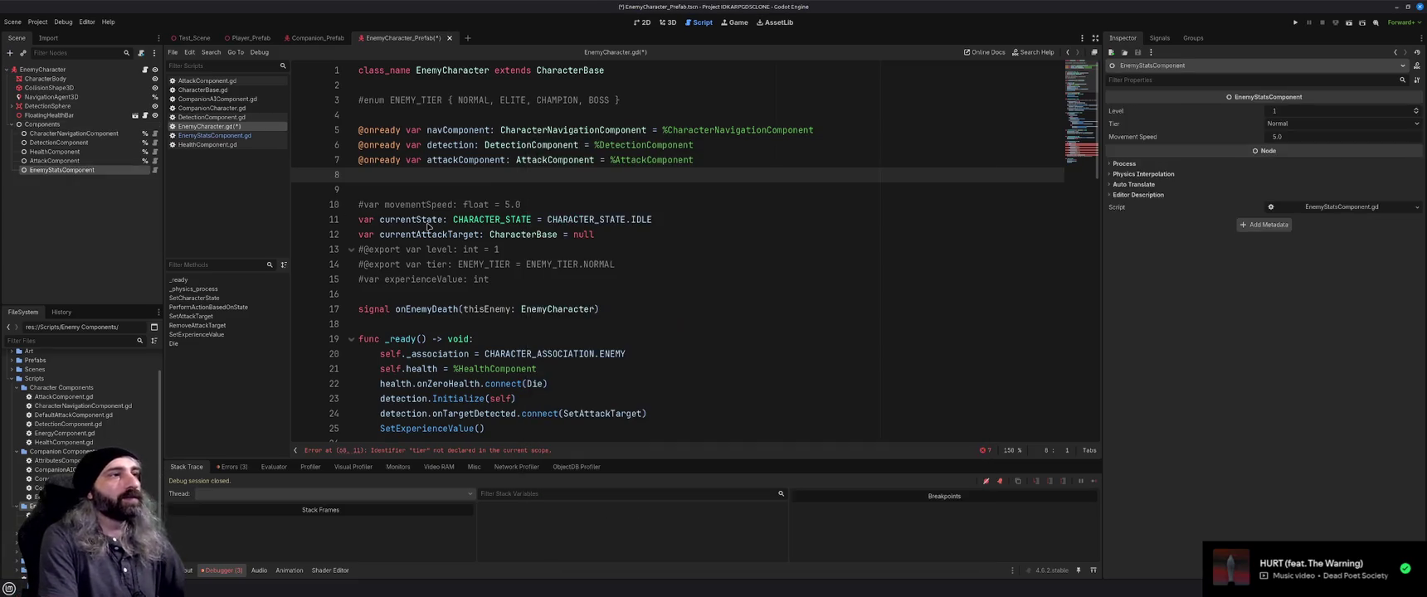
{"action": "right_click", "coordinate": [94, 171]}
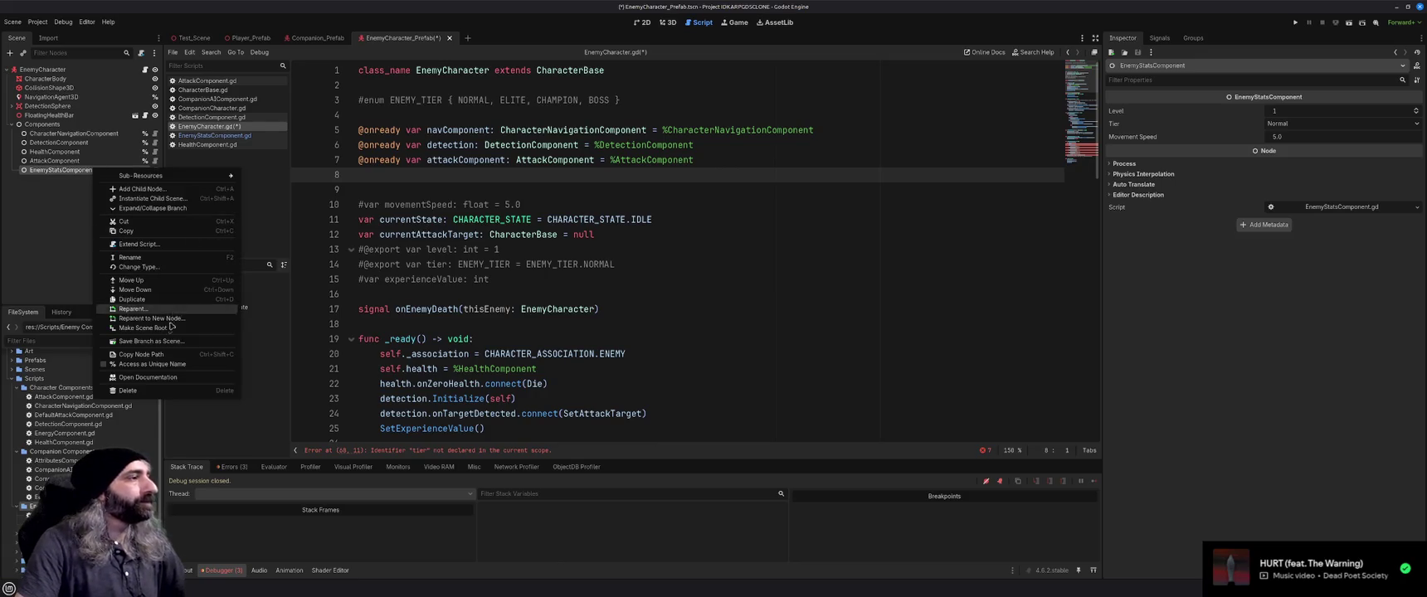
{"action": "left_click", "coordinate": [160, 365]}
{"action": "left_click", "coordinate": [72, 209]}
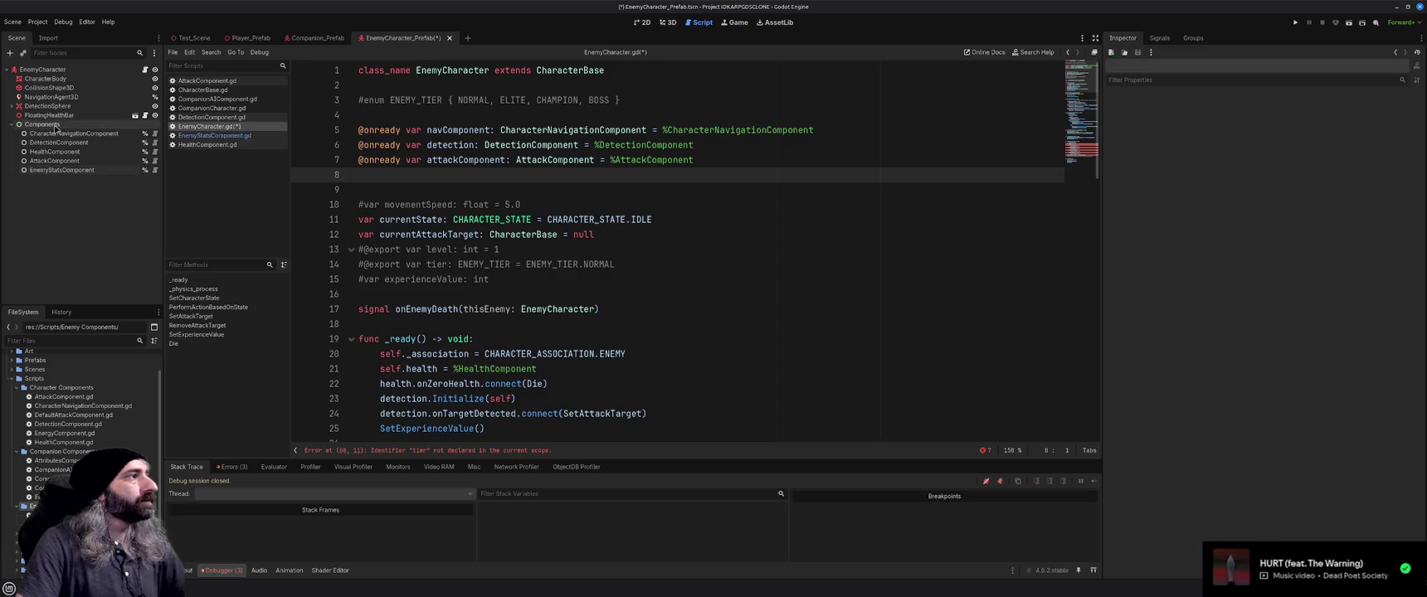
Rename the Components node to Core Components
{"action": "double_click", "coordinate": [74, 125]}
{"action": "key", "text": "Home"}
{"action": "type", "text": "Cor"}
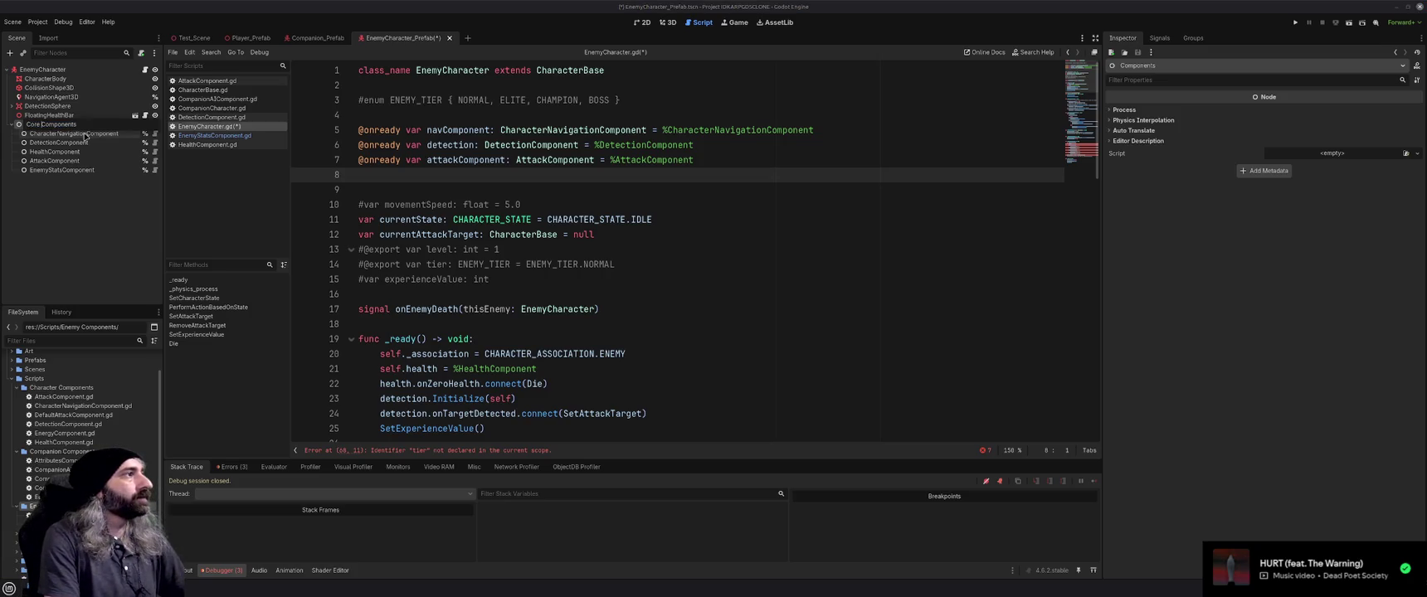
{"action": "key", "text": "Return"}
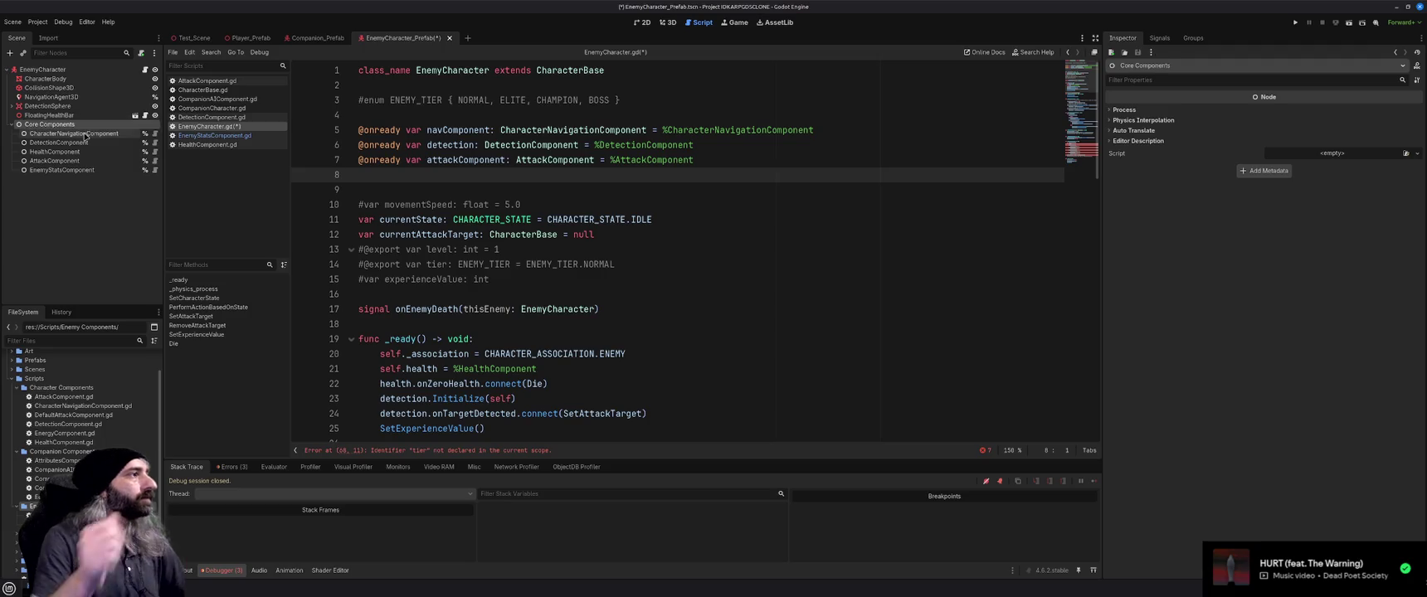
{"action": "left_click", "coordinate": [52, 126]}
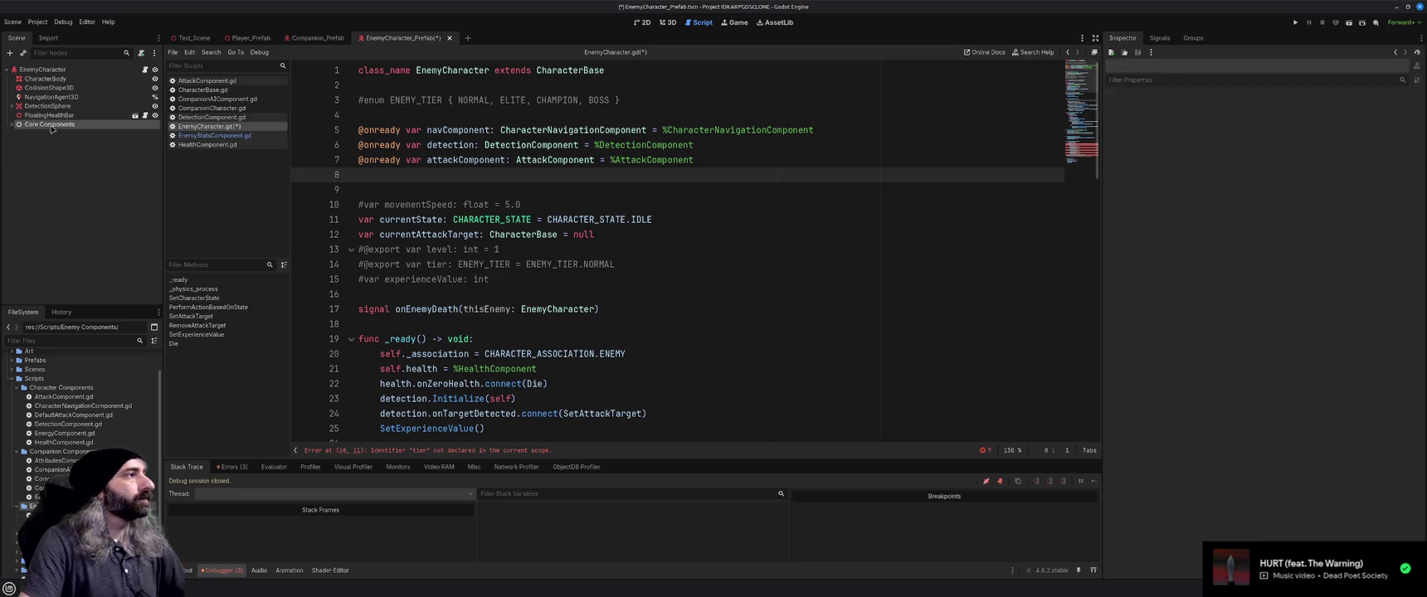
{"action": "left_click", "coordinate": [51, 127]}
{"action": "key", "text": "ctrl+a"}
Create a root-level Stat Components node holding EnemyStatsComponent and HealthComponent, and save
{"action": "type", "text": "Node"}
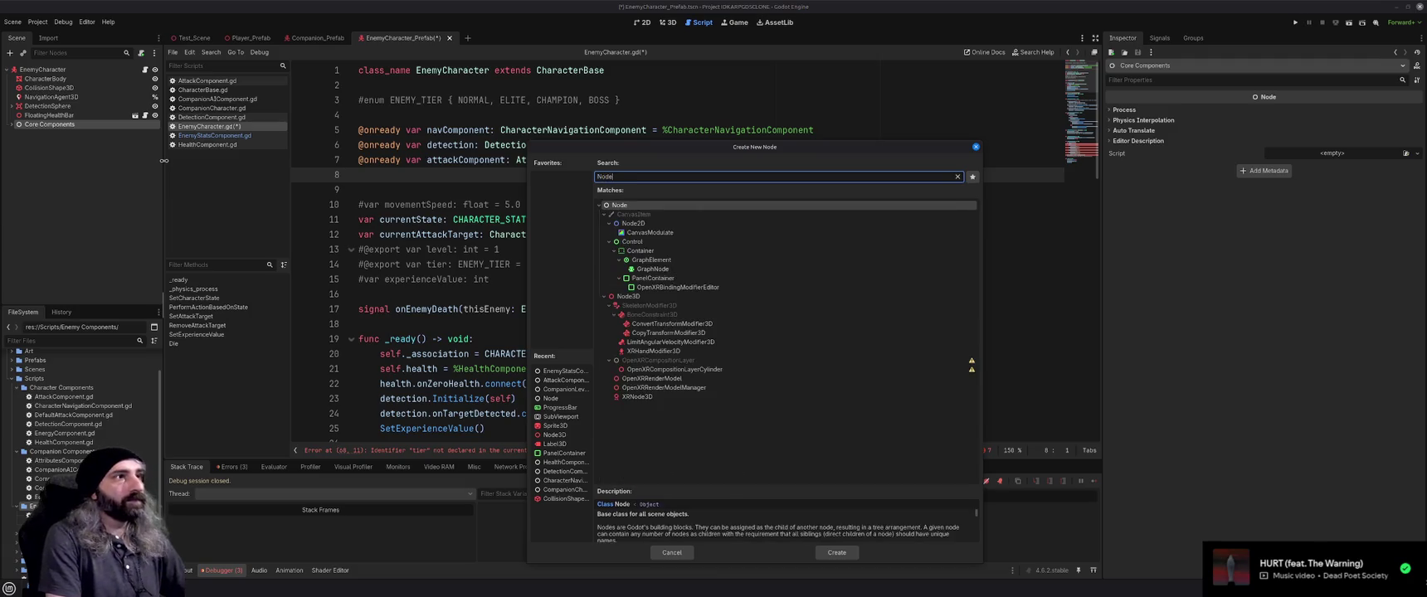
{"action": "key", "text": "Return"}
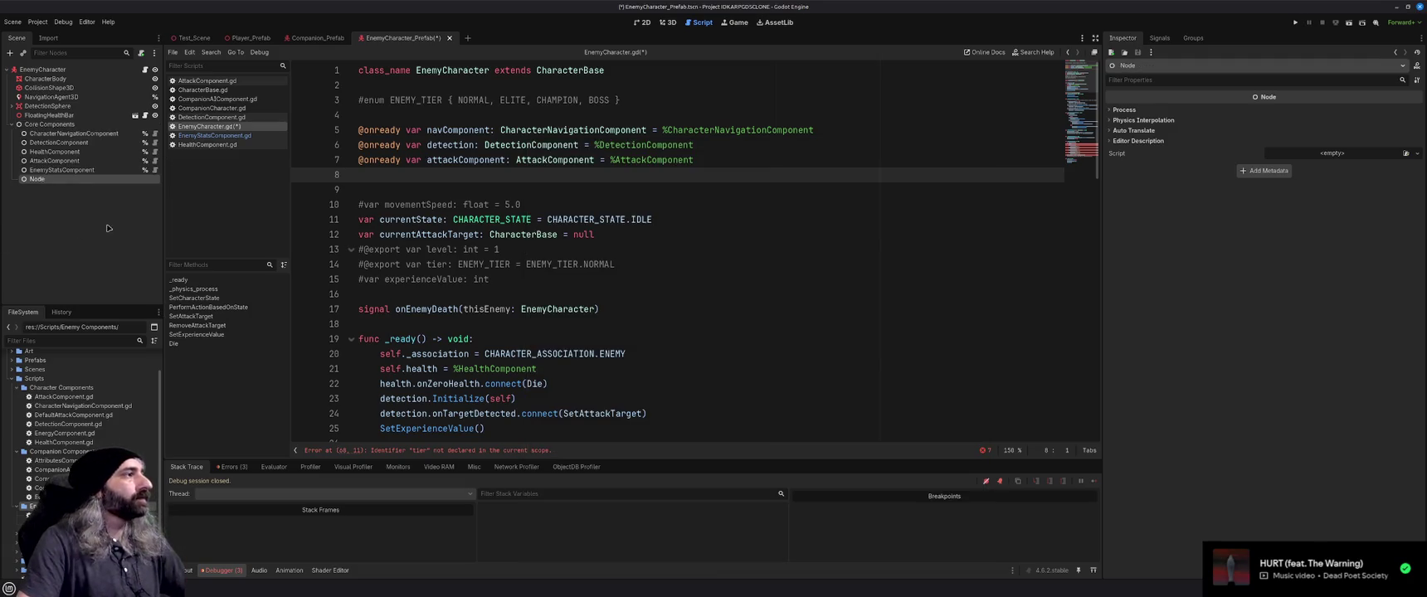
{"action": "mouse_move", "coordinate": [45, 182]}
{"action": "left_mouse_down"}
{"action": "mouse_move", "coordinate": [25, 125]}
{"action": "mouse_move", "coordinate": [16, 137]}
{"action": "left_mouse_up"}
{"action": "left_click", "coordinate": [14, 135]}
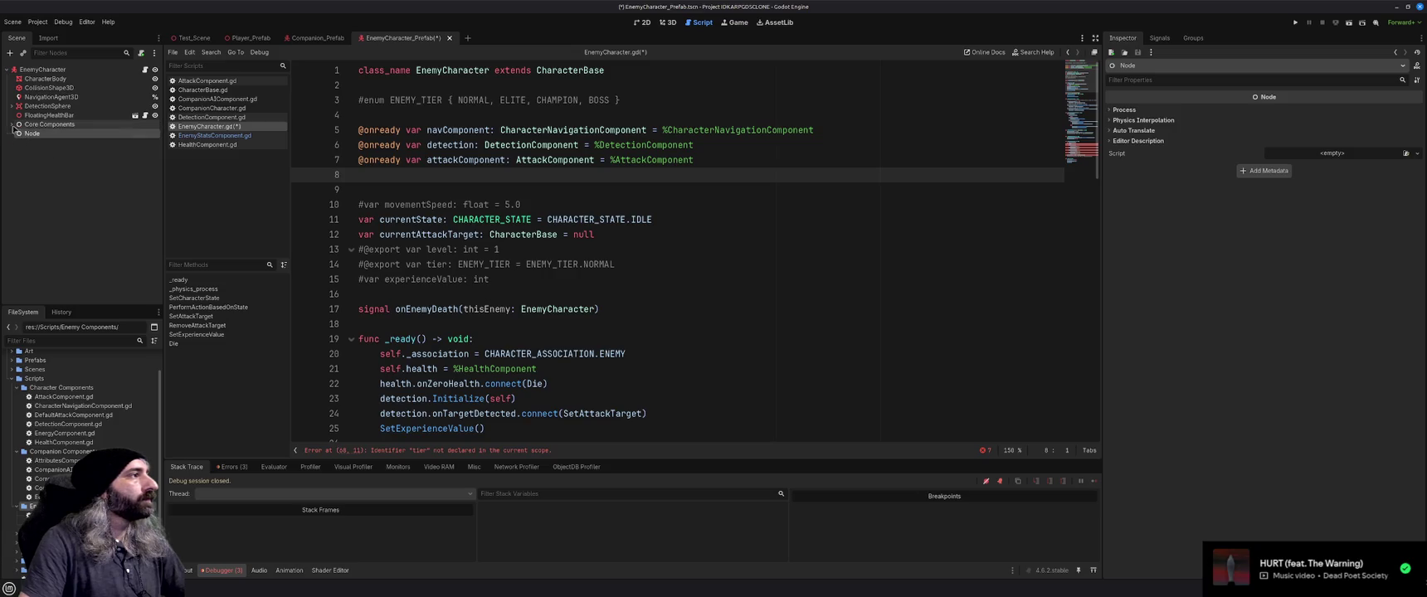
{"action": "left_click", "coordinate": [12, 125]}
{"action": "double_click", "coordinate": [37, 180]}
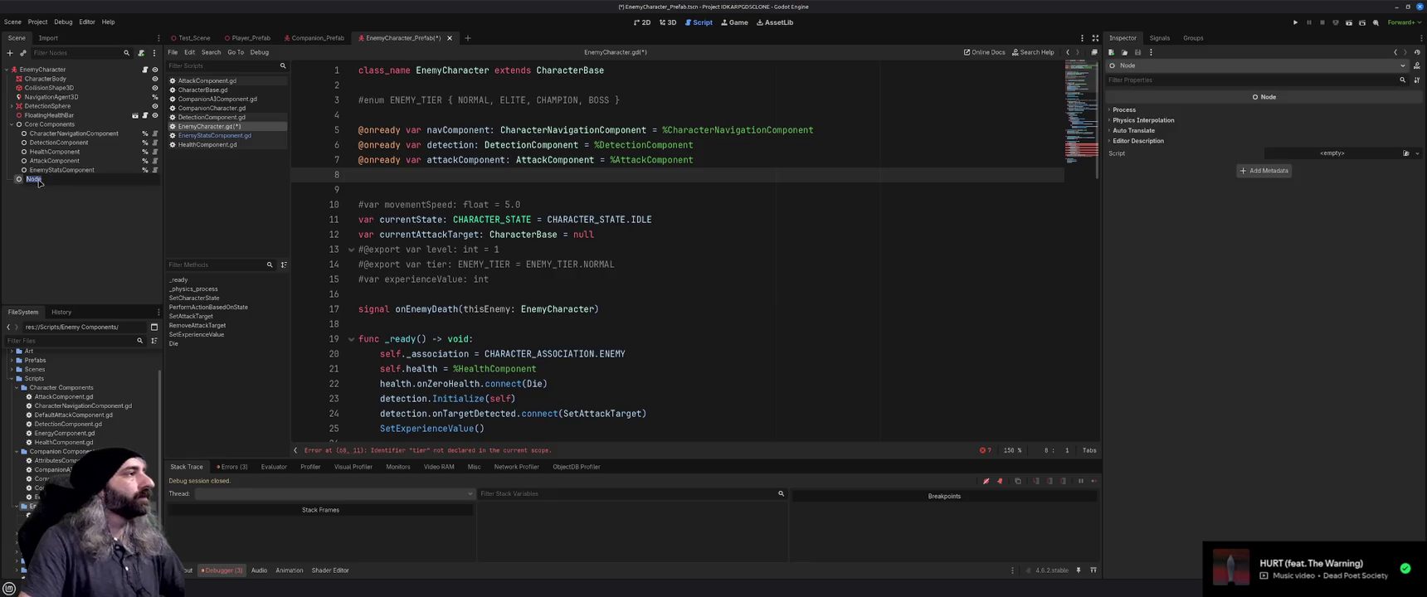
{"action": "type", "text": "StateComponents"}
{"action": "key", "text": "Return"}
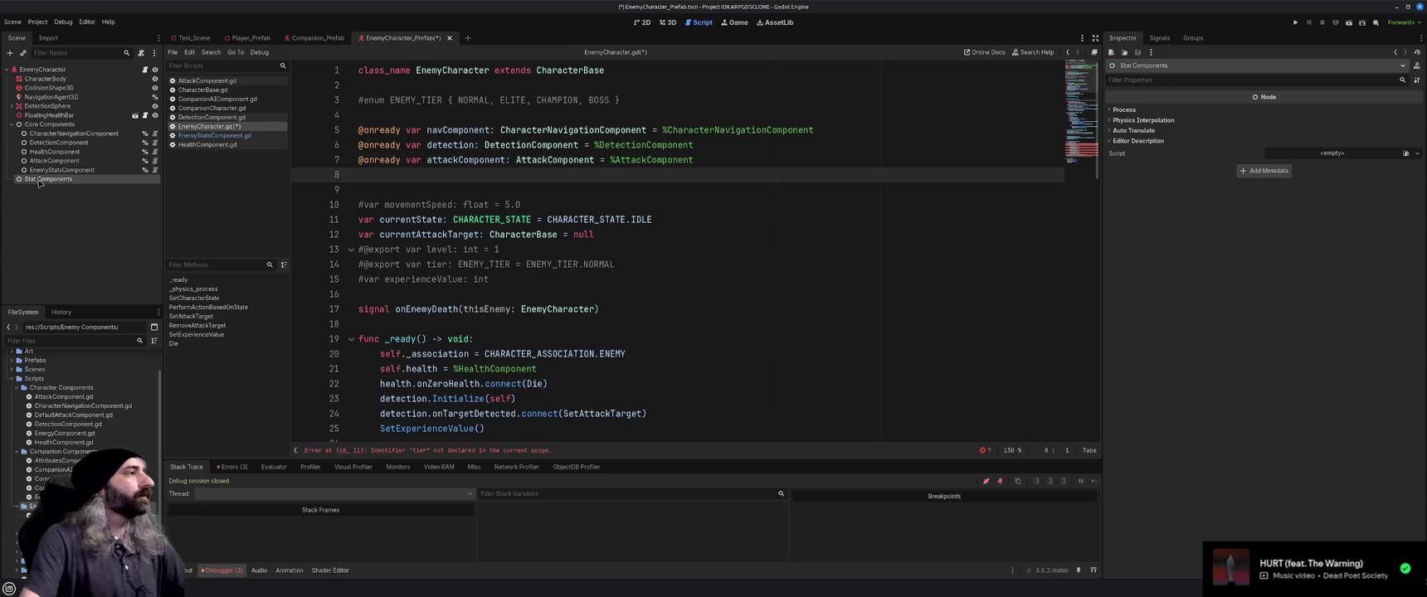
{"action": "left_click", "coordinate": [55, 152]}
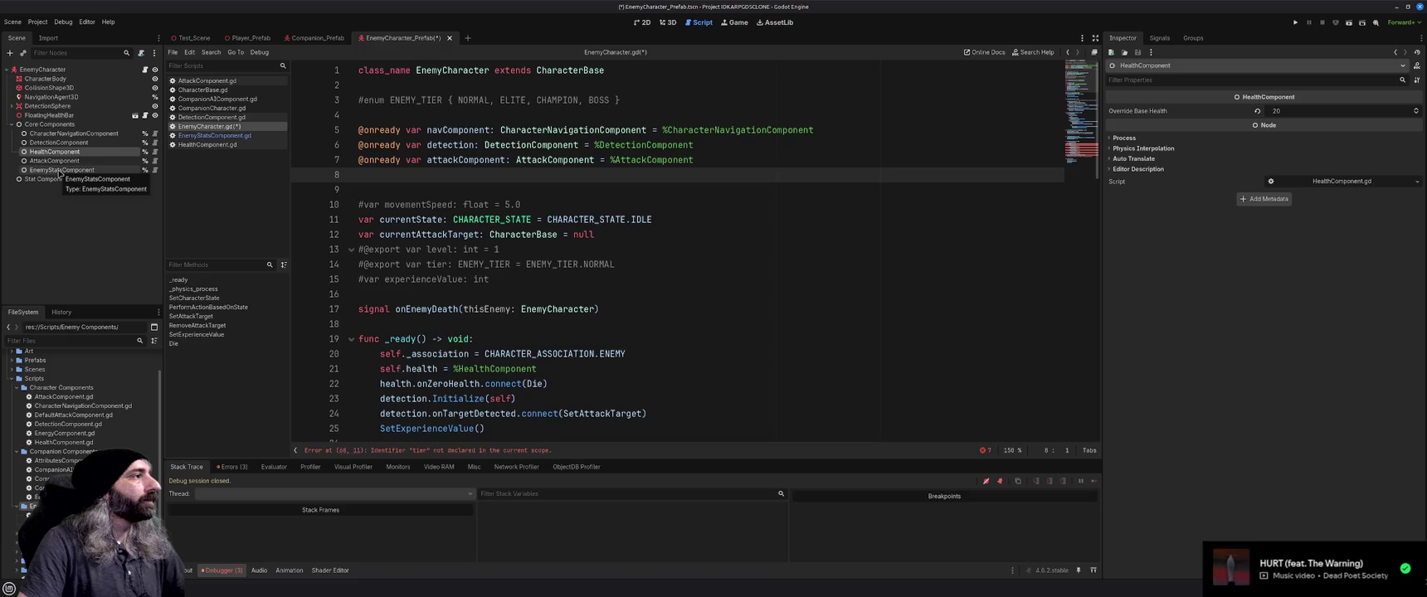
{"action": "left_click", "coordinate": [58, 170], "text": "ctrl"}
{"action": "left_click_drag", "start_coordinate": [58, 170], "coordinate": [58, 179]}
{"action": "left_click_drag", "start_coordinate": [63, 220], "coordinate": [63, 196]}
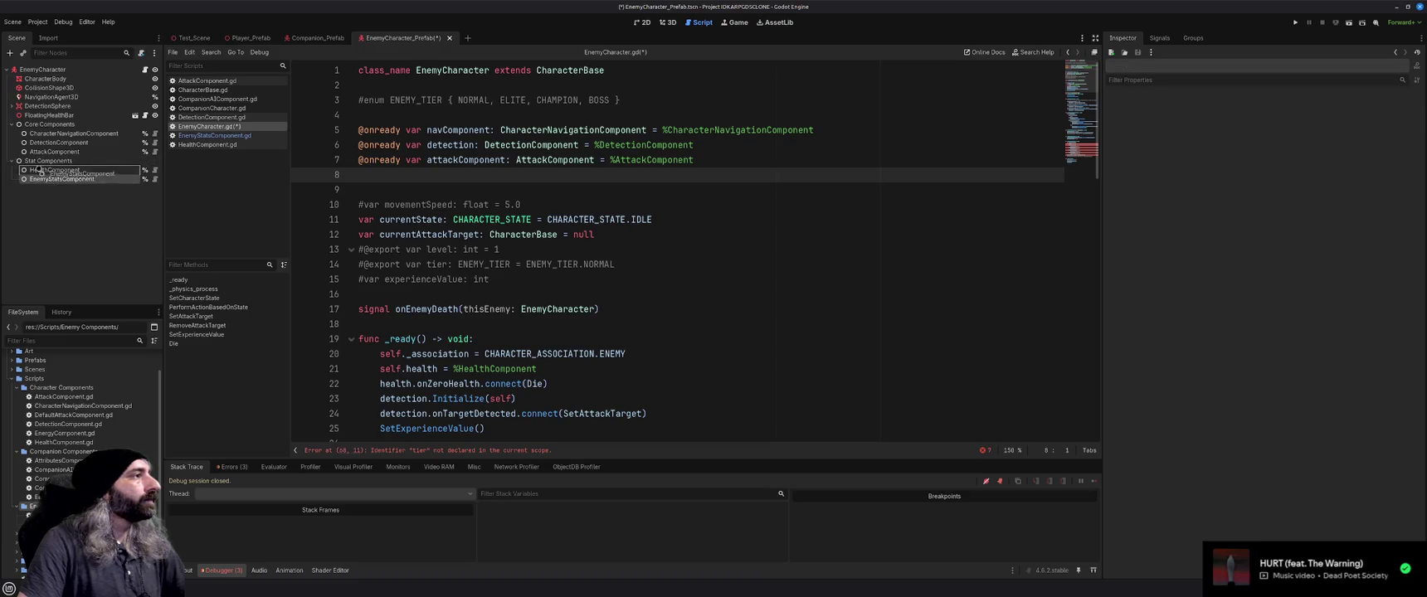
{"action": "key", "text": "ctrl+s"}
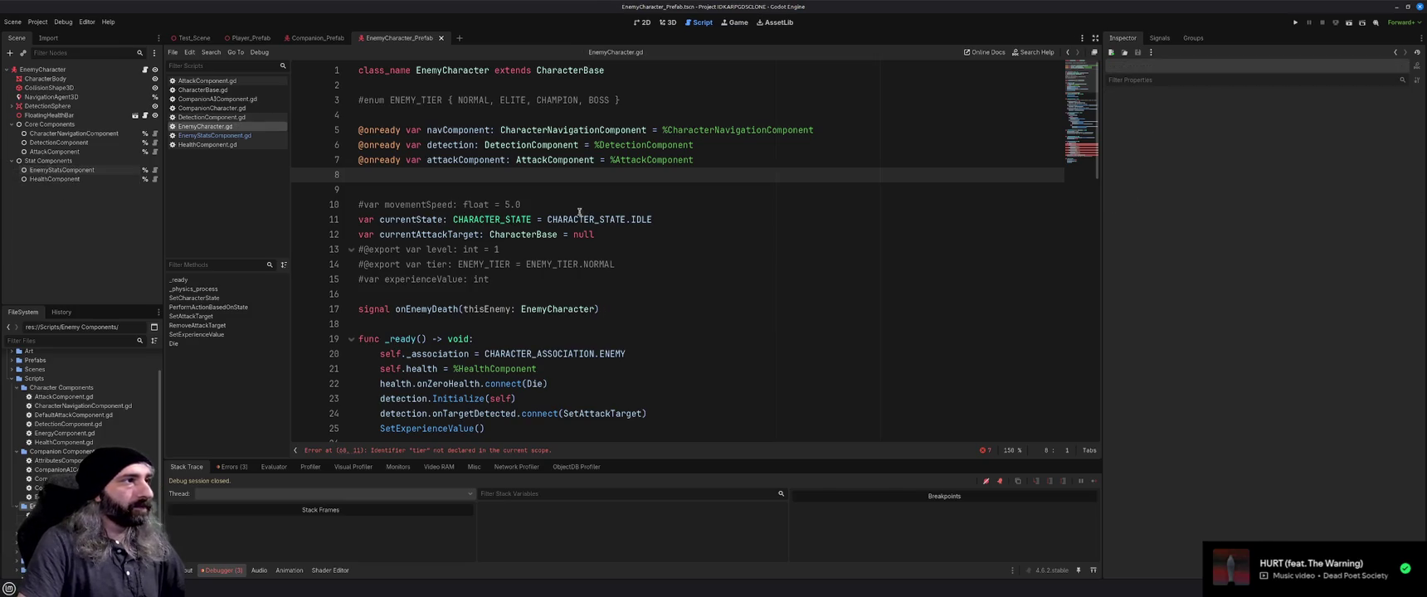
{"action": "left_click_drag", "start_coordinate": [55, 179], "coordinate": [488, 174]}
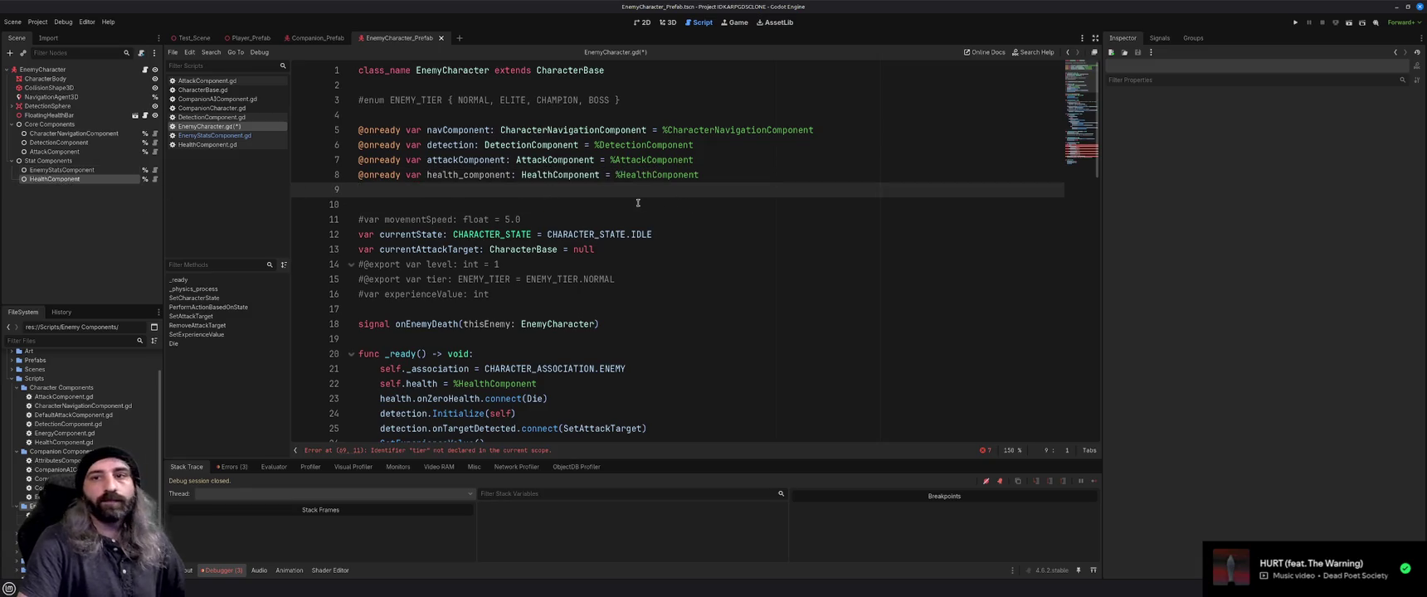
{"action": "left_click", "coordinate": [568, 206]}
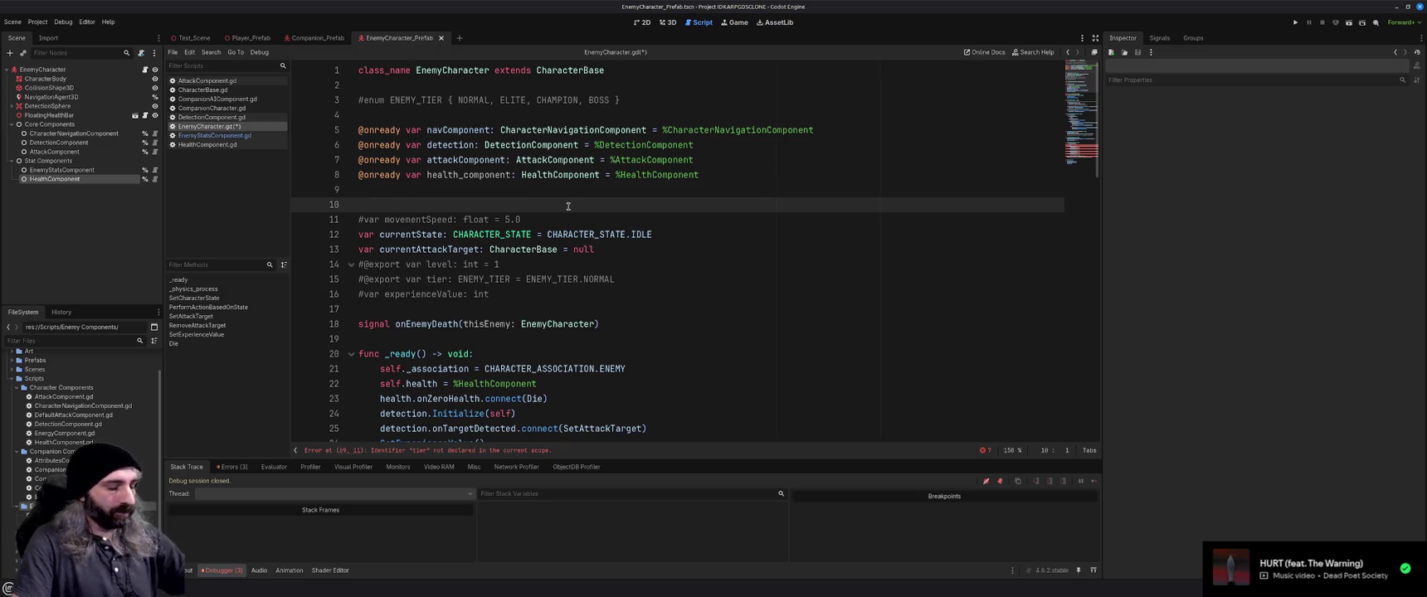
{"action": "key", "text": "BackSpace"}
{"action": "scroll", "coordinate": [705, 266], "scroll_direction": "down", "scroll_amount": 1}
{"action": "key", "text": "ctrl+s"}
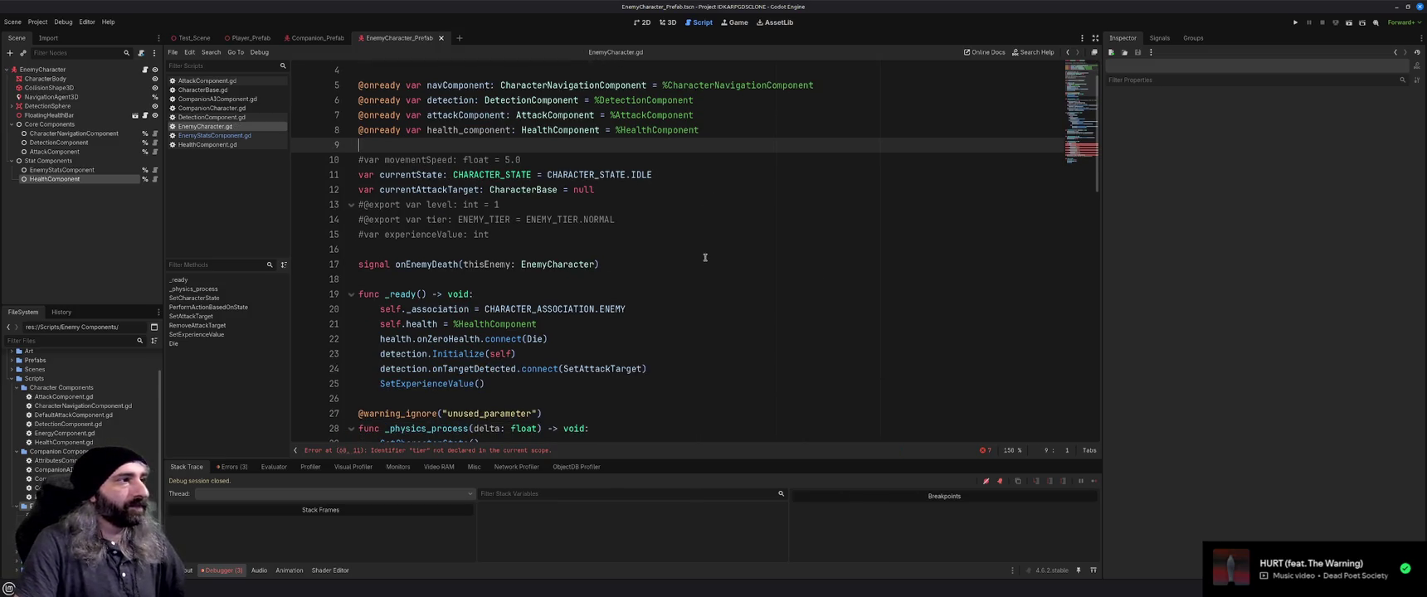
{"action": "scroll", "coordinate": [701, 258], "scroll_direction": "up", "scroll_amount": 1}
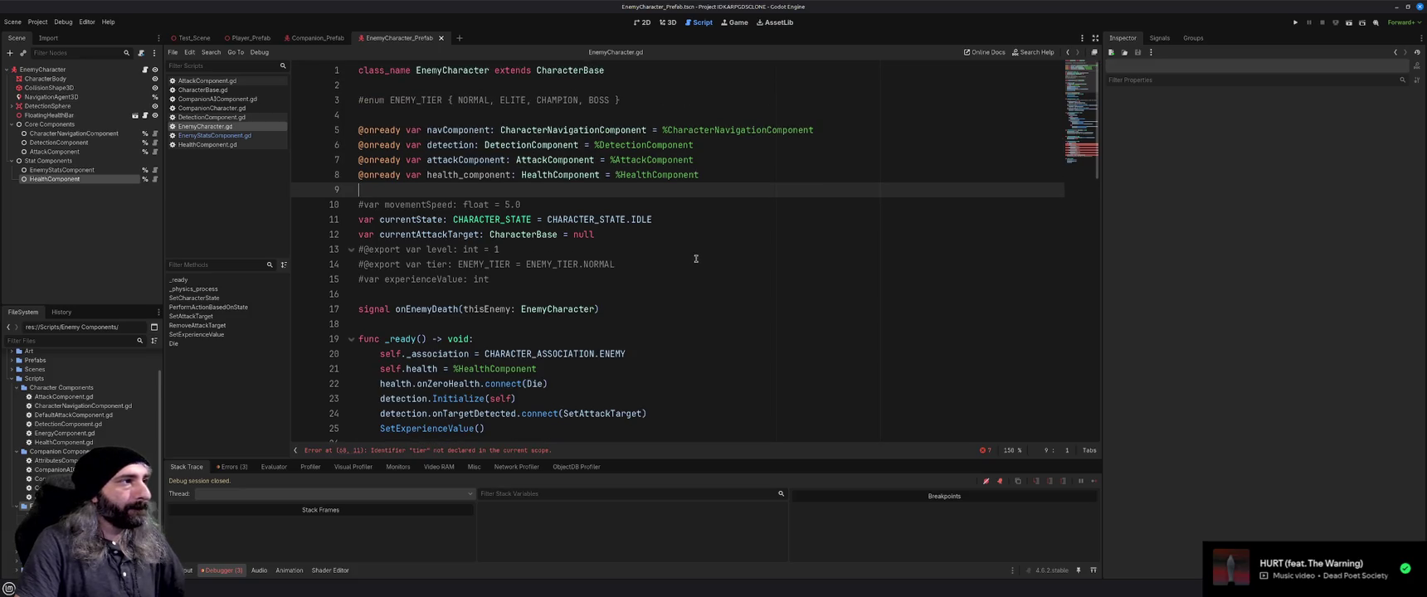
Comment out the SetExperienceValue function (lines 66–78) in EnemyCharacter.gd with Ctrl+K
{"action": "scroll", "coordinate": [697, 259], "scroll_direction": "down", "scroll_amount": 4}
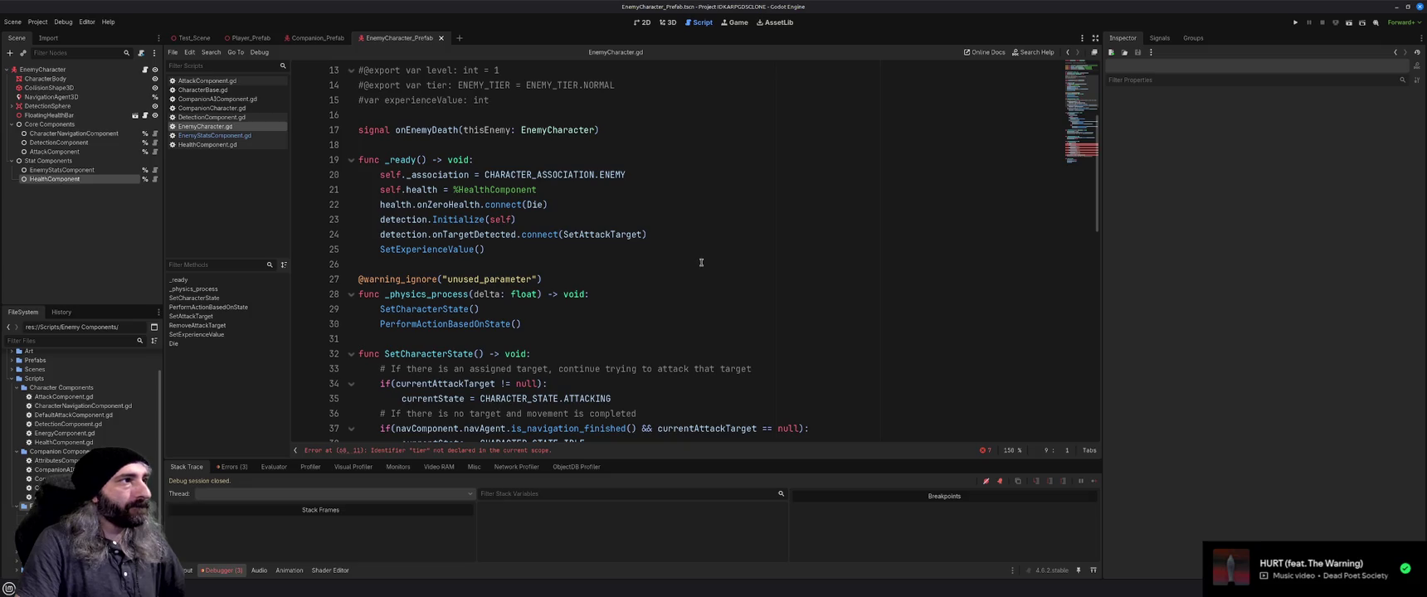
{"action": "scroll", "coordinate": [701, 262], "scroll_direction": "down", "scroll_amount": 2}
{"action": "scroll", "coordinate": [701, 262], "scroll_direction": "down", "scroll_amount": 7}
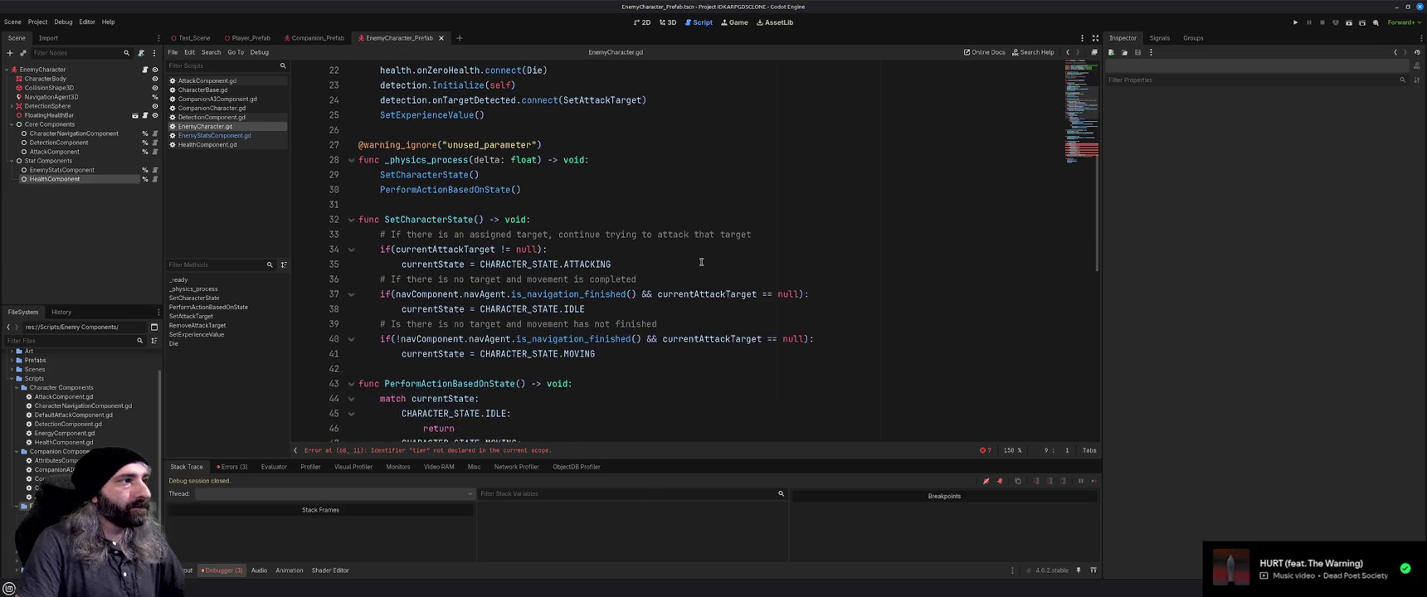
{"action": "scroll", "coordinate": [702, 262], "scroll_direction": "down", "scroll_amount": 6}
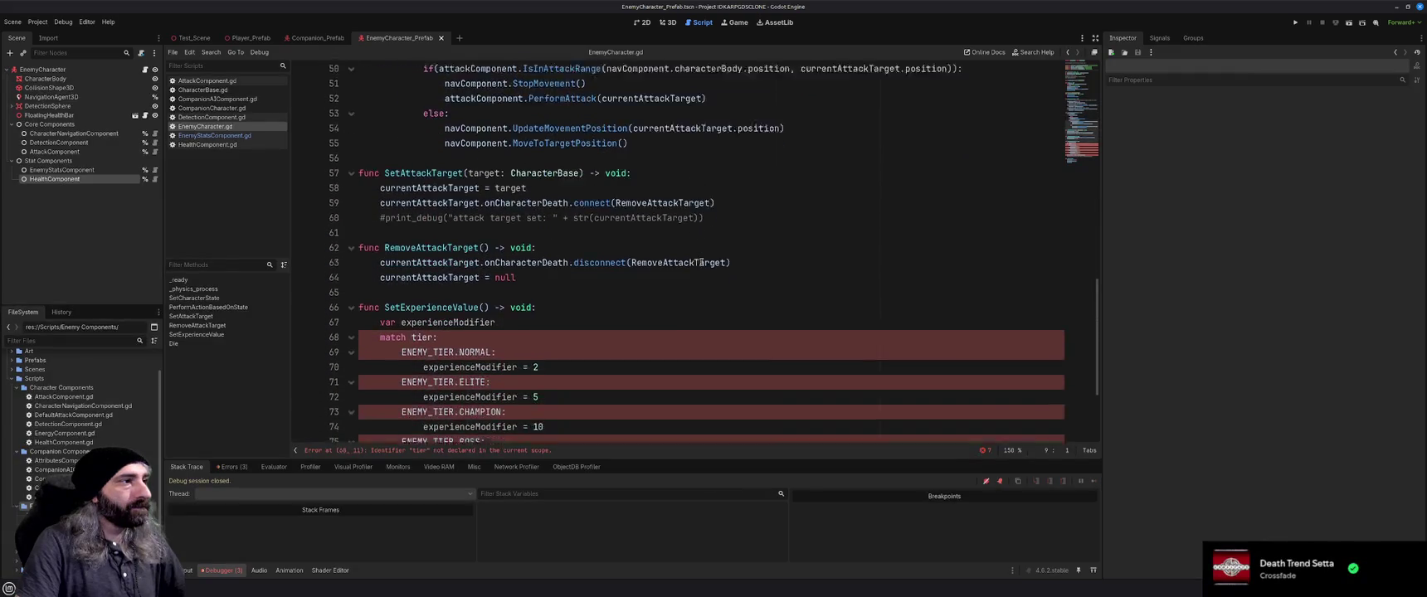
{"action": "mouse_move", "coordinate": [710, 349]}
{"action": "left_mouse_down"}
{"action": "mouse_move", "coordinate": [359, 199]}
{"action": "mouse_move", "coordinate": [356, 167]}
{"action": "left_mouse_up"}
{"action": "key", "text": "ctrl+c"}
{"action": "key", "text": "ctrl+k"}
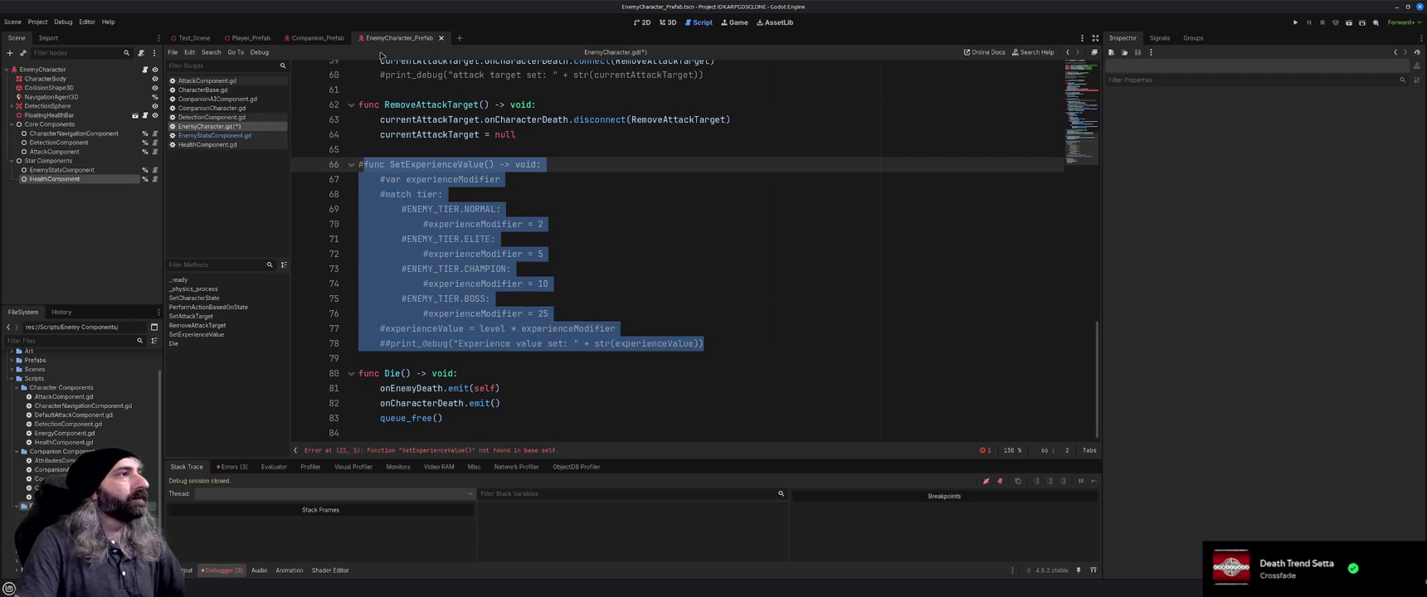
Paste the SetExperienceValue function on a new line after experienceValue in EnemyStatsComponent.gd
{"action": "left_click", "coordinate": [214, 137]}
{"action": "left_click", "coordinate": [534, 199]}
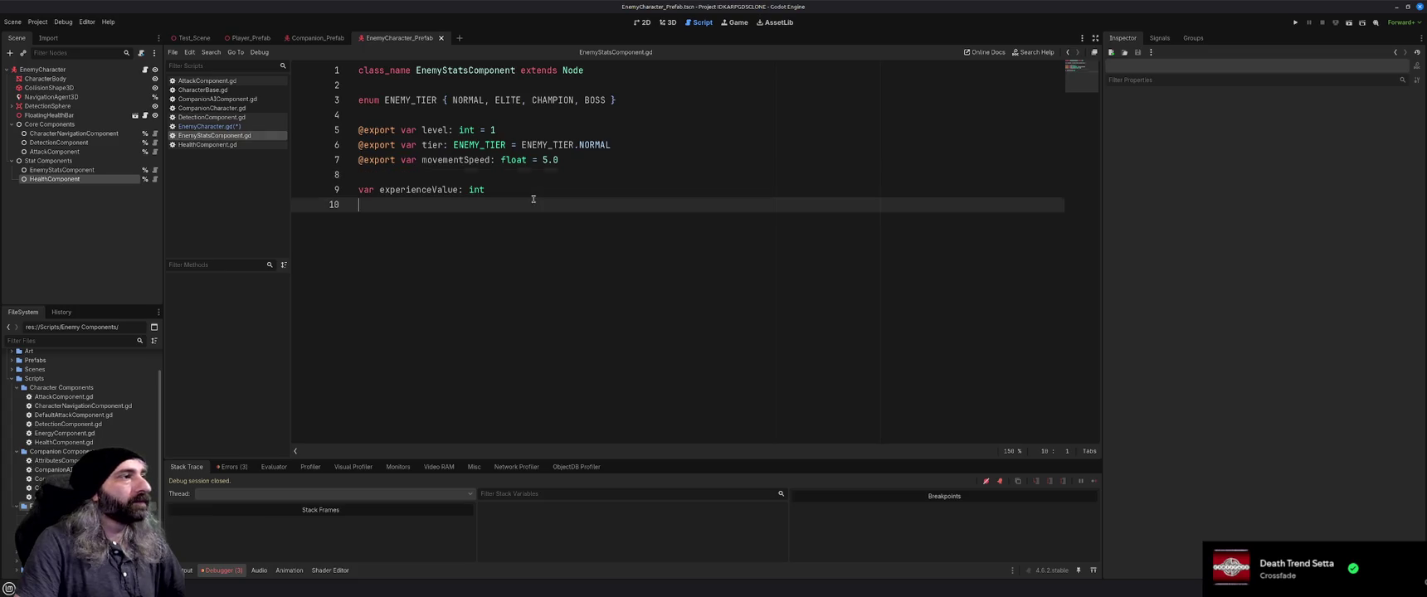
{"action": "key", "text": "Return"}
{"action": "key", "text": "ctrl+v"}
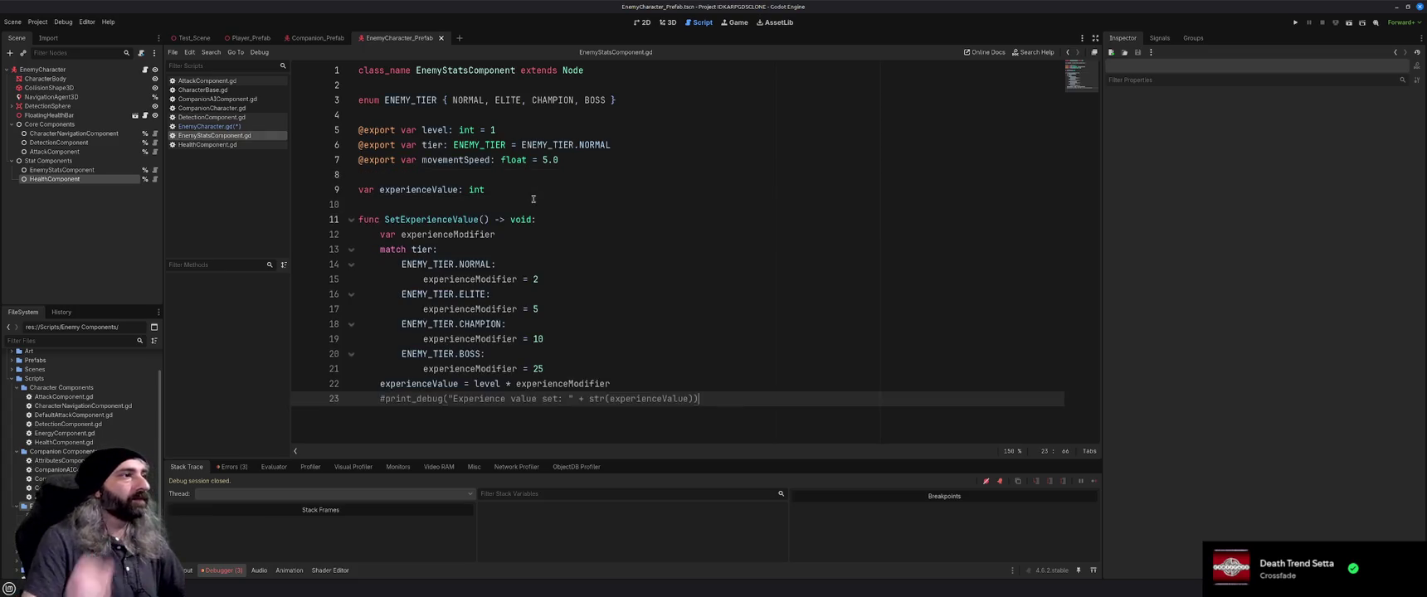
{"action": "left_click", "coordinate": [75, 170]}
{"action": "left_click", "coordinate": [83, 179]}
{"action": "left_click", "coordinate": [205, 126]}
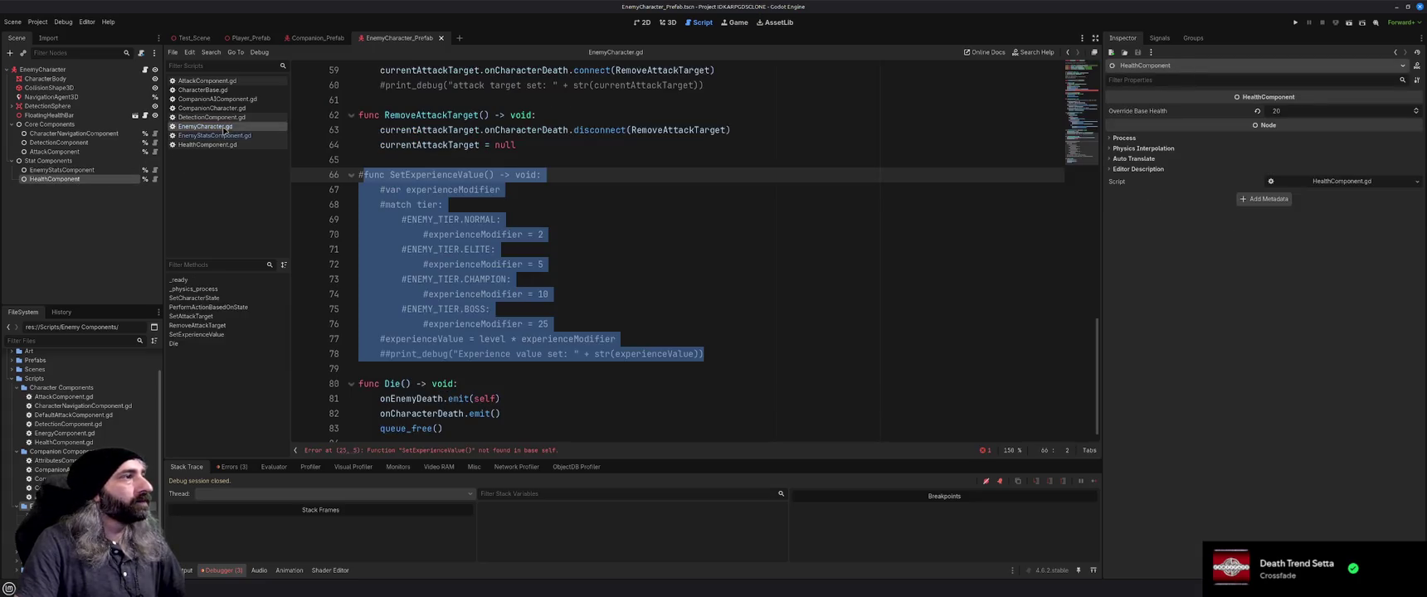
Prefix the SetExperienceValue() call in _ready with EnemyStatsComponent
{"action": "left_click", "coordinate": [644, 290]}
{"action": "scroll", "coordinate": [645, 290], "scroll_direction": "up", "scroll_amount": 15}
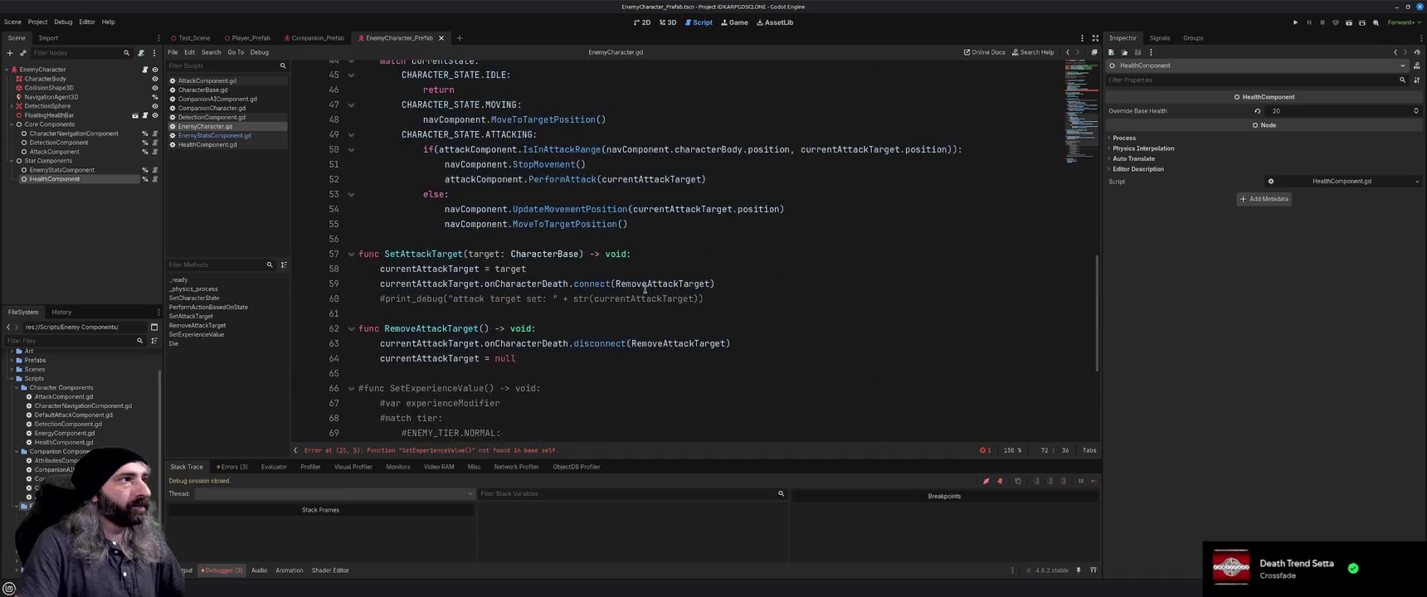
{"action": "scroll", "coordinate": [645, 290], "scroll_direction": "up", "scroll_amount": 2}
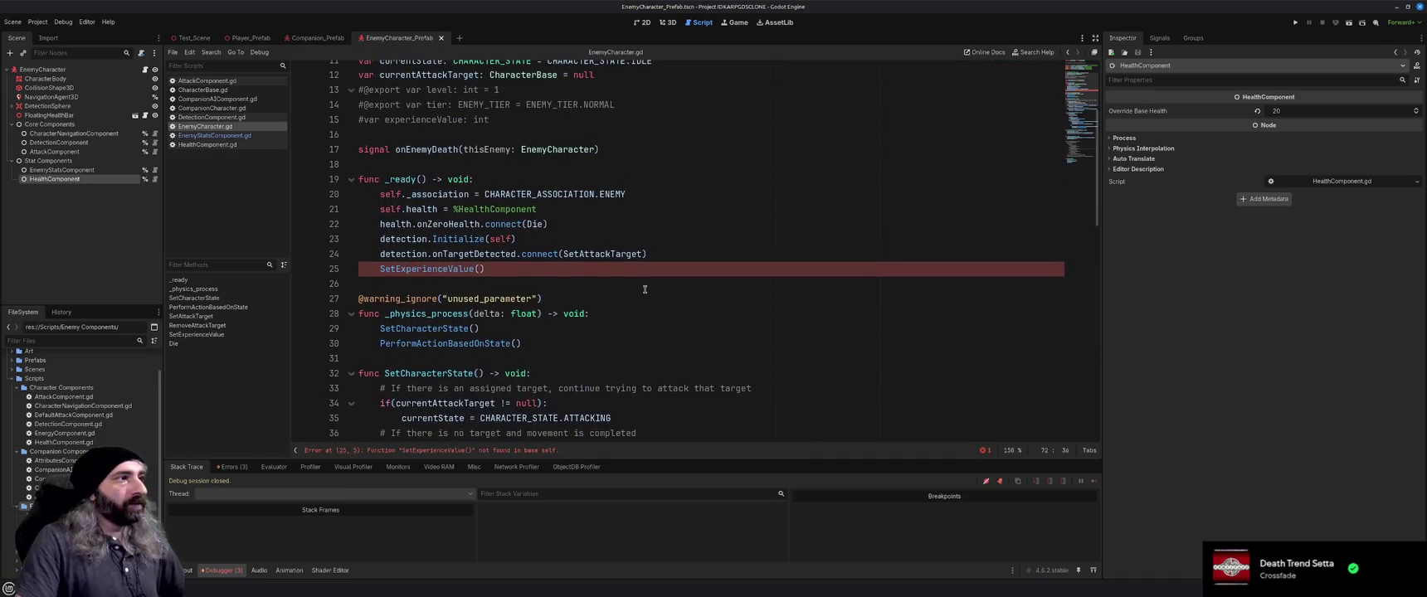
{"action": "left_click", "coordinate": [381, 314]}
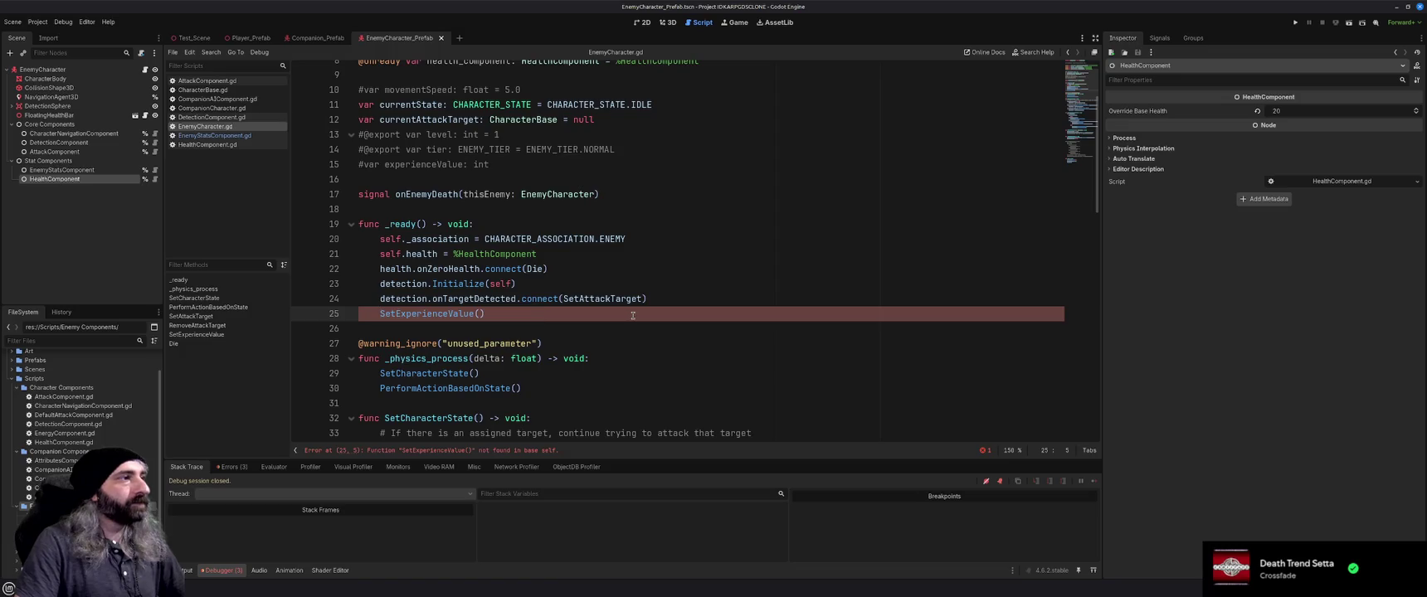
{"action": "scroll", "coordinate": [633, 315], "scroll_direction": "up", "scroll_amount": 3}
{"action": "scroll", "coordinate": [633, 316], "scroll_direction": "down", "scroll_amount": 2}
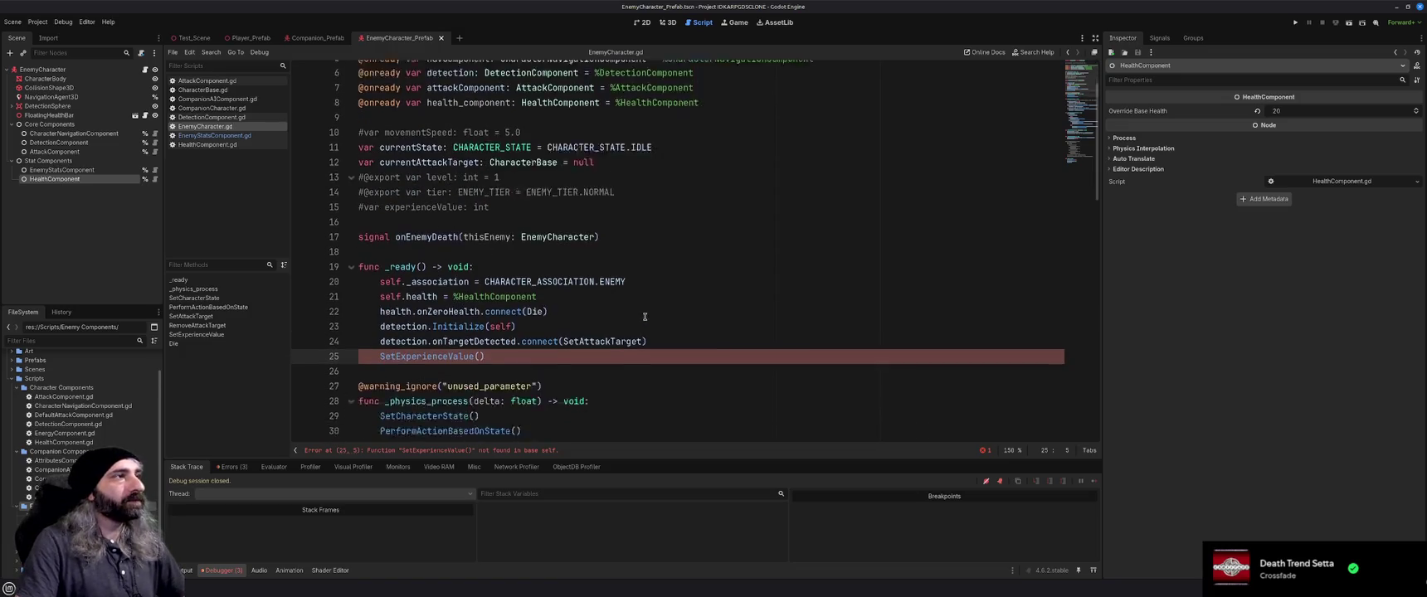
{"action": "type", "text": "enemyStatsCompo"}
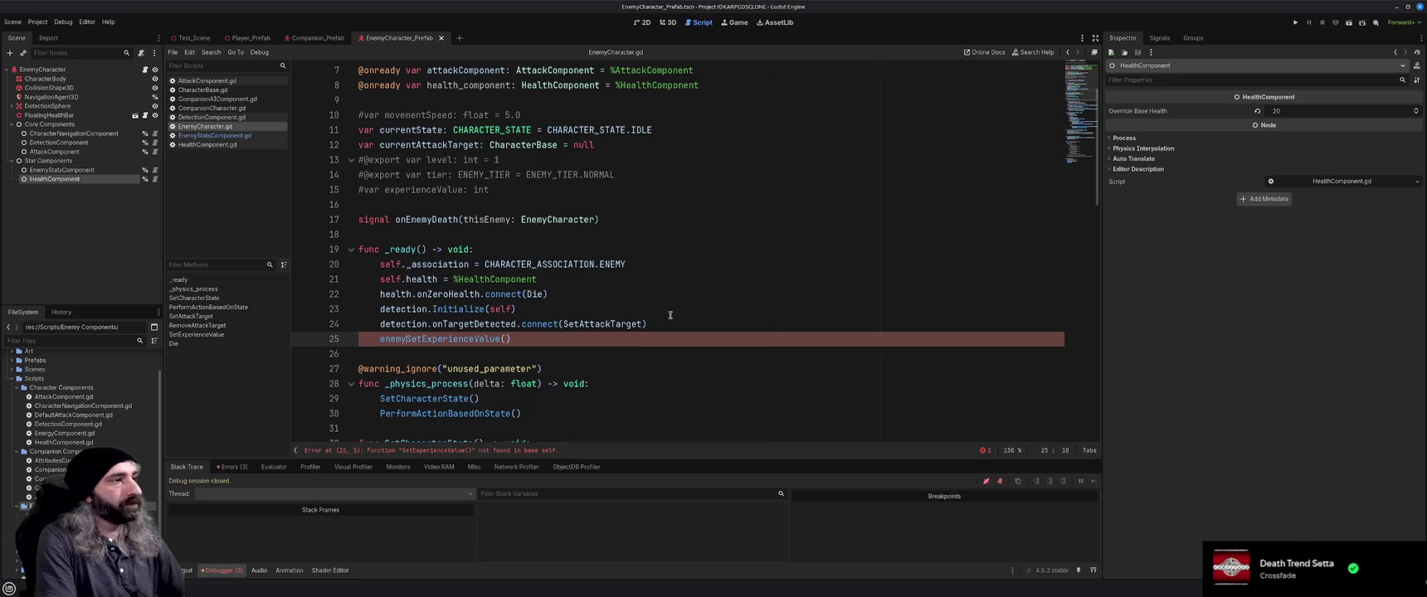
{"action": "key", "text": "Return"}
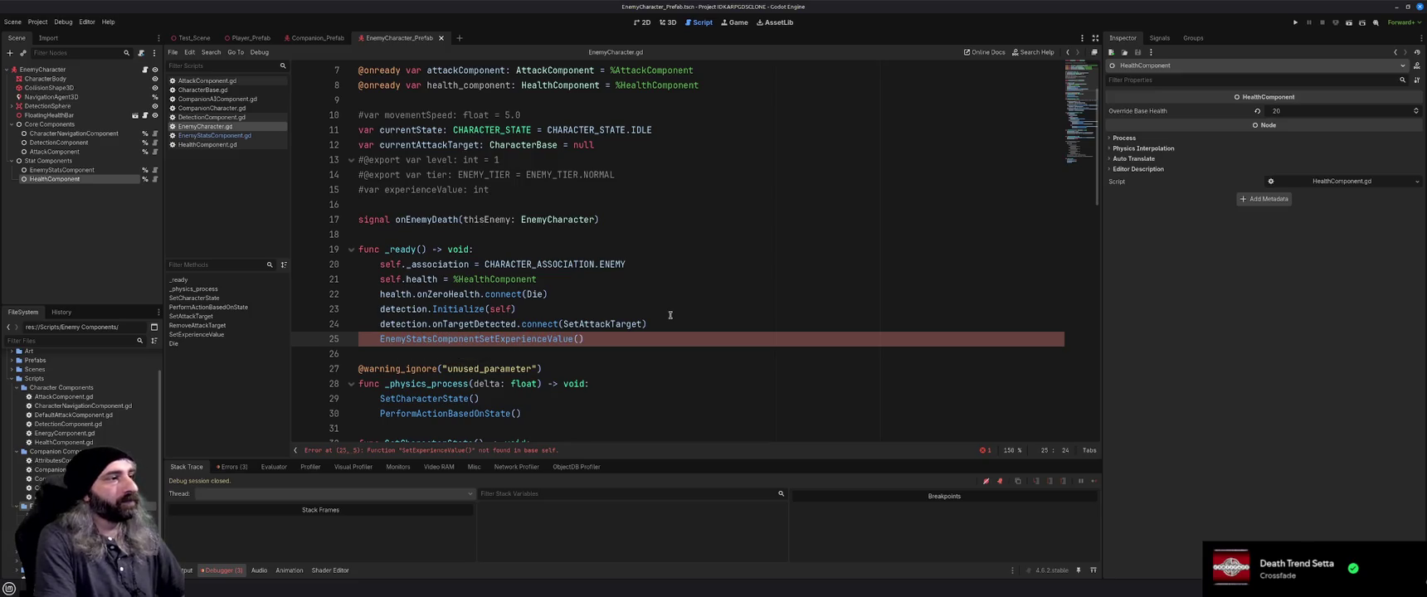
{"action": "type", "text": "."}
{"action": "left_click", "coordinate": [633, 343]}
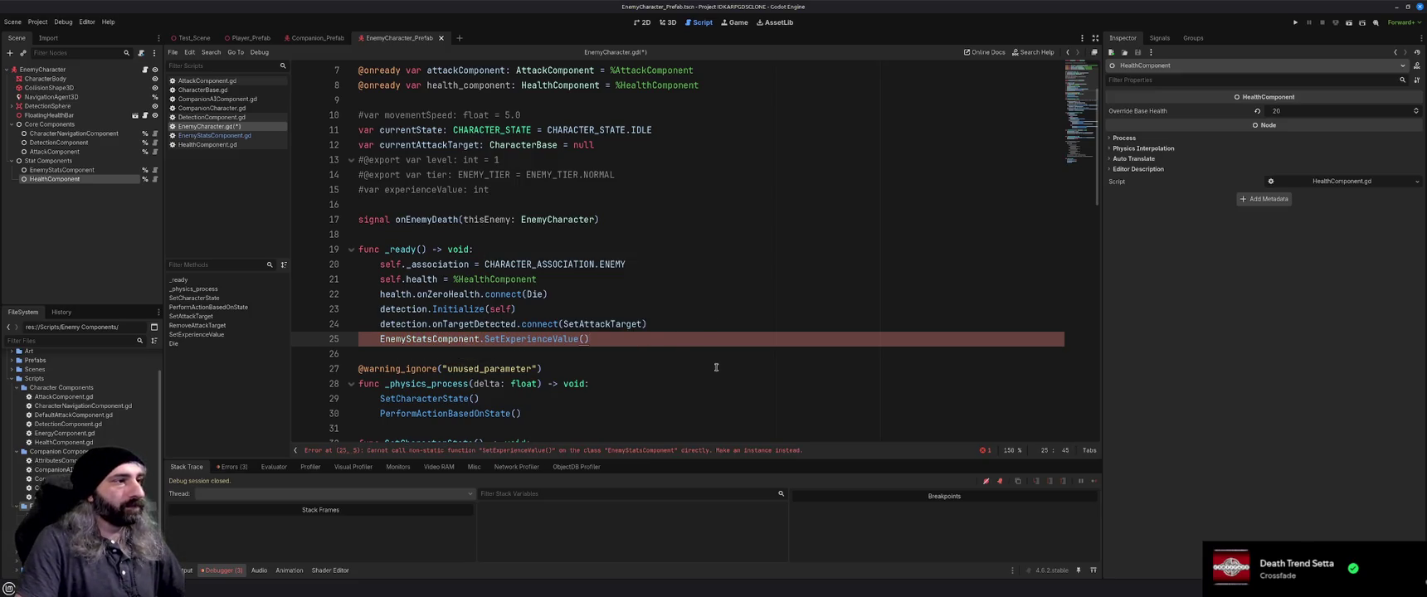
{"action": "double_click", "coordinate": [435, 339]}
{"action": "scroll", "coordinate": [720, 352], "scroll_direction": "up", "scroll_amount": 2}
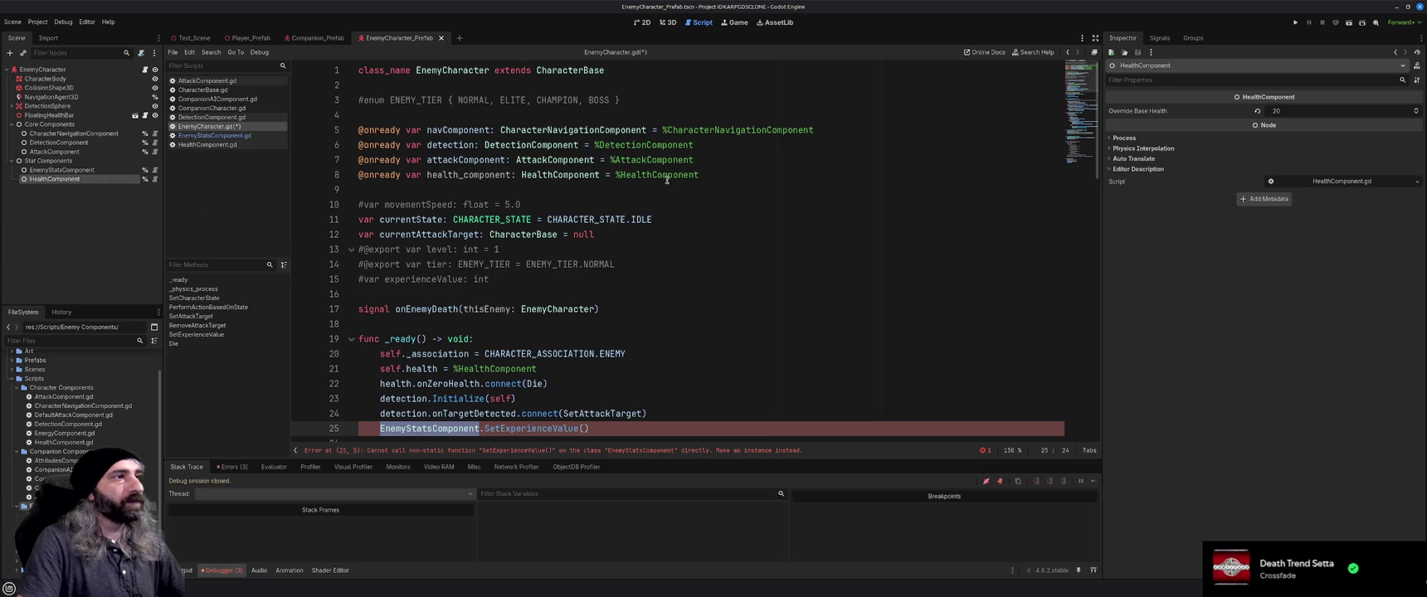
{"action": "left_click", "coordinate": [717, 177]}
{"action": "key", "text": "shift+Home"}
{"action": "key", "text": "BackSpace"}
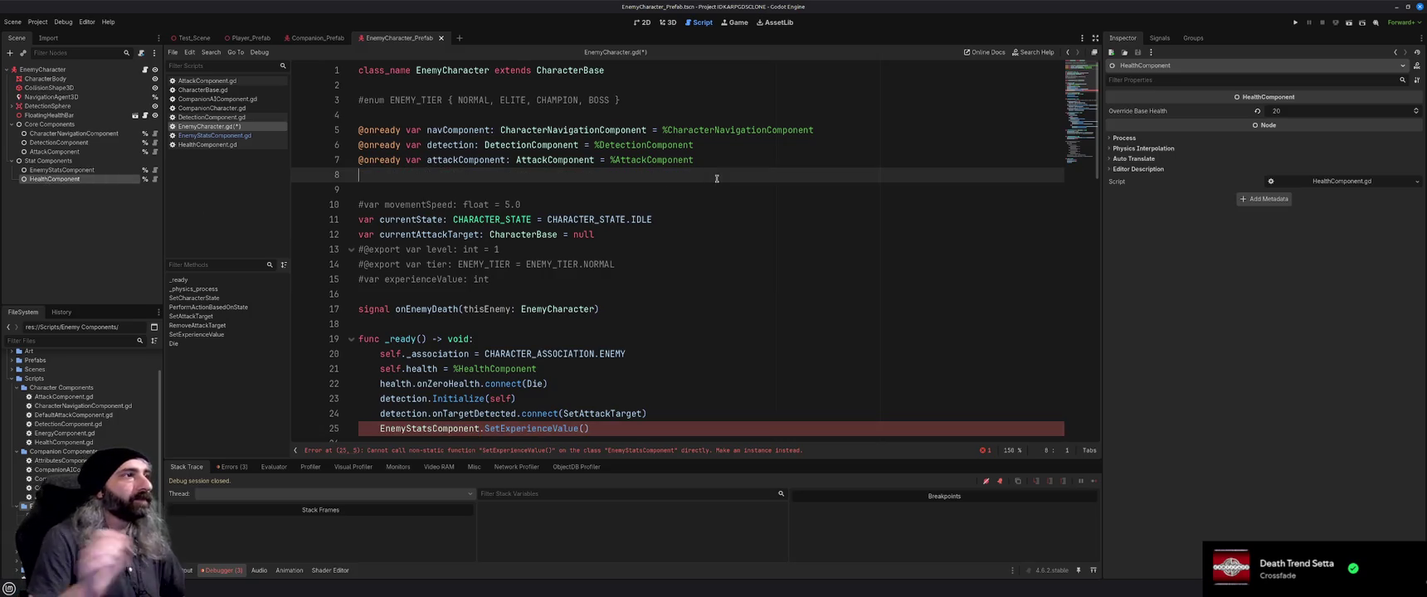
{"action": "left_click", "coordinate": [73, 171]}
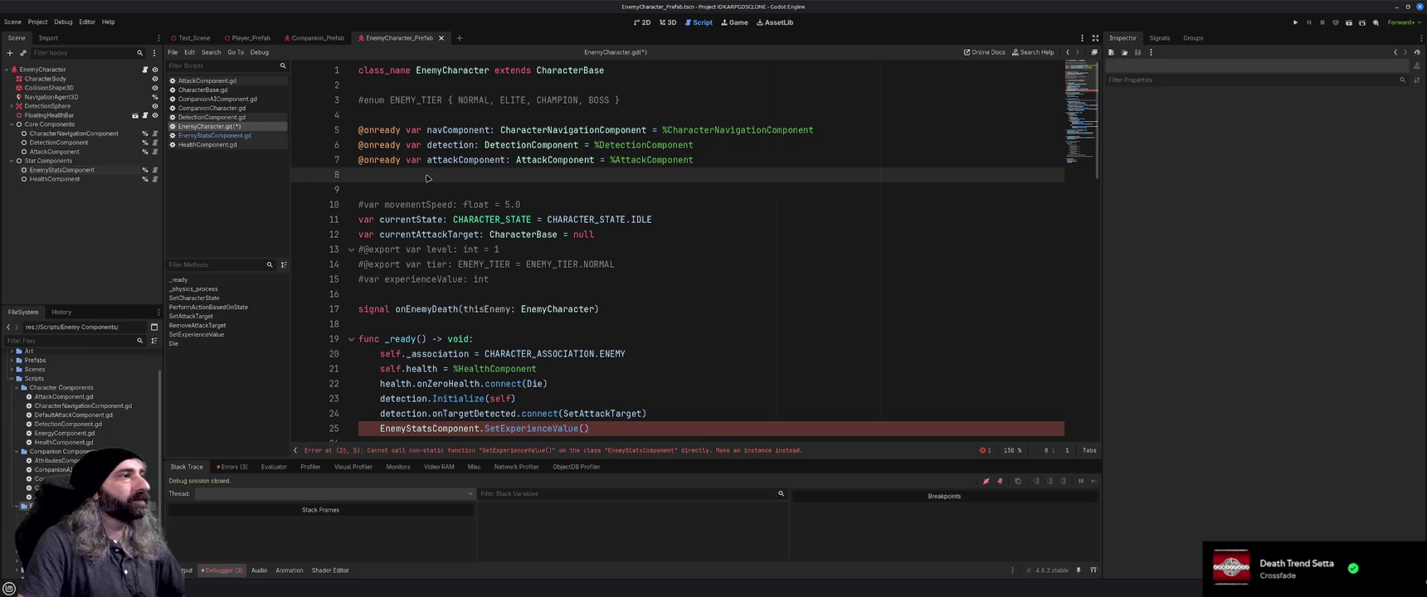
{"action": "left_click_drag", "start_coordinate": [73, 173], "coordinate": [583, 178]}
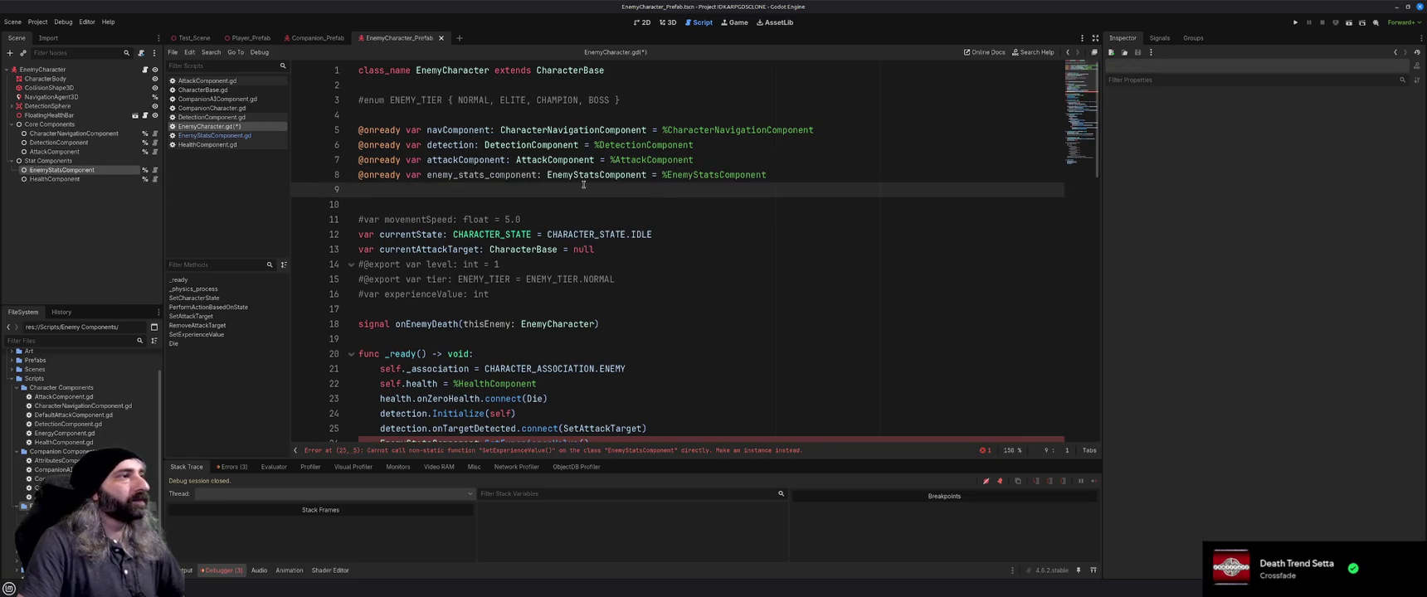
{"action": "double_click", "coordinate": [456, 178]}
{"action": "type", "text": "stats"}
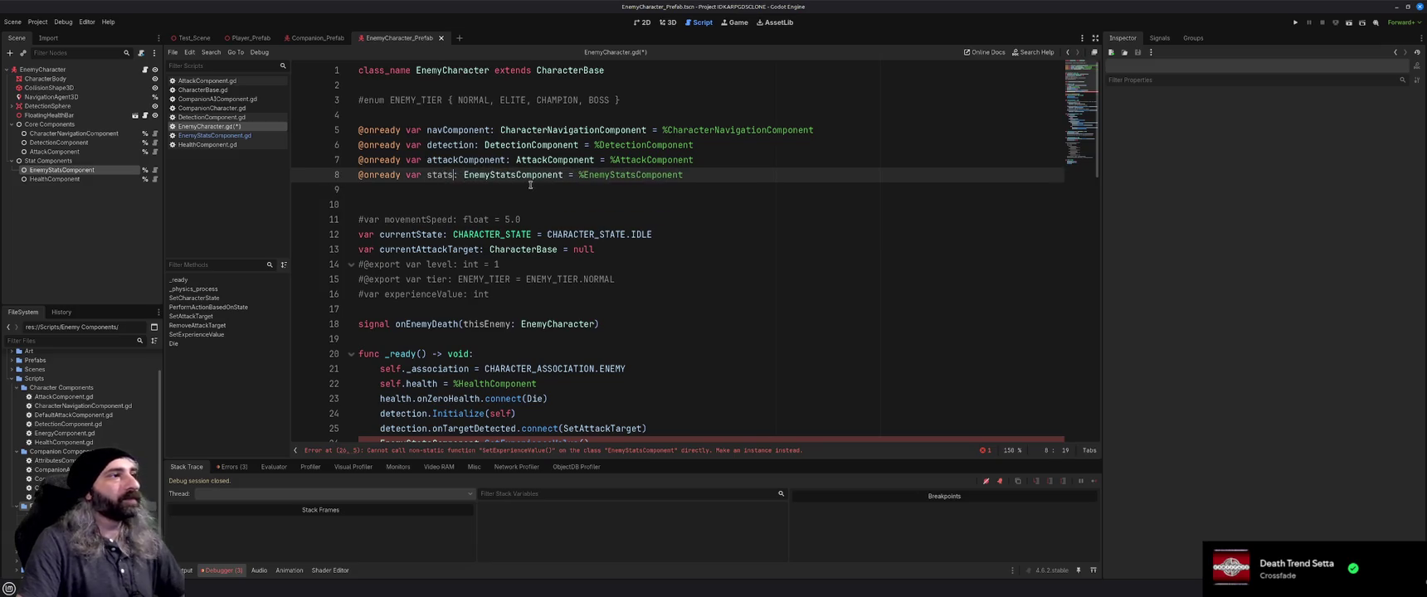
Change line 26 to stats.SetExperienceValue() and save EnemyCharacter.gd
{"action": "scroll", "coordinate": [597, 260], "scroll_direction": "down", "scroll_amount": 5}
{"action": "double_click", "coordinate": [436, 219]}
{"action": "type", "text": "stats"}
{"action": "key", "text": "End"}
{"action": "key", "text": "ctrl+s"}
{"action": "scroll", "coordinate": [661, 294], "scroll_direction": "up", "scroll_amount": 4}
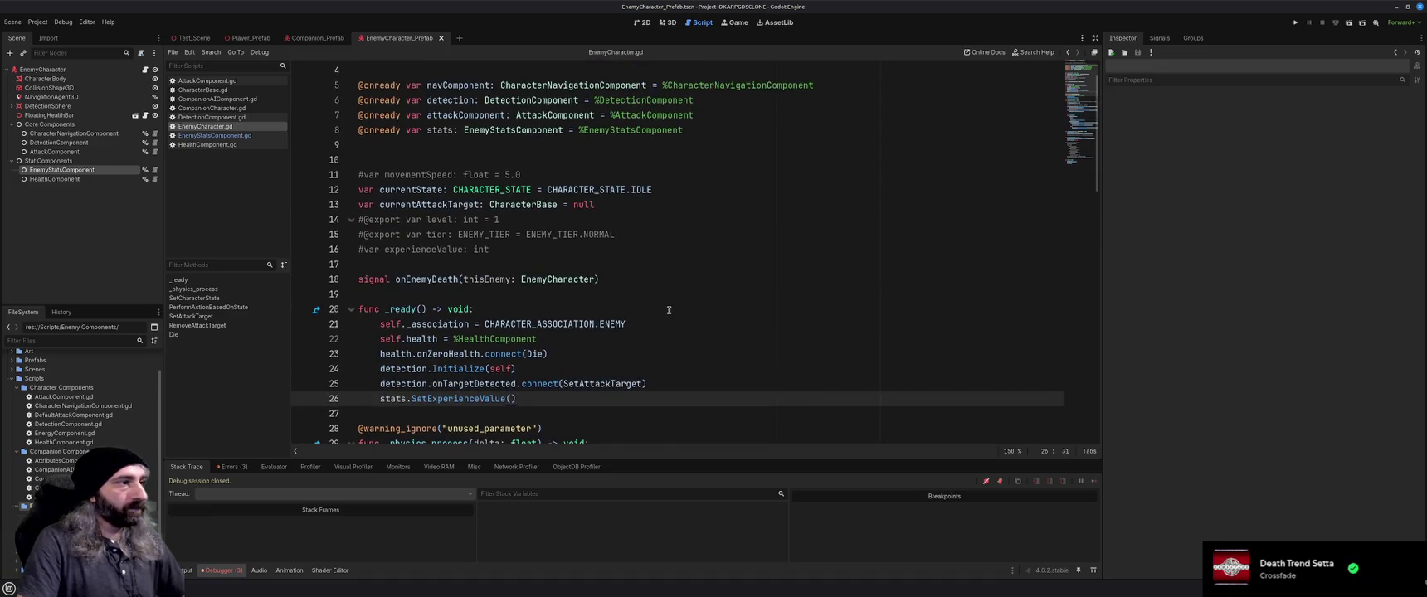
{"action": "scroll", "coordinate": [669, 310], "scroll_direction": "down", "scroll_amount": 1}
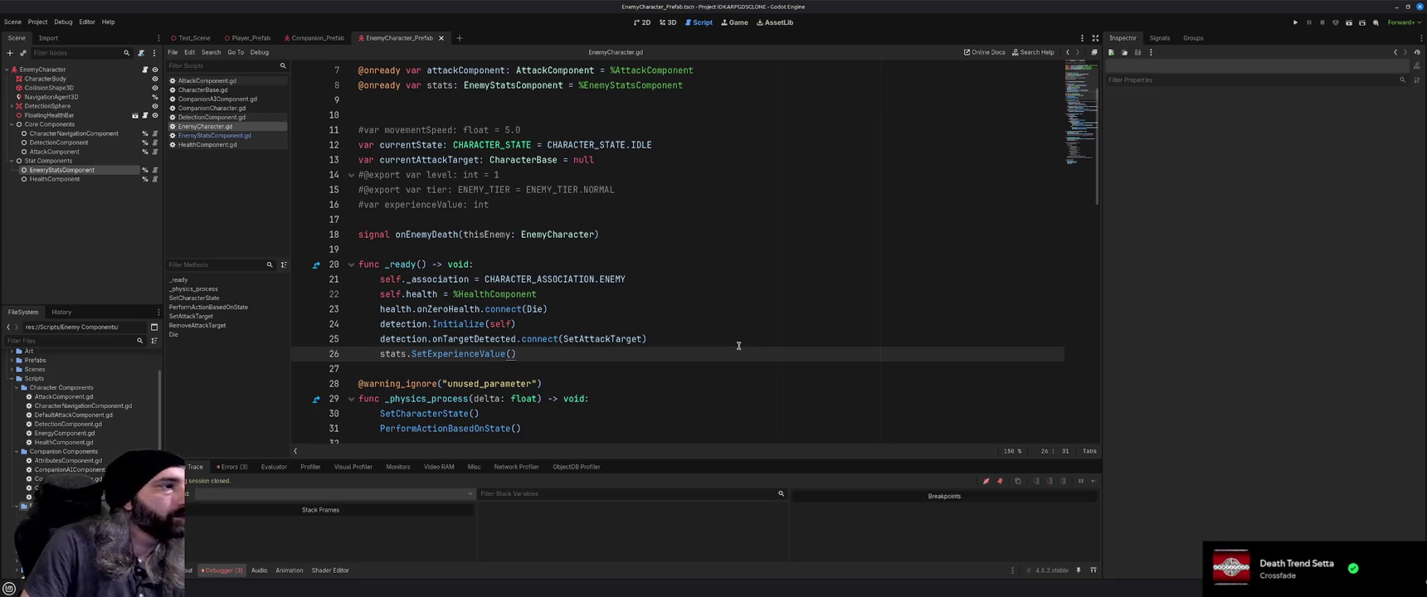
{"action": "left_click", "coordinate": [687, 329]}
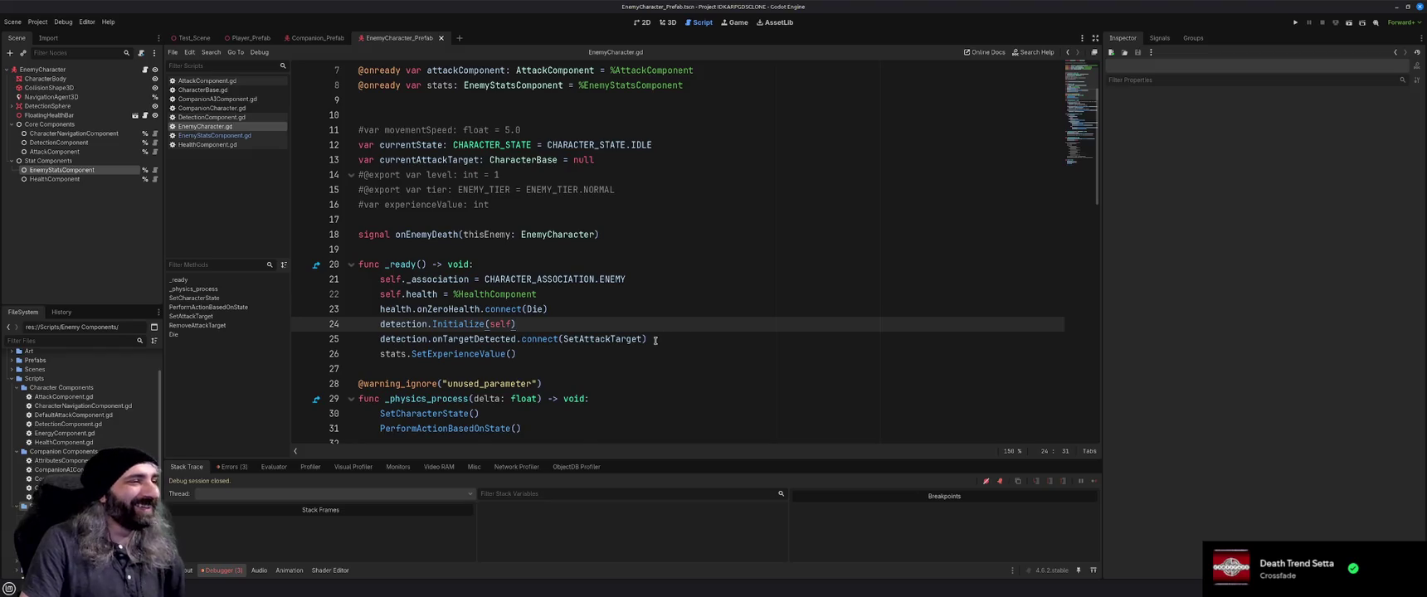
{"action": "scroll", "coordinate": [656, 341], "scroll_direction": "up", "scroll_amount": 1}
{"action": "scroll", "coordinate": [662, 343], "scroll_direction": "up", "scroll_amount": 1}
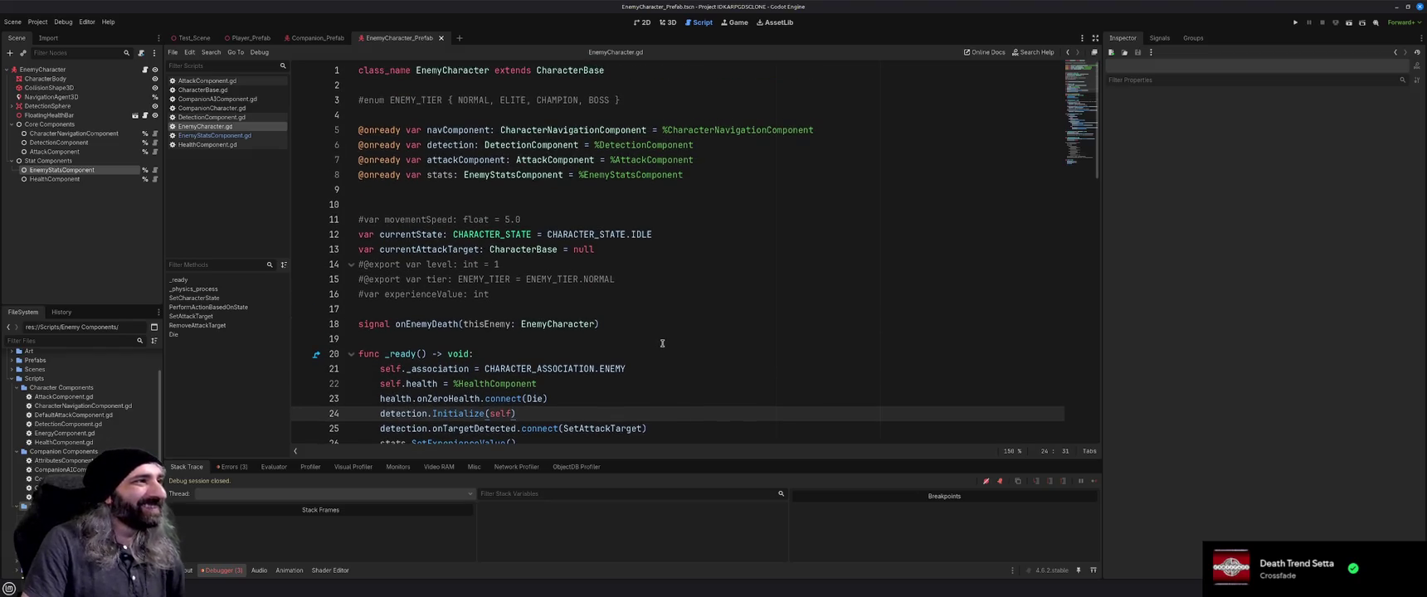
{"action": "left_click", "coordinate": [686, 297]}
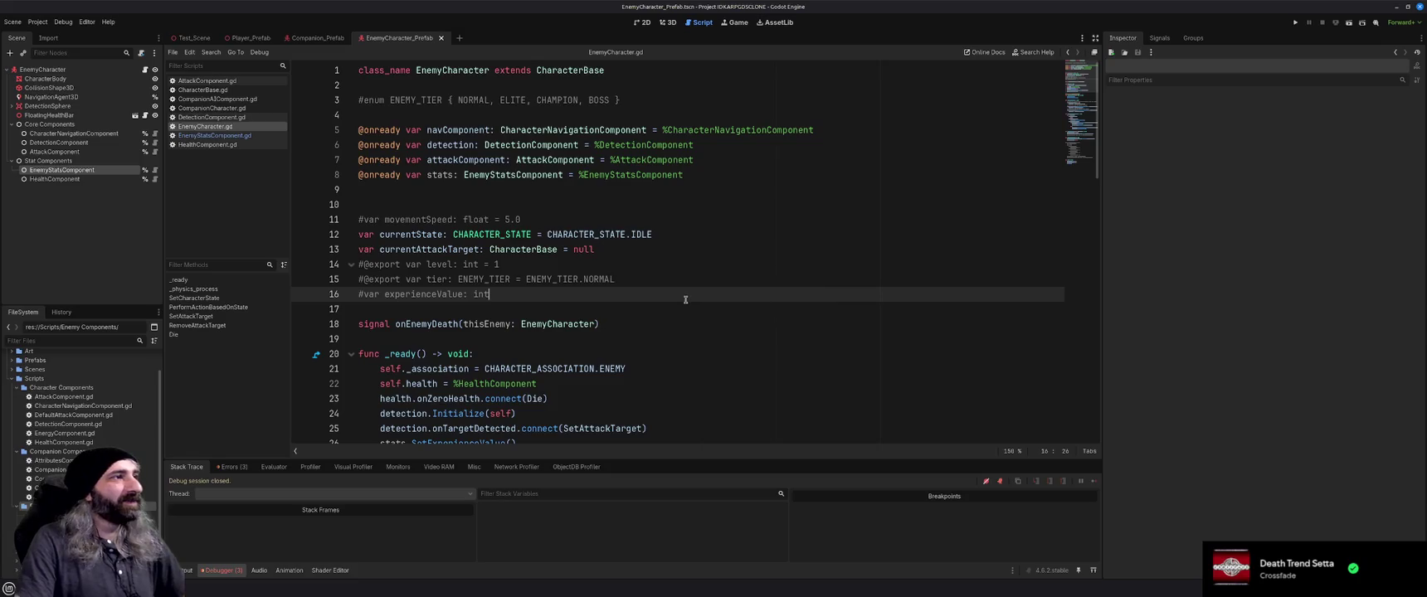
{"action": "scroll", "coordinate": [686, 300], "scroll_direction": "down", "scroll_amount": 1}
{"action": "left_click", "coordinate": [453, 158]}
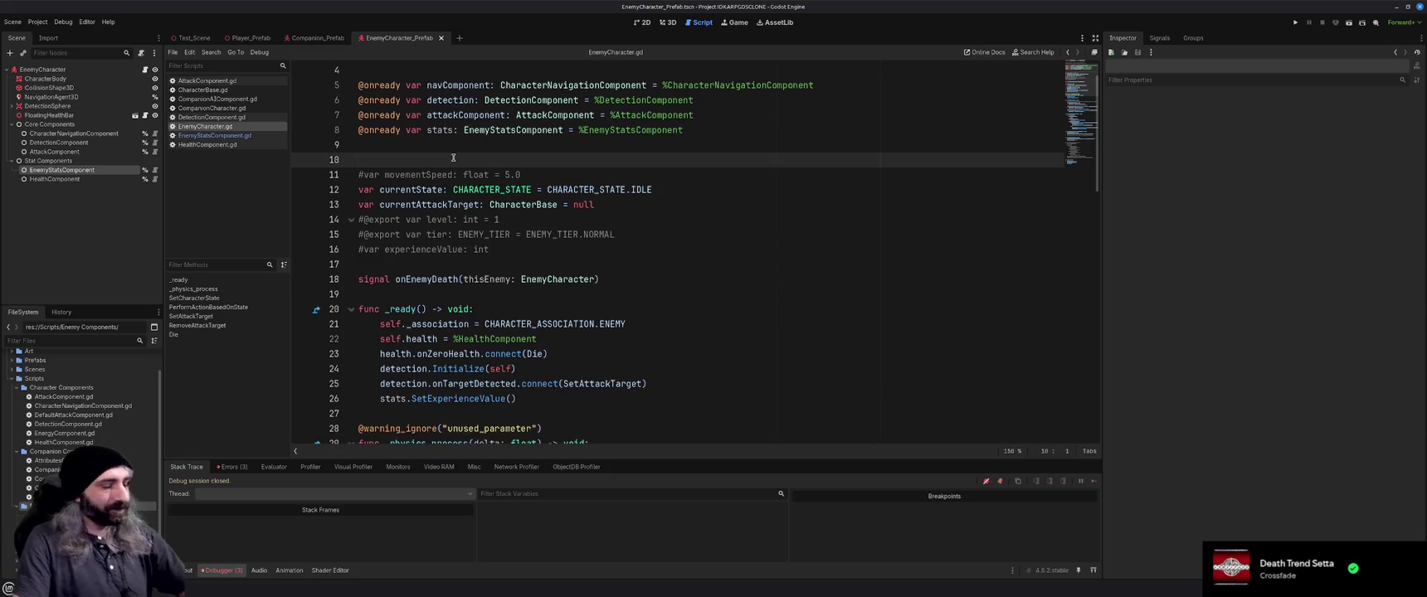
{"action": "key", "text": "BackSpace"}
Scroll through EnemyCharacter.gd to review the commented-out variables and the _ready function
{"action": "left_click", "coordinate": [695, 249]}
{"action": "scroll", "coordinate": [697, 258], "scroll_direction": "down", "scroll_amount": 10}
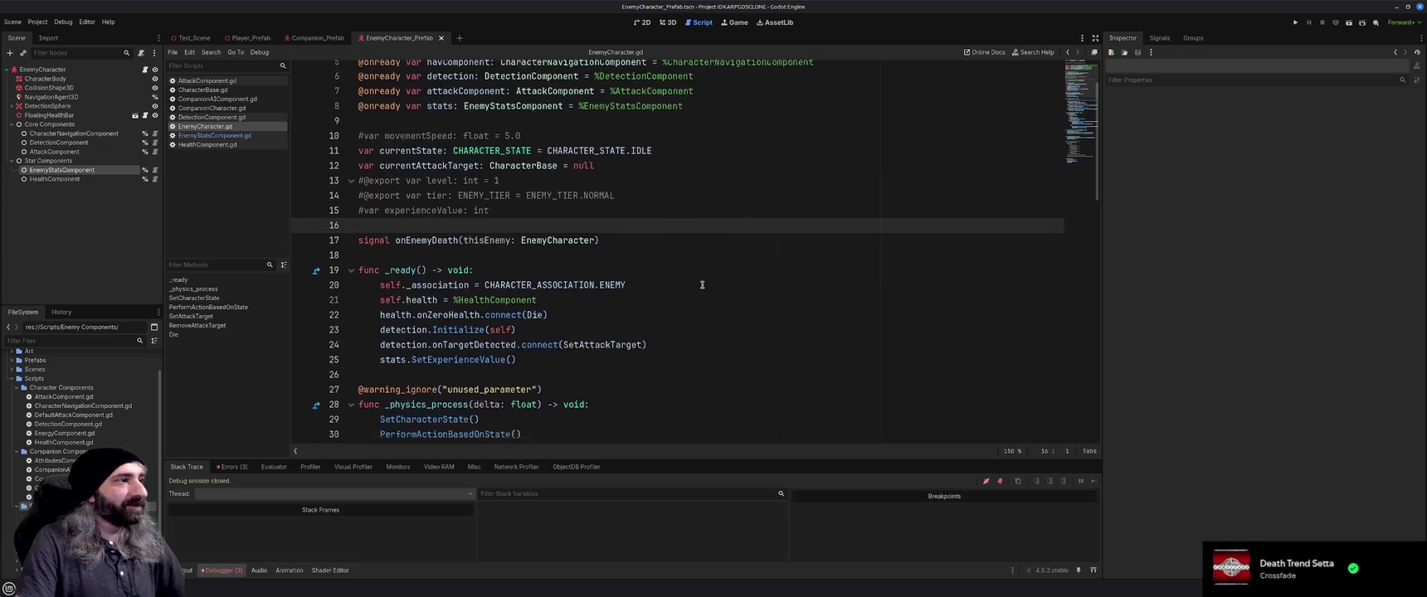
{"action": "scroll", "coordinate": [701, 284], "scroll_direction": "down", "scroll_amount": 6}
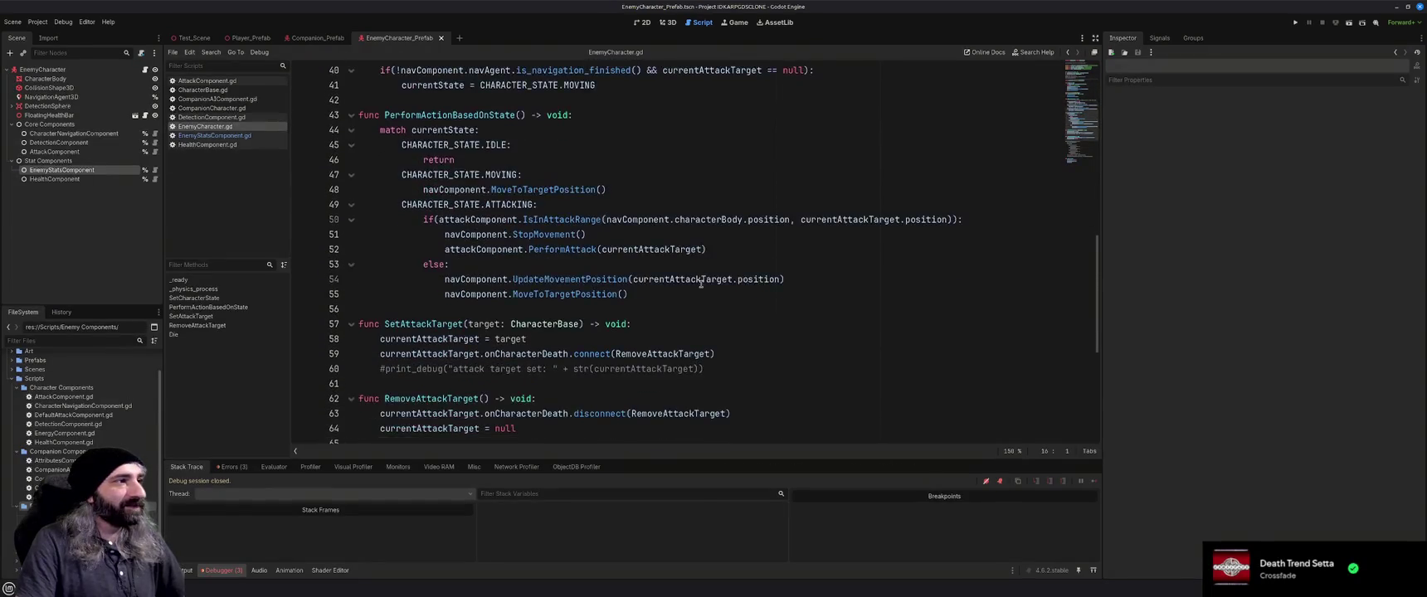
{"action": "scroll", "coordinate": [700, 283], "scroll_direction": "down", "scroll_amount": 3}
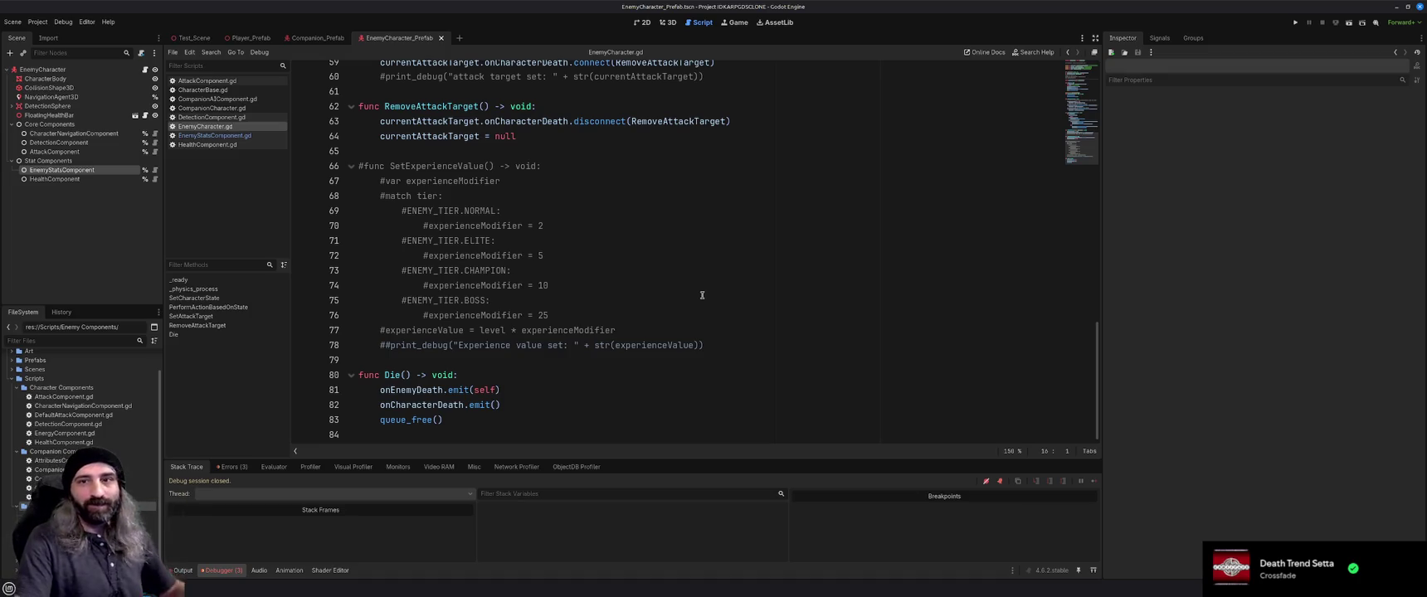
{"action": "left_click", "coordinate": [706, 300]}
{"action": "scroll", "coordinate": [706, 300], "scroll_direction": "up", "scroll_amount": 10}
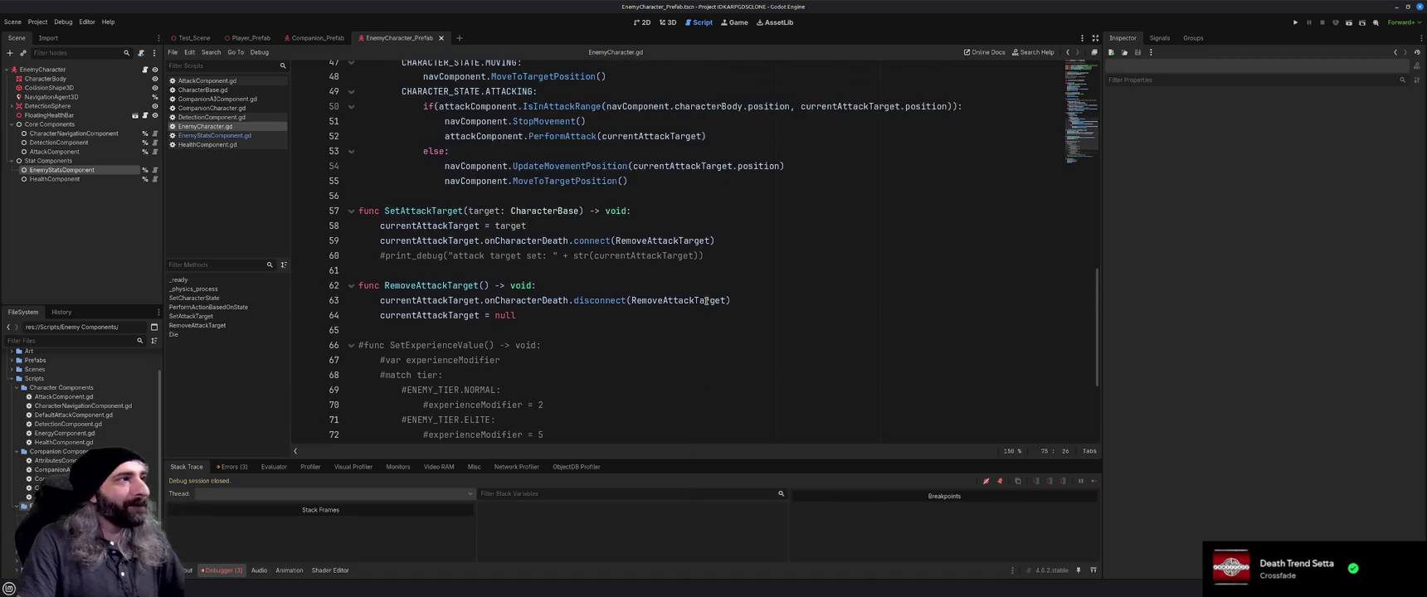
{"action": "scroll", "coordinate": [708, 299], "scroll_direction": "down", "scroll_amount": 1}
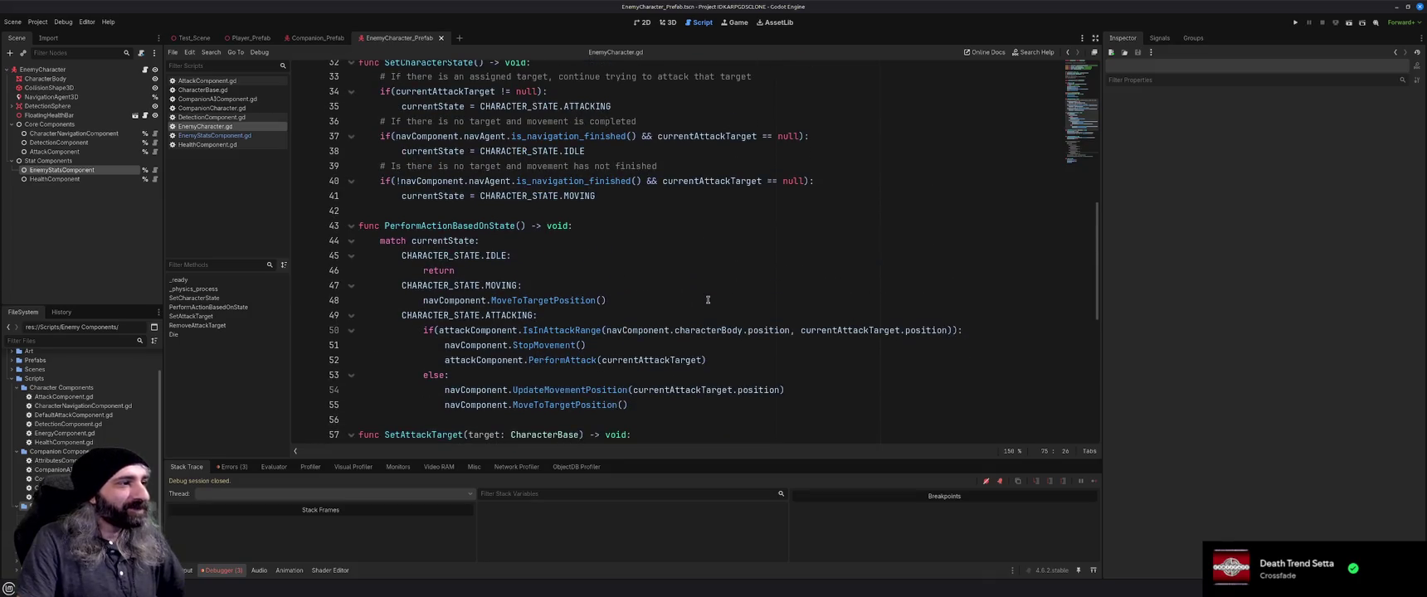
{"action": "scroll", "coordinate": [708, 299], "scroll_direction": "up", "scroll_amount": 6}
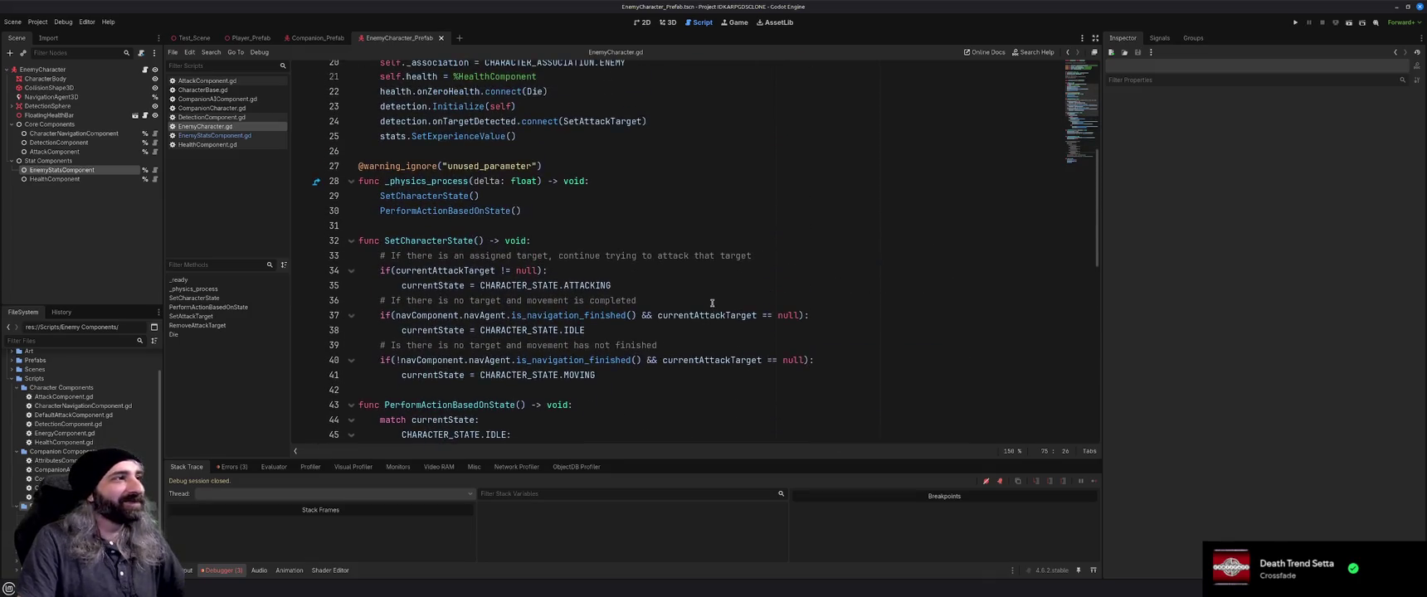
{"action": "scroll", "coordinate": [712, 303], "scroll_direction": "up", "scroll_amount": 5}
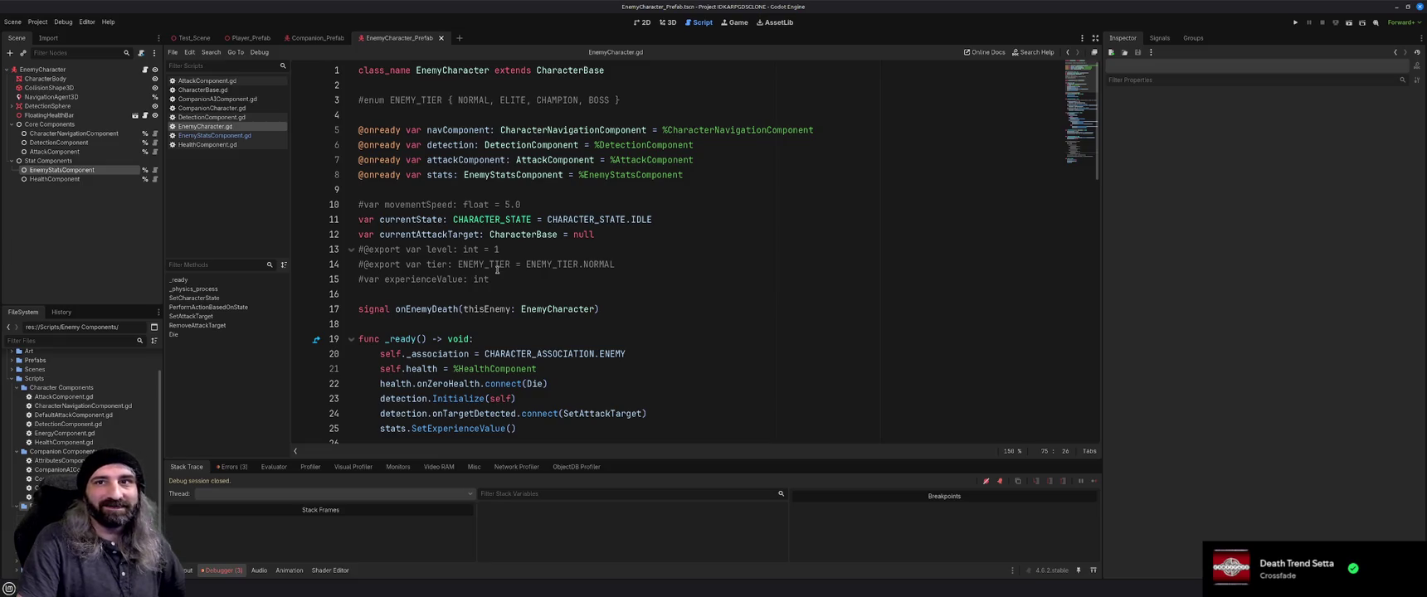
{"action": "left_click", "coordinate": [663, 258]}
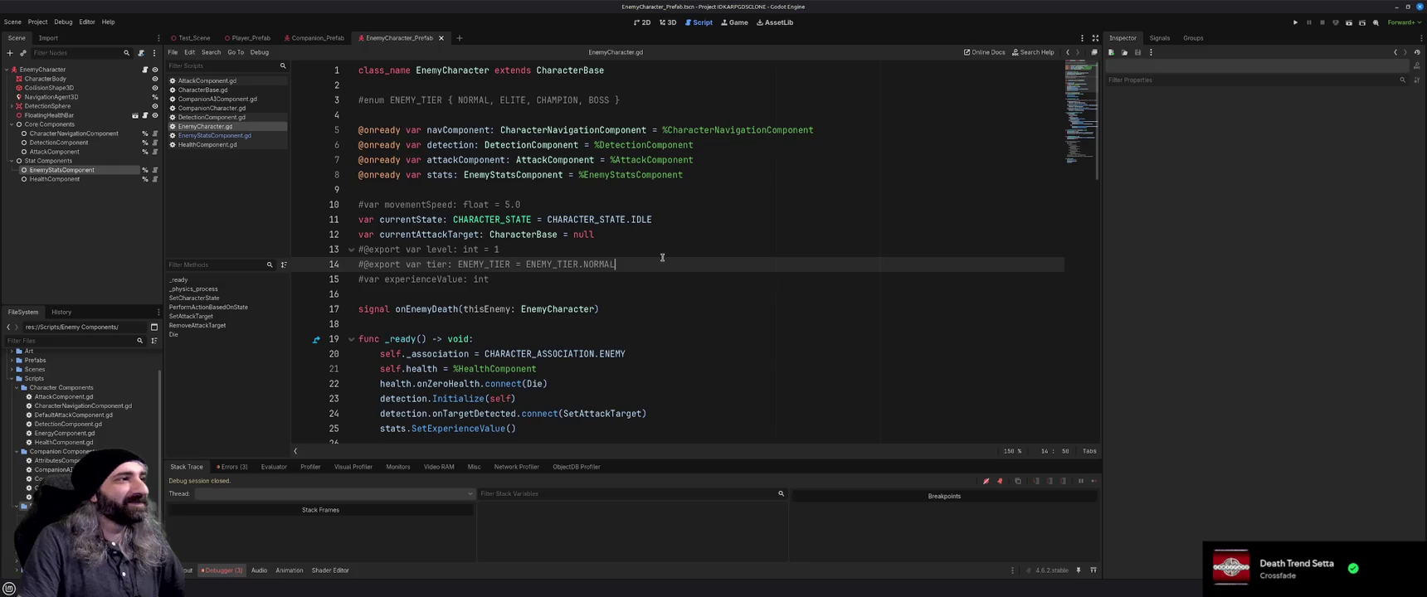
{"action": "scroll", "coordinate": [662, 258], "scroll_direction": "down", "scroll_amount": 15}
{"action": "scroll", "coordinate": [662, 258], "scroll_direction": "down", "scroll_amount": 4}
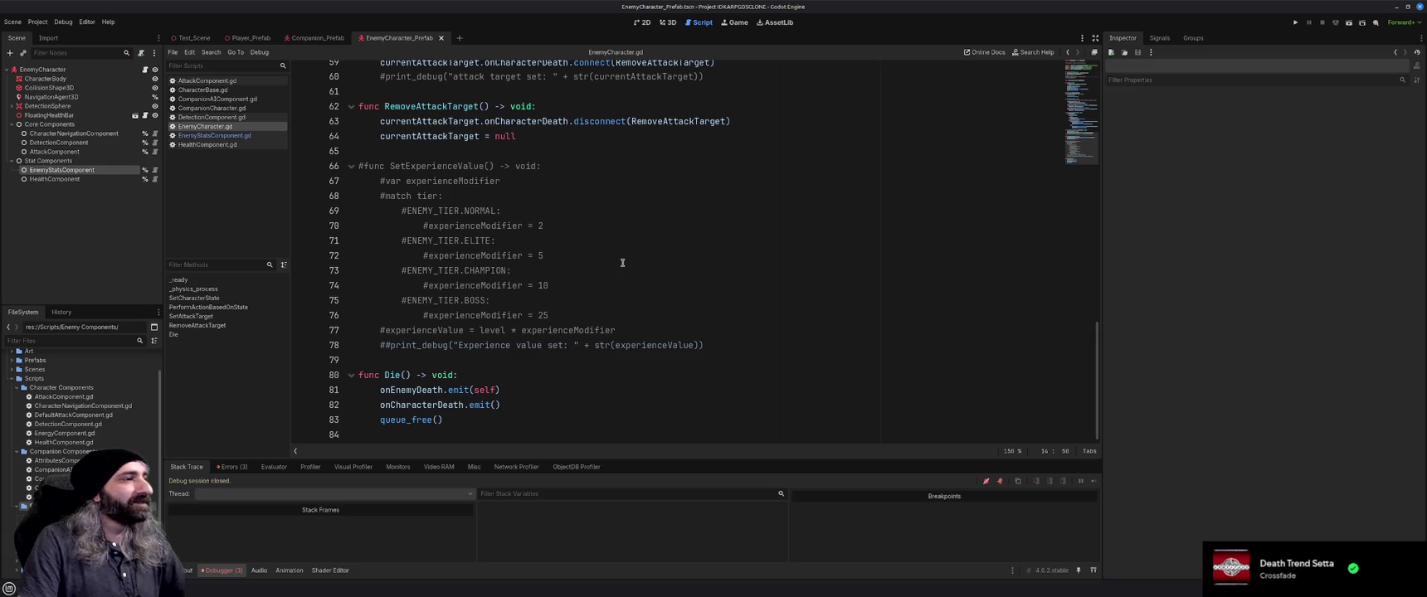
{"action": "scroll", "coordinate": [623, 263], "scroll_direction": "up", "scroll_amount": 20}
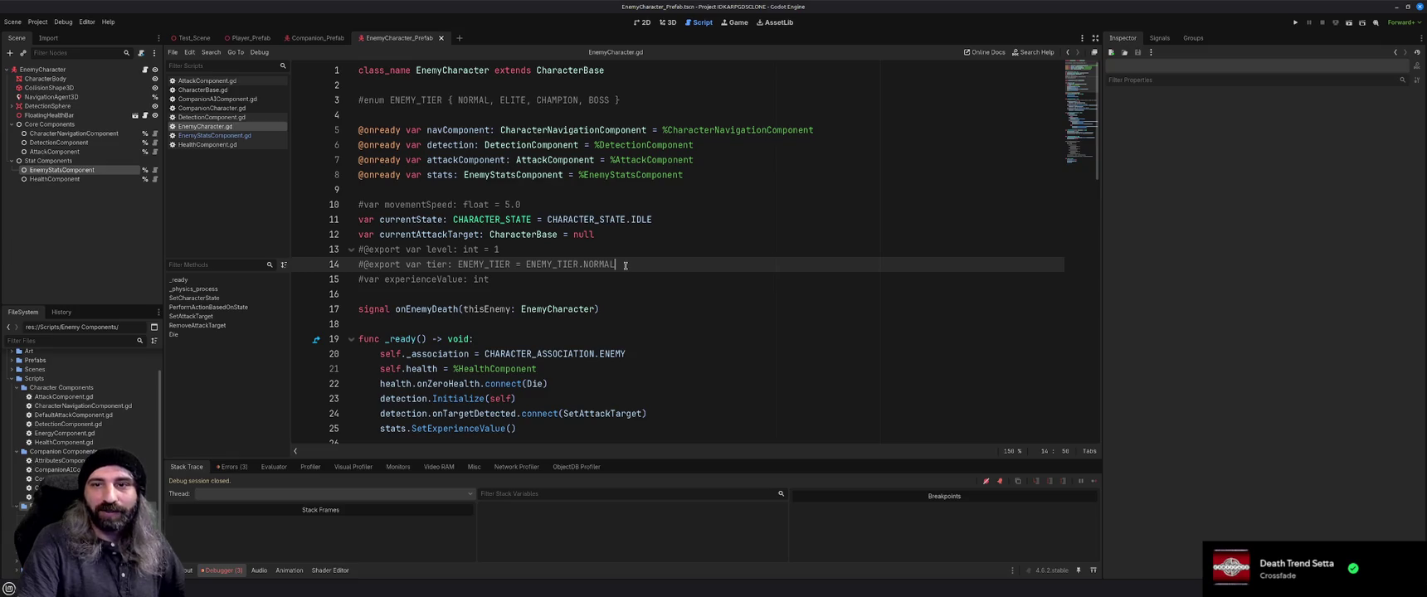
{"action": "scroll", "coordinate": [626, 264], "scroll_direction": "down", "scroll_amount": 14}
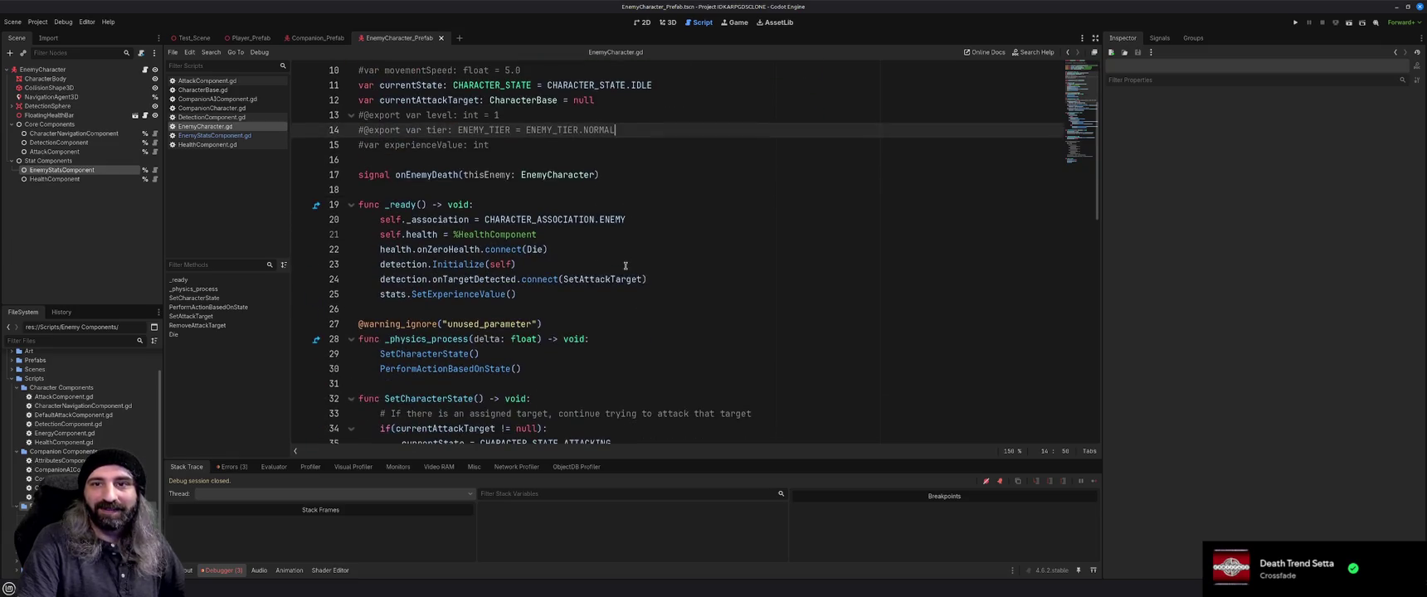
{"action": "scroll", "coordinate": [626, 265], "scroll_direction": "down", "scroll_amount": 6}
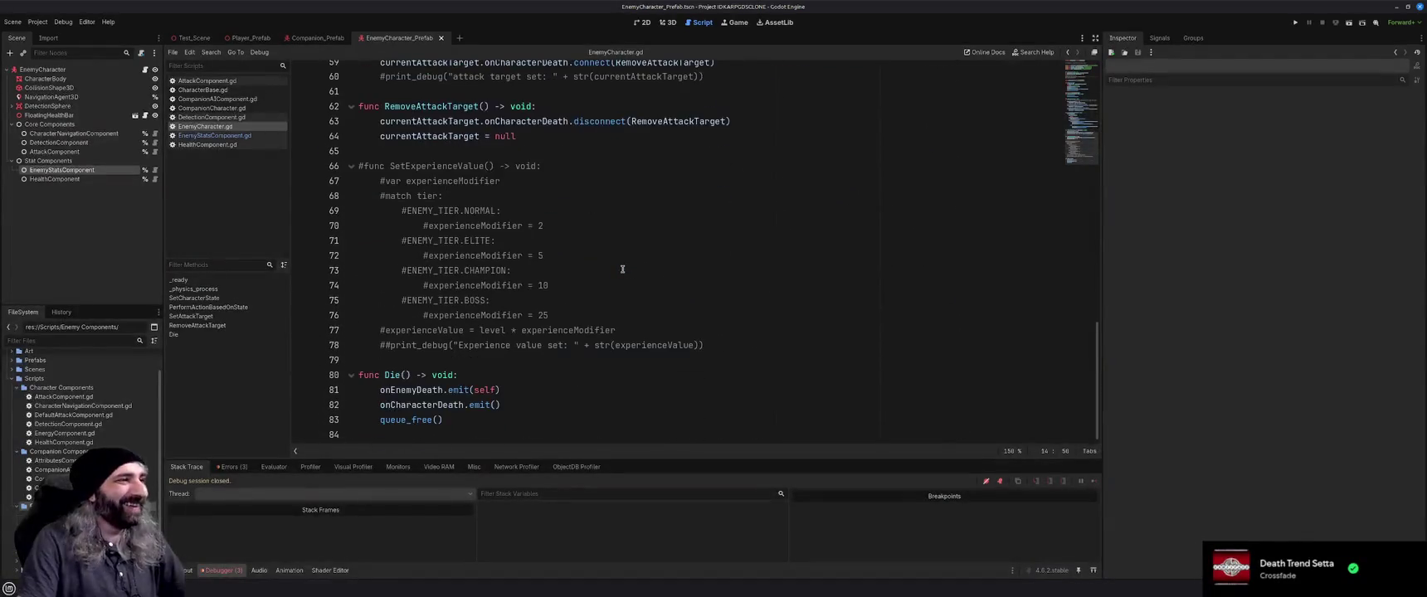
{"action": "left_click", "coordinate": [717, 346]}
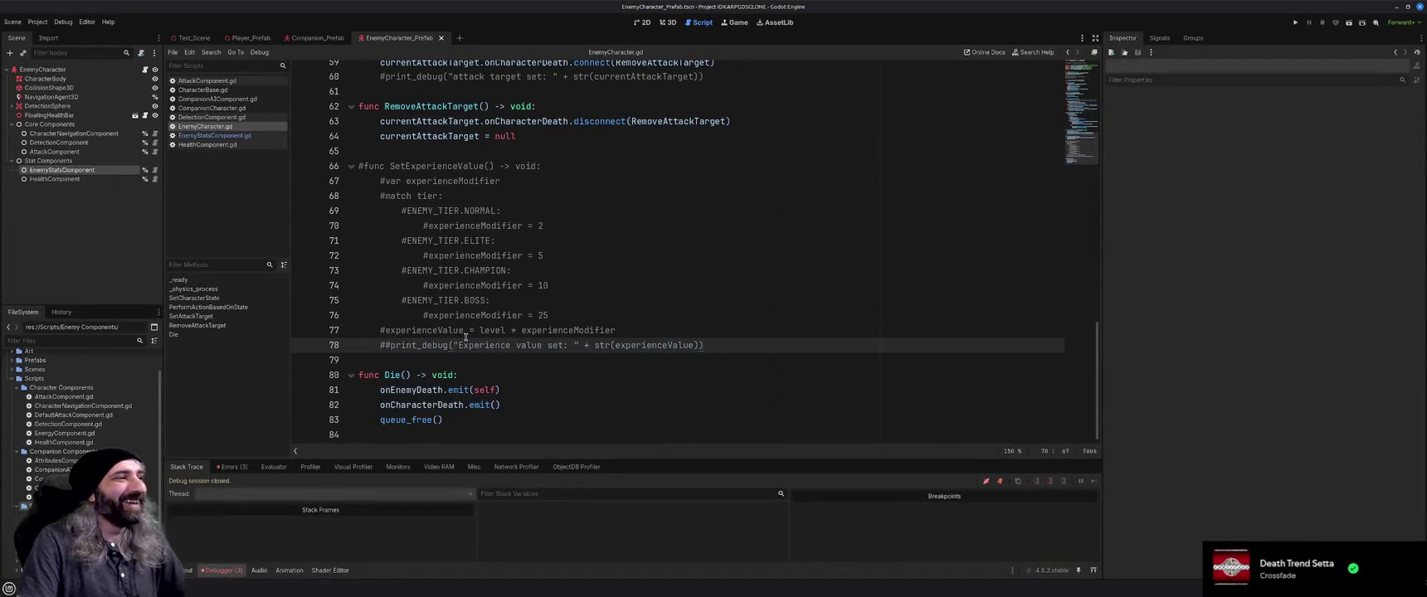
{"action": "scroll", "coordinate": [591, 321], "scroll_direction": "up", "scroll_amount": 17}
{"action": "scroll", "coordinate": [591, 321], "scroll_direction": "up", "scroll_amount": 3}
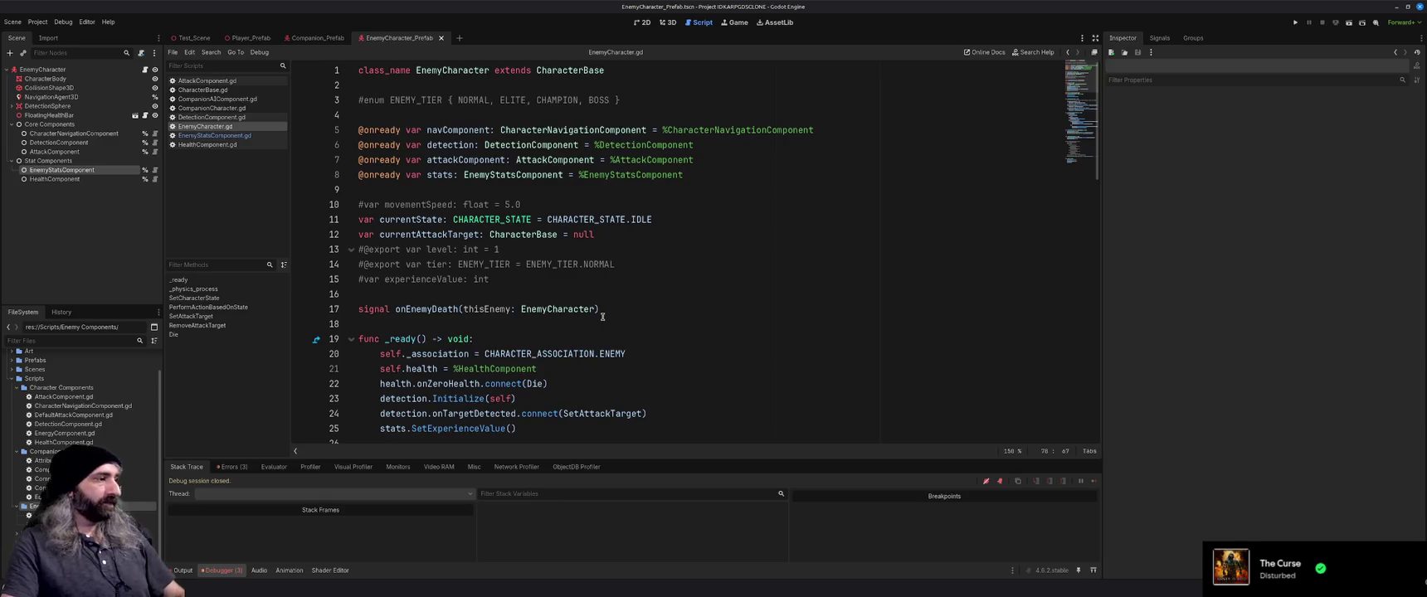
{"action": "left_click", "coordinate": [234, 468]}
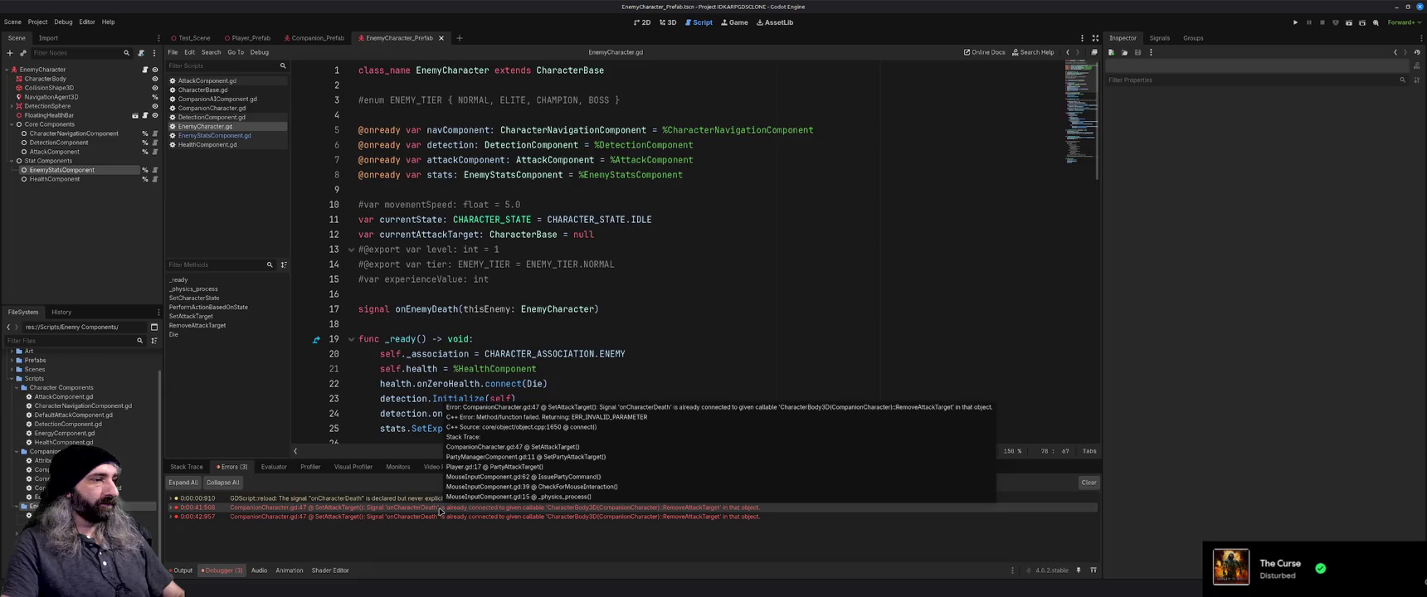
Clear the signal error, then test-run with F5 and move the player toward the enemies
{"action": "double_click", "coordinate": [440, 508]}
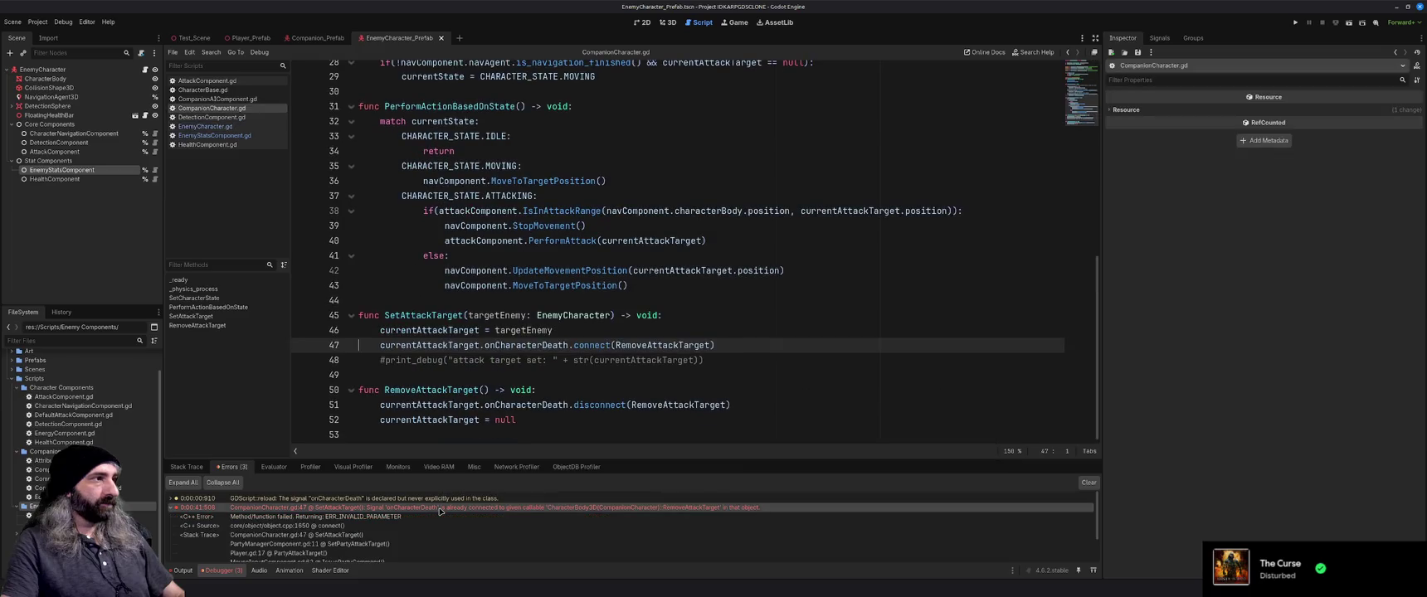
{"action": "left_click", "coordinate": [1089, 483]}
{"action": "left_click", "coordinate": [700, 335]}
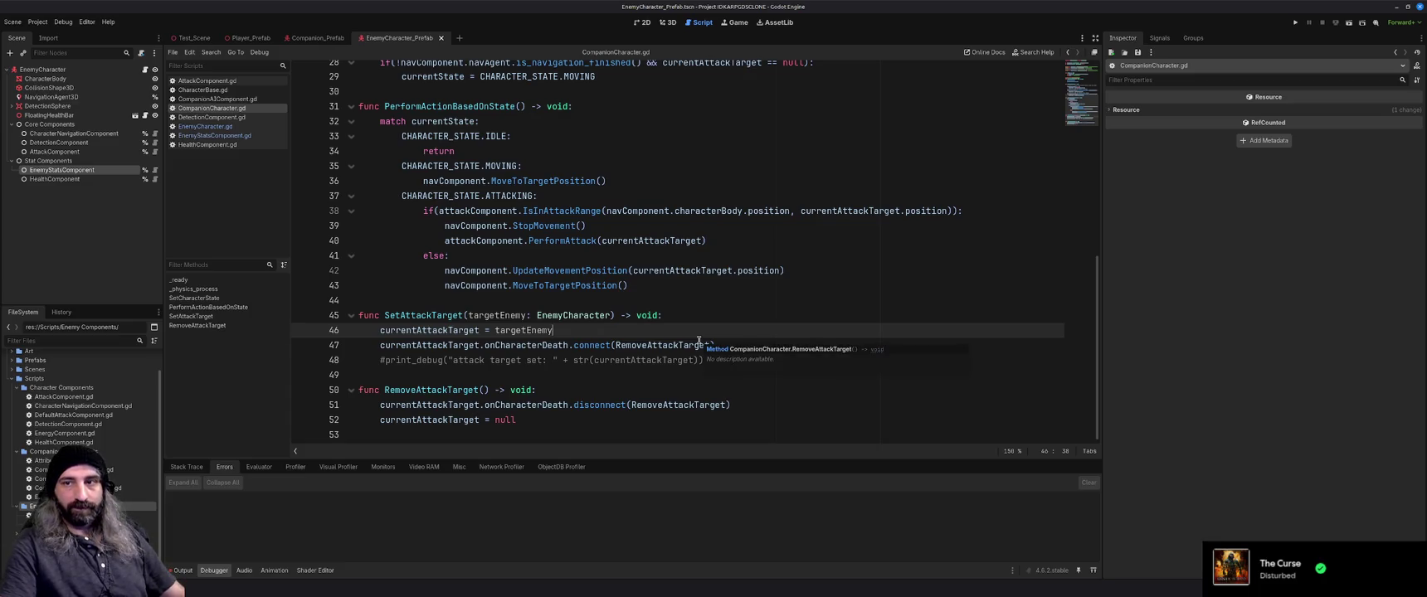
{"action": "key", "text": "F5"}
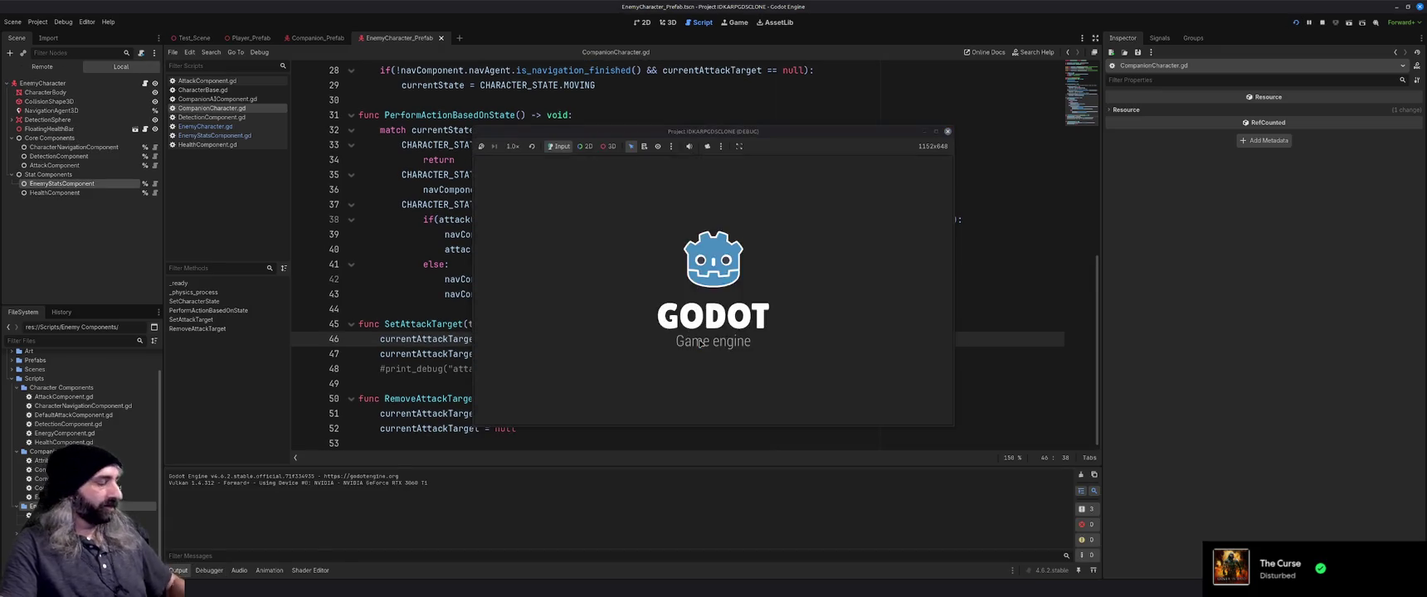
{"action": "left_click", "coordinate": [611, 270]}
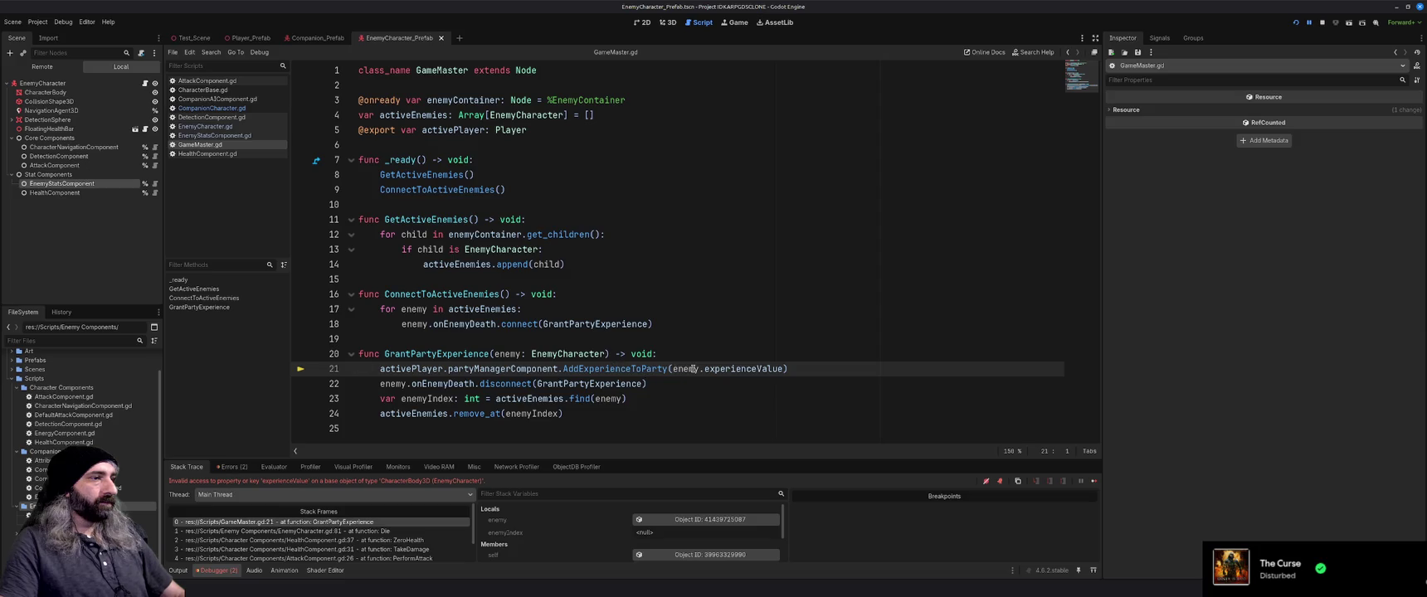
Change line 21 to pass enemy.stats.experienceValue and save GameMaster.gd
{"action": "type", "text": "stats."}
{"action": "left_click", "coordinate": [839, 371]}
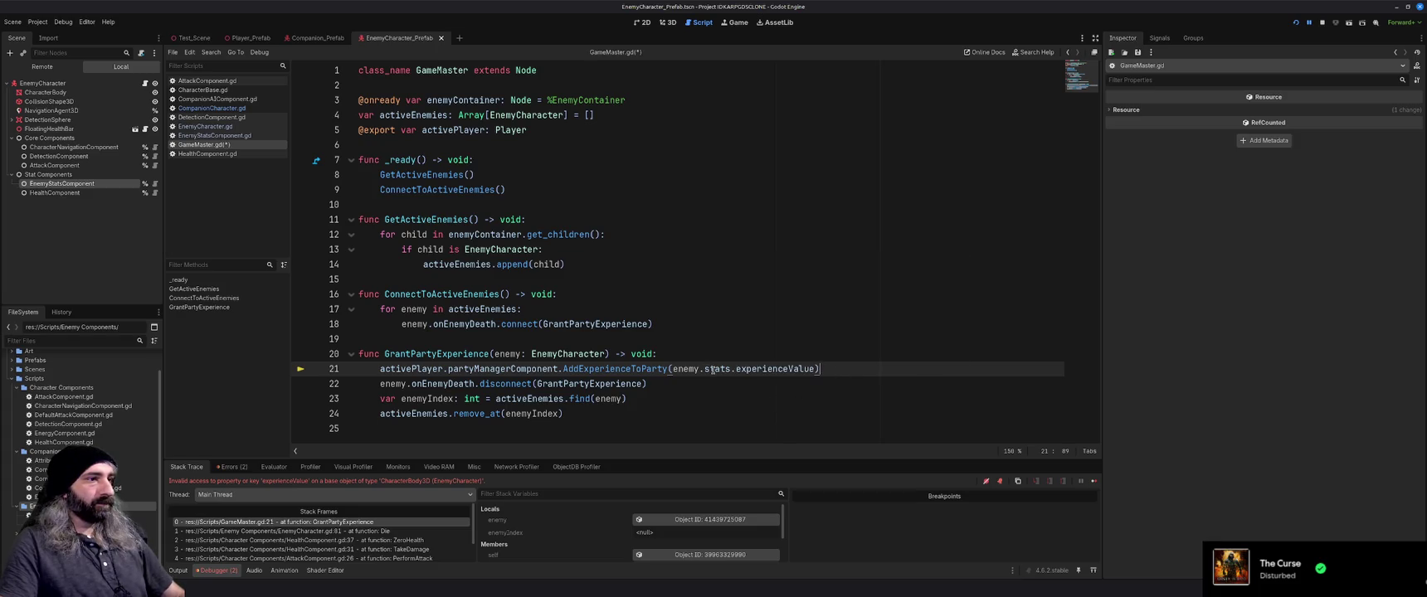
{"action": "key", "text": "ctrl+s"}
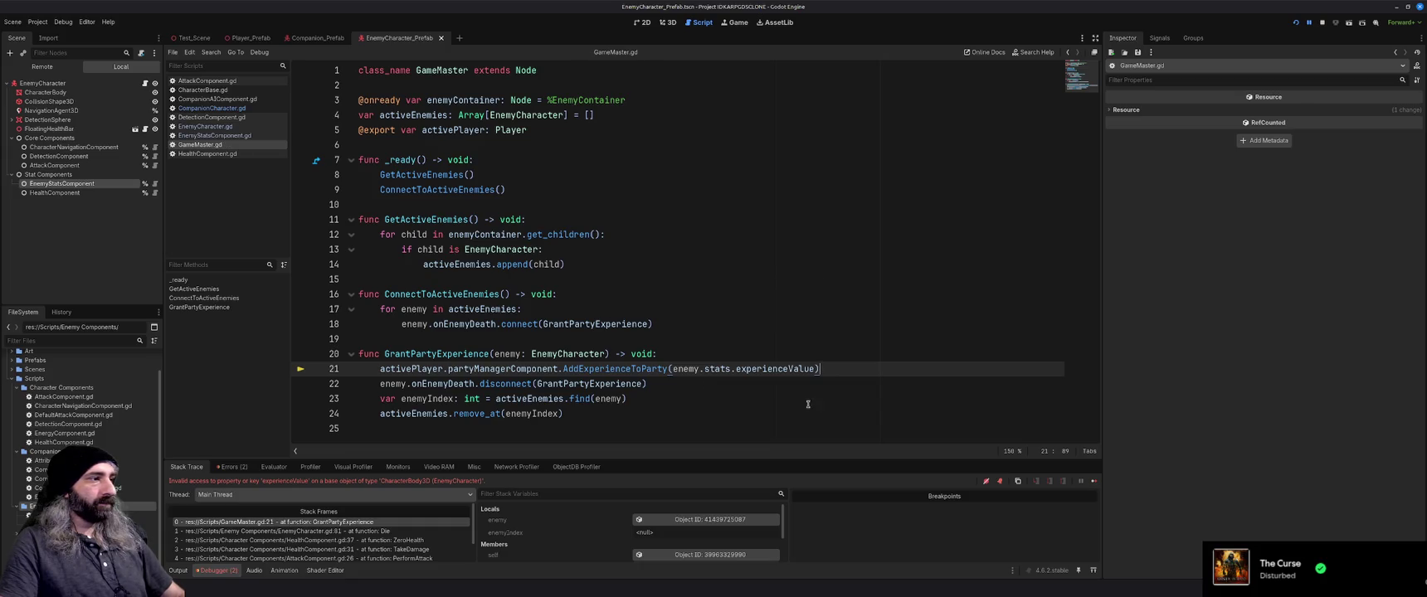
Resume the paused game, move the blue character, attack the red enemy, then stop the game
{"action": "left_click", "coordinate": [1094, 482]}
{"action": "left_click", "coordinate": [795, 267]}
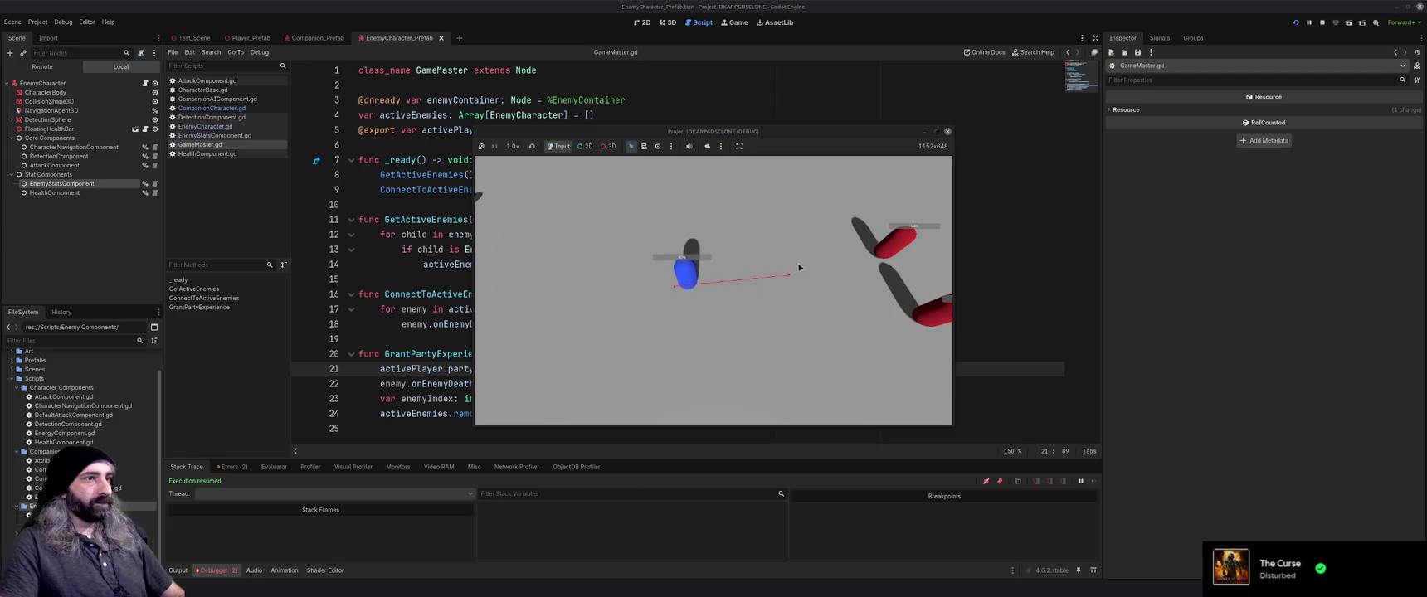
{"action": "left_click", "coordinate": [595, 274]}
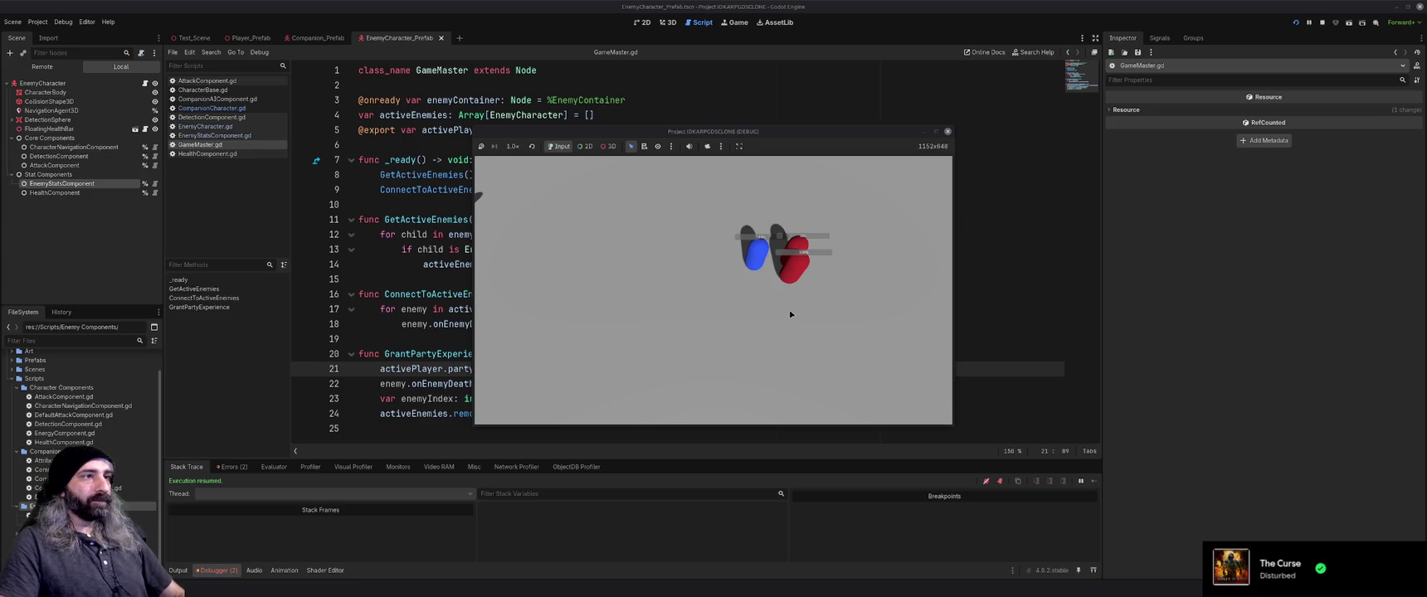
{"action": "left_click", "coordinate": [793, 279]}
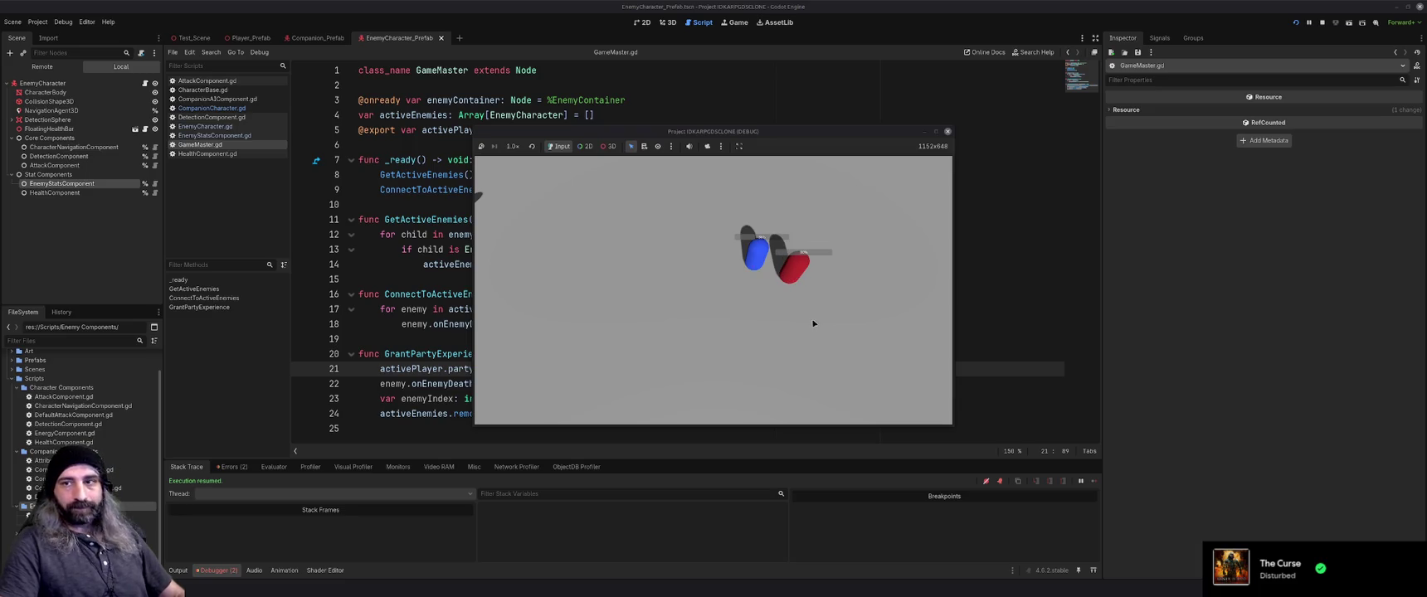
{"action": "left_click", "coordinate": [947, 131]}
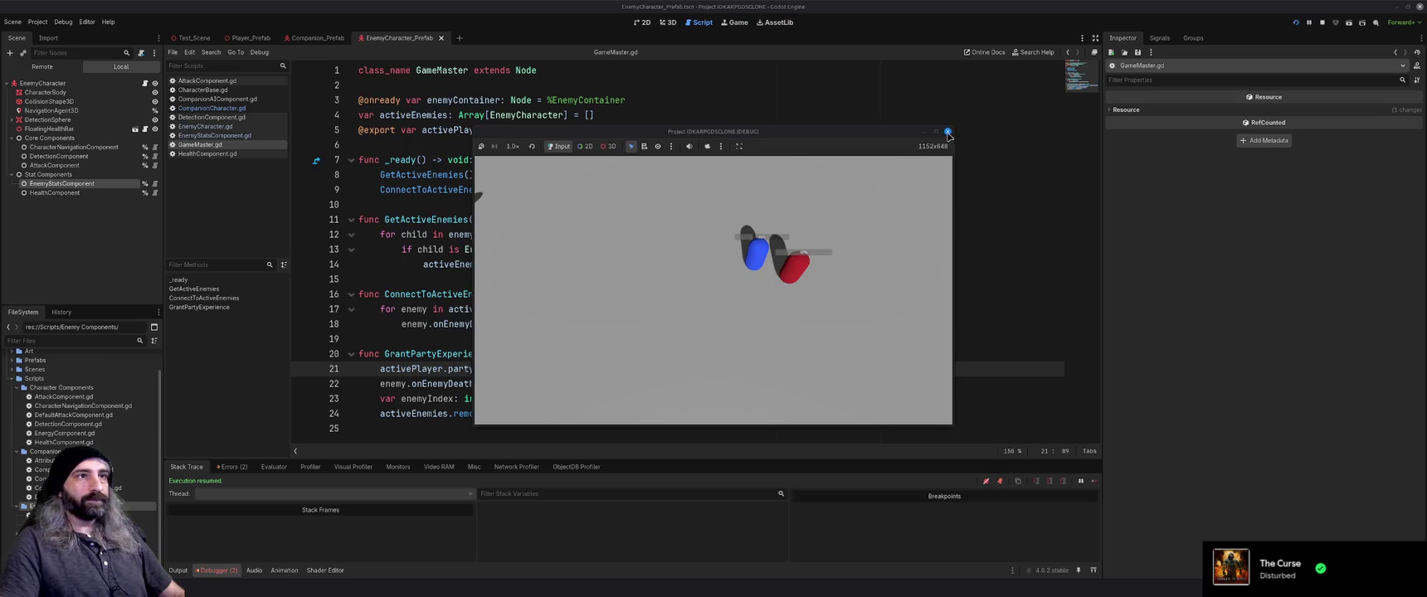
{"action": "left_click", "coordinate": [734, 253]}
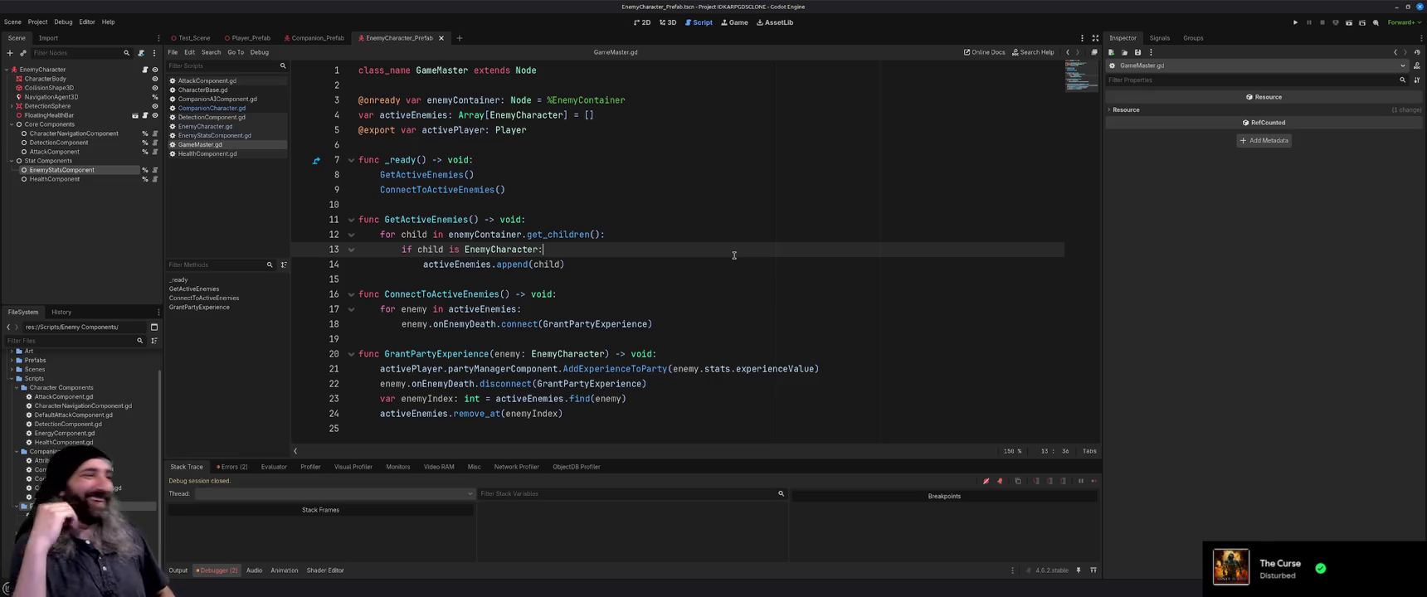
Clear the two errors from the last run in the Errors tab
{"action": "key", "text": "Down"}
{"action": "key", "text": "End"}
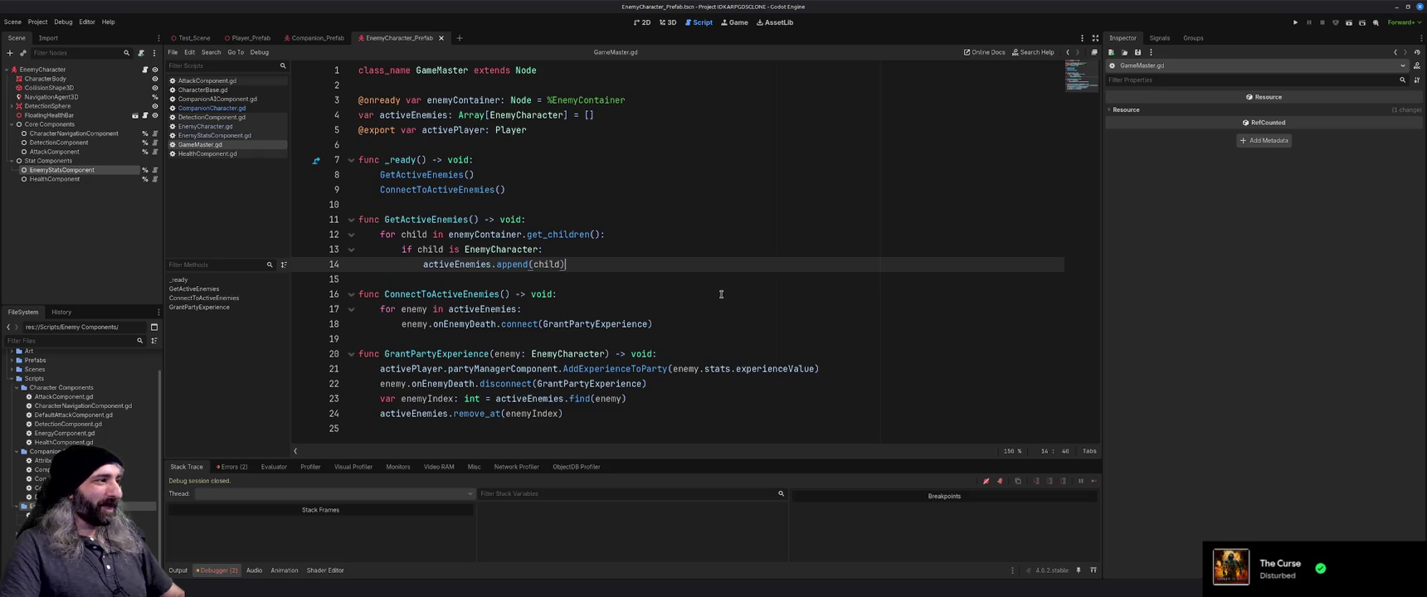
{"action": "left_click", "coordinate": [233, 468]}
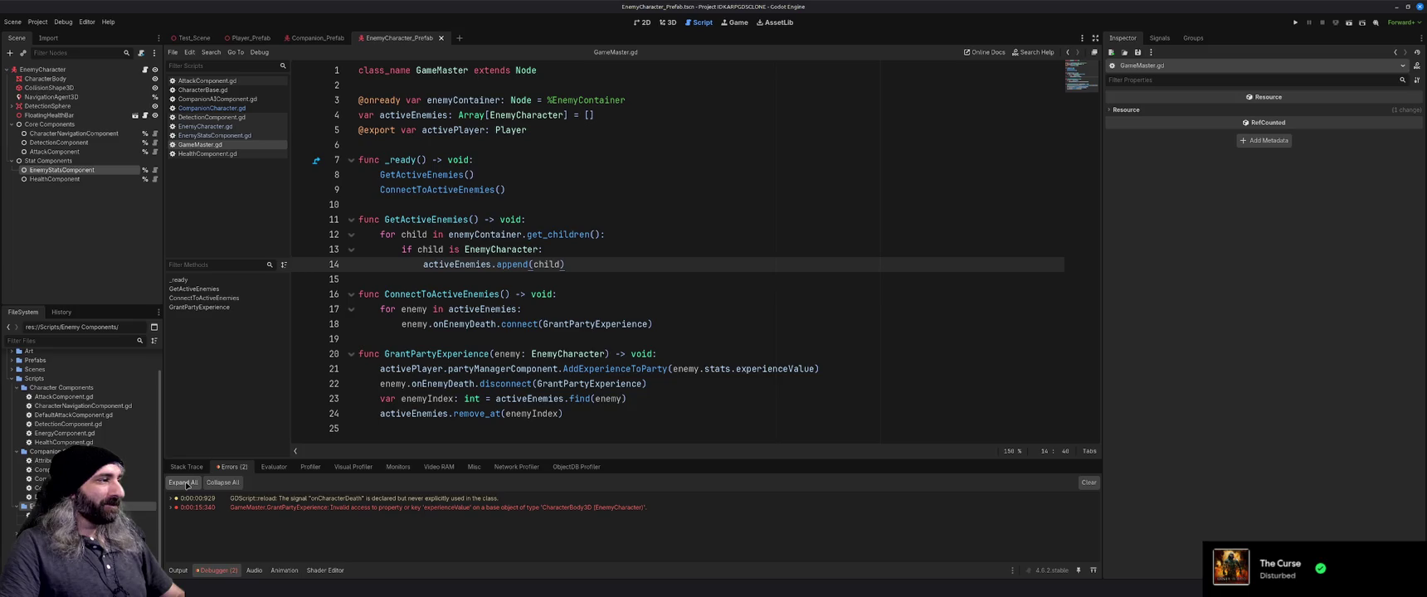
{"action": "left_click", "coordinate": [1089, 483]}
Run the project with F5, move the player toward the enemies, then stop it
{"action": "left_click", "coordinate": [681, 297]}
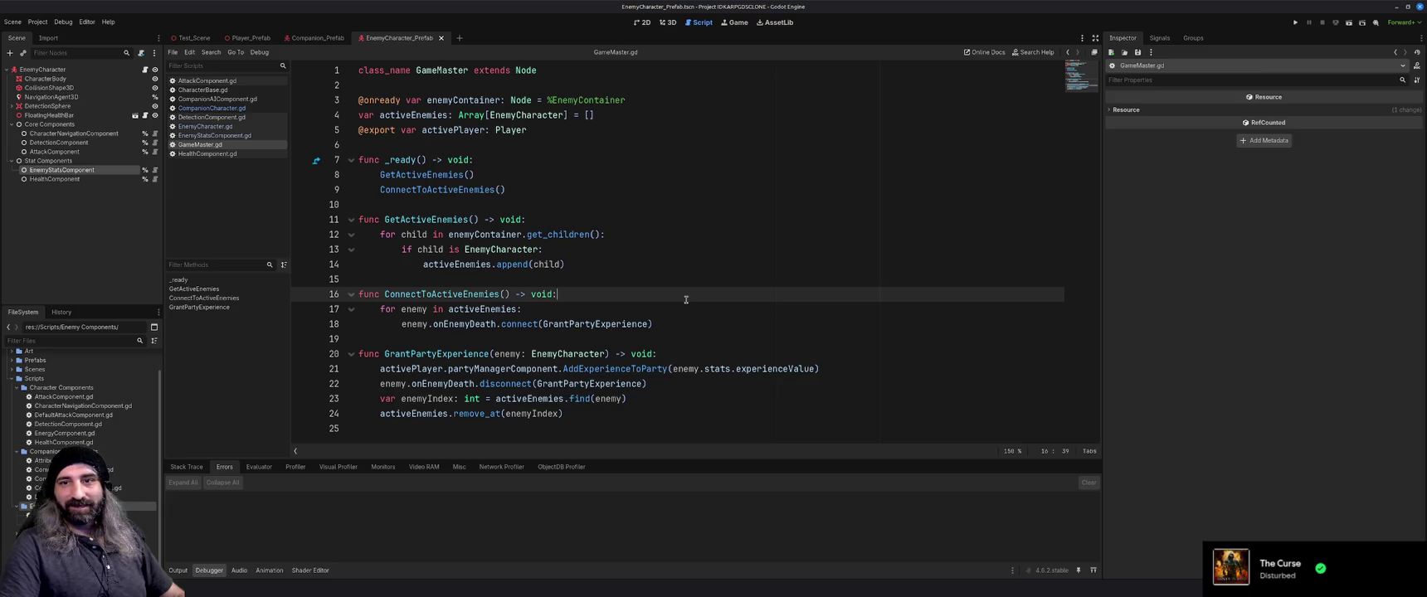
{"action": "left_click", "coordinate": [528, 277]}
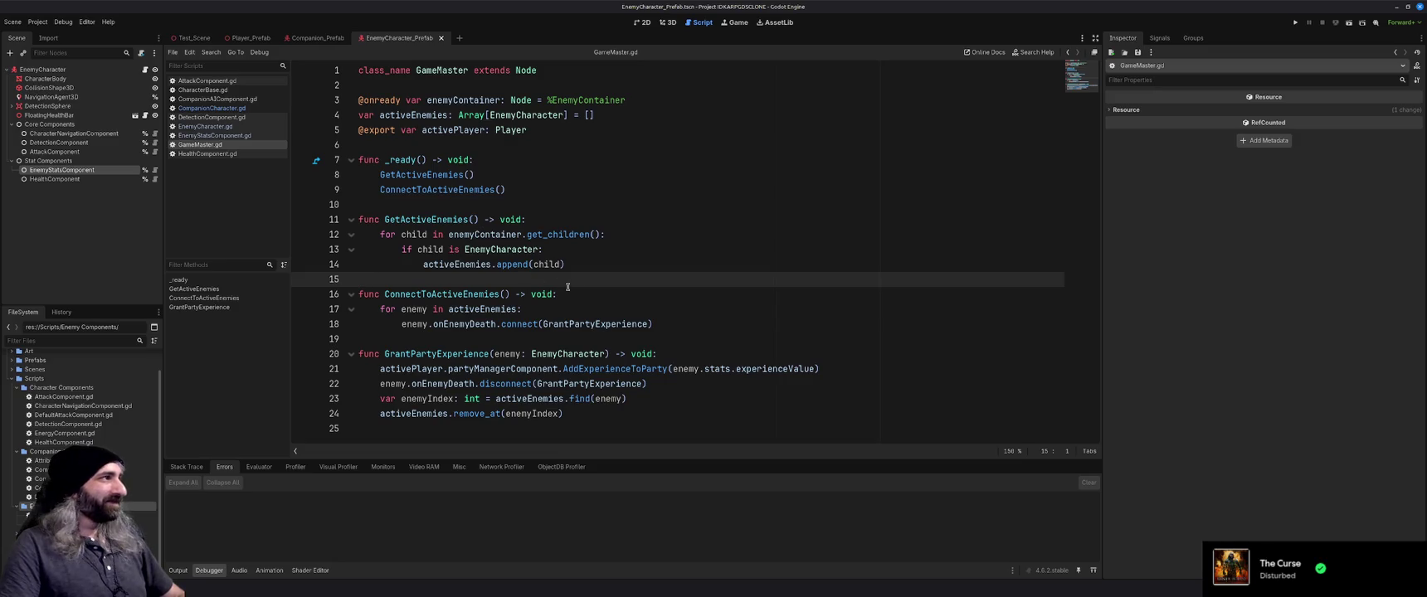
{"action": "key", "text": "F5"}
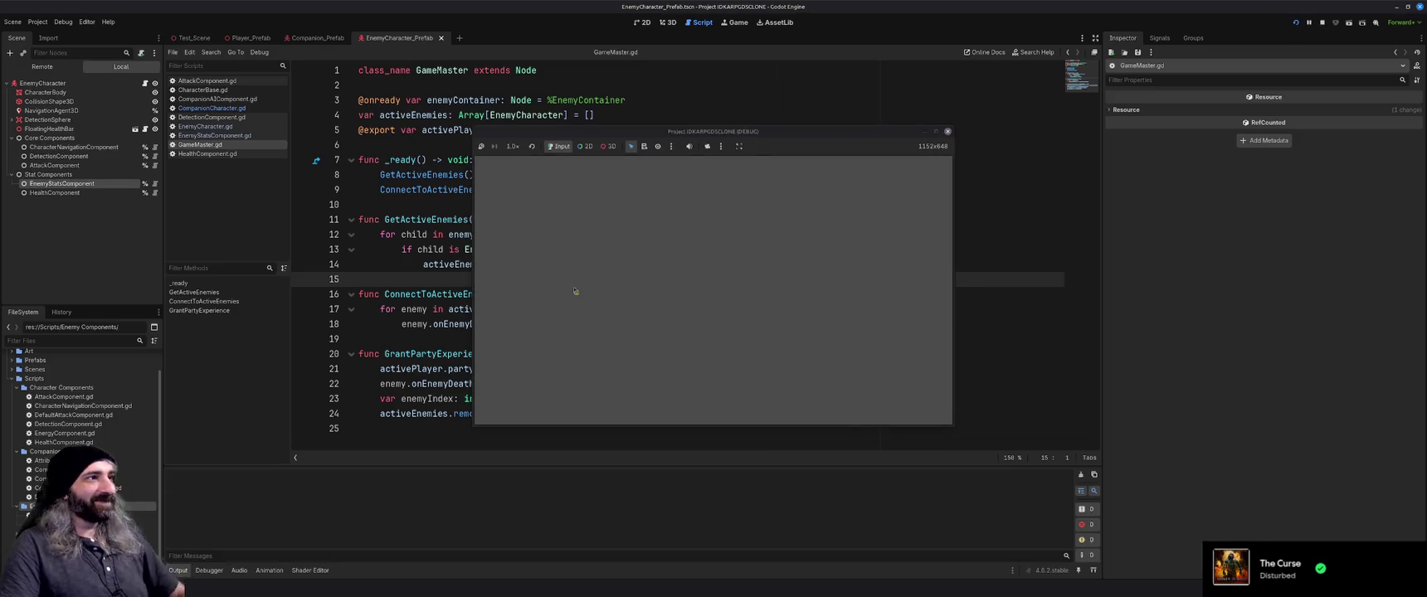
{"action": "left_click", "coordinate": [751, 316]}
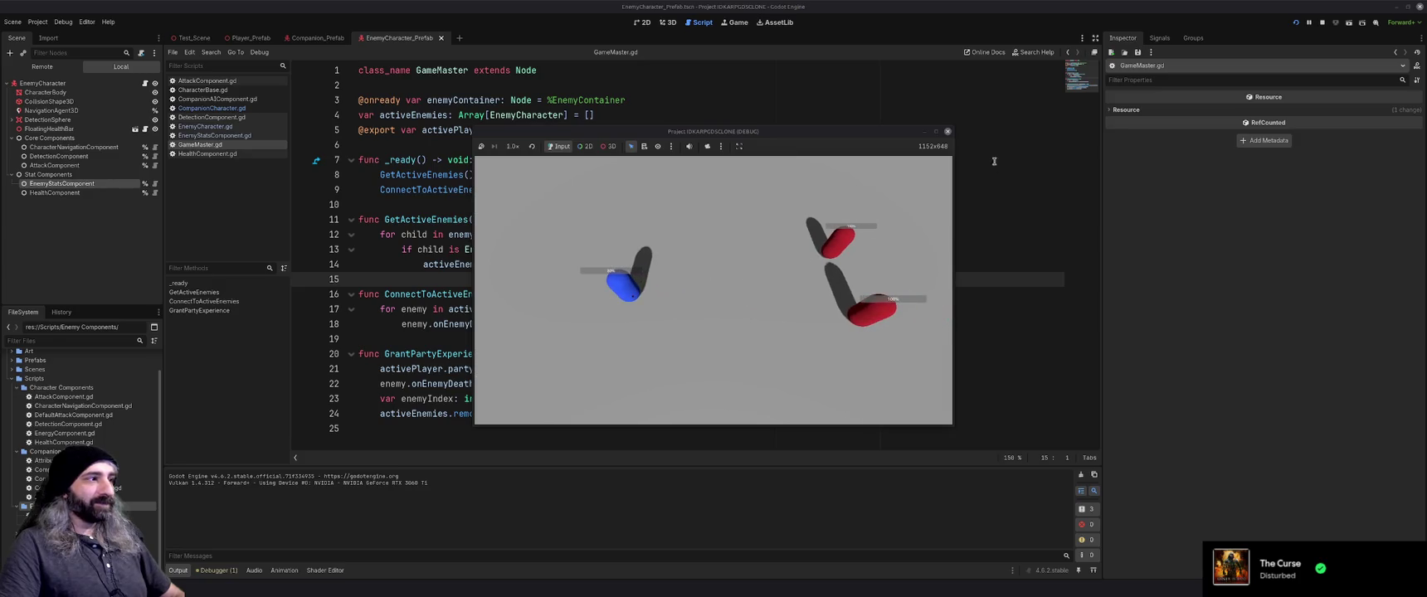
{"action": "left_click", "coordinate": [948, 131]}
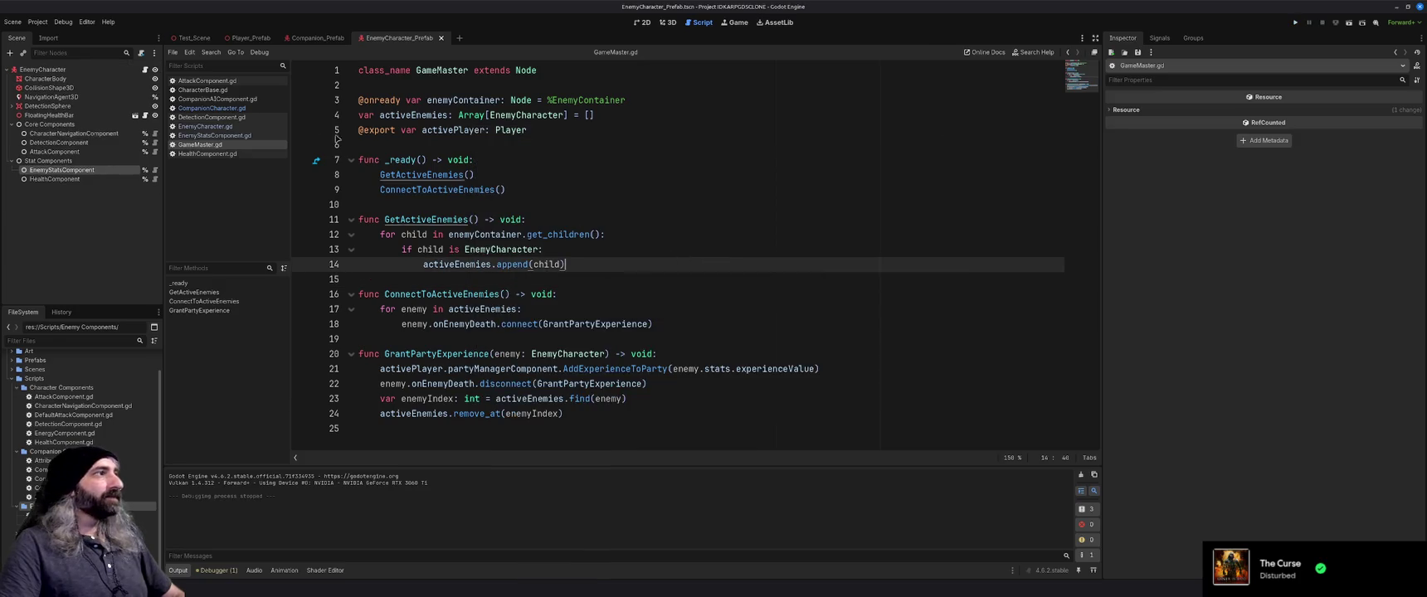
Open CompanionLevelComponent.gd and add a new line after the LevelUp() call
{"action": "left_click", "coordinate": [211, 107]}
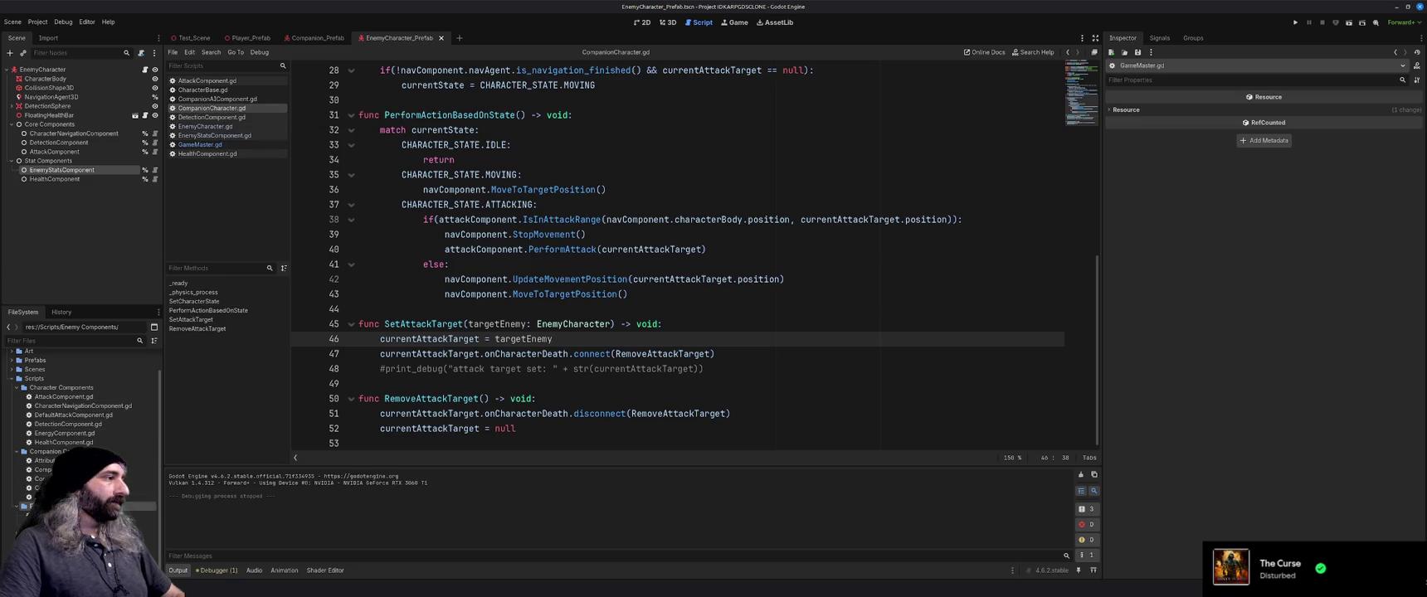
{"action": "double_click", "coordinate": [83, 488]}
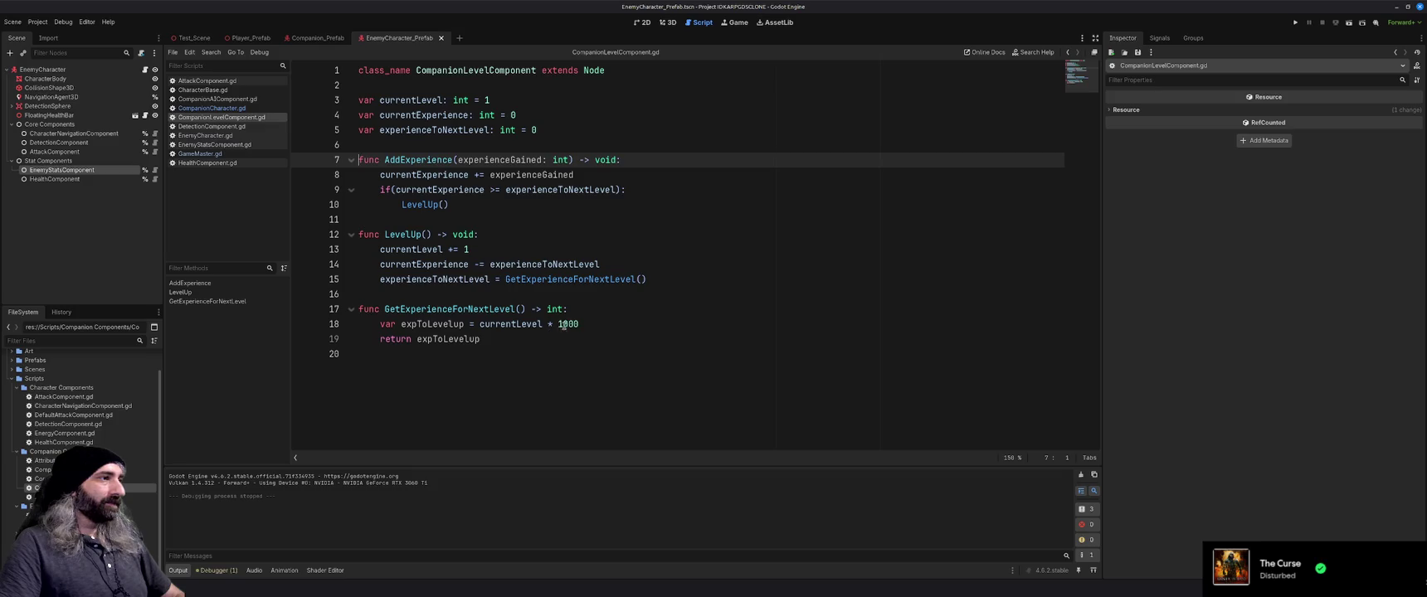
{"action": "left_click", "coordinate": [586, 203]}
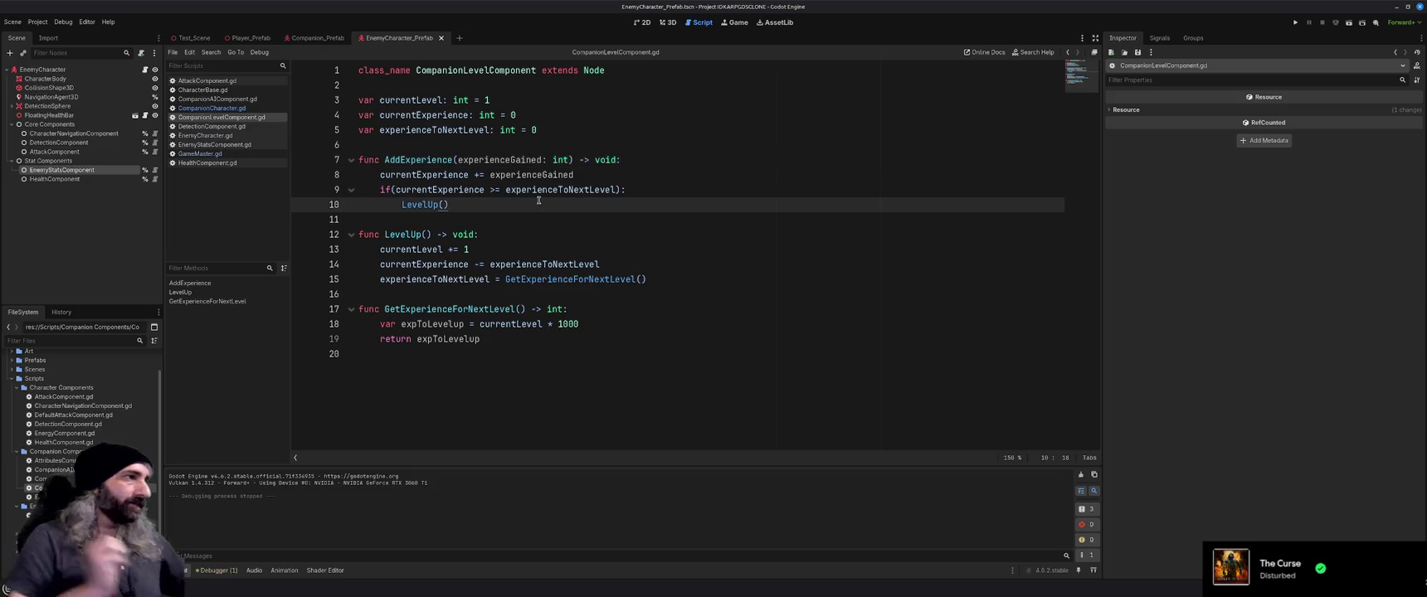
{"action": "key", "text": "Return"}
{"action": "key", "text": "BackSpace"}
Add print_debug("Experience added: " + str(experienceGained)), save, and launch a test run
{"action": "type", "text": "print"}
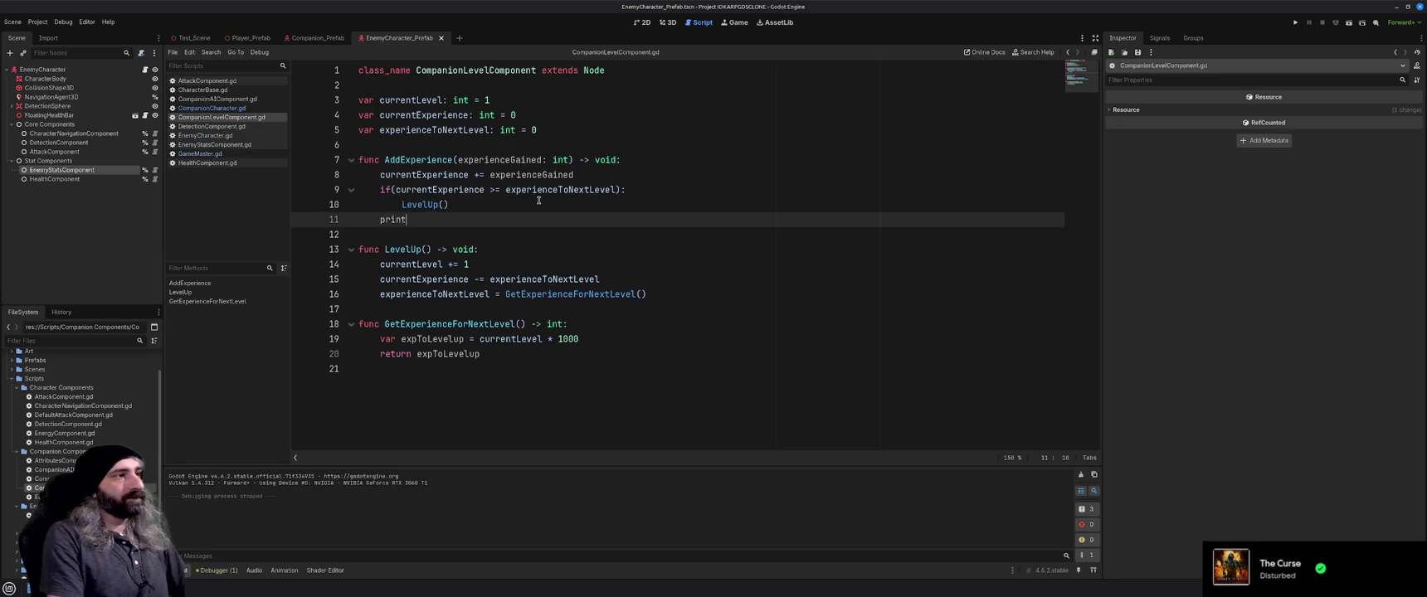
{"action": "type", "text": "_de"}
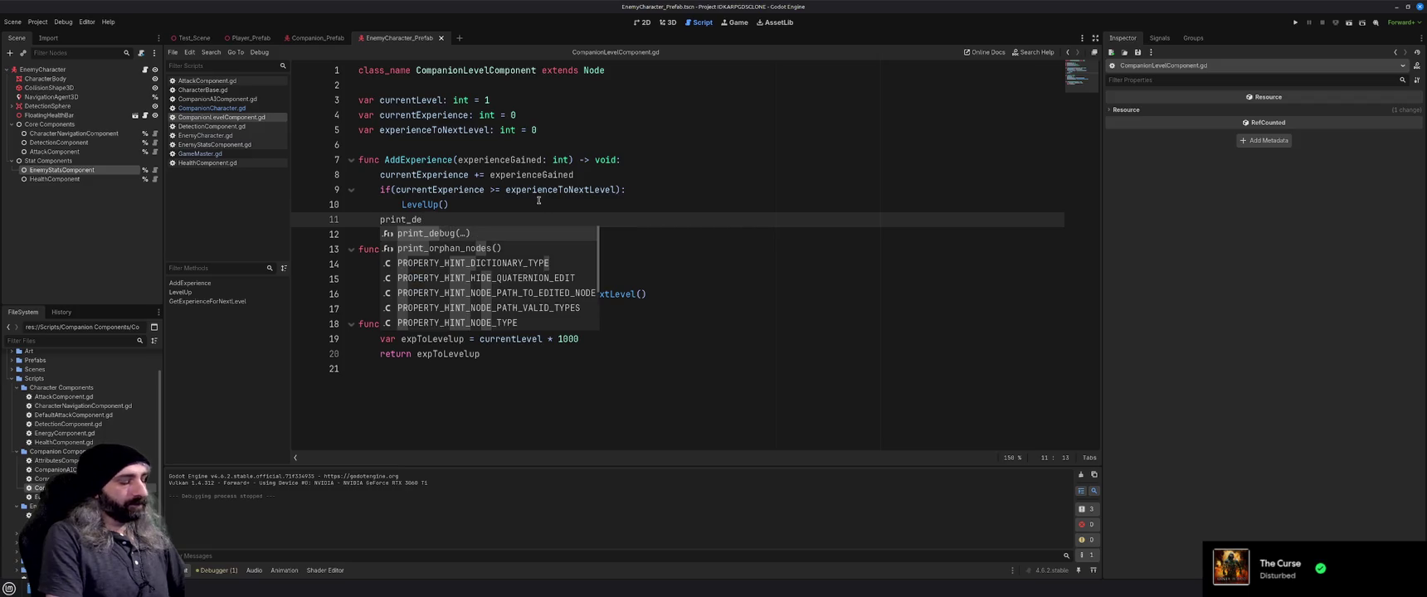
{"action": "key", "text": "Return"}
{"action": "type", "text": "\"Experience added"}
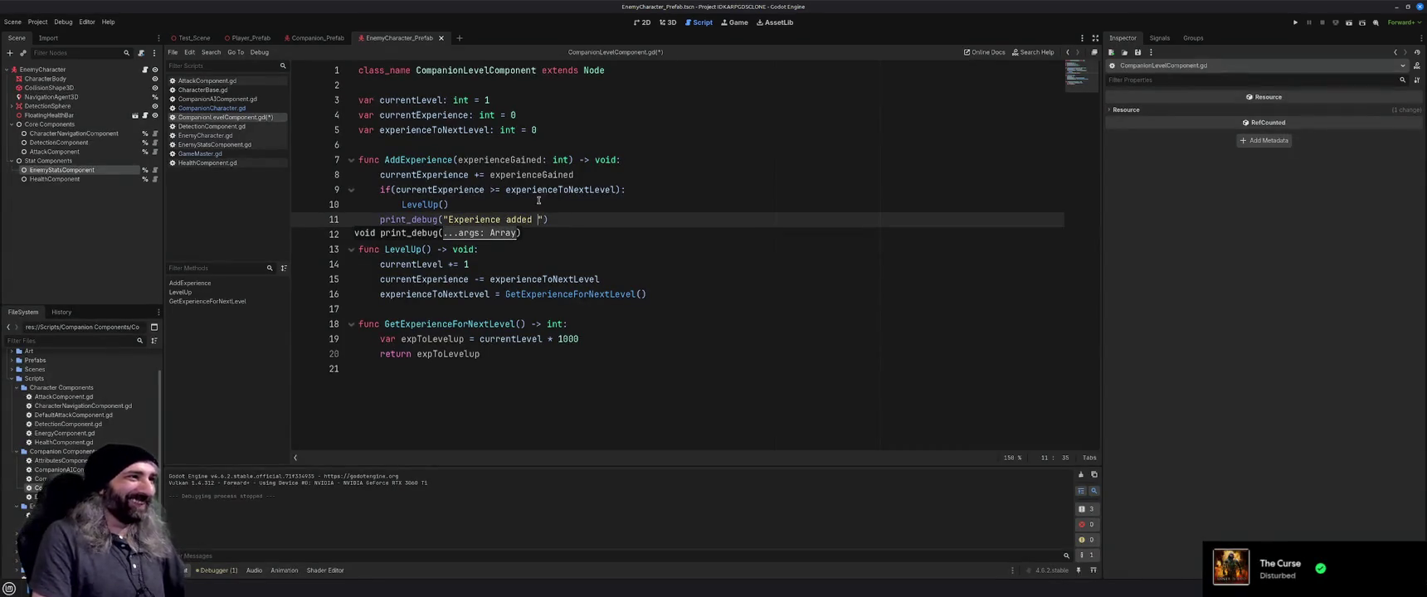
{"action": "key", "text": "BackSpace"}
{"action": "type", "text": ": \""}
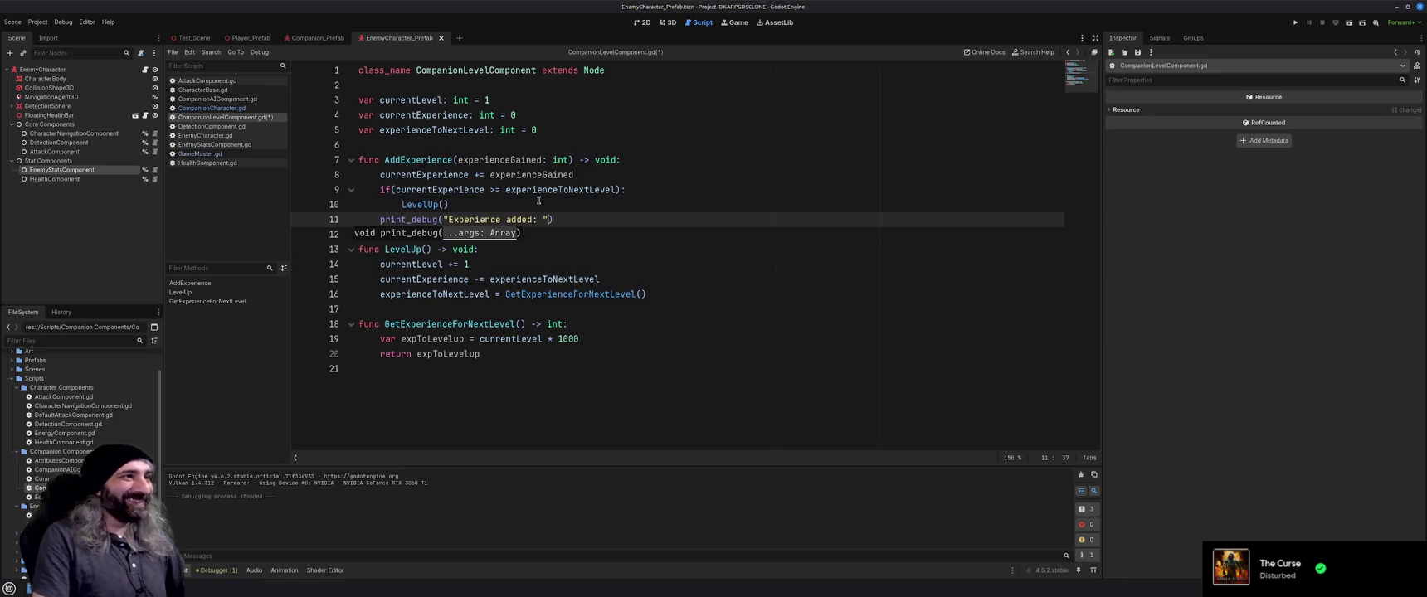
{"action": "type", "text": " + "}
{"action": "type", "text": "str"}
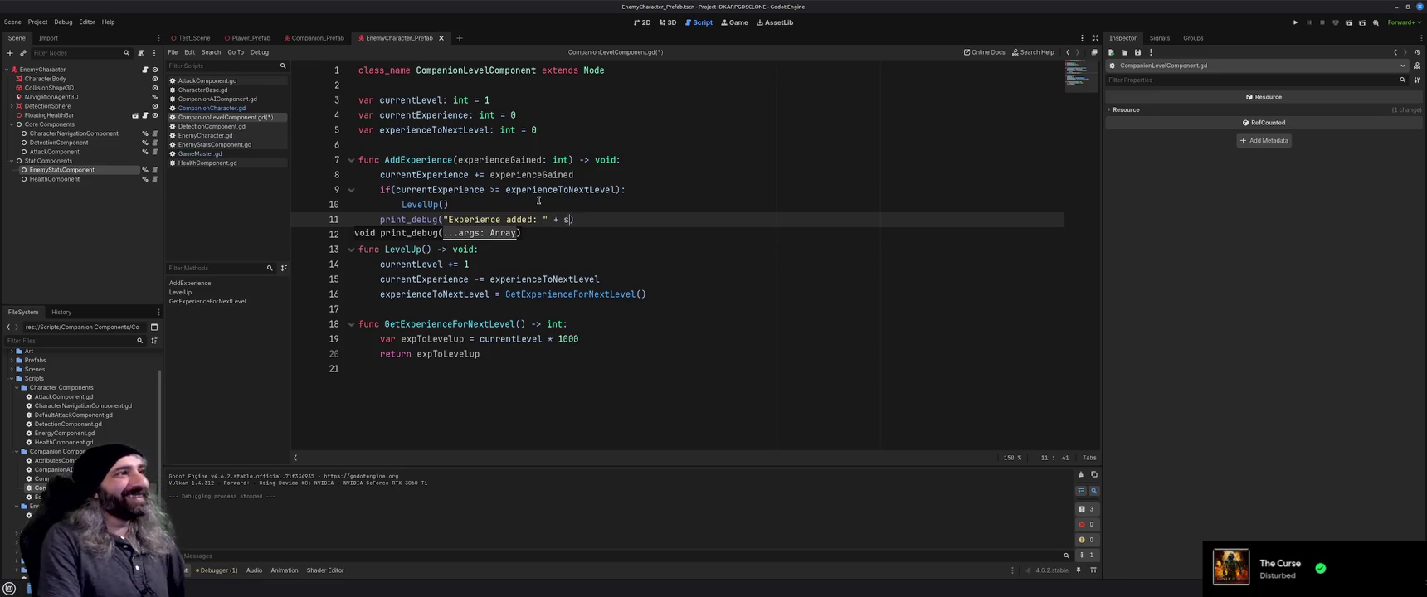
{"action": "type", "text": "(experience"}
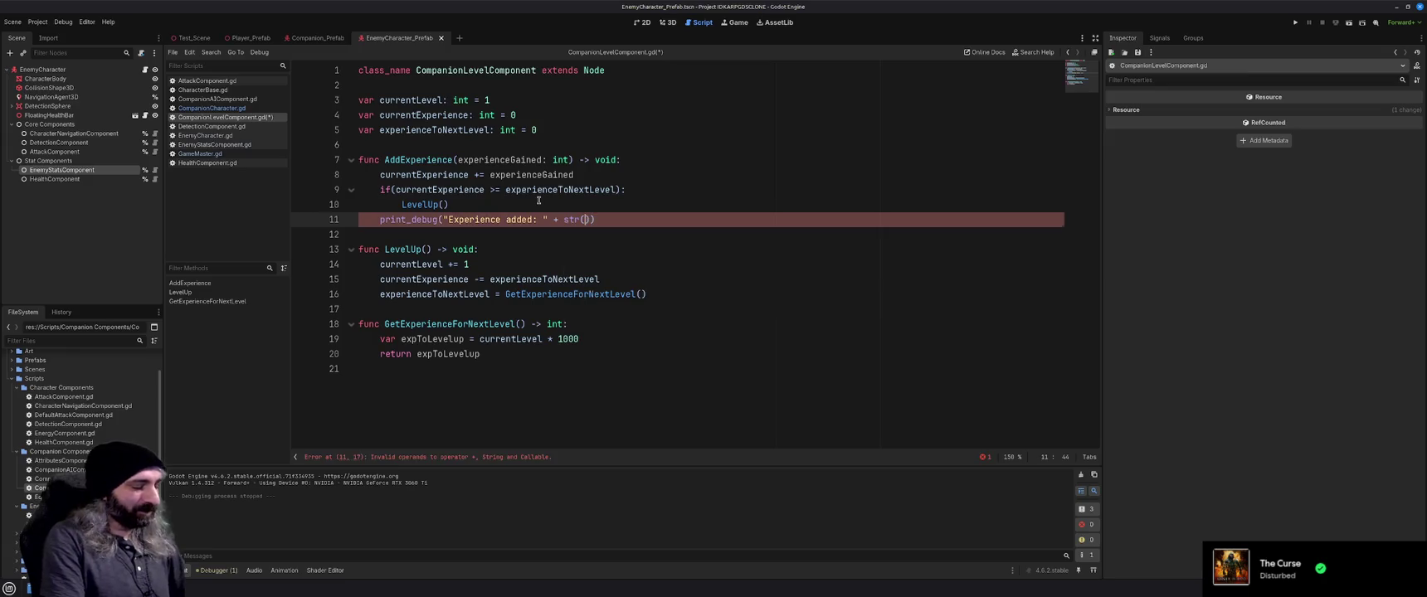
{"action": "type", "text": "G"}
{"action": "key", "text": "Return"}
{"action": "key", "text": "End"}
{"action": "key", "text": "ctrl+s"}
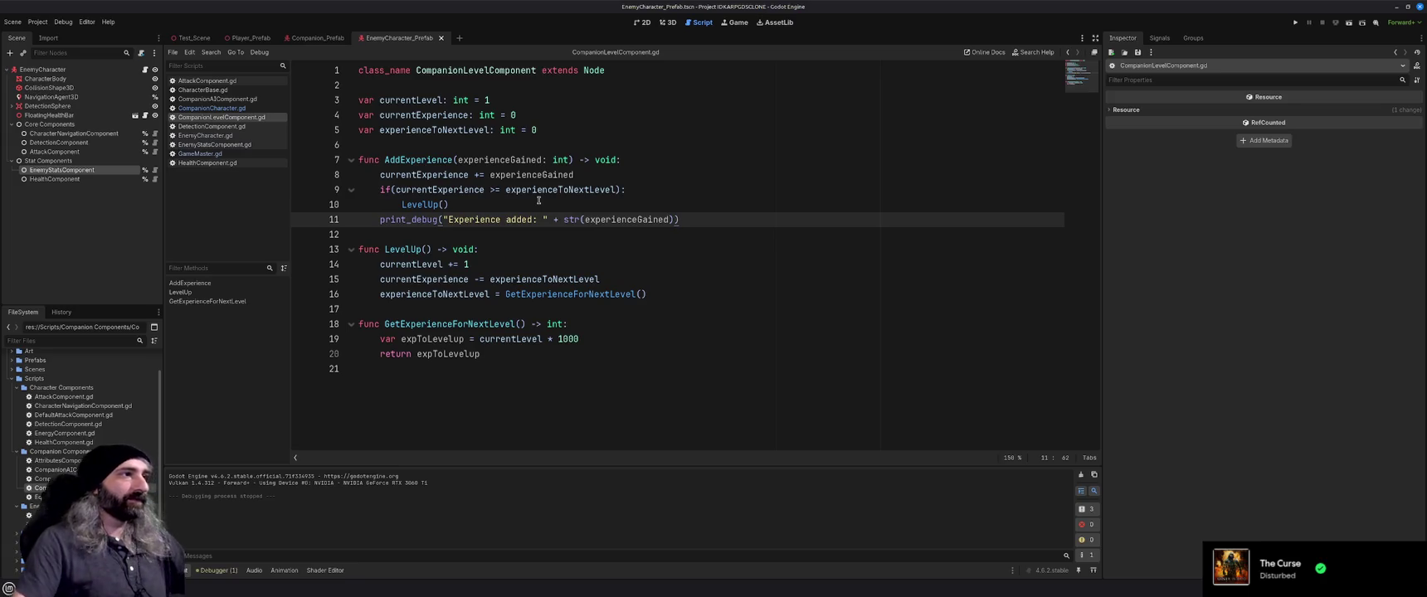
{"action": "key", "text": "F5"}
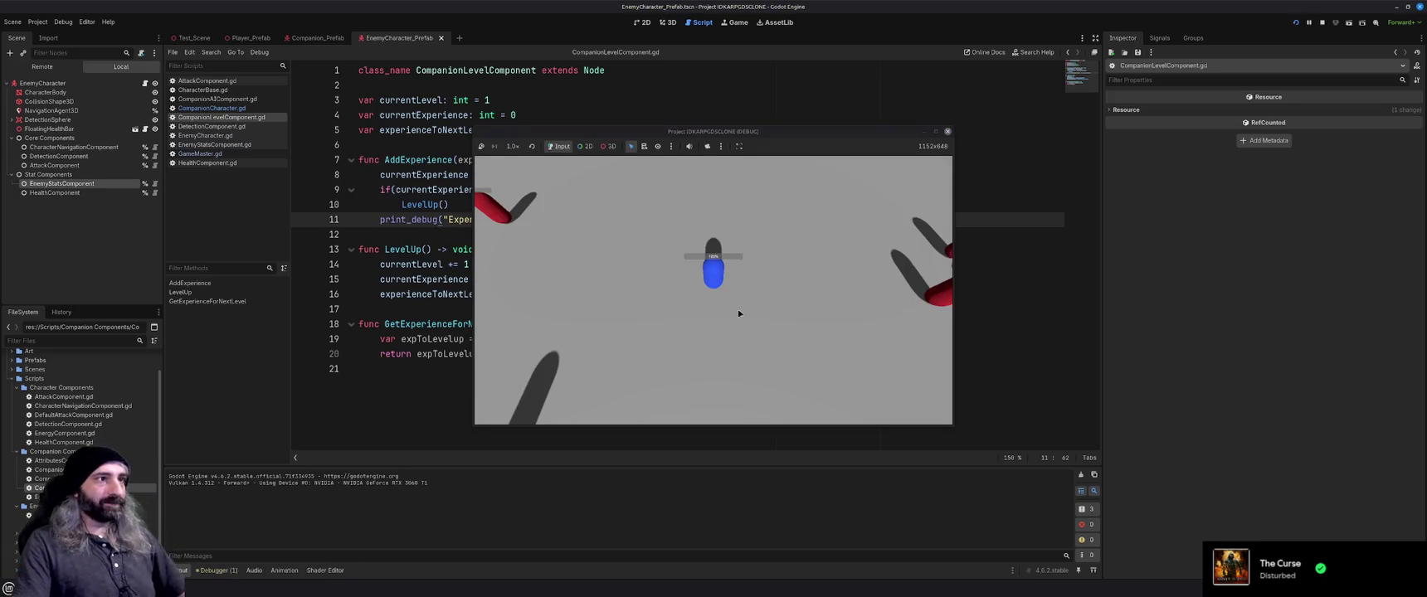
Remove the stray character typed on line 11 and save the script
{"action": "type", "text": "a"}
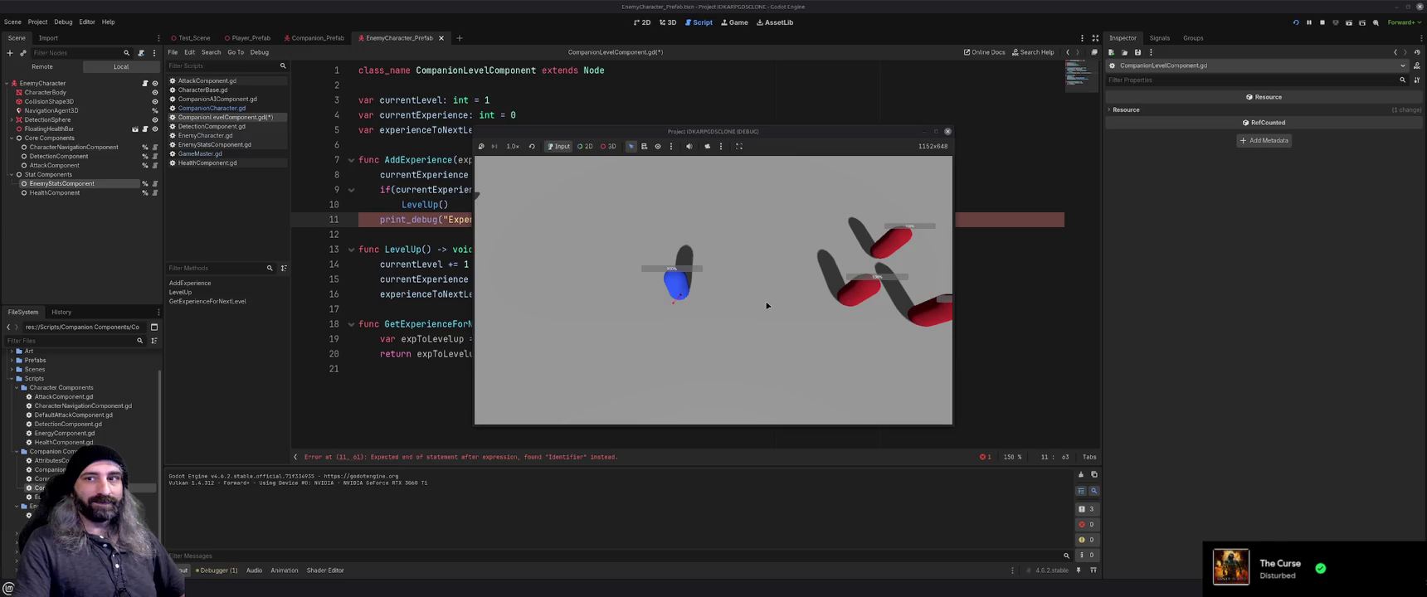
{"action": "left_click_drag", "start_coordinate": [758, 136], "coordinate": [698, 257]}
{"action": "left_click", "coordinate": [697, 219]}
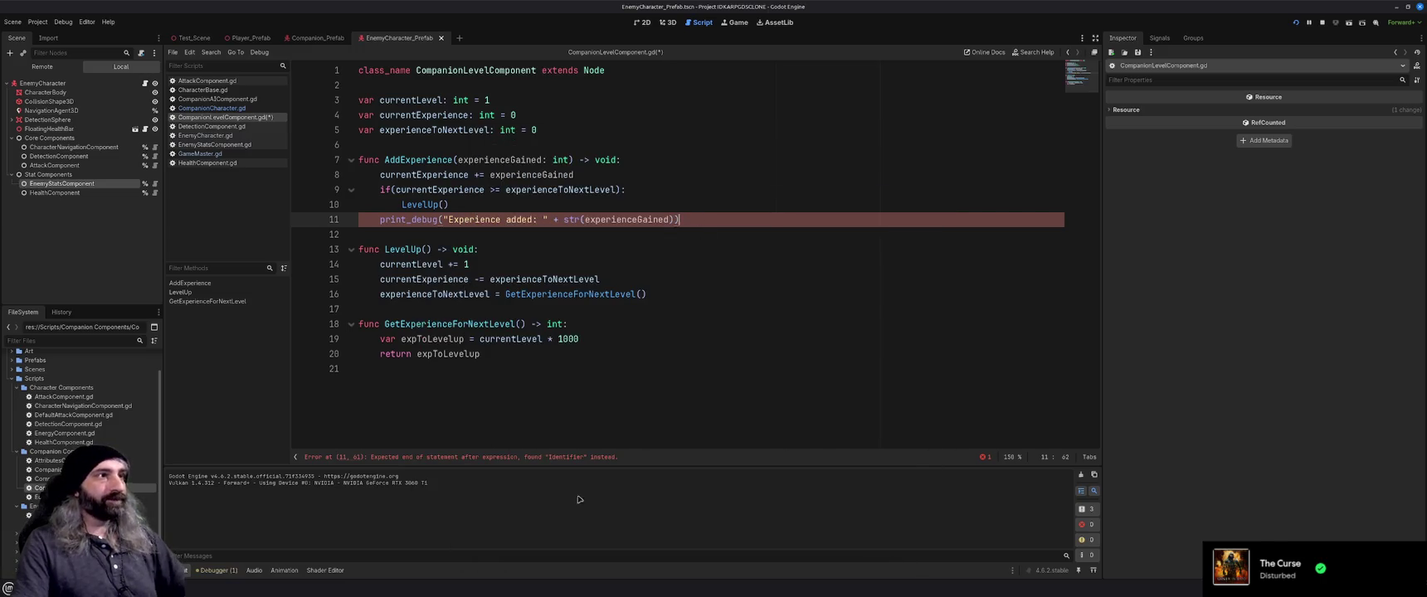
{"action": "key", "text": "BackSpace"}
{"action": "key", "text": "ctrl+s"}
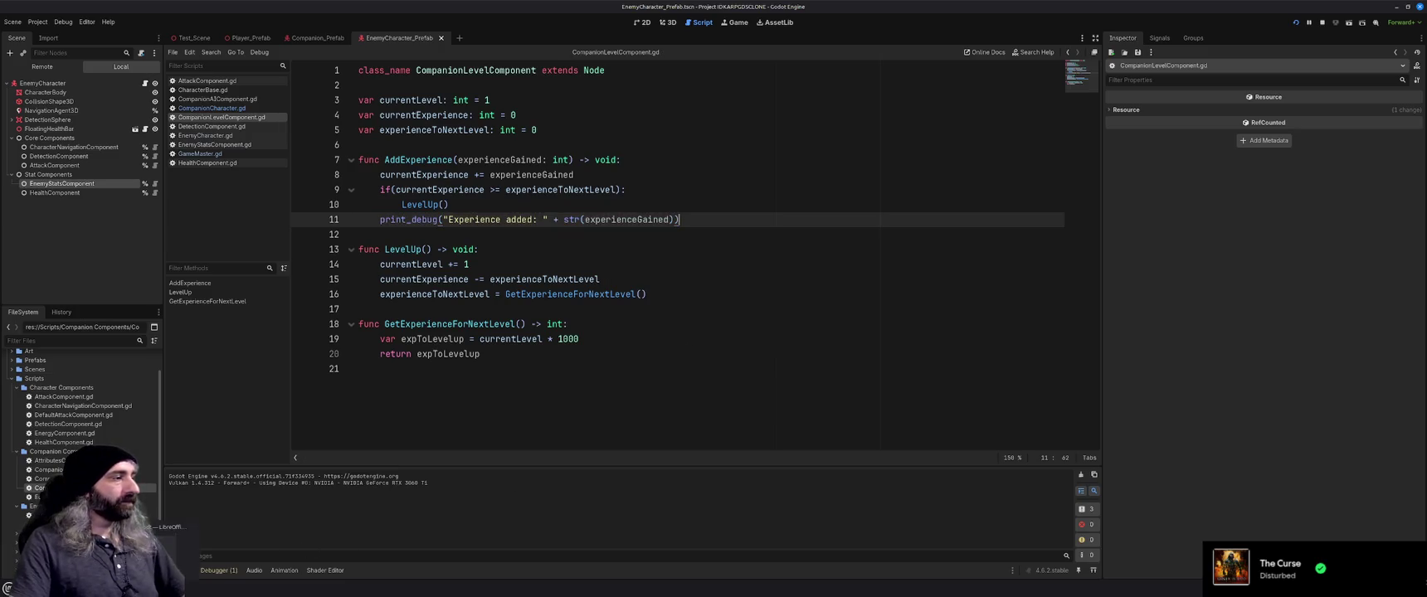
Play until enemies die and "Experience added: 2" is logged, then stop the game and save
{"action": "left_click", "coordinate": [150, 552]}
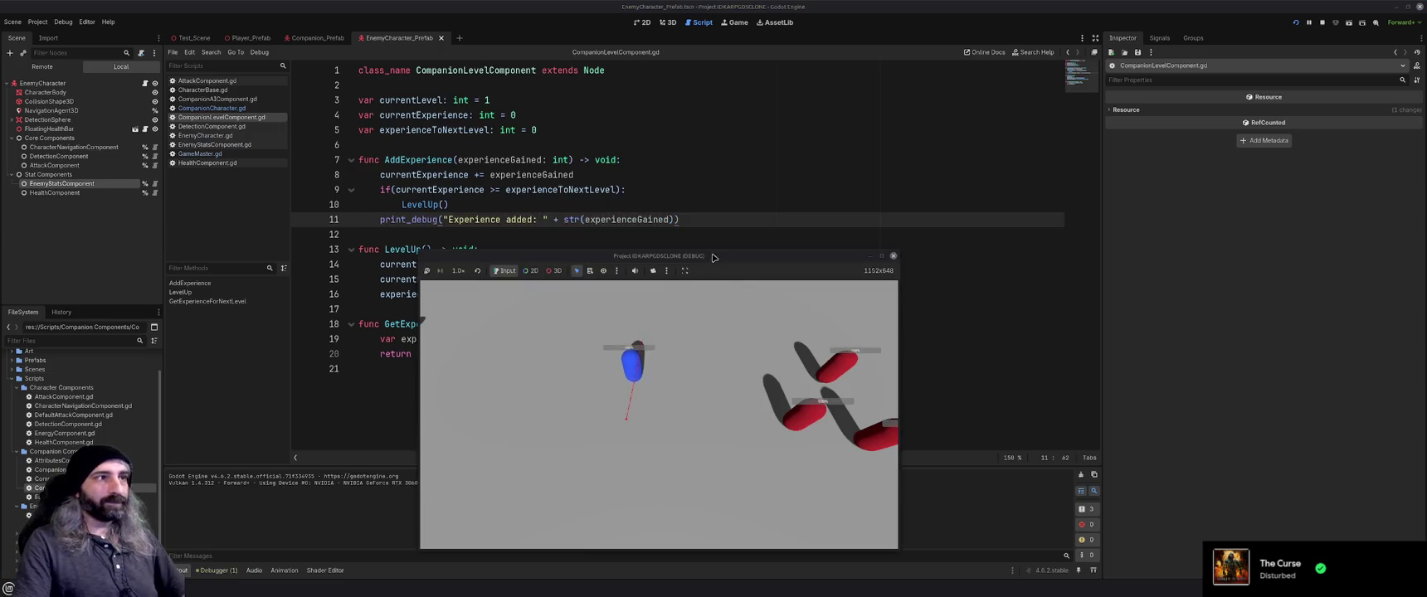
{"action": "left_click_drag", "start_coordinate": [713, 257], "coordinate": [733, 178]}
{"action": "left_click", "coordinate": [697, 331]}
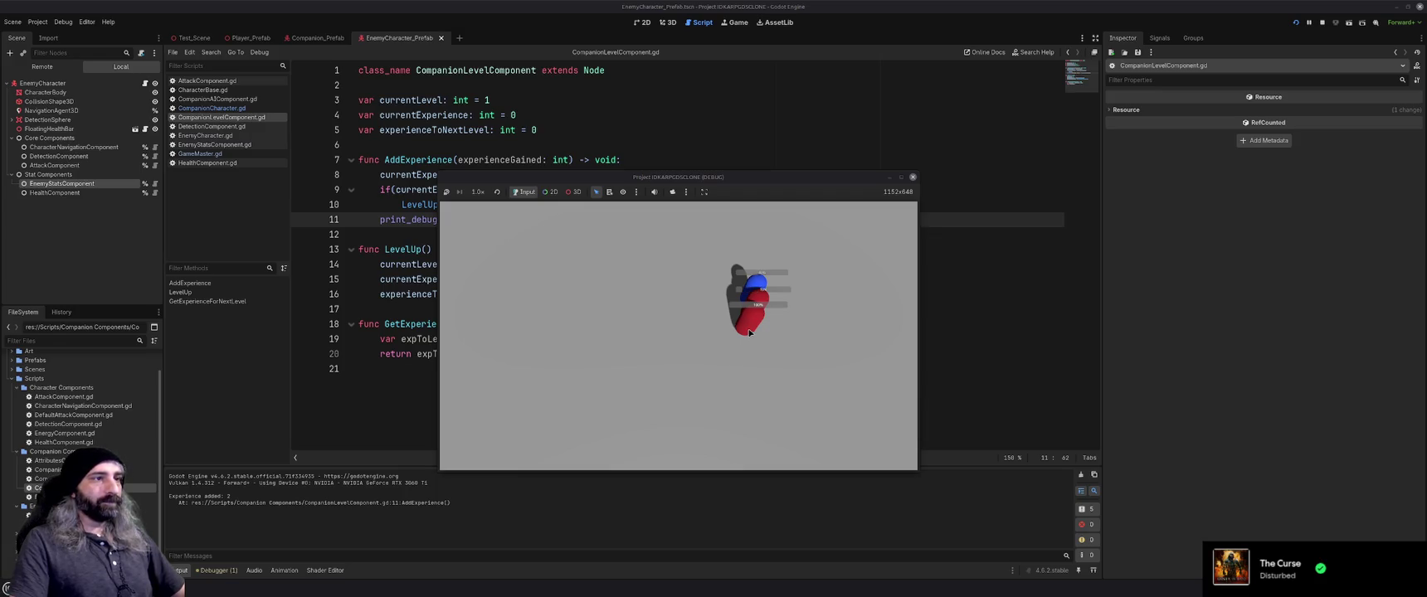
{"action": "left_click", "coordinate": [748, 332]}
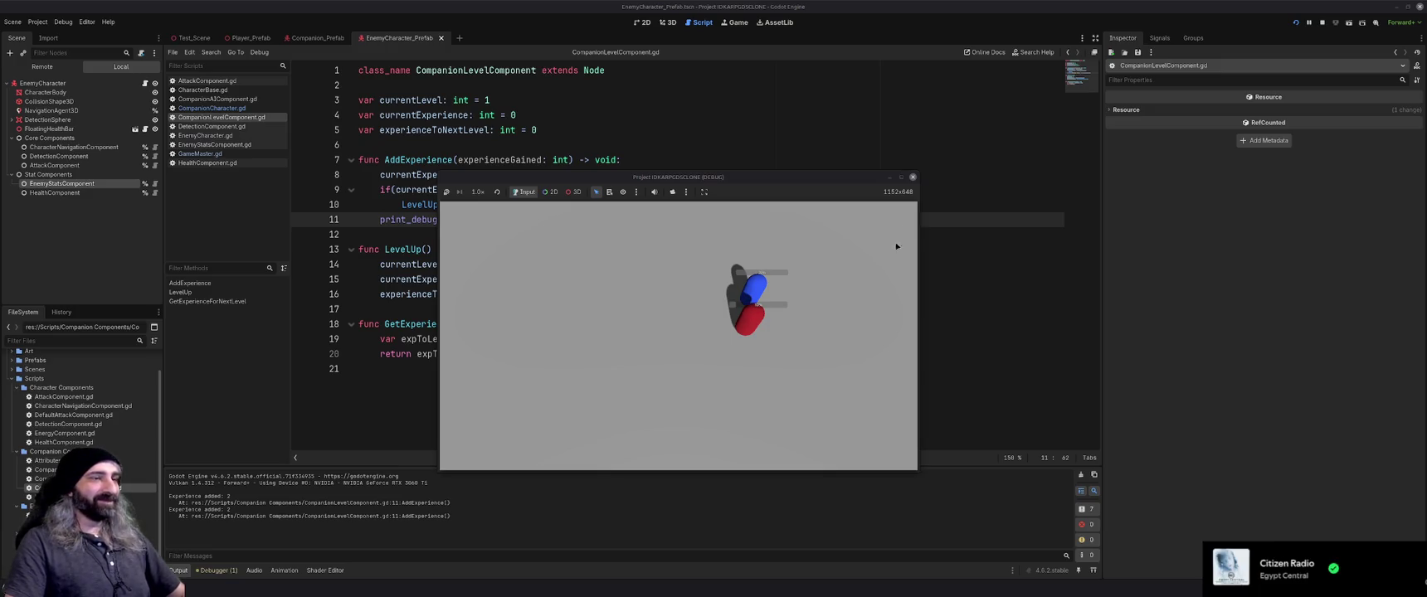
{"action": "left_click", "coordinate": [913, 176]}
{"action": "key", "text": "ctrl+s"}
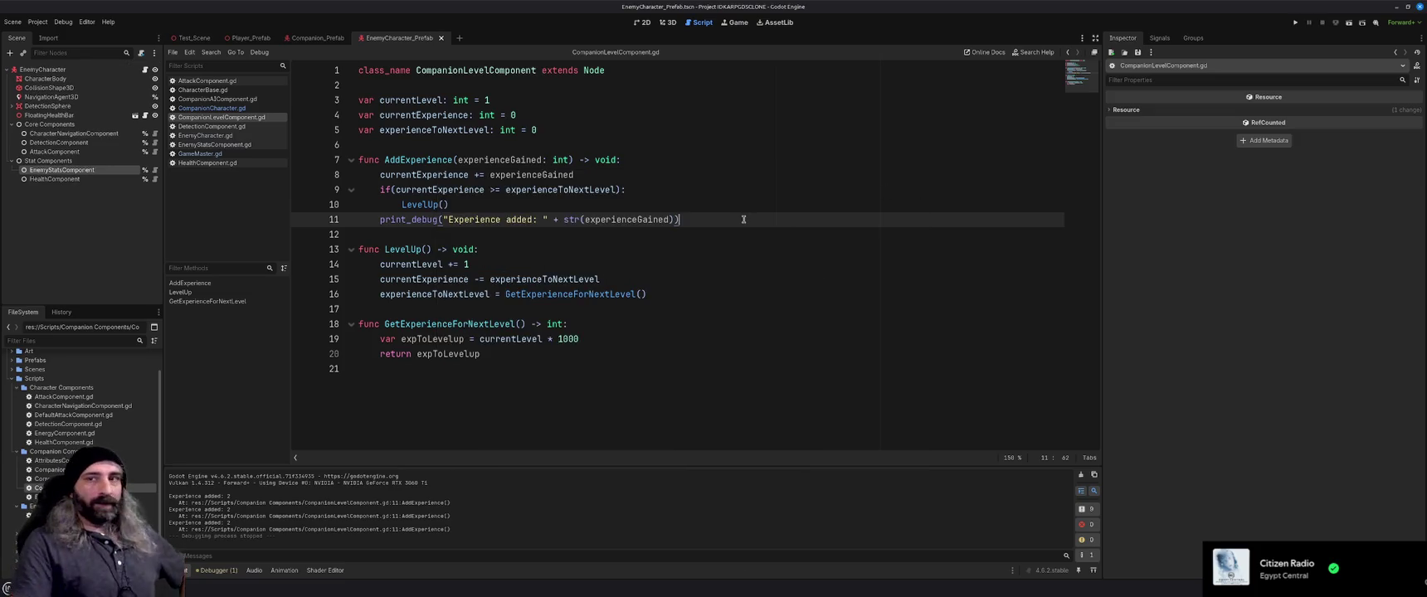
Close the HealthComponent.gd script
{"action": "left_click", "coordinate": [708, 250]}
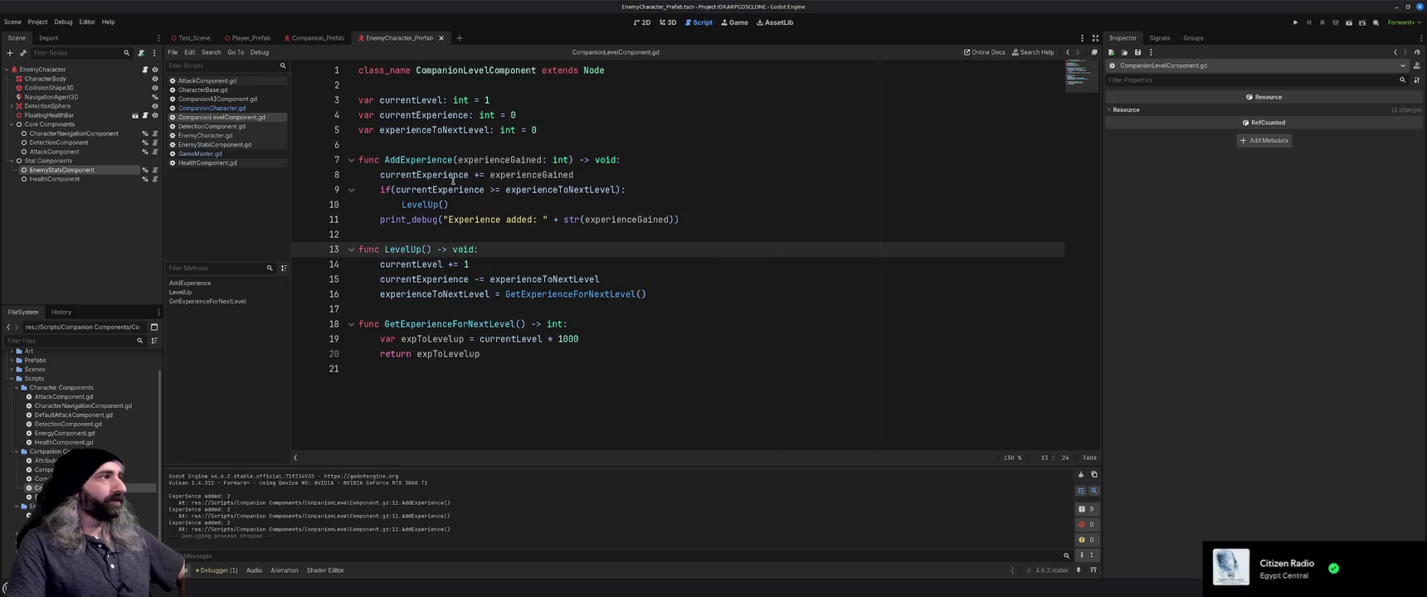
{"action": "left_click", "coordinate": [223, 164]}
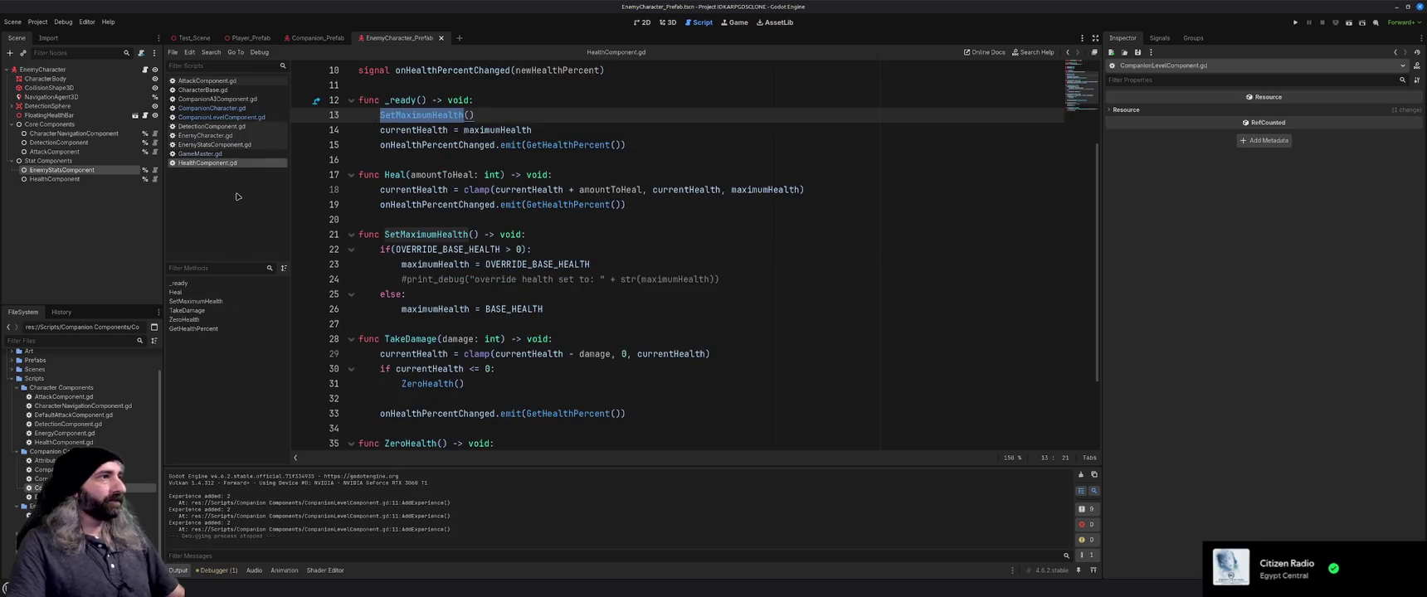
{"action": "left_click", "coordinate": [614, 176]}
{"action": "scroll", "coordinate": [619, 232], "scroll_direction": "up", "scroll_amount": 3}
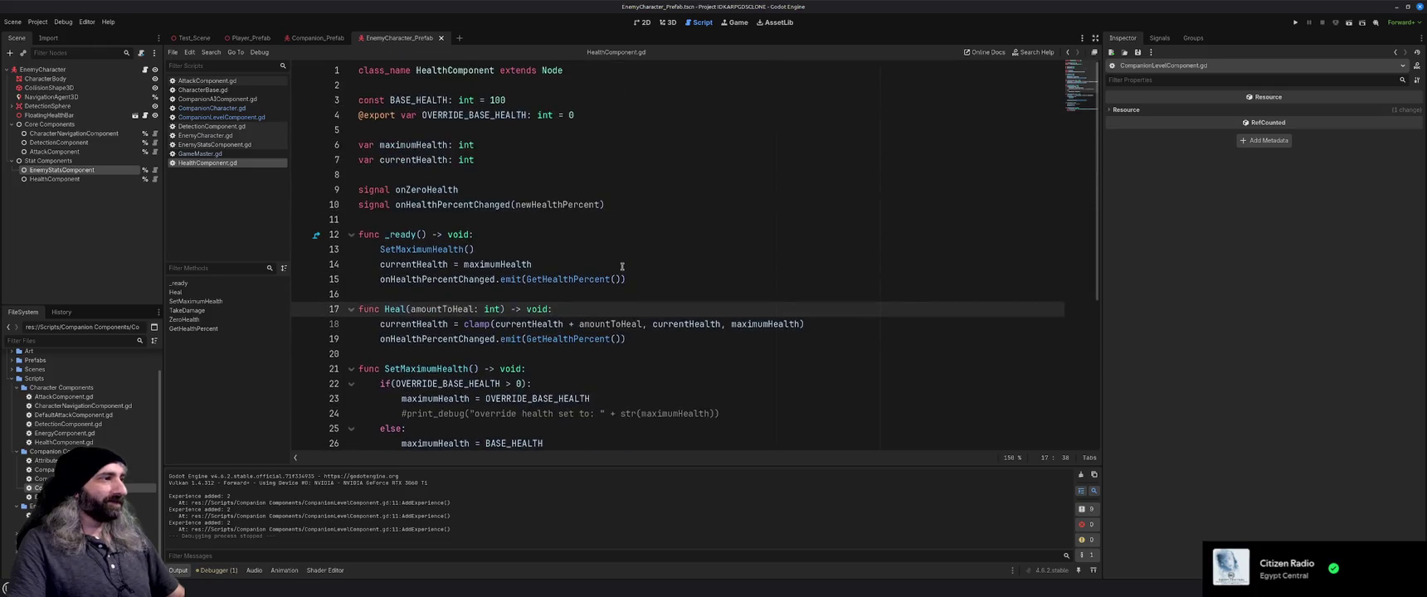
{"action": "left_click", "coordinate": [409, 219]}
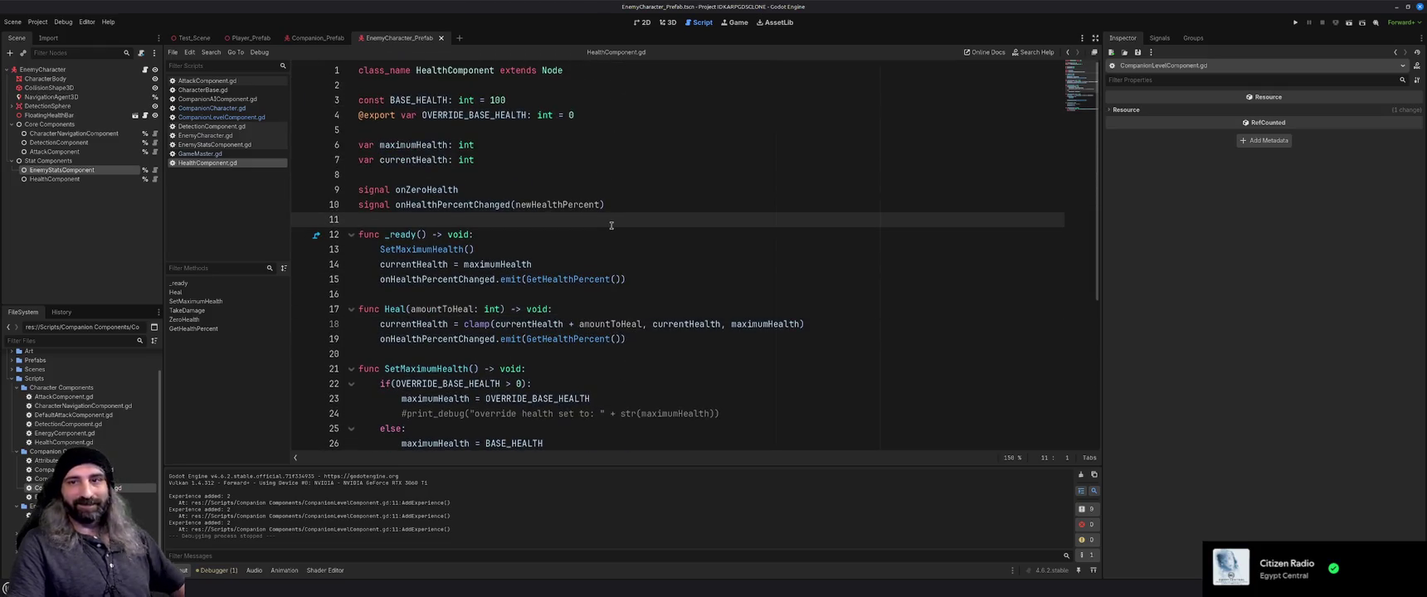
{"action": "middle_click", "coordinate": [219, 163]}
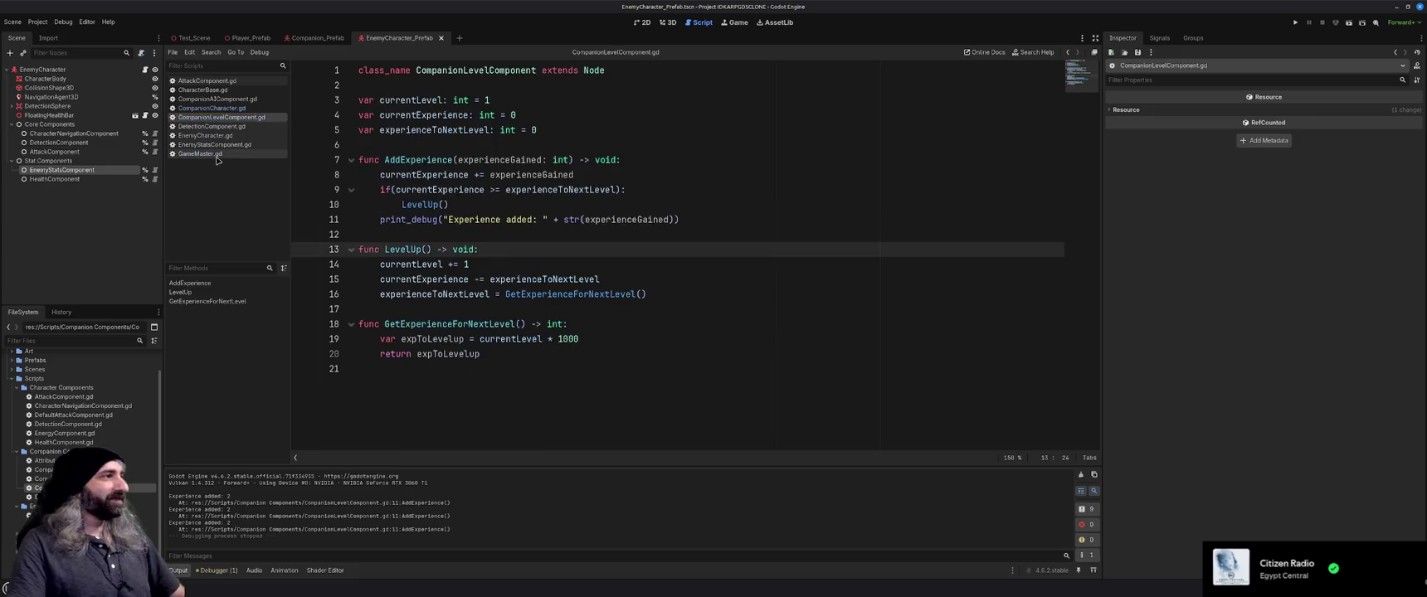
Close the GameMaster.gd script, returning to EnemyStatsComponent.gd
{"action": "left_click", "coordinate": [217, 155]}
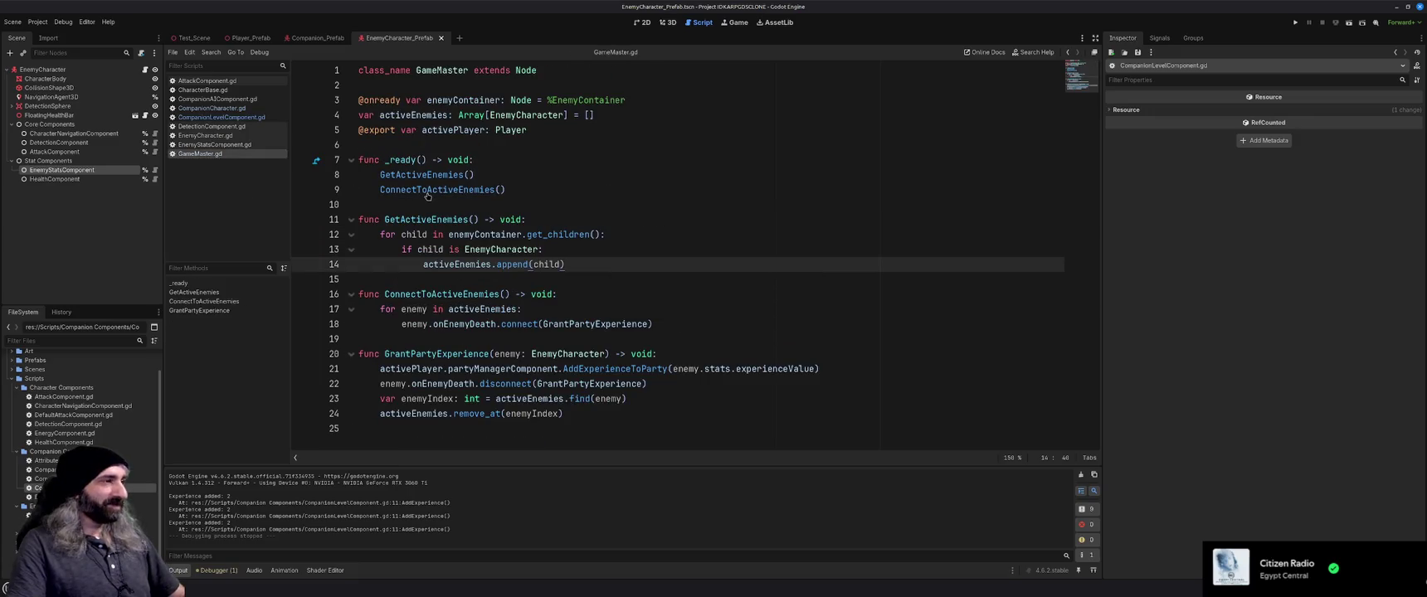
{"action": "middle_click", "coordinate": [204, 154]}
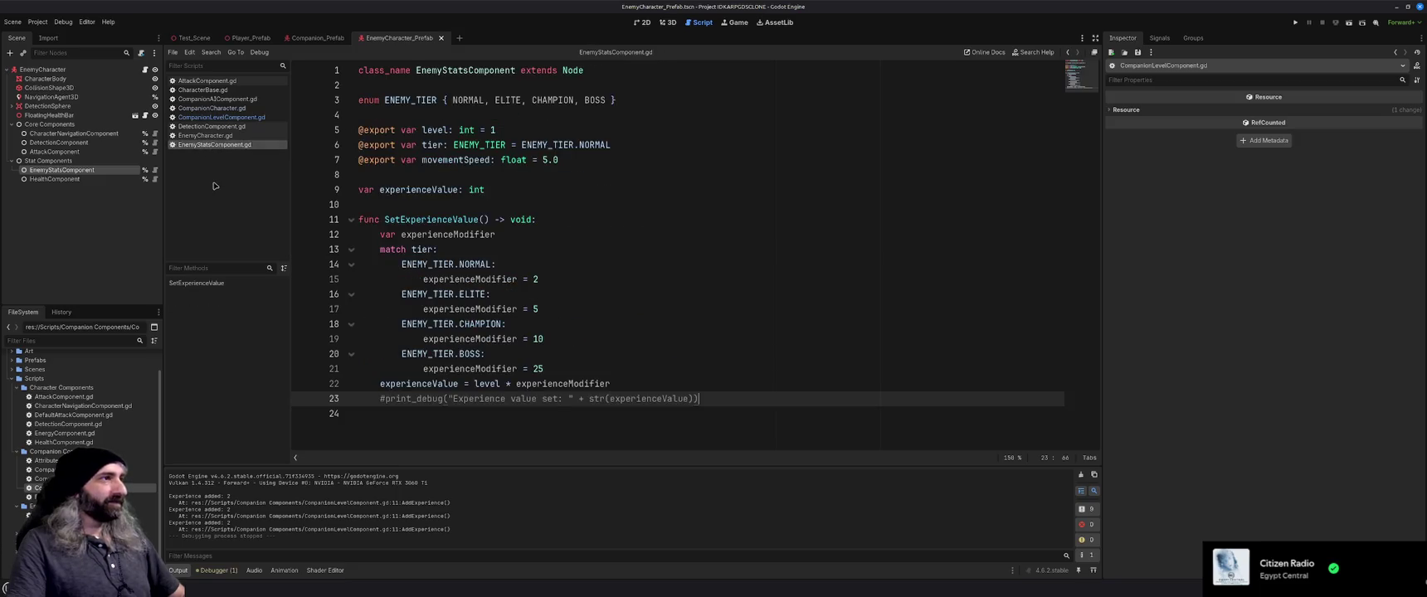
{"action": "left_click", "coordinate": [568, 205]}
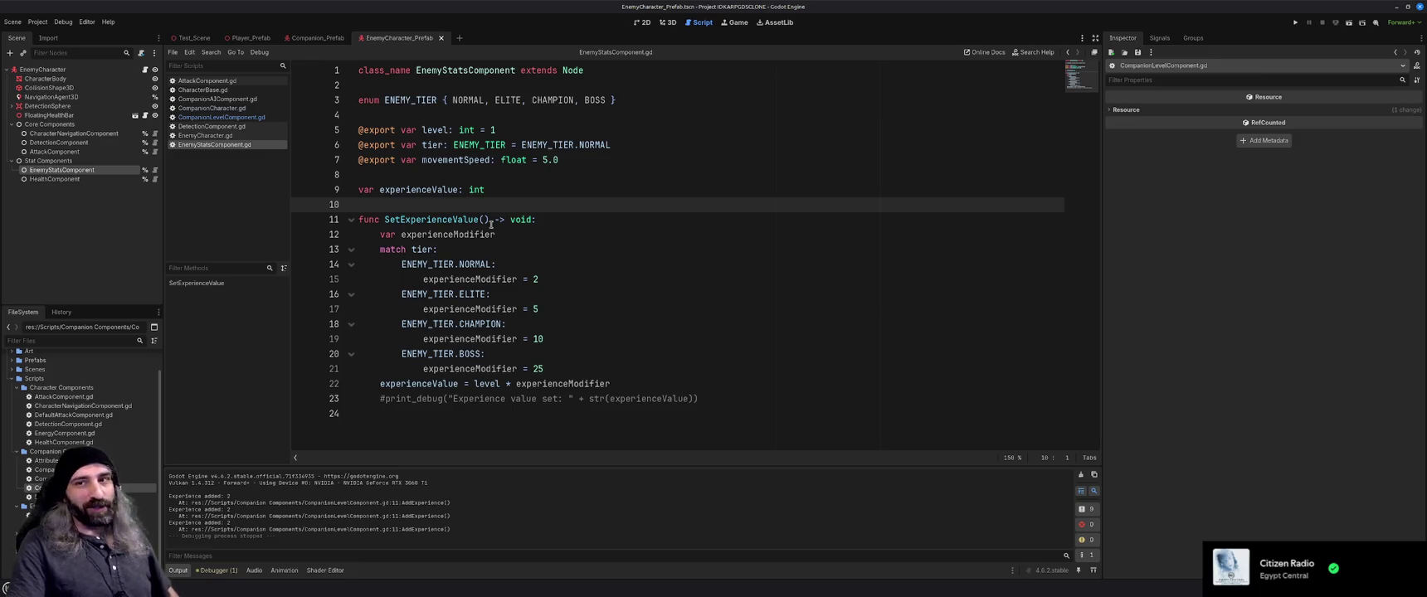
Glance at CharacterBase.gd, then bring up AttackComponent.gd with the cursor on empty line 21
{"action": "left_click", "coordinate": [537, 177]}
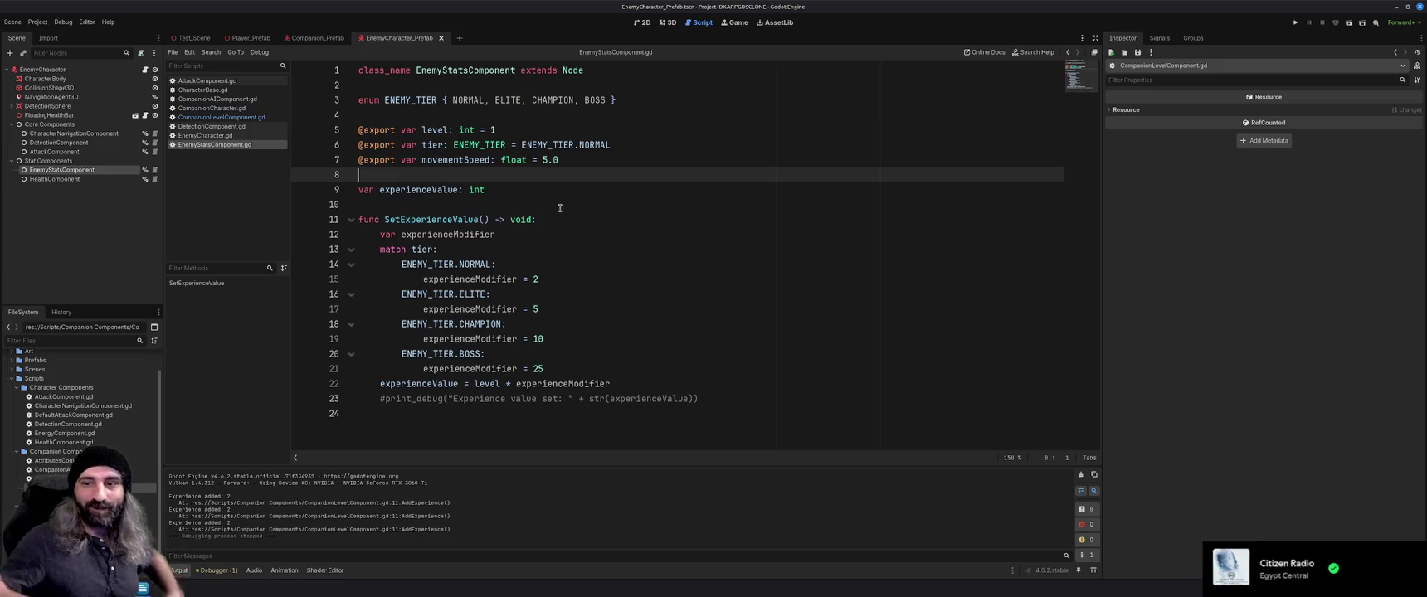
{"action": "left_click", "coordinate": [571, 255]}
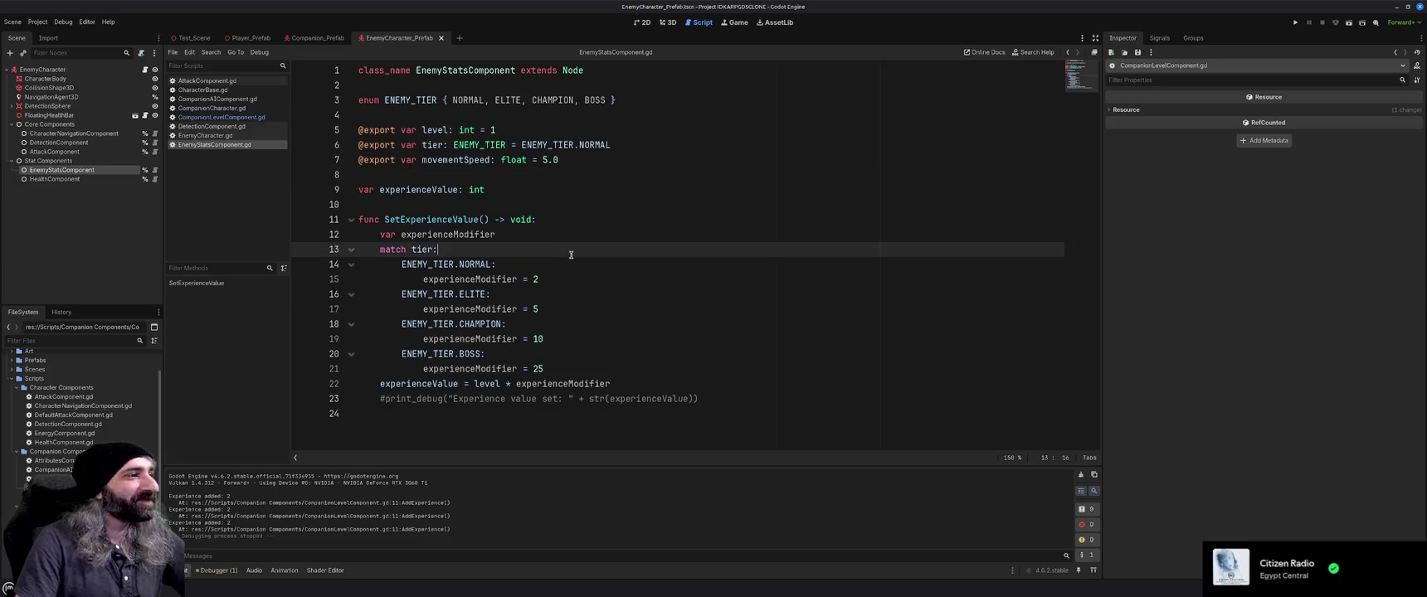
{"action": "left_click", "coordinate": [567, 198]}
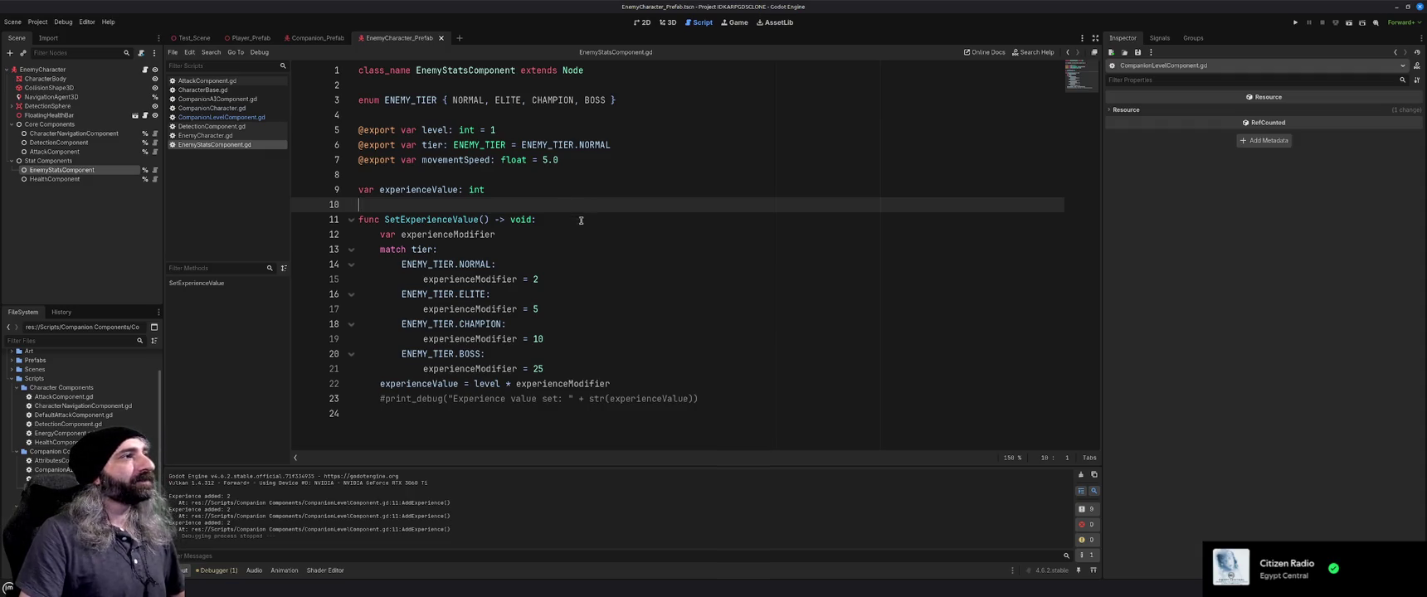
{"action": "left_click", "coordinate": [205, 90]}
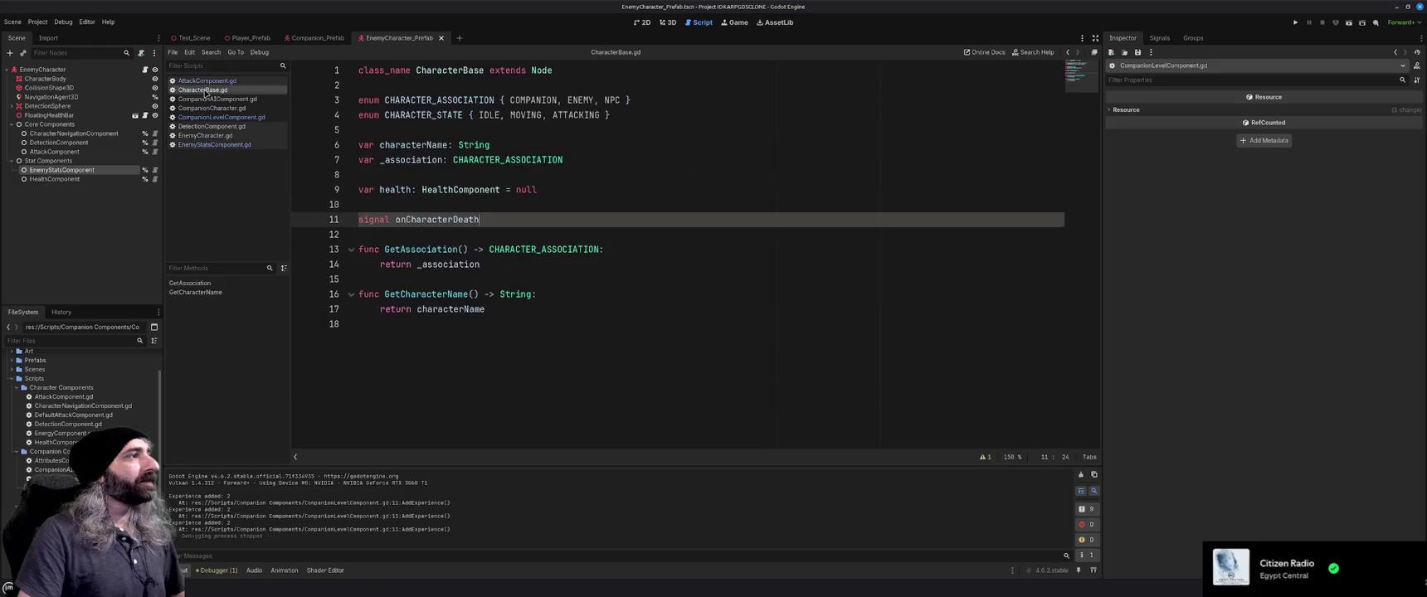
{"action": "left_click", "coordinate": [206, 82]}
{"action": "left_click", "coordinate": [648, 340]}
{"action": "scroll", "coordinate": [647, 347], "scroll_direction": "up", "scroll_amount": 1}
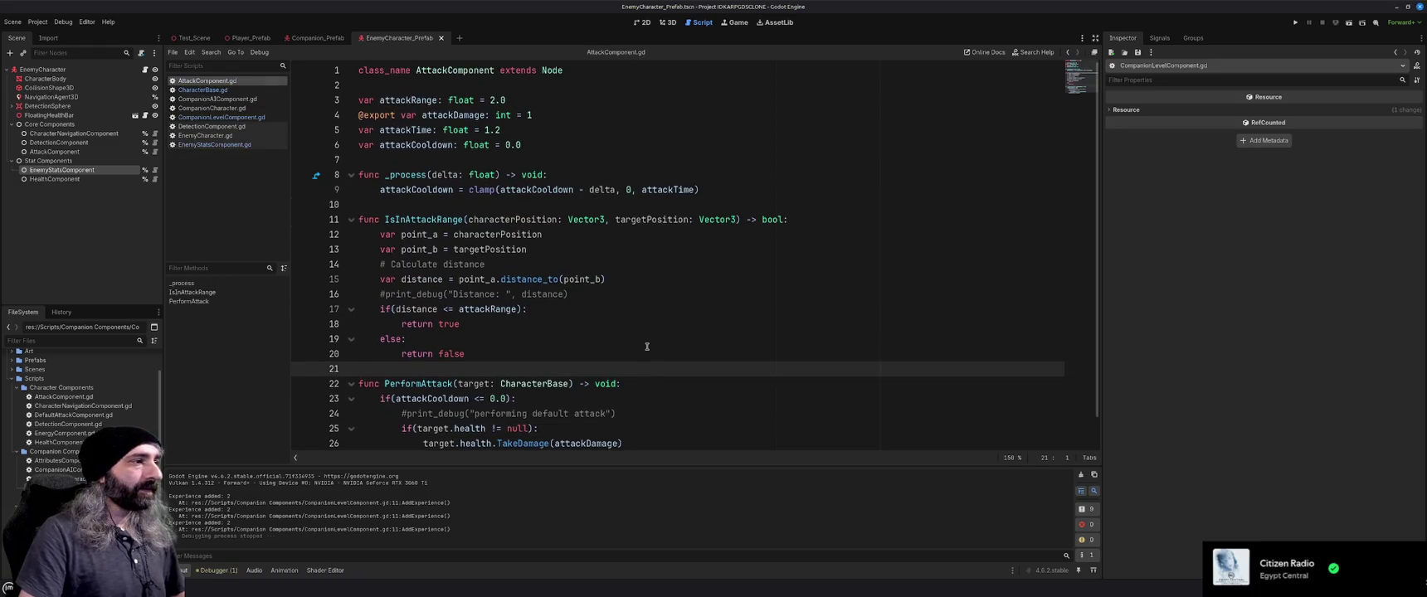
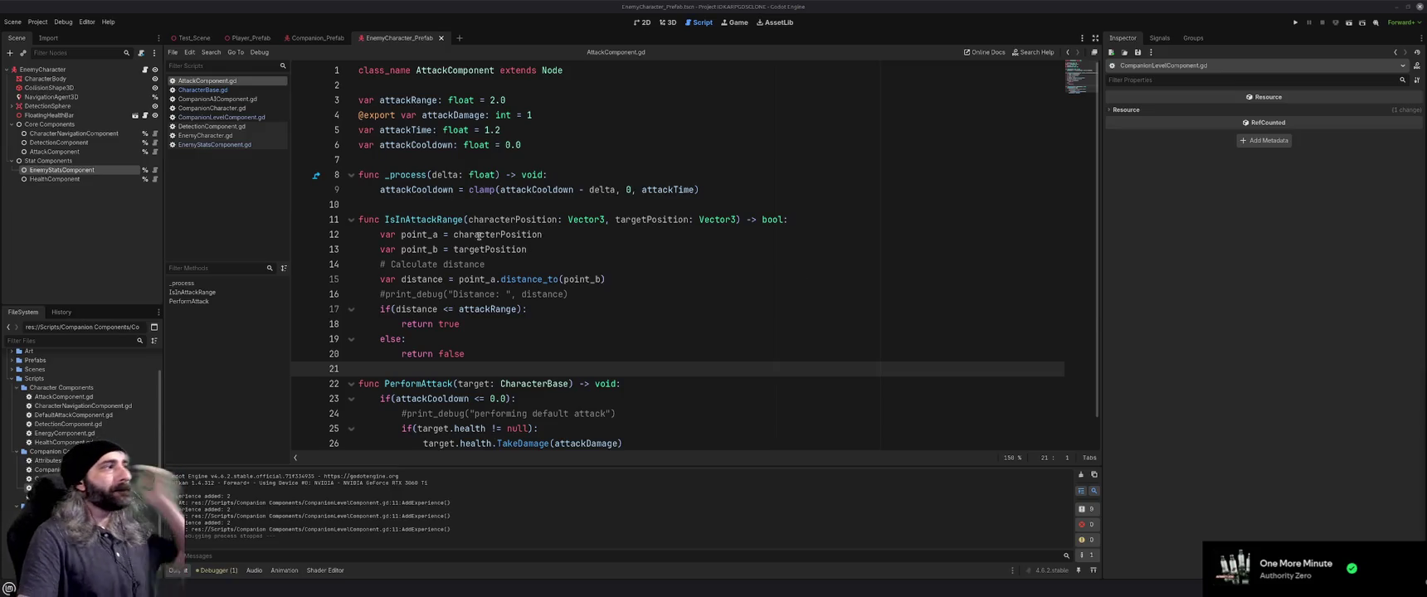
Browse CharacterBase.gd and CompanionAIComponent.gd, then bring up CompanionCharacter.gd at its top
{"action": "left_click", "coordinate": [203, 89]}
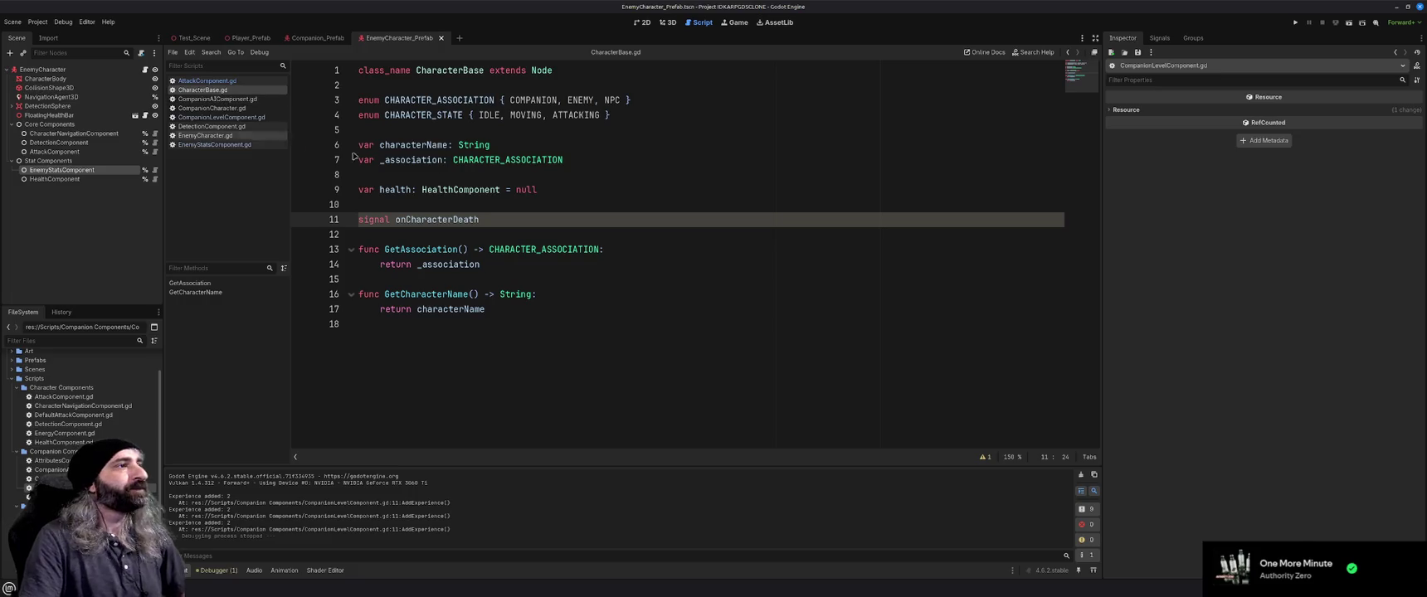
{"action": "left_click", "coordinate": [212, 100]}
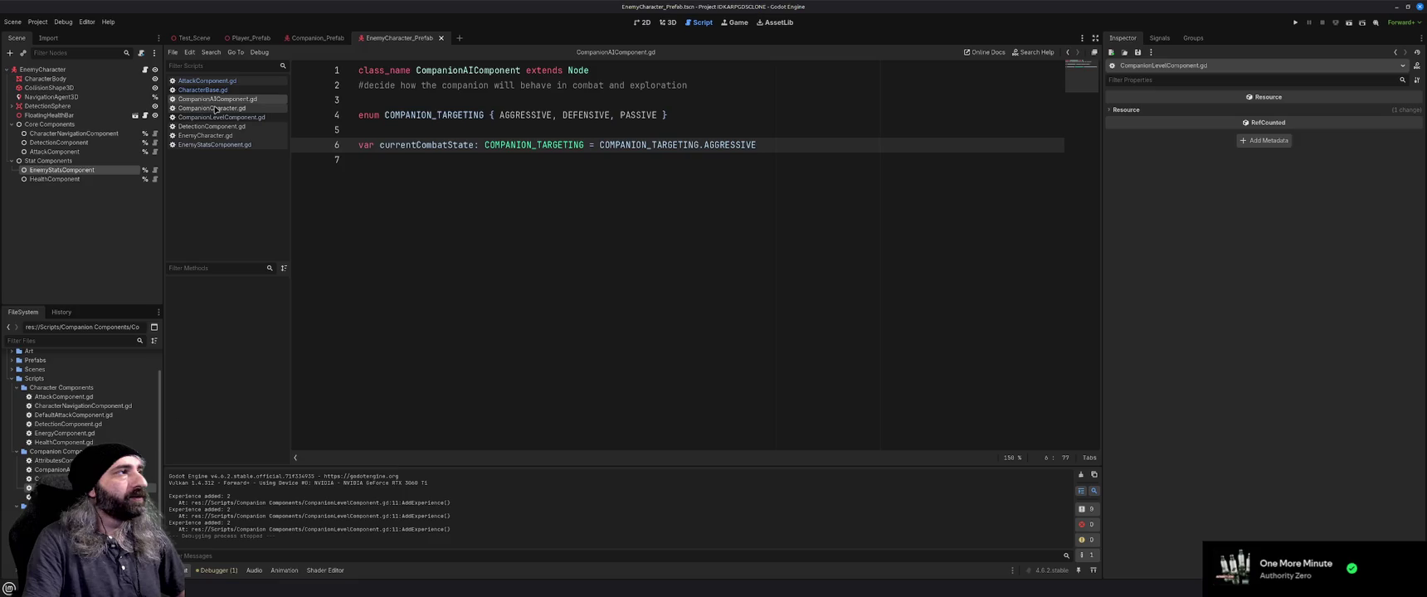
{"action": "left_click", "coordinate": [214, 109]}
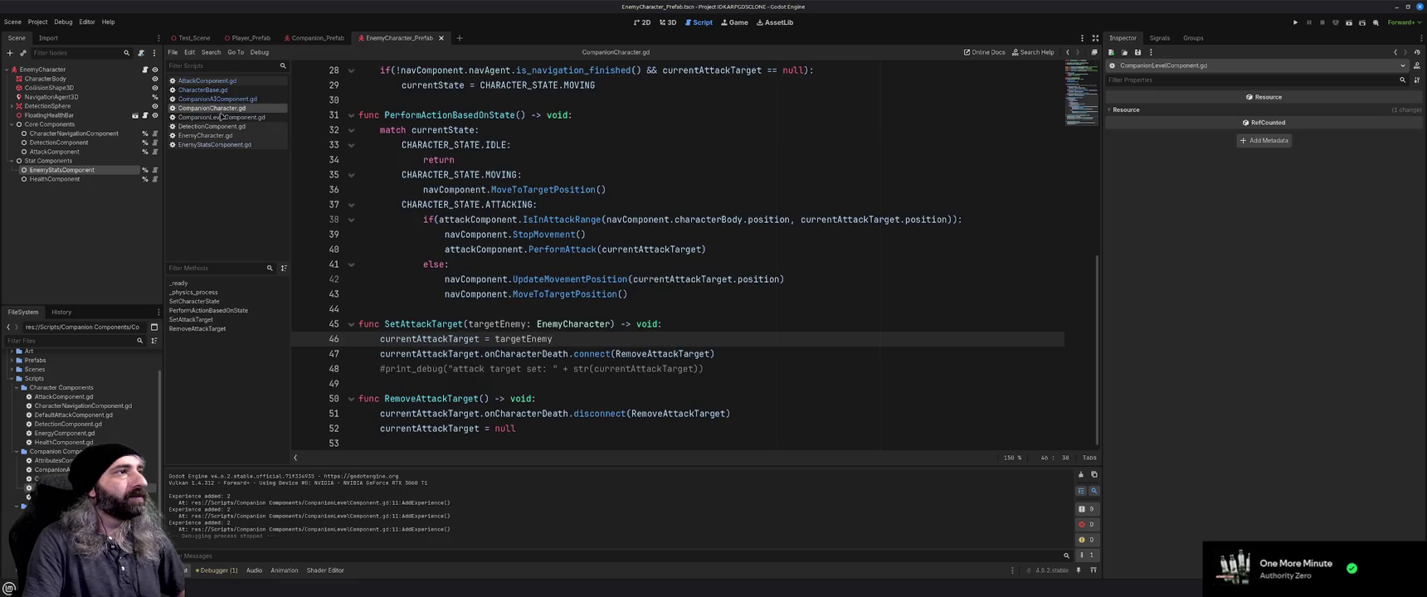
{"action": "scroll", "coordinate": [457, 230], "scroll_direction": "up", "scroll_amount": 8}
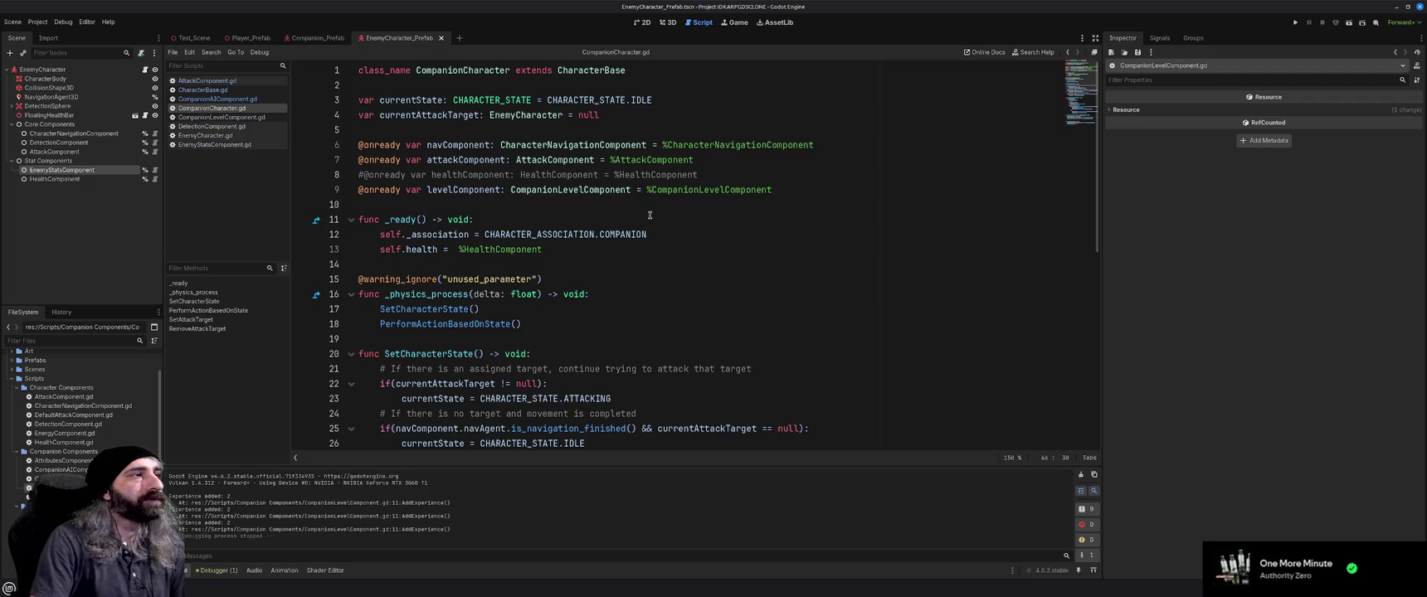
Delete the commented-out healthComponent line from CompanionCharacter.gd
{"action": "left_click", "coordinate": [724, 178]}
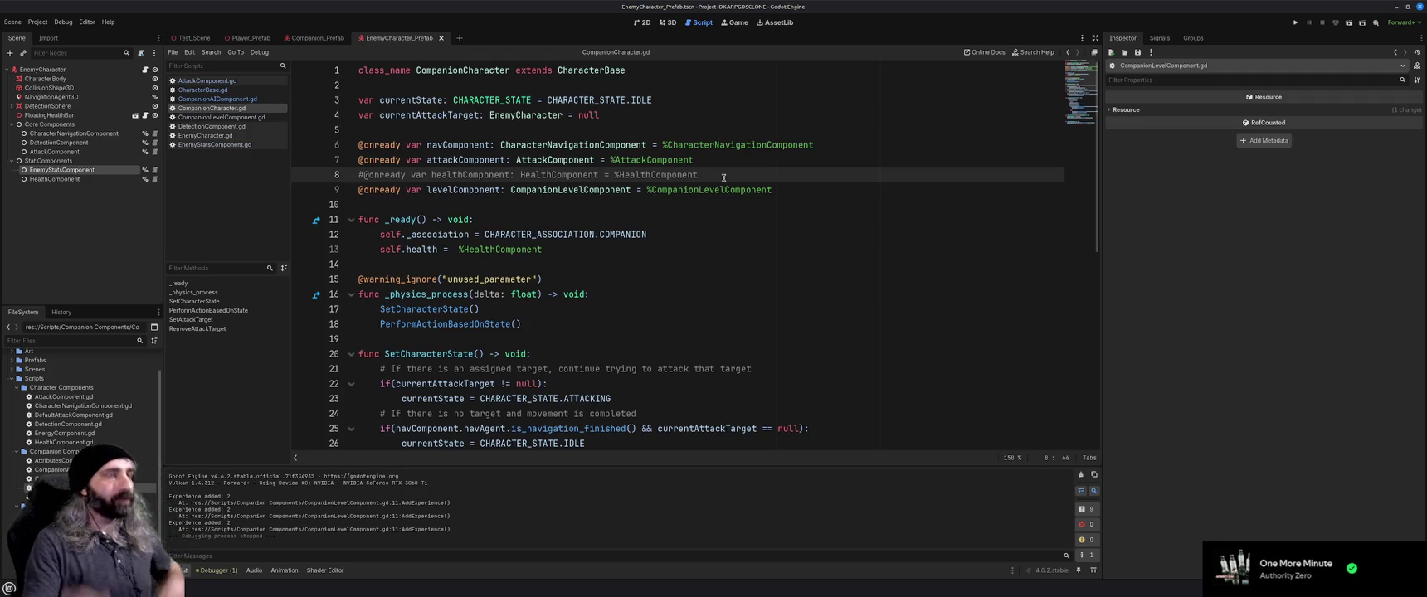
{"action": "key", "text": "shift+Home"}
{"action": "key", "text": "BackSpace"}
{"action": "key", "text": "BackSpace"}
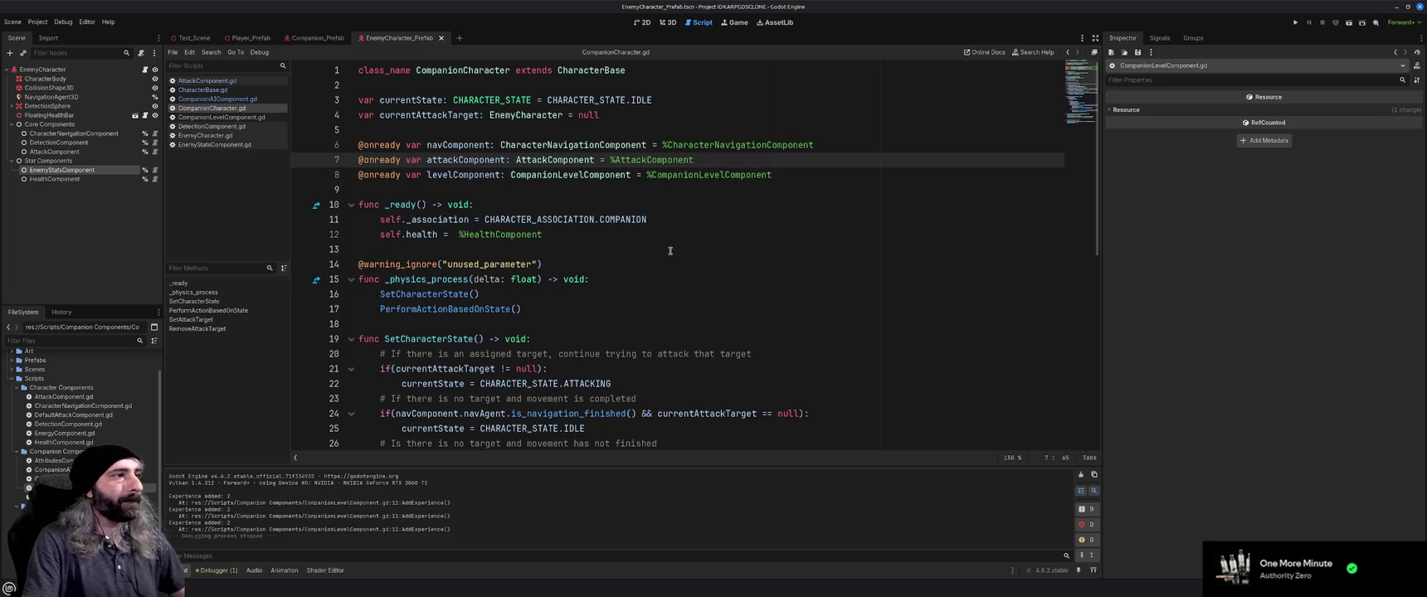
Scroll through CompanionCharacter.gd to review it, then switch to EnemyStatsComponent.gd
{"action": "scroll", "coordinate": [671, 251], "scroll_direction": "down", "scroll_amount": 2}
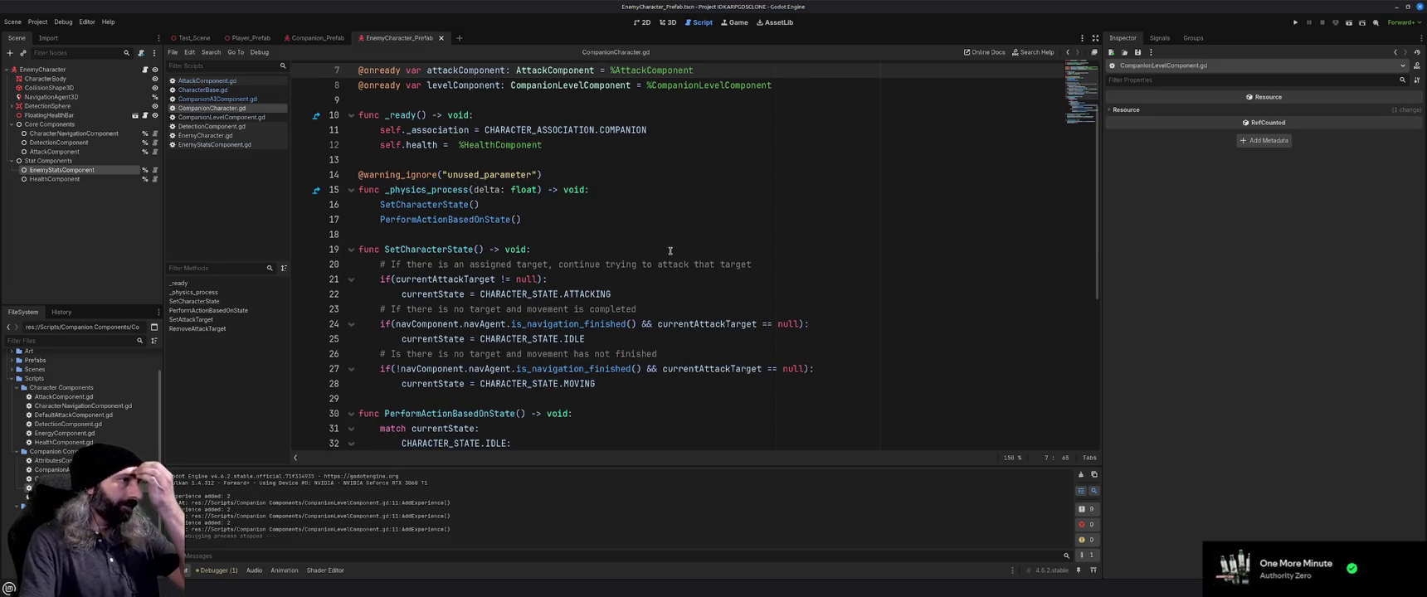
{"action": "scroll", "coordinate": [670, 254], "scroll_direction": "down", "scroll_amount": 7}
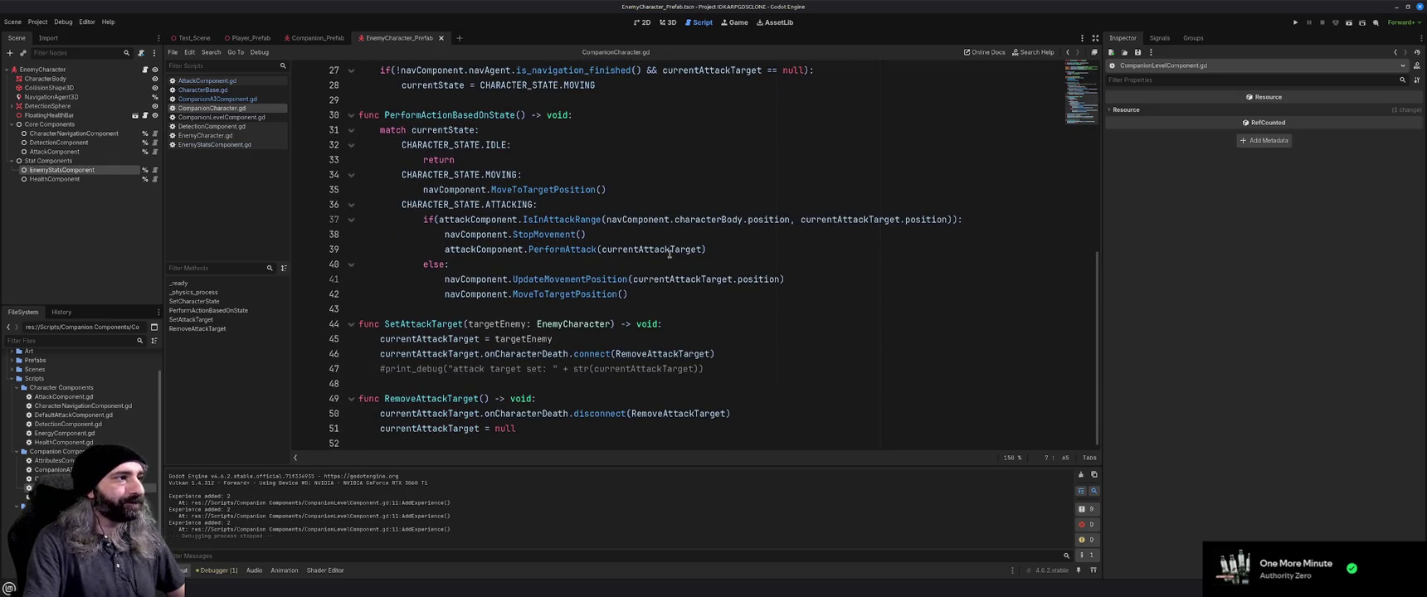
{"action": "scroll", "coordinate": [669, 254], "scroll_direction": "up", "scroll_amount": 9}
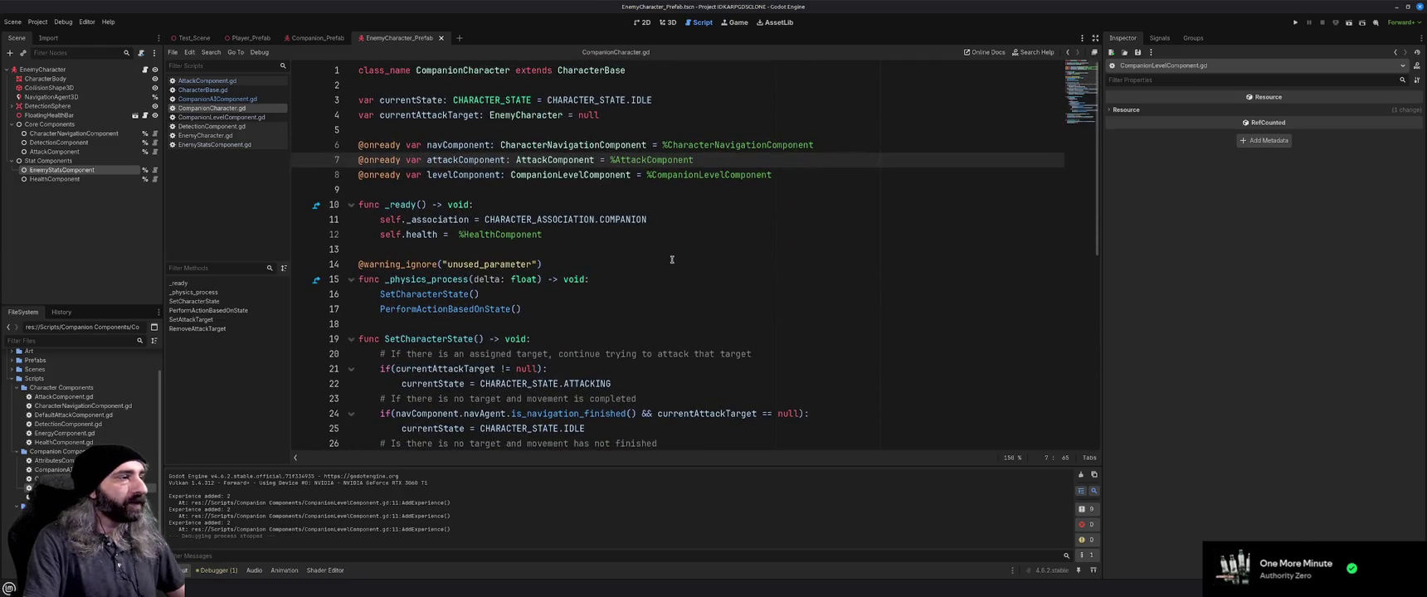
{"action": "scroll", "coordinate": [669, 257], "scroll_direction": "down", "scroll_amount": 2}
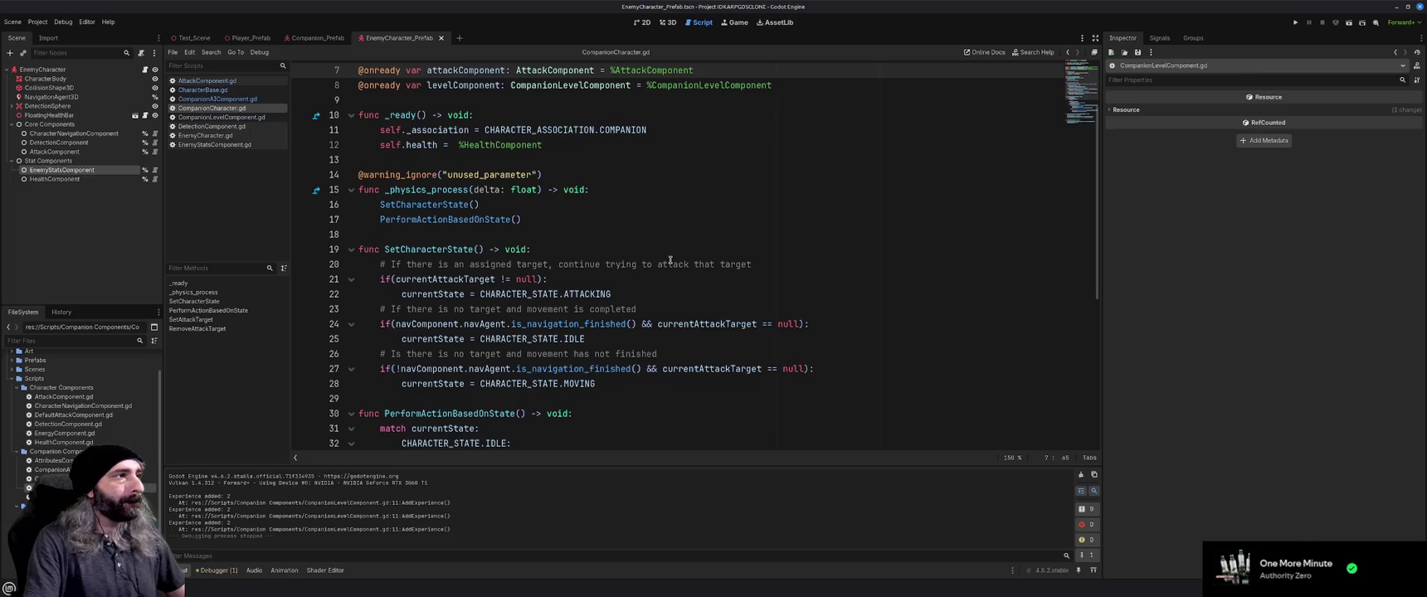
{"action": "scroll", "coordinate": [670, 260], "scroll_direction": "up", "scroll_amount": 2}
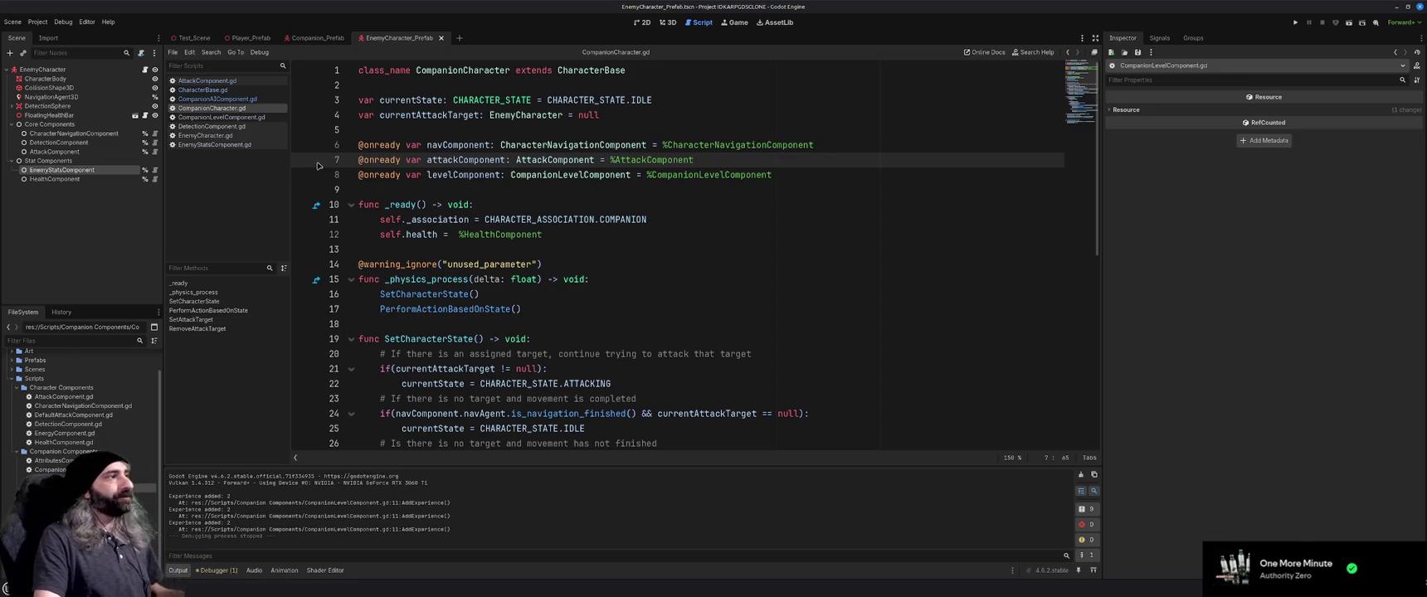
{"action": "left_click", "coordinate": [238, 146]}
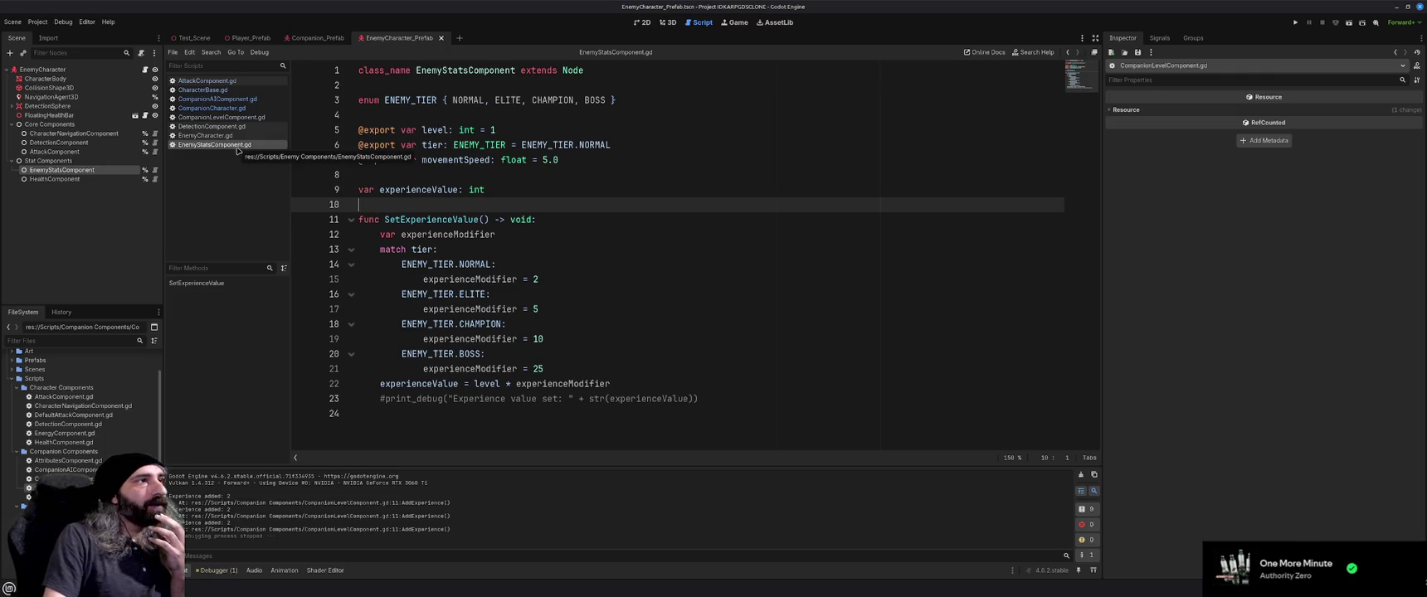
In EnemyCharacter.gd, delete the commented level, tier, experienceValue and movementSpeed lines and save
{"action": "left_click", "coordinate": [231, 136]}
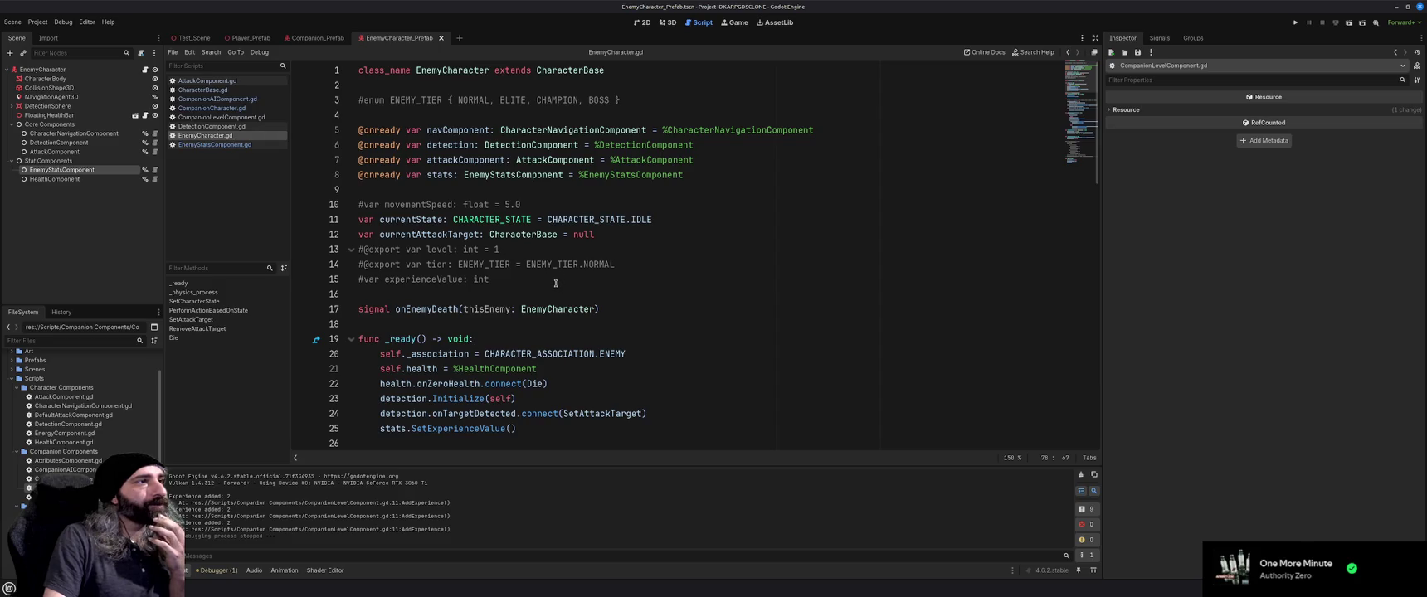
{"action": "left_click_drag", "start_coordinate": [514, 278], "coordinate": [358, 249]}
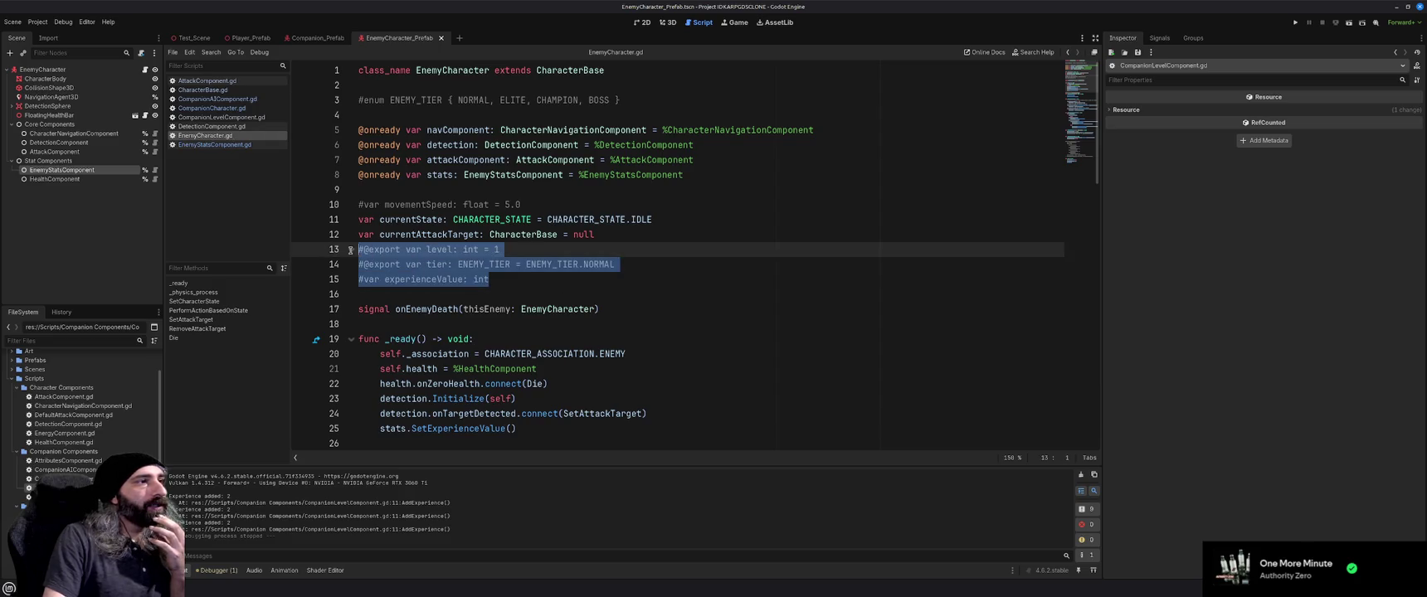
{"action": "left_click", "coordinate": [553, 208]}
{"action": "key", "text": "shift+Home"}
{"action": "key", "text": "BackSpace"}
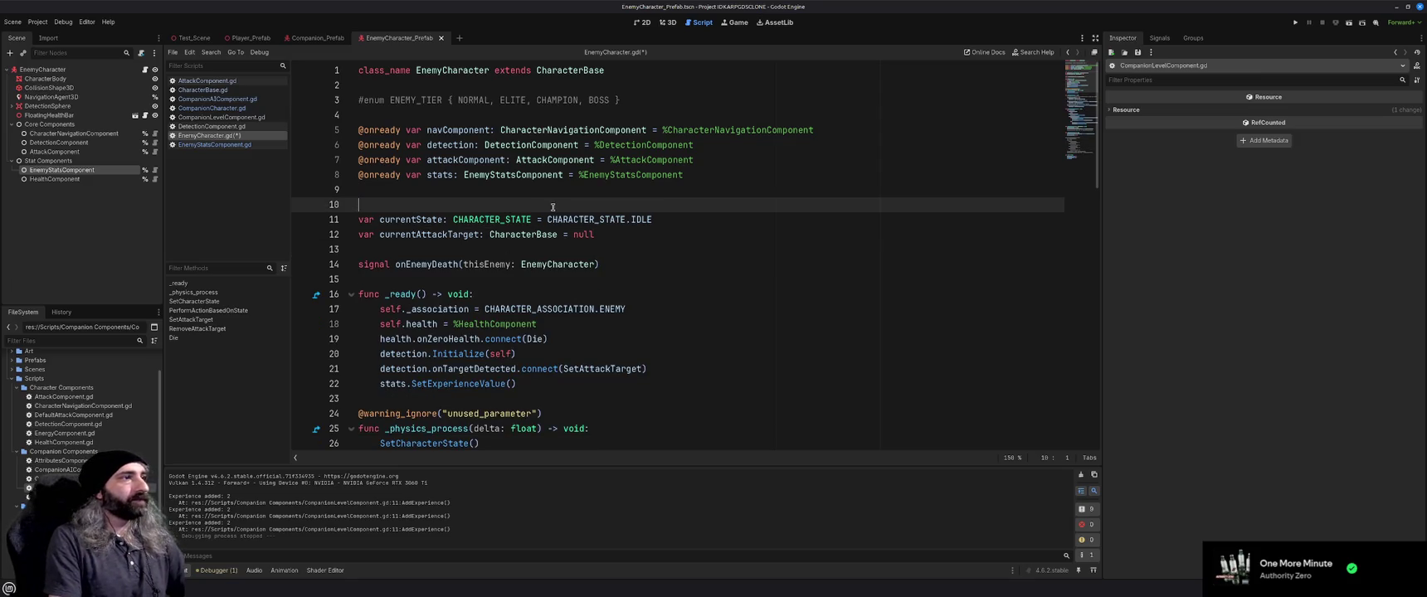
{"action": "key", "text": "BackSpace"}
{"action": "key", "text": "ctrl+s"}
Delete the commented-out SetExperienceValue function block from EnemyCharacter.gd and save
{"action": "scroll", "coordinate": [561, 341], "scroll_direction": "down", "scroll_amount": 3}
{"action": "scroll", "coordinate": [561, 341], "scroll_direction": "down", "scroll_amount": 2}
{"action": "scroll", "coordinate": [565, 340], "scroll_direction": "down", "scroll_amount": 3}
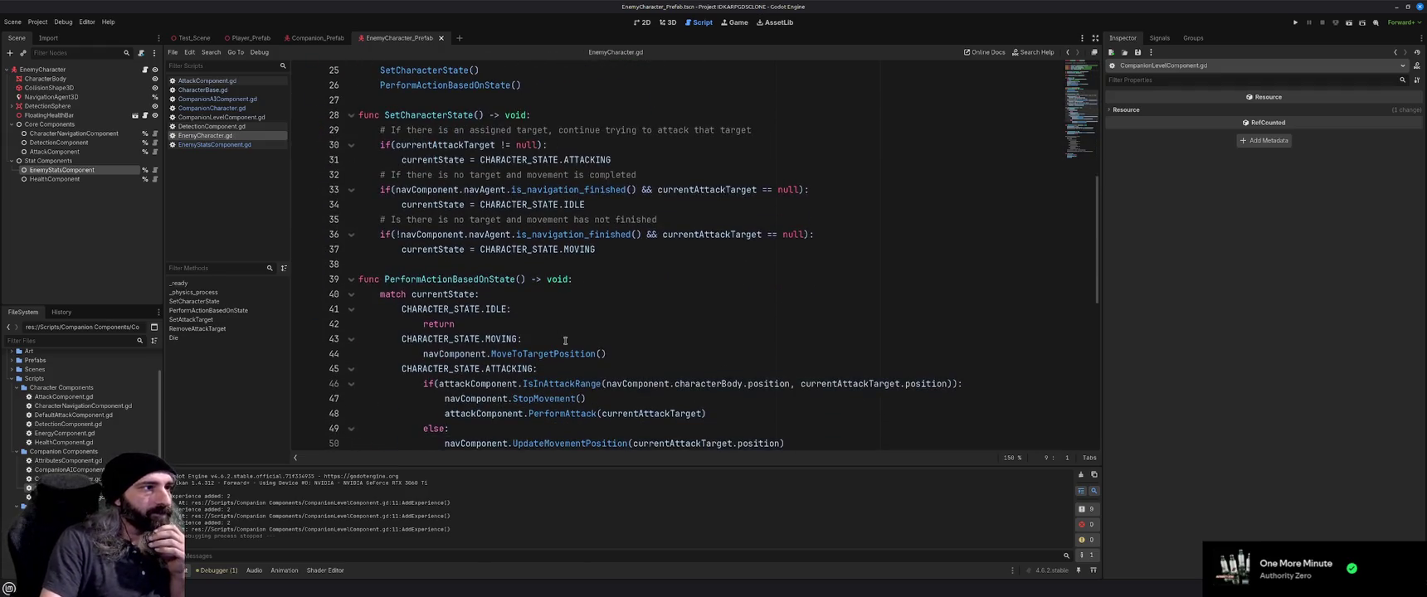
{"action": "scroll", "coordinate": [565, 340], "scroll_direction": "down", "scroll_amount": 6}
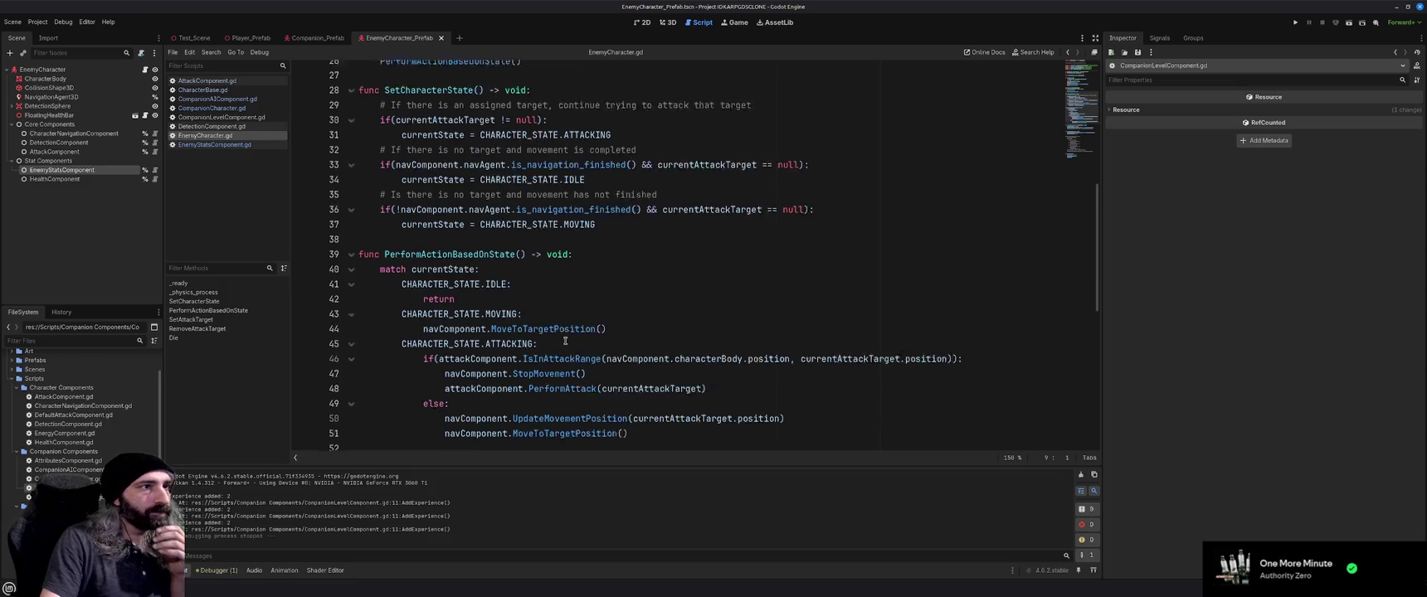
{"action": "scroll", "coordinate": [565, 340], "scroll_direction": "down", "scroll_amount": 4}
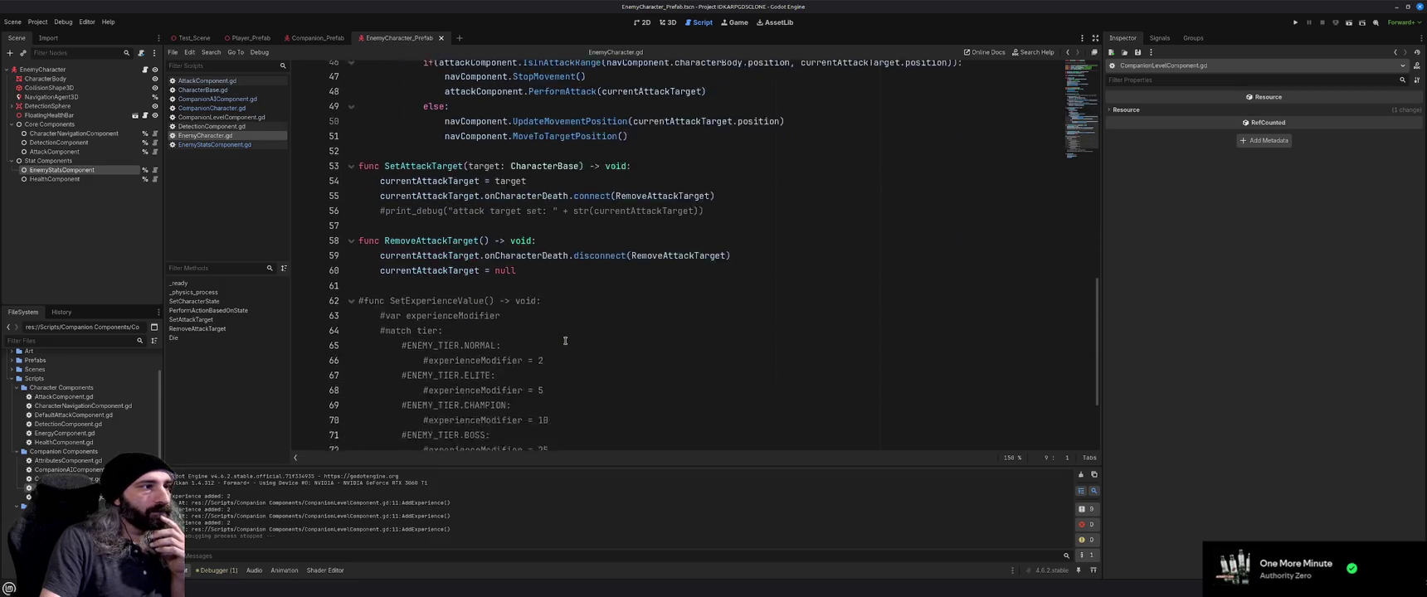
{"action": "left_click_drag", "start_coordinate": [726, 353], "coordinate": [325, 173]}
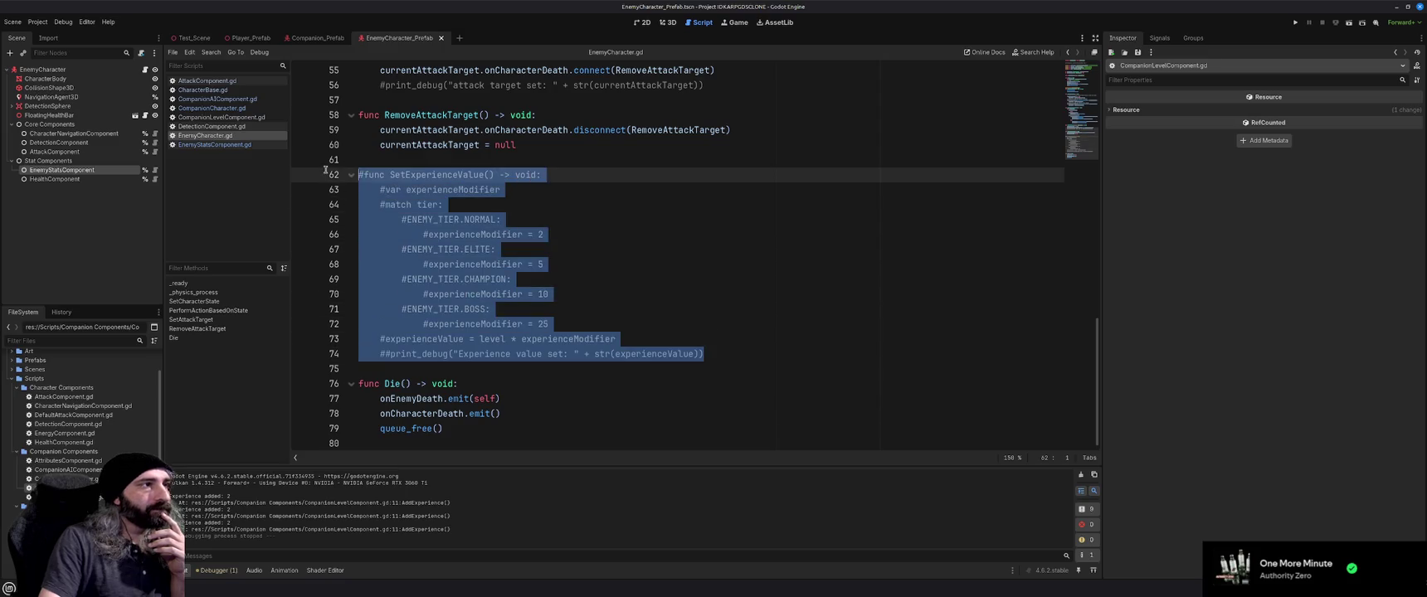
{"action": "key", "text": "BackSpace"}
{"action": "key", "text": "BackSpace"}
{"action": "key", "text": "BackSpace"}
{"action": "scroll", "coordinate": [672, 285], "scroll_direction": "up", "scroll_amount": 5}
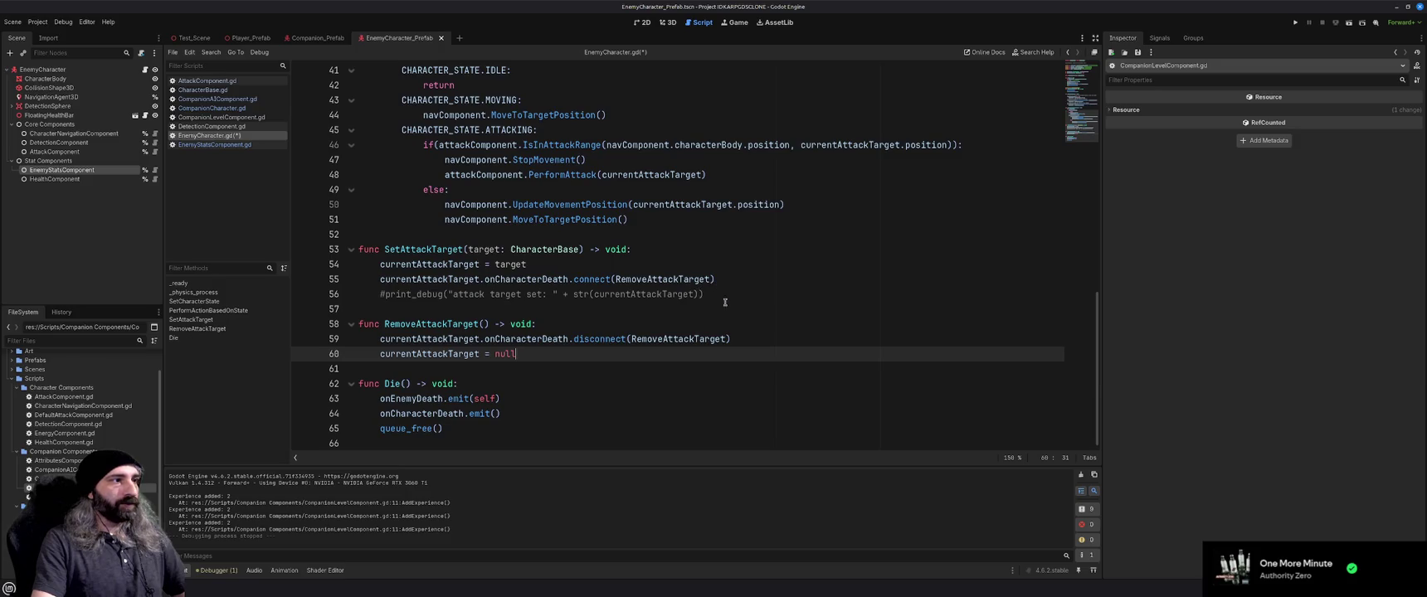
{"action": "key", "text": "ctrl+s"}
Remove the commented ENEMY_TIER enum line from the top of EnemyCharacter.gd
{"action": "scroll", "coordinate": [706, 319], "scroll_direction": "up", "scroll_amount": 9}
{"action": "scroll", "coordinate": [692, 319], "scroll_direction": "up", "scroll_amount": 5}
{"action": "left_click", "coordinate": [653, 104]}
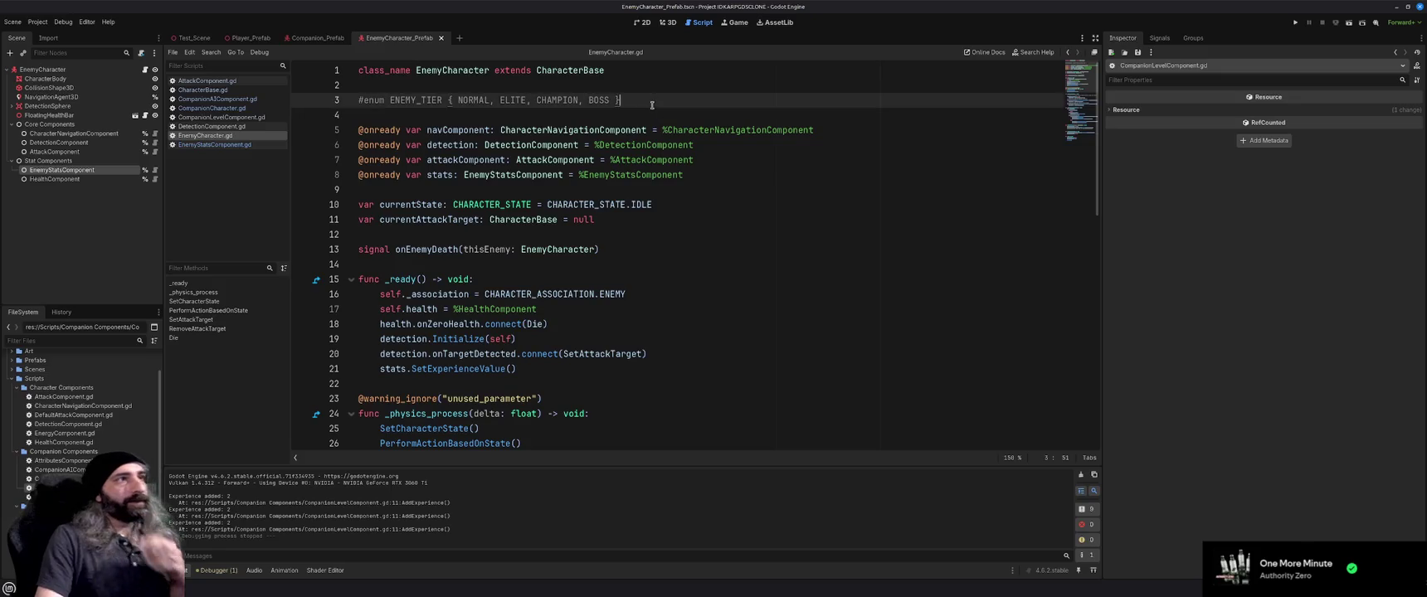
{"action": "key", "text": "shift+Home"}
{"action": "key", "text": "BackSpace"}
{"action": "key", "text": "BackSpace"}
{"action": "key", "text": "BackSpace"}
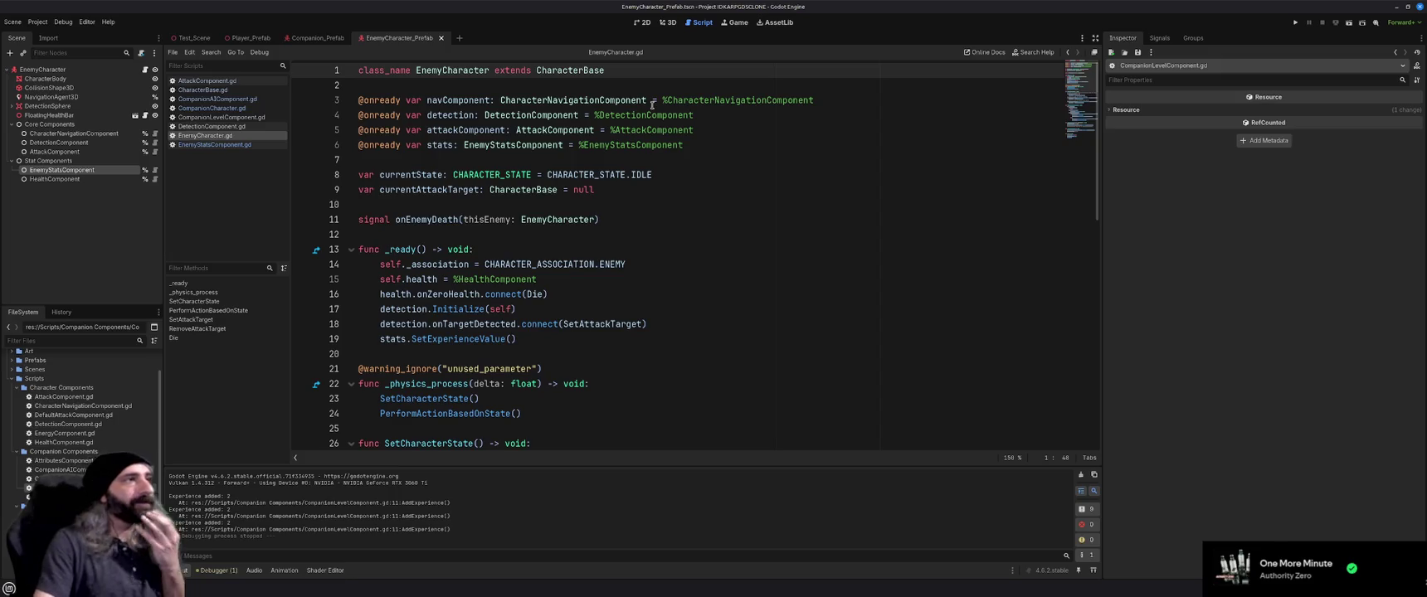
{"action": "scroll", "coordinate": [521, 257], "scroll_direction": "down", "scroll_amount": 5}
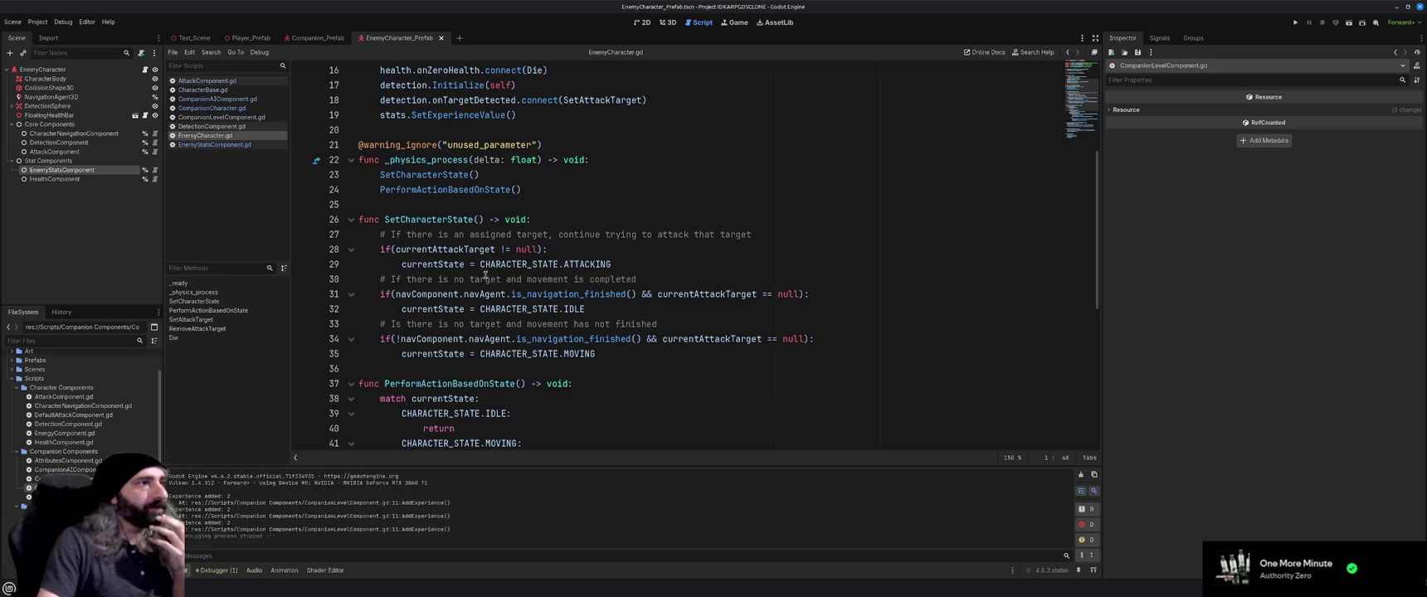
Inspect the HealthComponent and CharacterNavigationComponent nodes, then browse the AttackComponent, CompanionAIComponent, CharacterBase and CompanionCharacter scripts
{"action": "left_click", "coordinate": [86, 182]}
{"action": "left_click", "coordinate": [74, 134]}
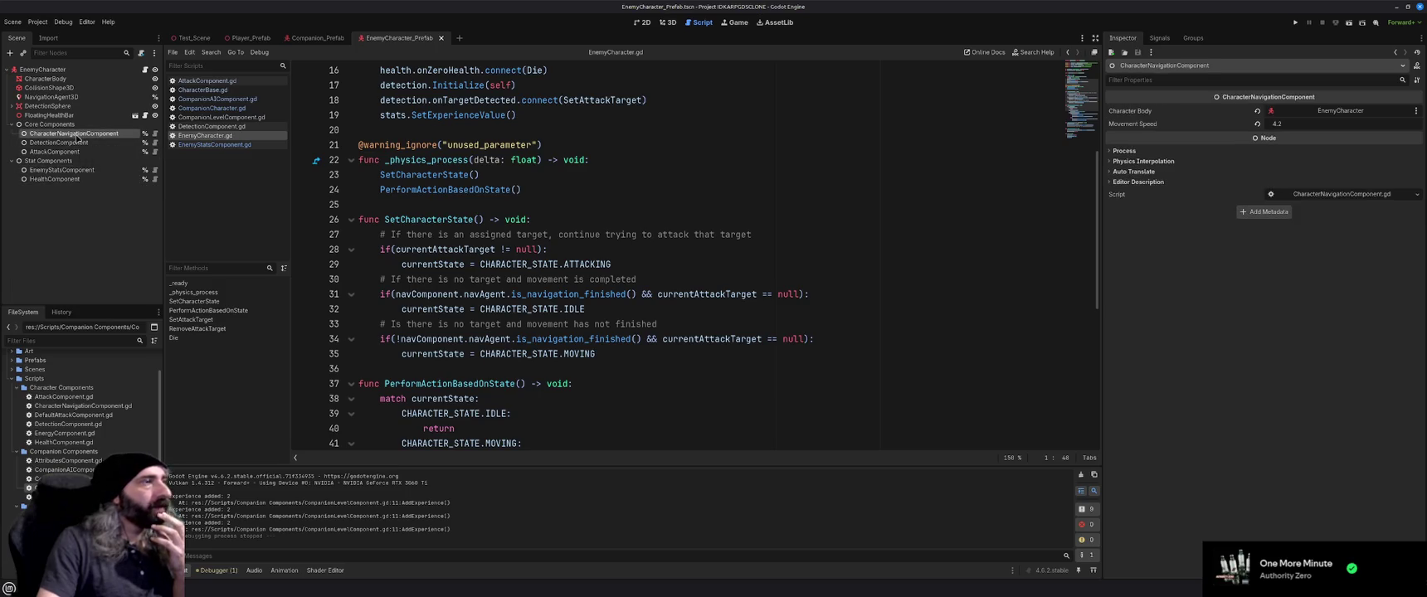
{"action": "scroll", "coordinate": [391, 243], "scroll_direction": "up", "scroll_amount": 5}
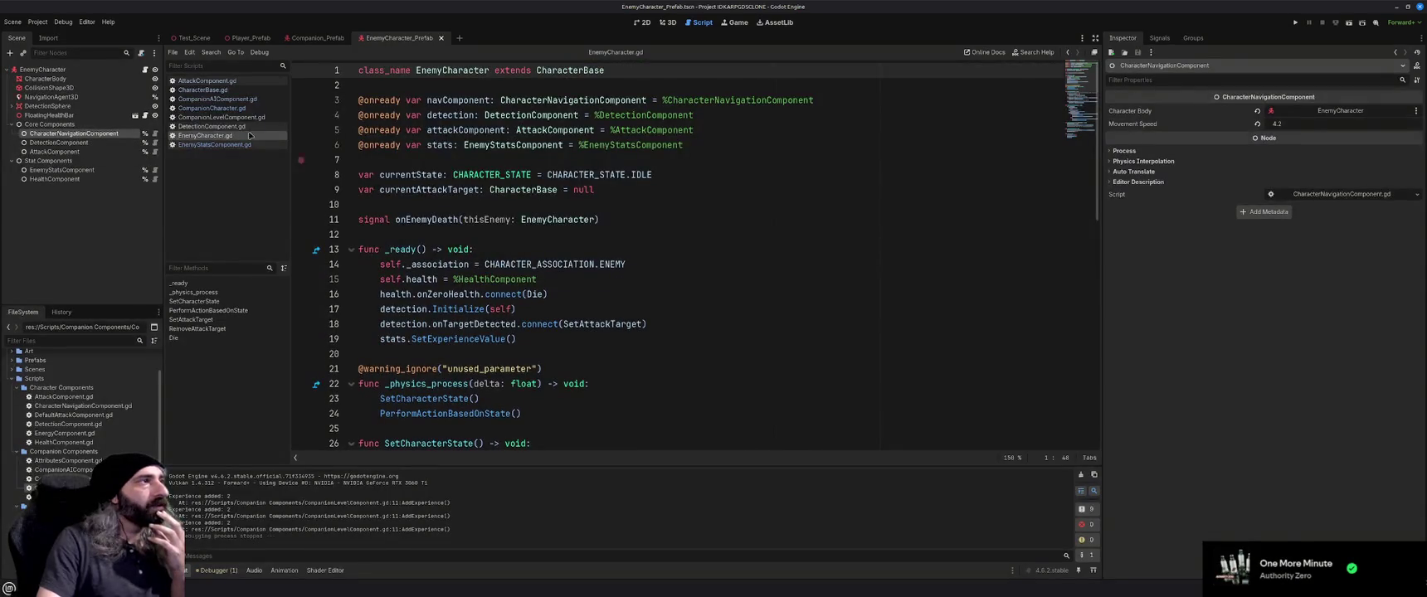
{"action": "left_click", "coordinate": [208, 81]}
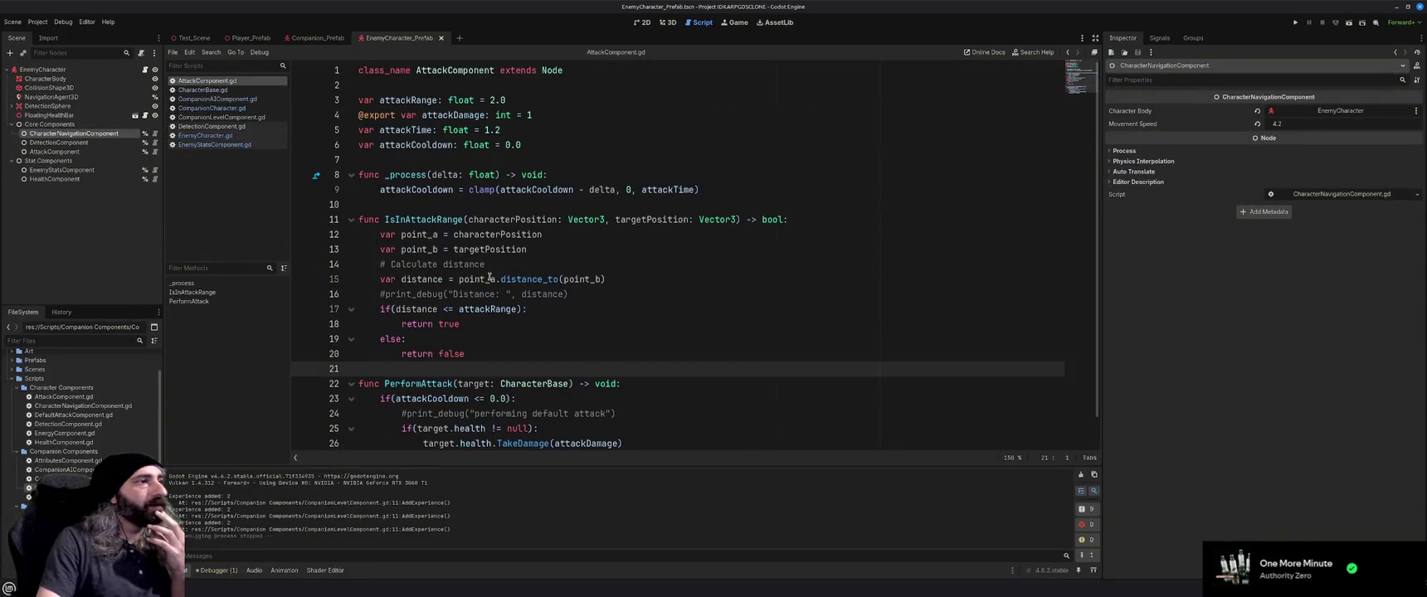
{"action": "left_click", "coordinate": [226, 98]}
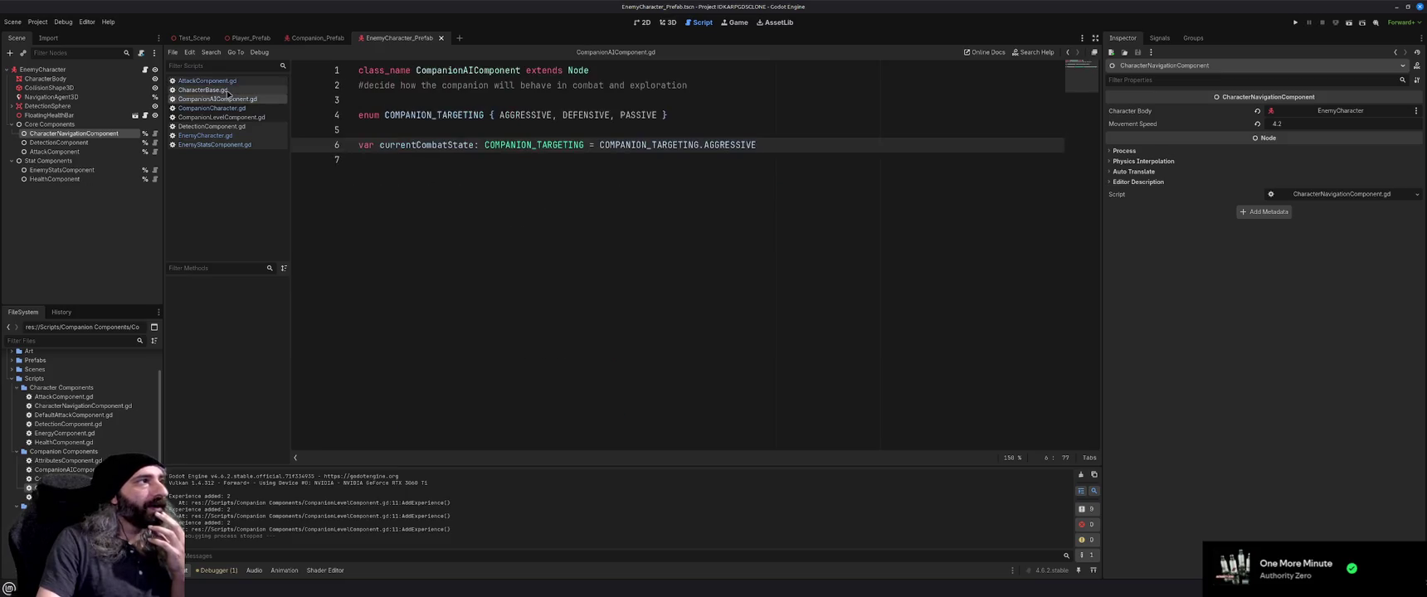
{"action": "left_click", "coordinate": [228, 90]}
{"action": "left_click", "coordinate": [229, 100]}
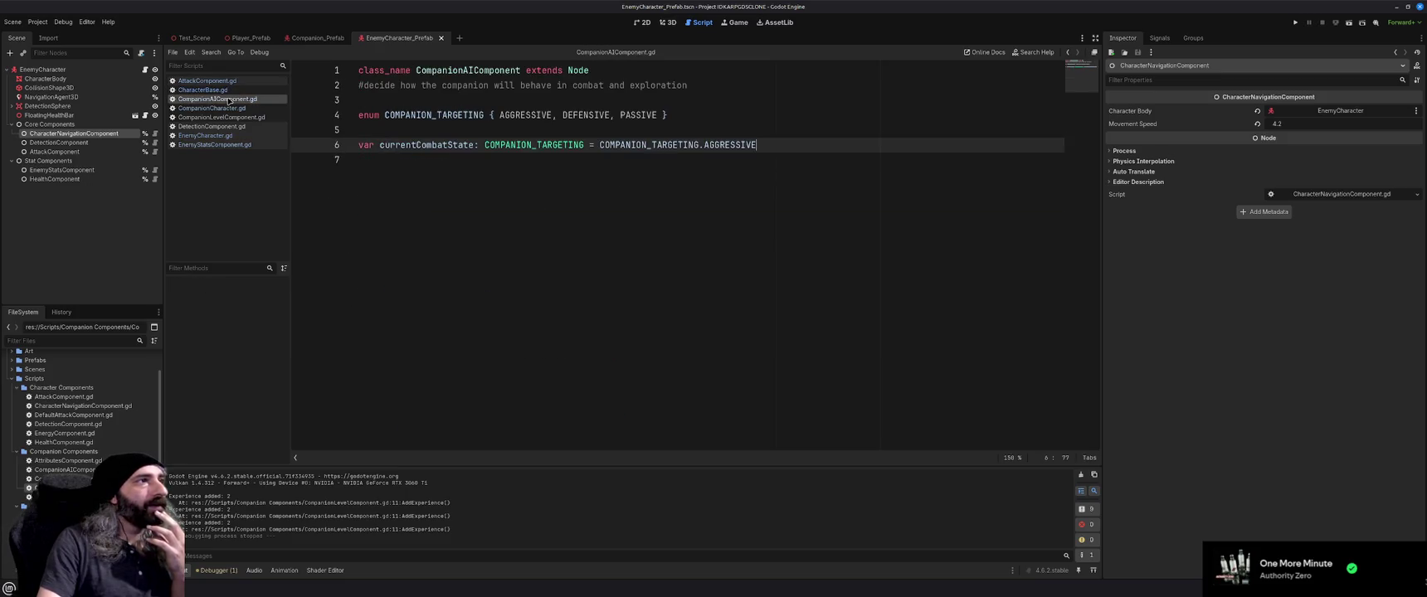
{"action": "left_click", "coordinate": [226, 108]}
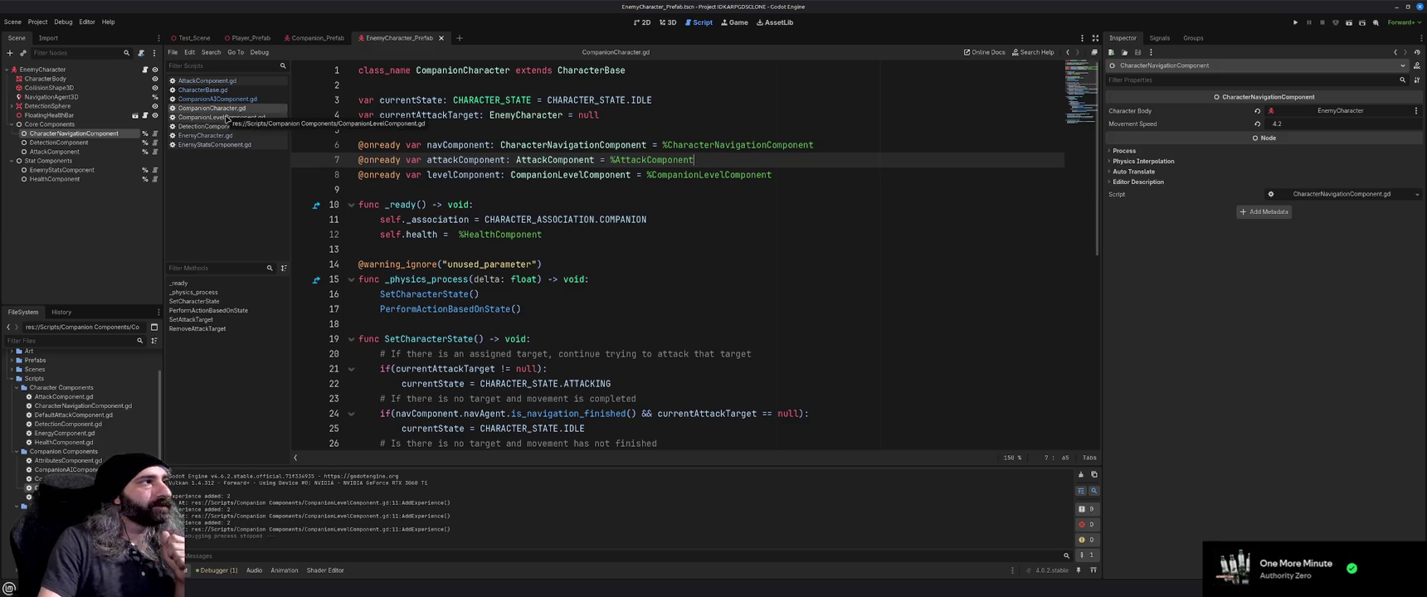
Close CompanionLevelComponent.gd, DetectionComponent.gd and EnemyCharacter.gd, then select the EnemyStatsComponent node
{"action": "left_click", "coordinate": [226, 119]}
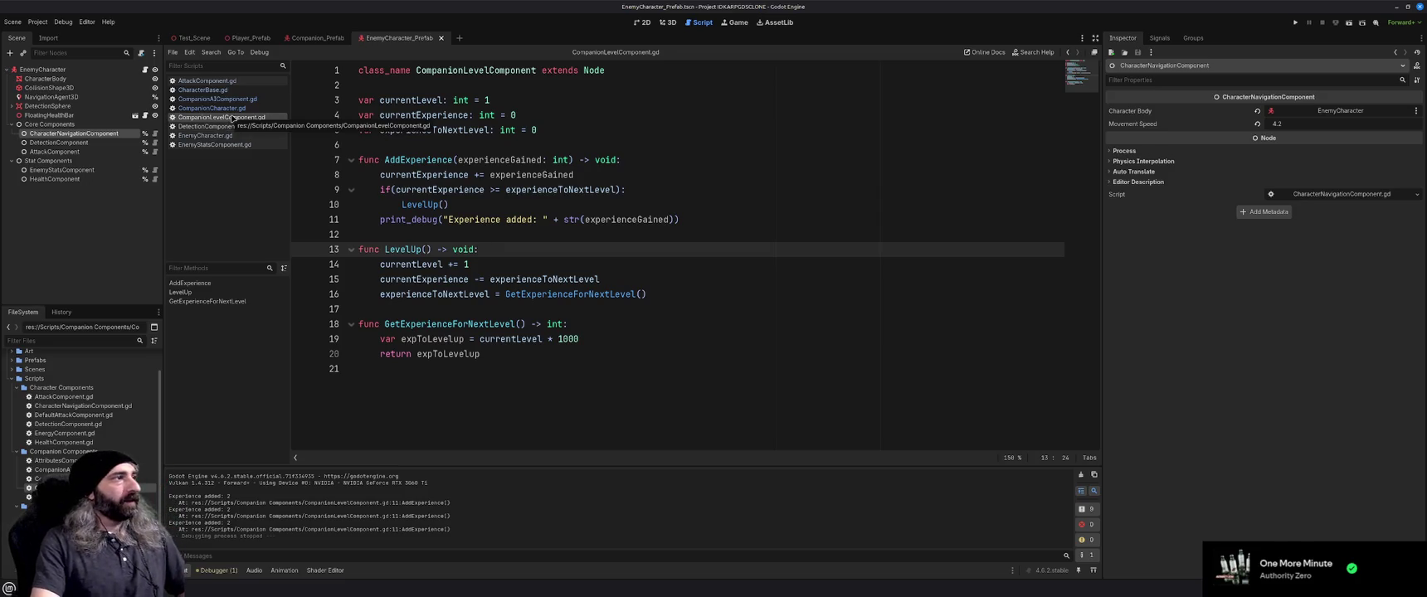
{"action": "middle_click", "coordinate": [233, 119]}
{"action": "left_click", "coordinate": [229, 120]}
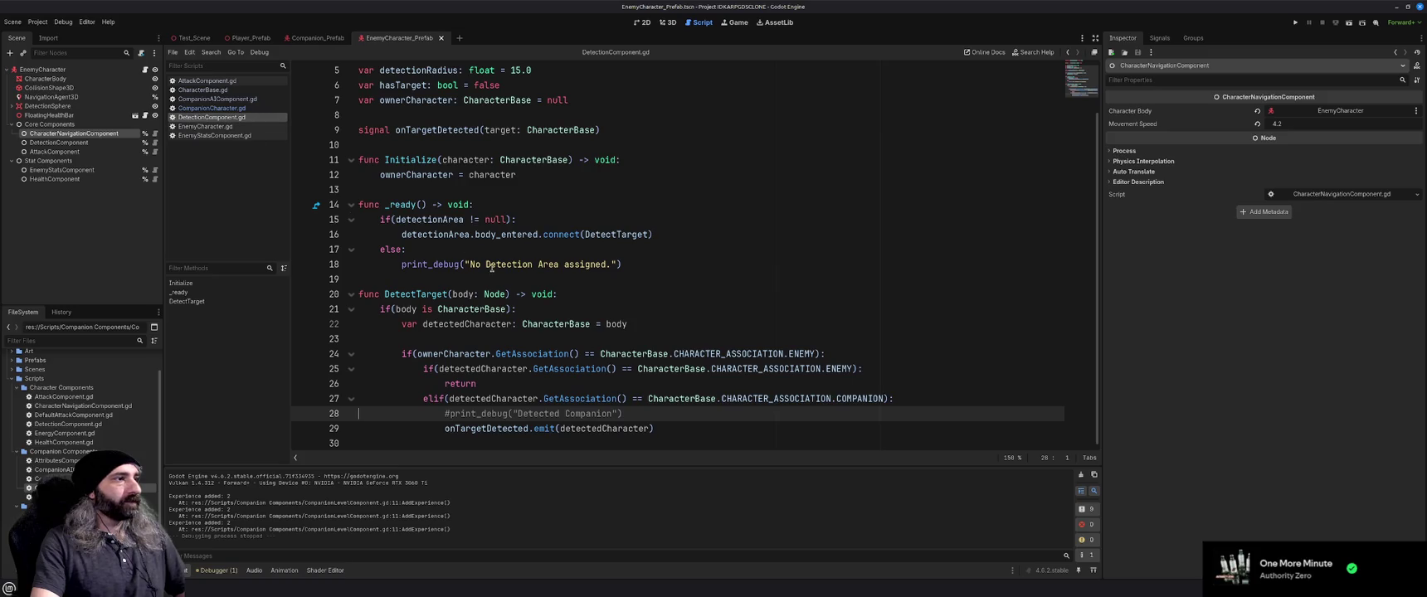
{"action": "scroll", "coordinate": [492, 269], "scroll_direction": "up", "scroll_amount": 2}
{"action": "key", "text": "ctrl+w"}
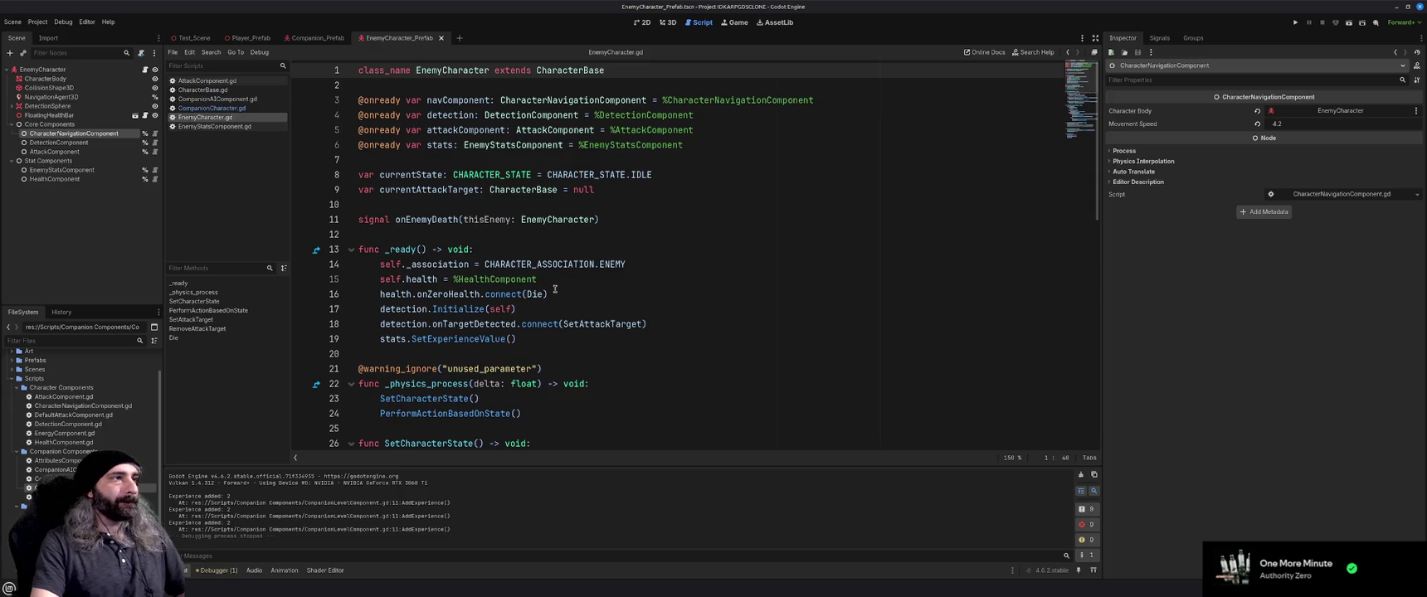
{"action": "scroll", "coordinate": [555, 289], "scroll_direction": "down", "scroll_amount": 9}
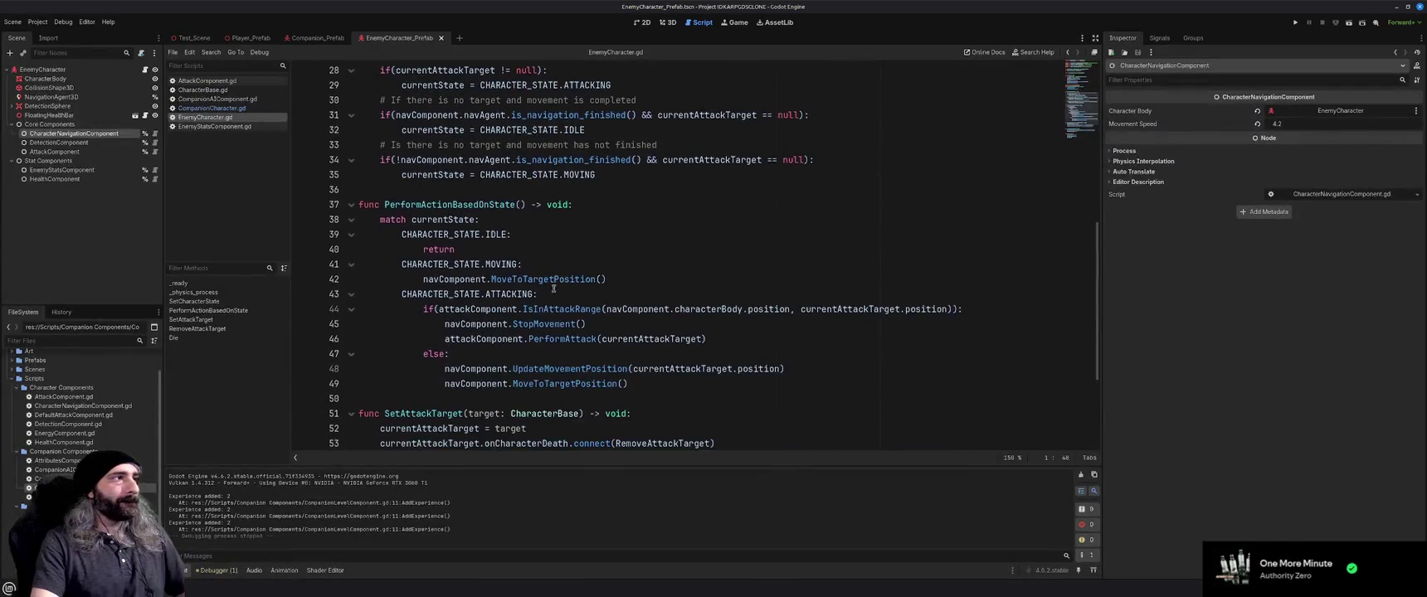
{"action": "key", "text": "ctrl+w"}
{"action": "left_click", "coordinate": [74, 171]}
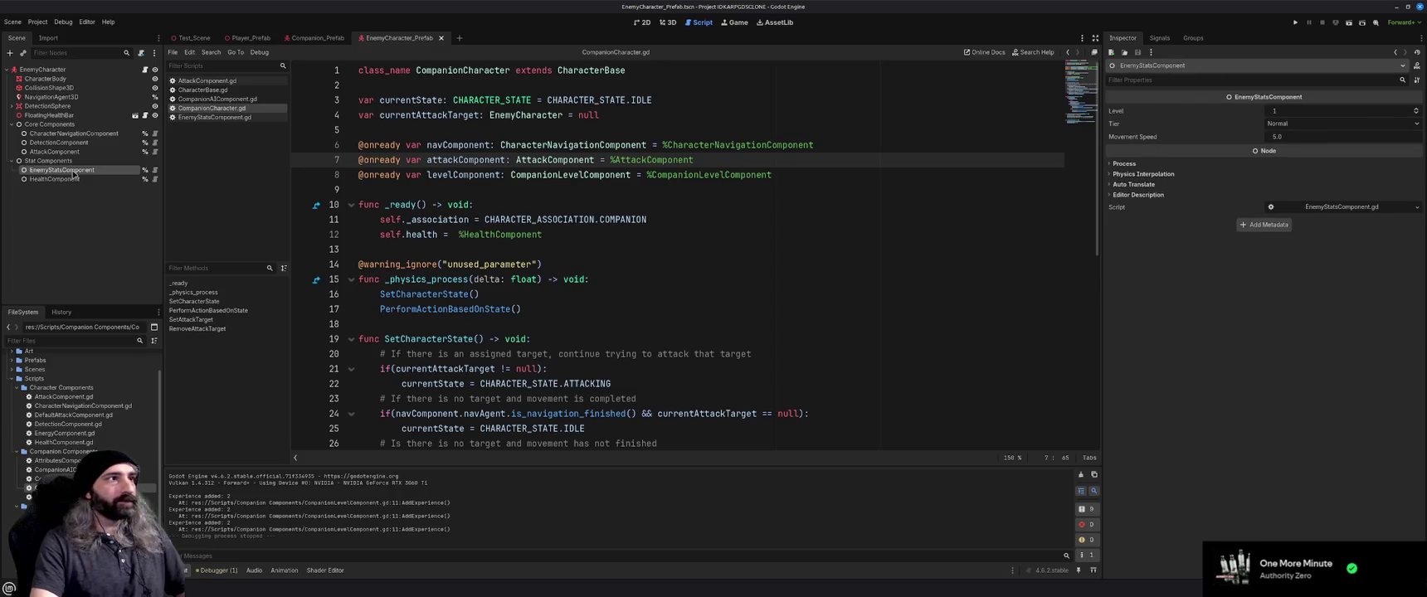
Edit EnemyStatsComponent's Movement Speed in the Inspector, settling on a final value of 4.2
{"action": "left_click", "coordinate": [1295, 137]}
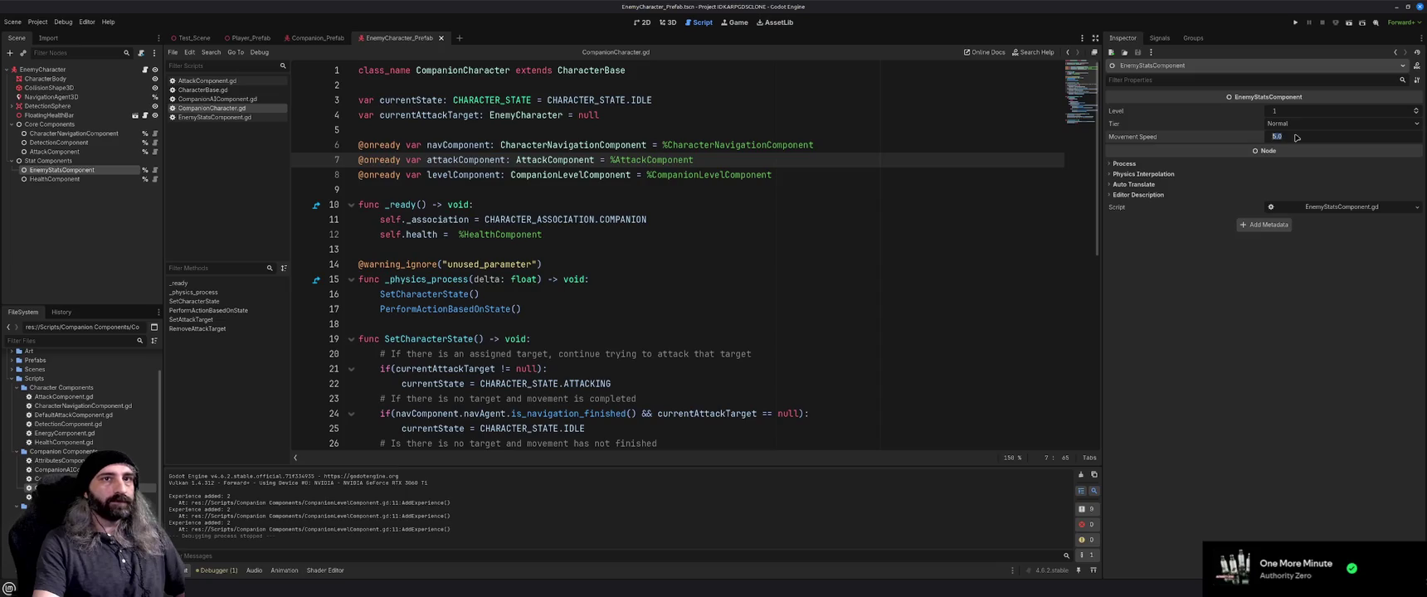
{"action": "type", "text": "4.5"}
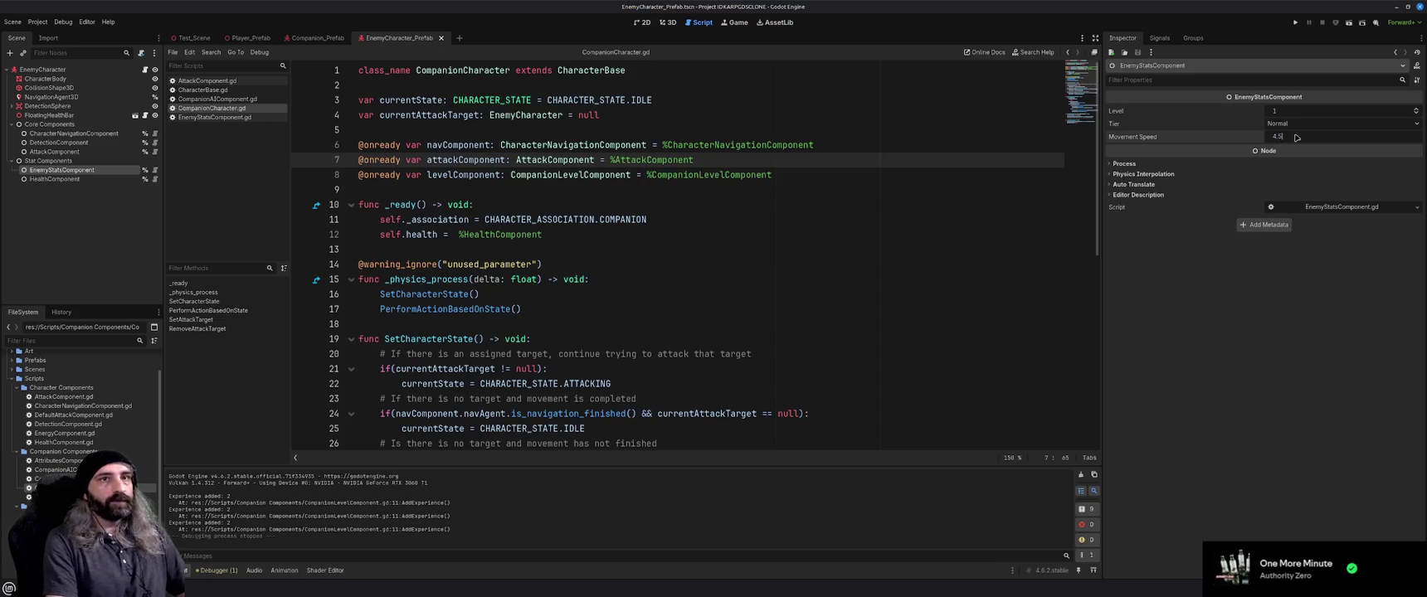
{"action": "key", "text": "Return"}
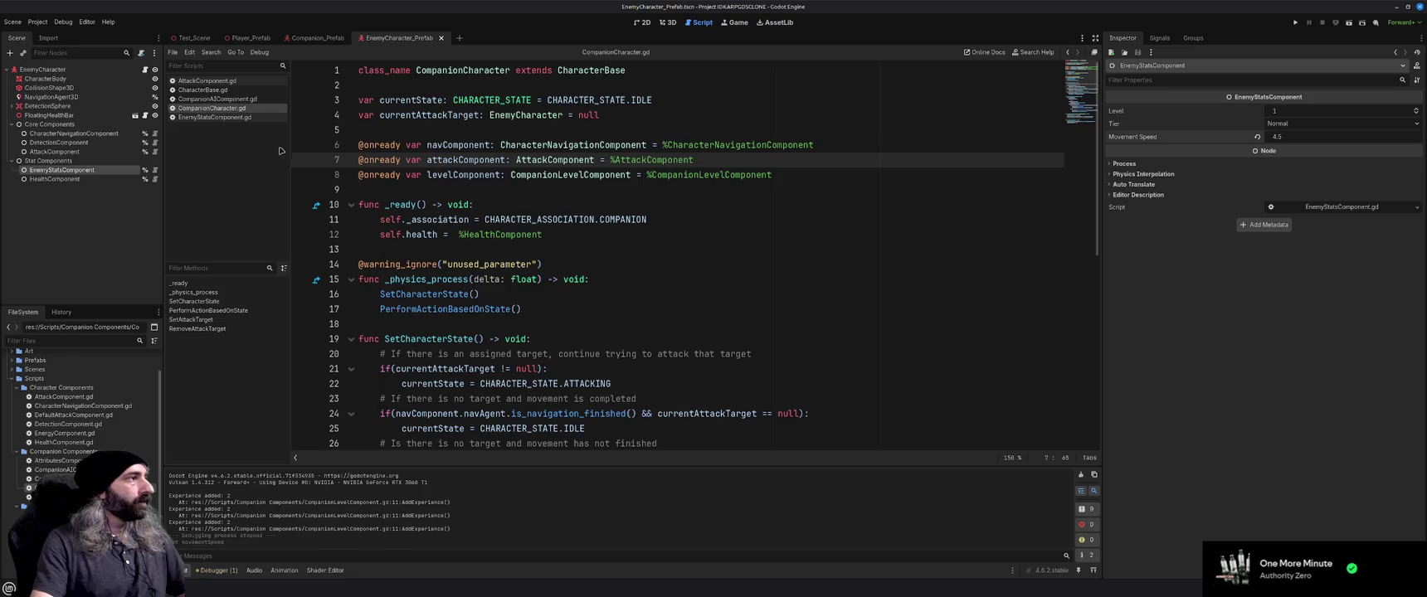
{"action": "left_click", "coordinate": [82, 135]}
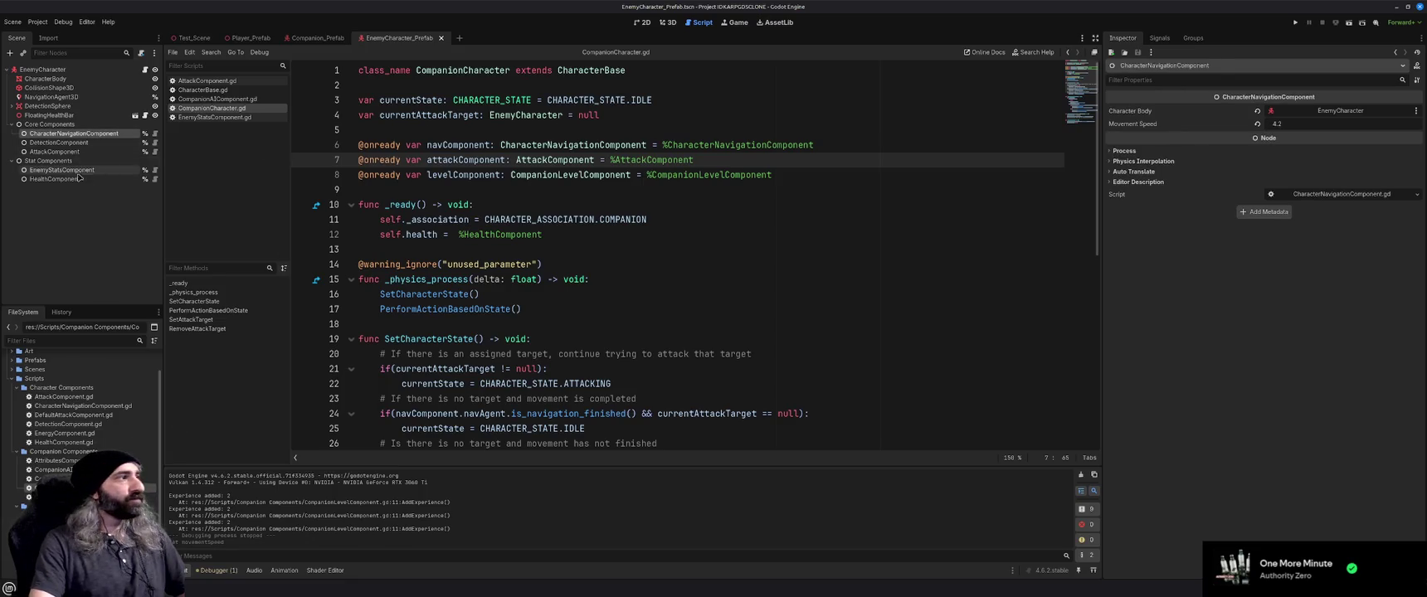
{"action": "left_click", "coordinate": [77, 171]}
{"action": "left_click", "coordinate": [1305, 138]}
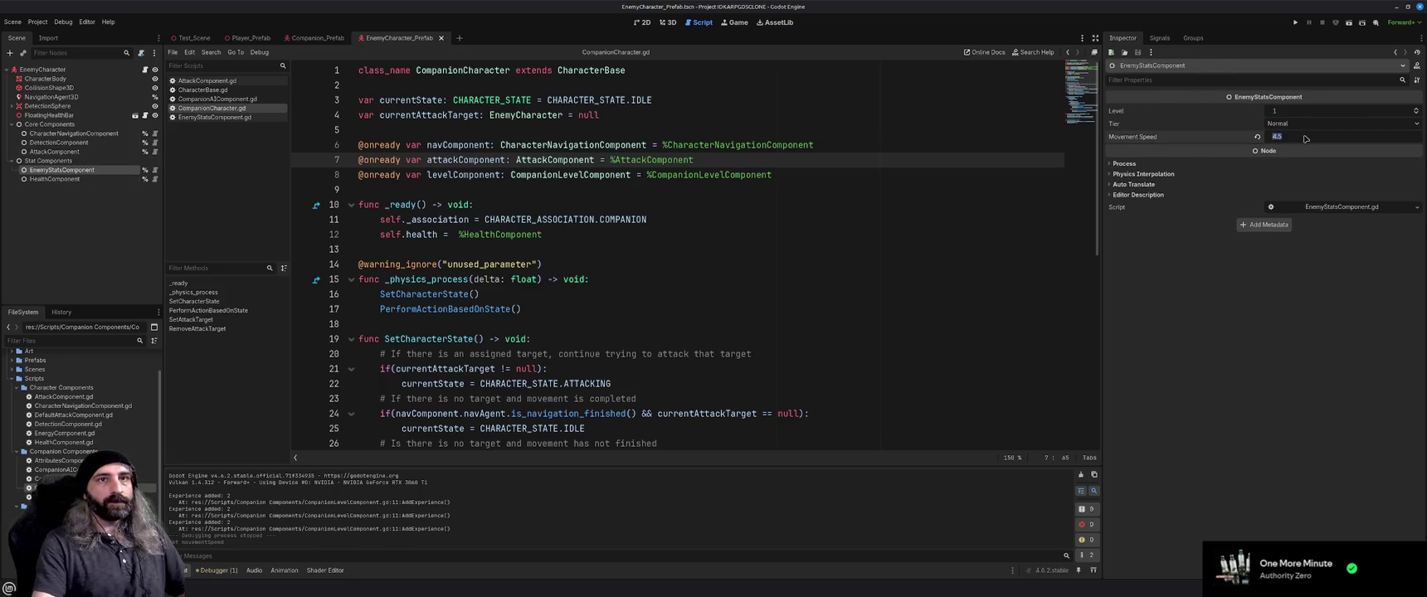
{"action": "type", "text": "4.2"}
{"action": "key", "text": "Return"}
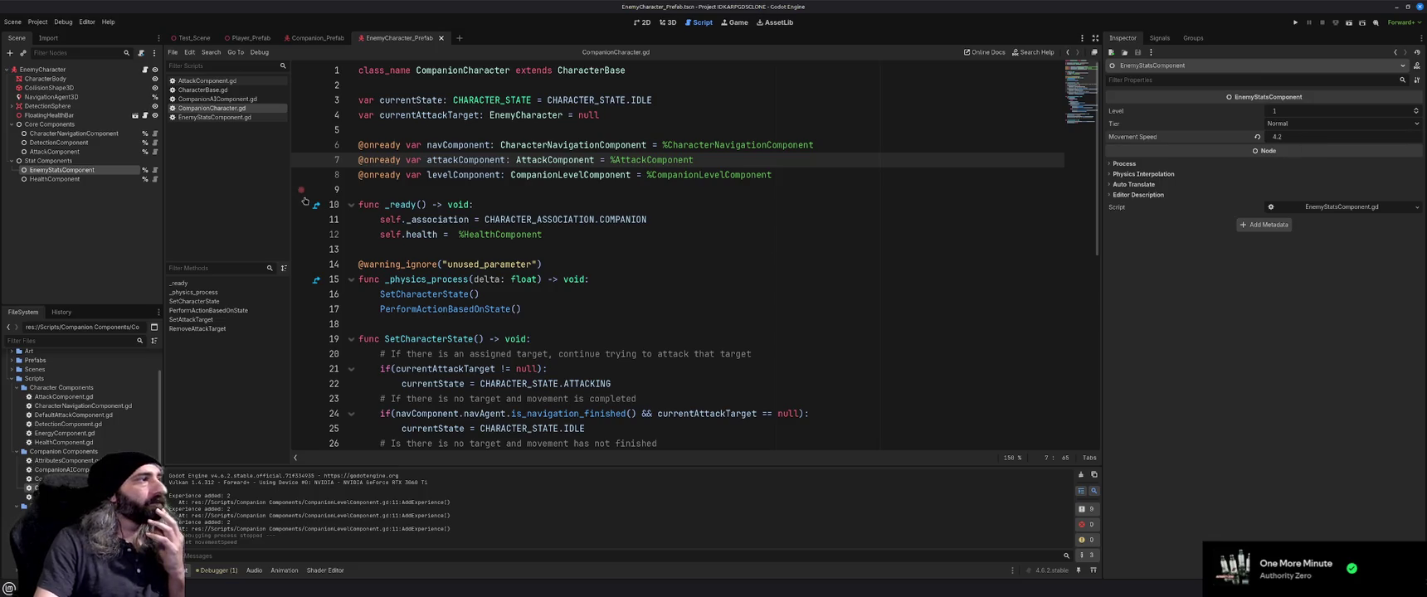
{"action": "scroll", "coordinate": [509, 280], "scroll_direction": "down", "scroll_amount": 2}
{"action": "scroll", "coordinate": [509, 280], "scroll_direction": "down", "scroll_amount": 6}
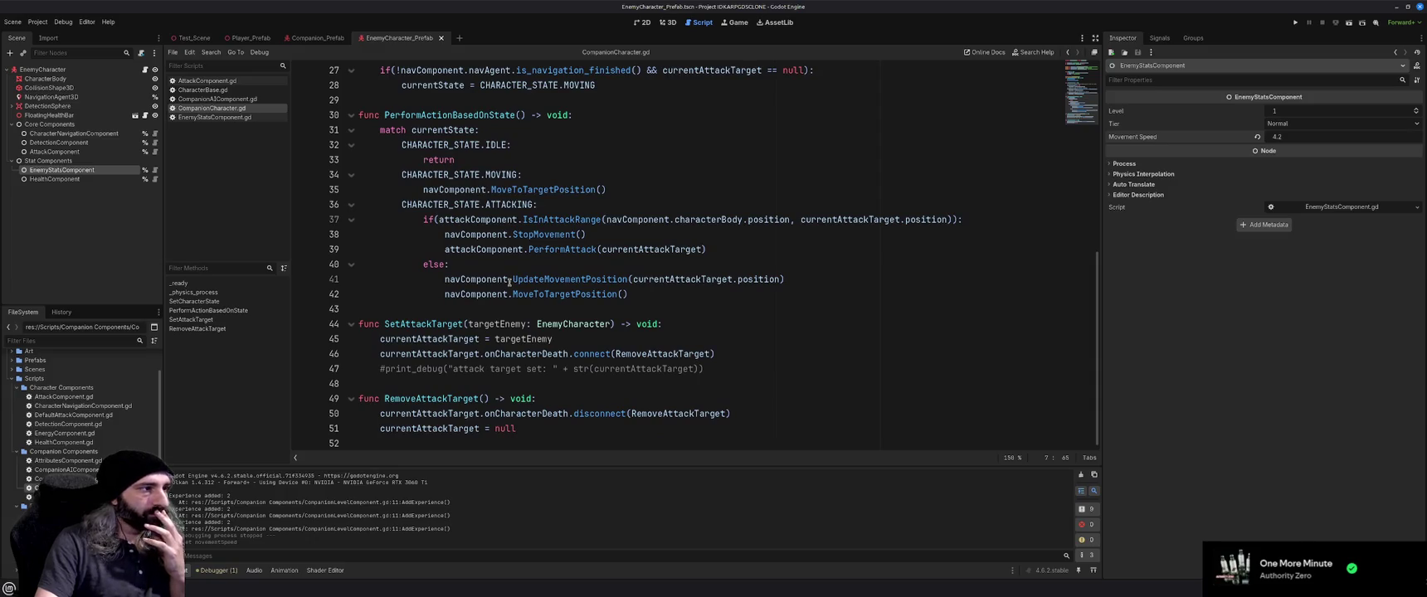
Browse AttackComponent.gd, CharacterBase.gd and CompanionAIComponent.gd in the script list
{"action": "scroll", "coordinate": [508, 282], "scroll_direction": "up", "scroll_amount": 8}
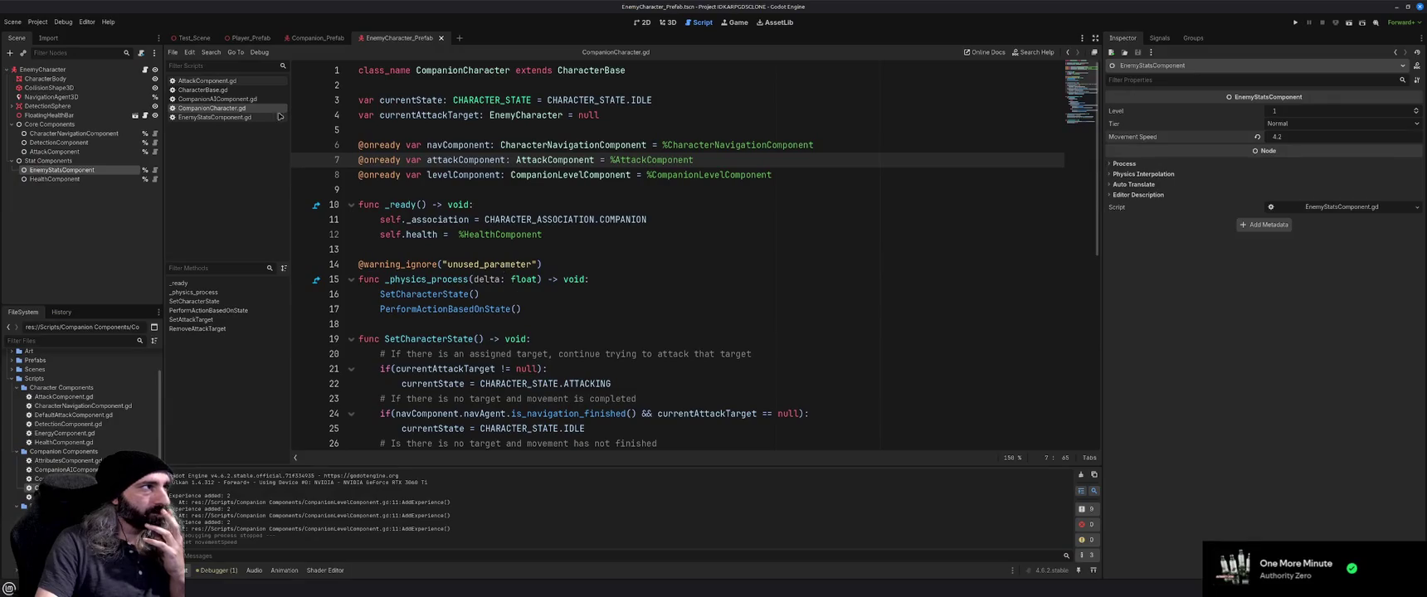
{"action": "left_click", "coordinate": [223, 82]}
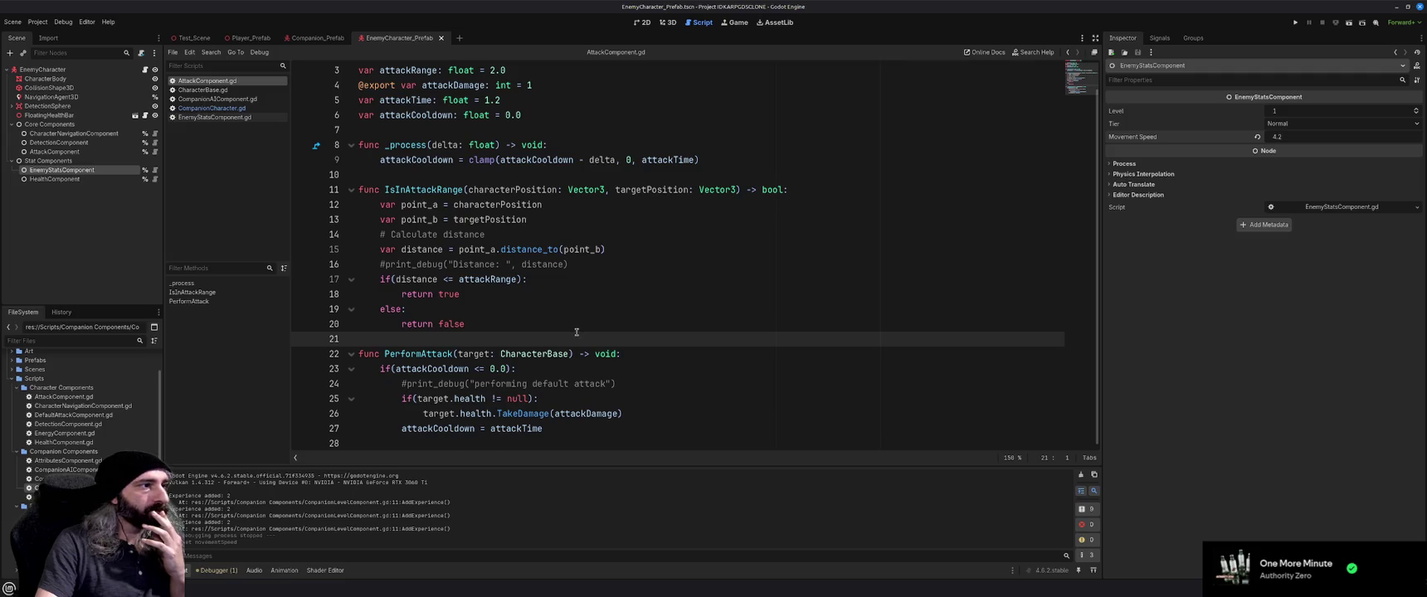
{"action": "scroll", "coordinate": [576, 332], "scroll_direction": "up", "scroll_amount": 1}
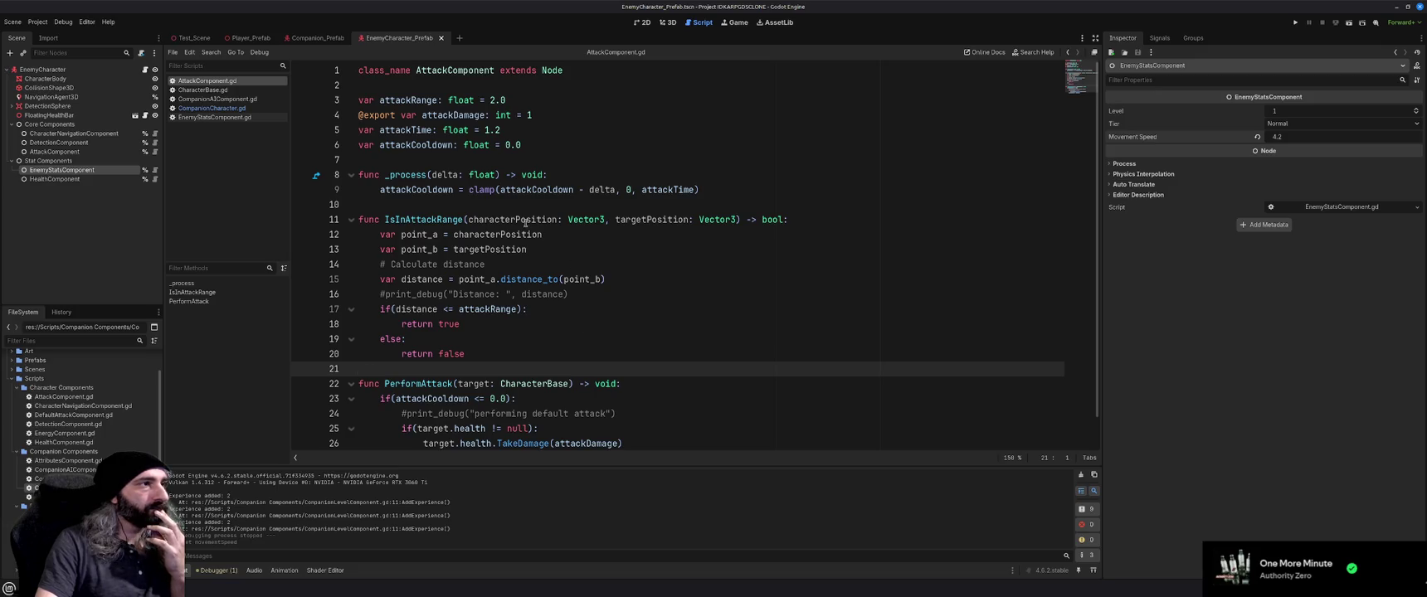
{"action": "left_click", "coordinate": [230, 91]}
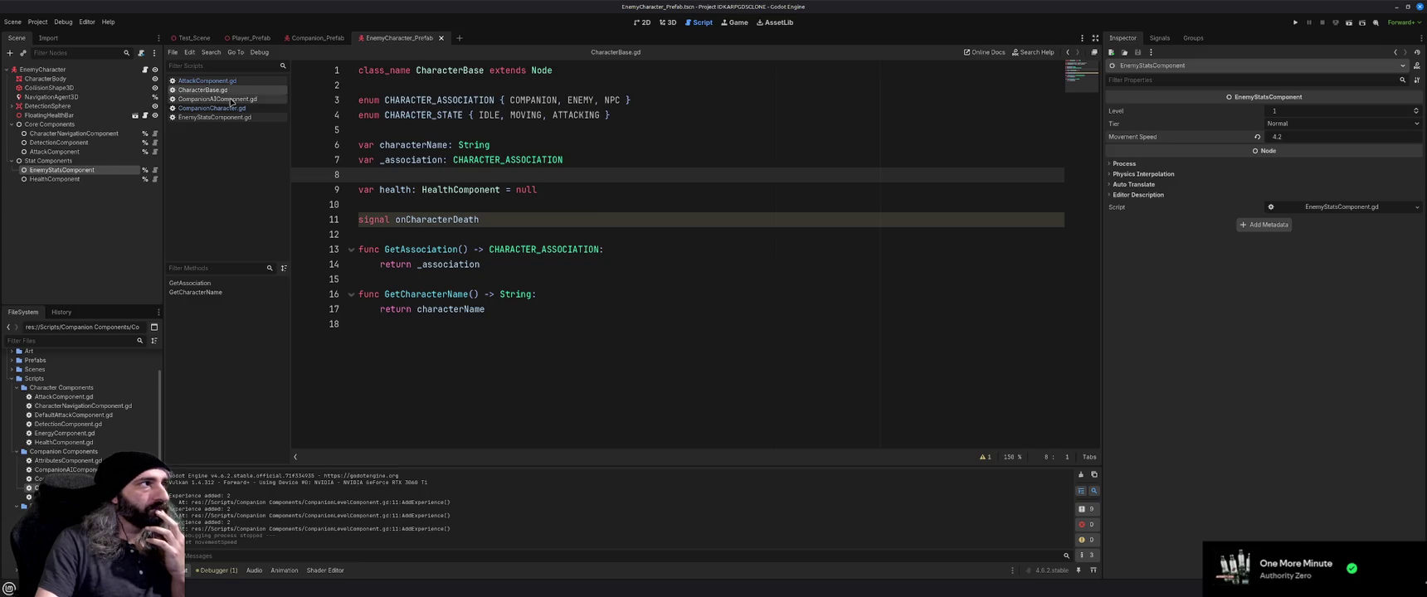
{"action": "left_click", "coordinate": [230, 100]}
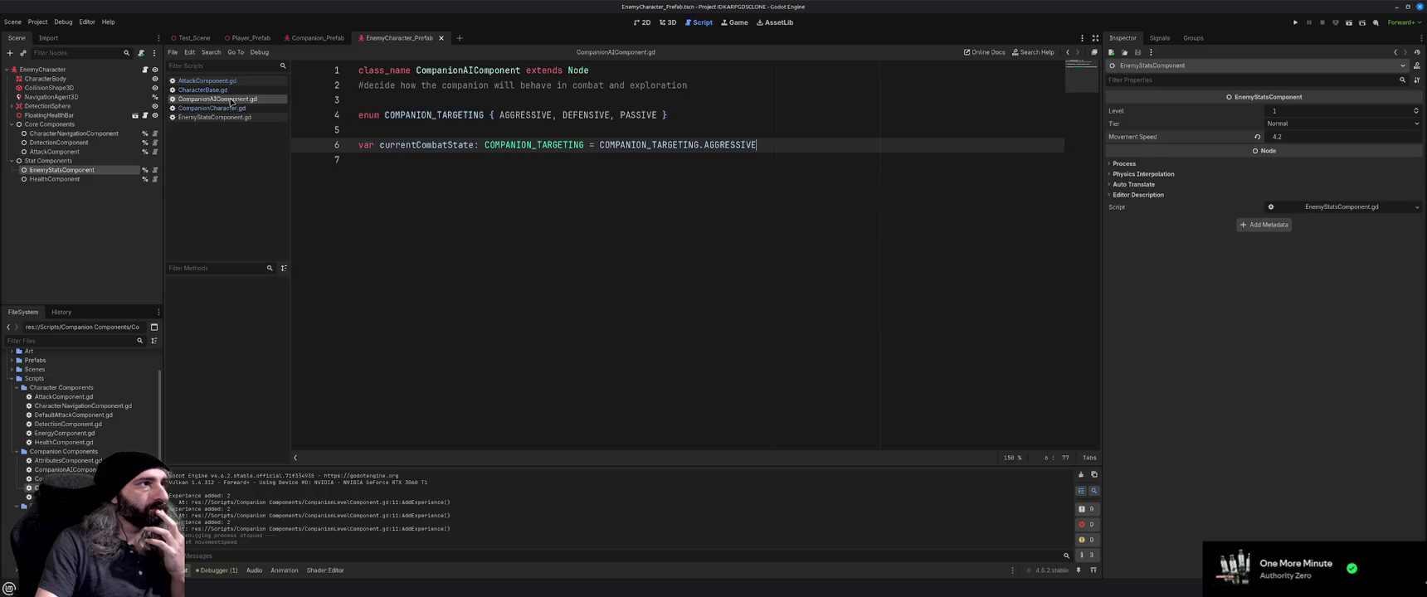
{"action": "left_click", "coordinate": [230, 108]}
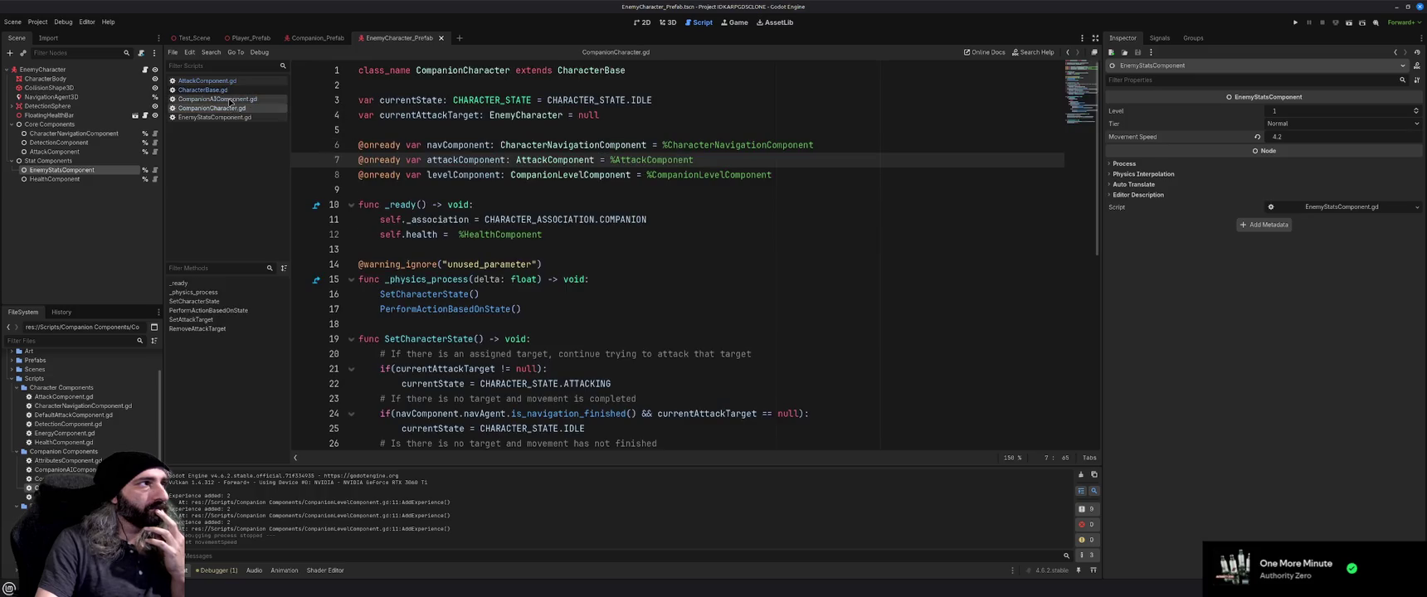
Close CompanionAIComponent.gd, switch to EnemyStatsComponent.gd and run the game with F5
{"action": "left_click", "coordinate": [229, 100]}
{"action": "middle_click", "coordinate": [230, 101]}
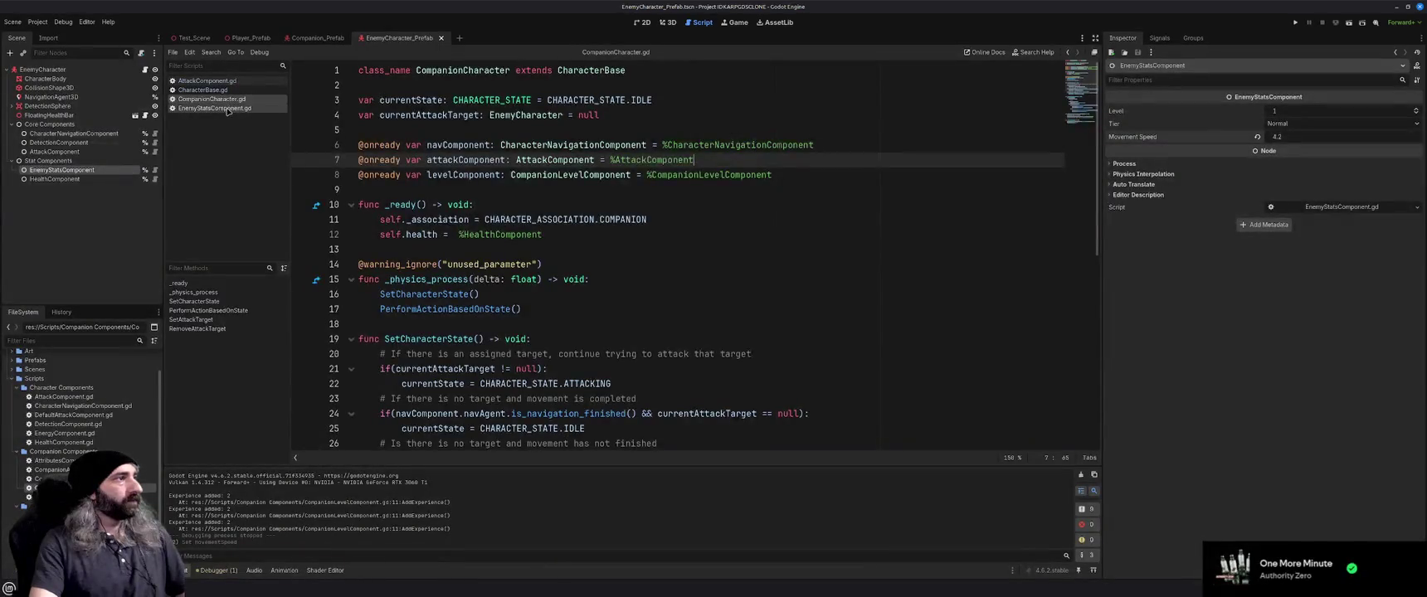
{"action": "left_click", "coordinate": [230, 108]}
{"action": "key", "text": "F5"}
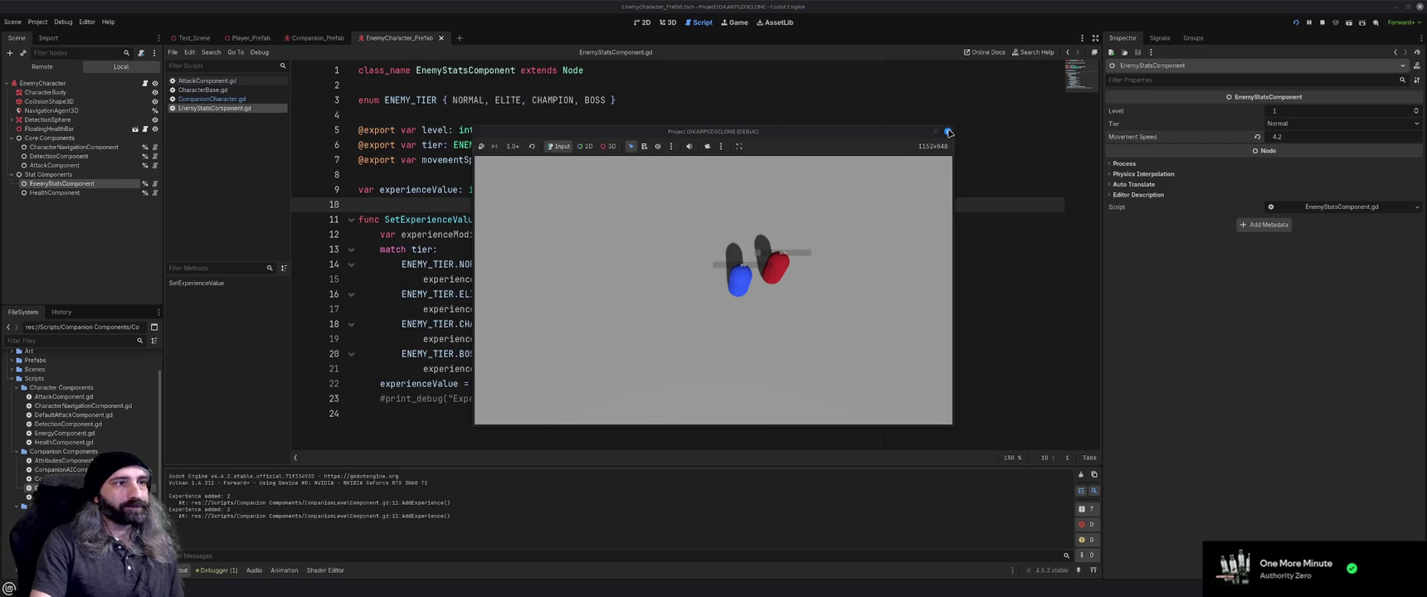
Stop the running game, select the HealthComponent node, and collapse the Companion Components folder
{"action": "left_click", "coordinate": [949, 133]}
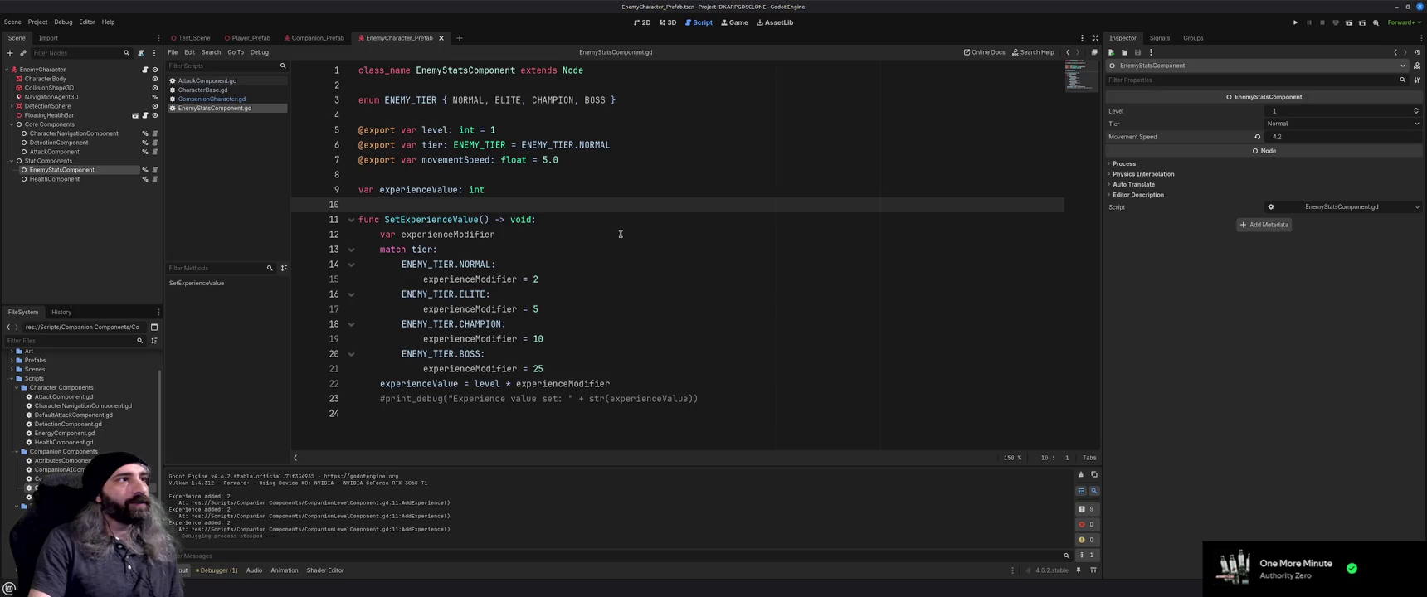
{"action": "left_click", "coordinate": [614, 236]}
{"action": "left_click", "coordinate": [726, 399]}
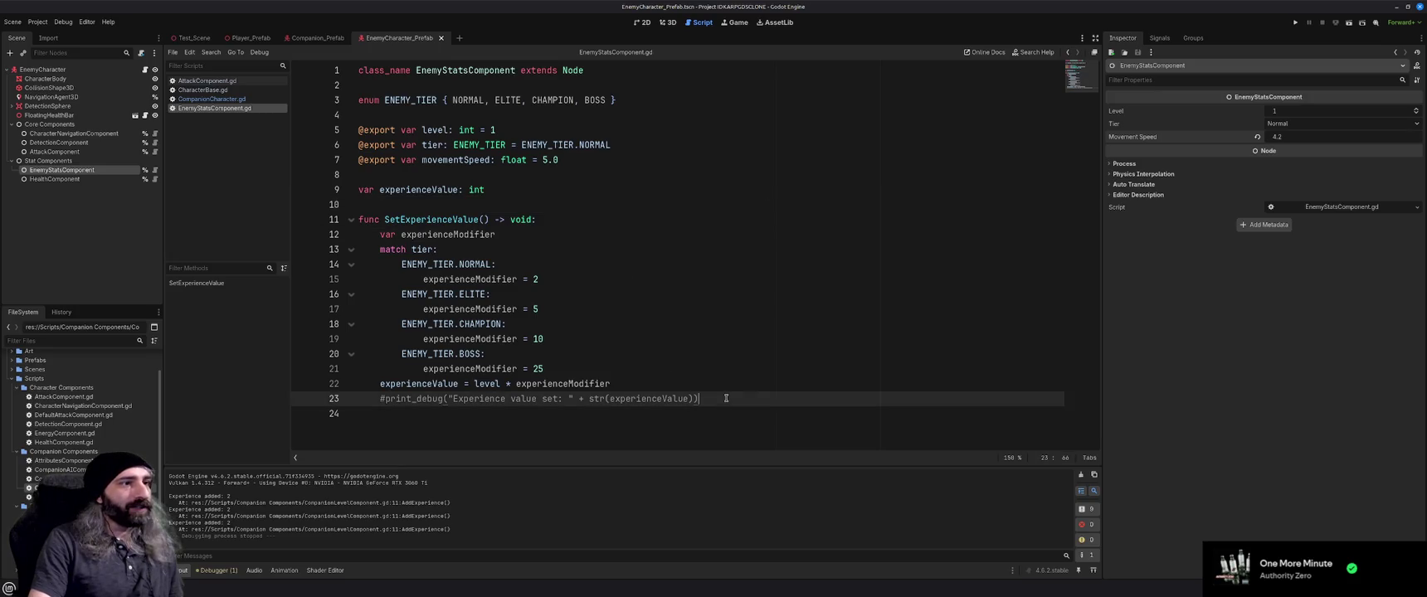
{"action": "left_click", "coordinate": [516, 180]}
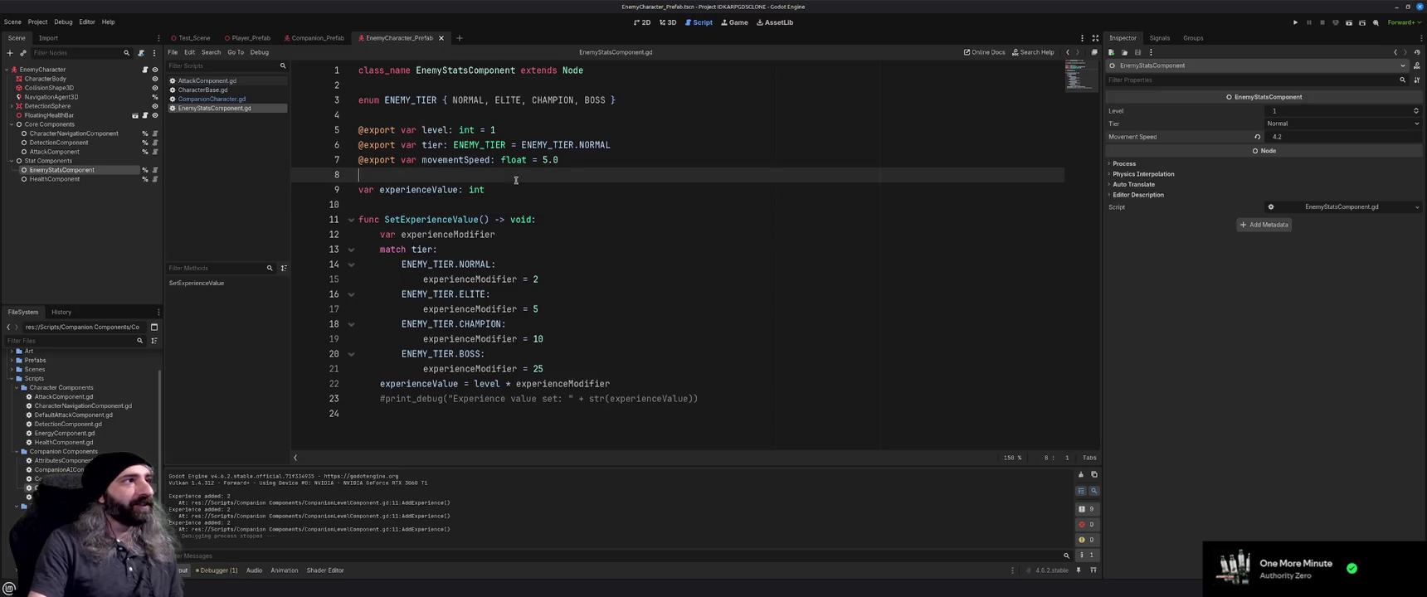
{"action": "key", "text": "Up"}
{"action": "key", "text": "Up"}
{"action": "key", "text": "Up"}
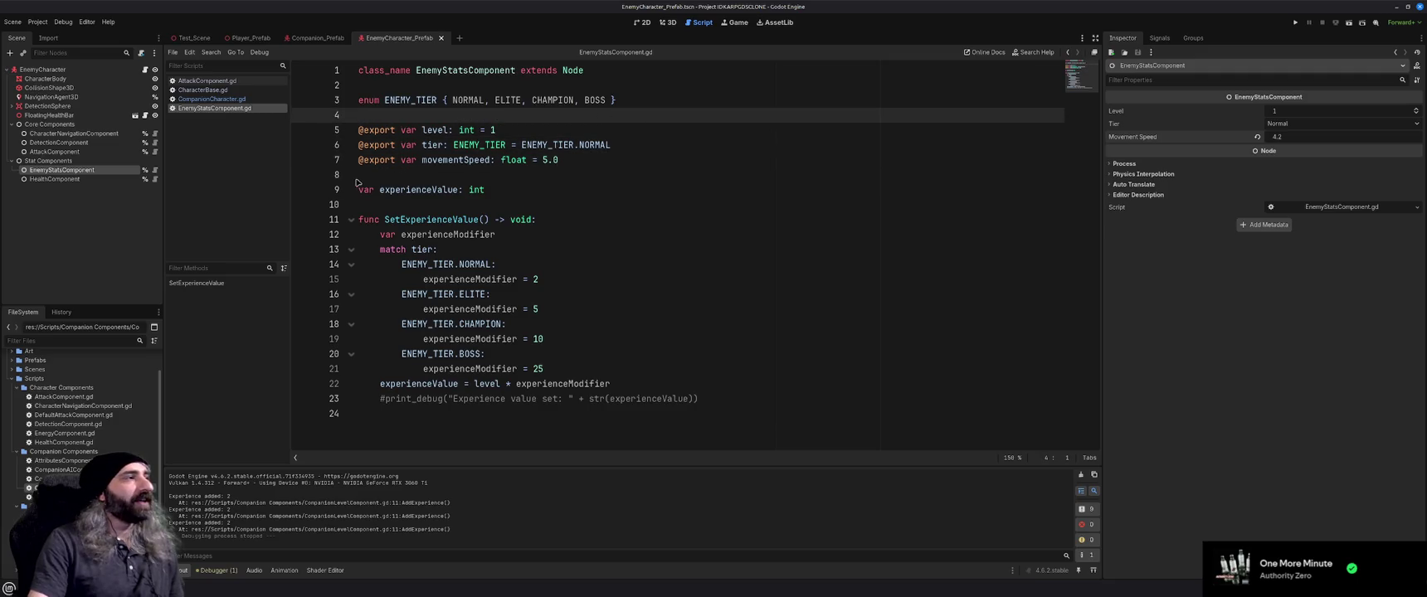
{"action": "left_click", "coordinate": [80, 180]}
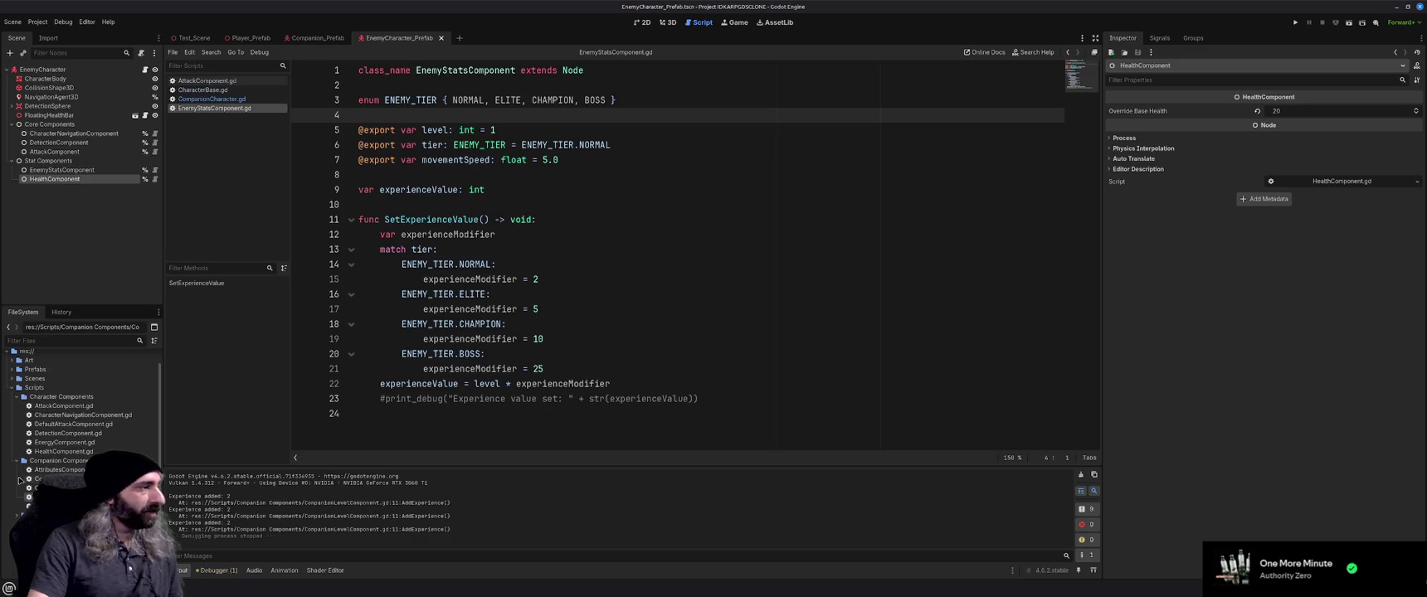
{"action": "left_click", "coordinate": [17, 451]}
Collapse Character Components, expand Prefabs in the FileSystem dock, and switch to the 3D view
{"action": "left_click", "coordinate": [16, 412]}
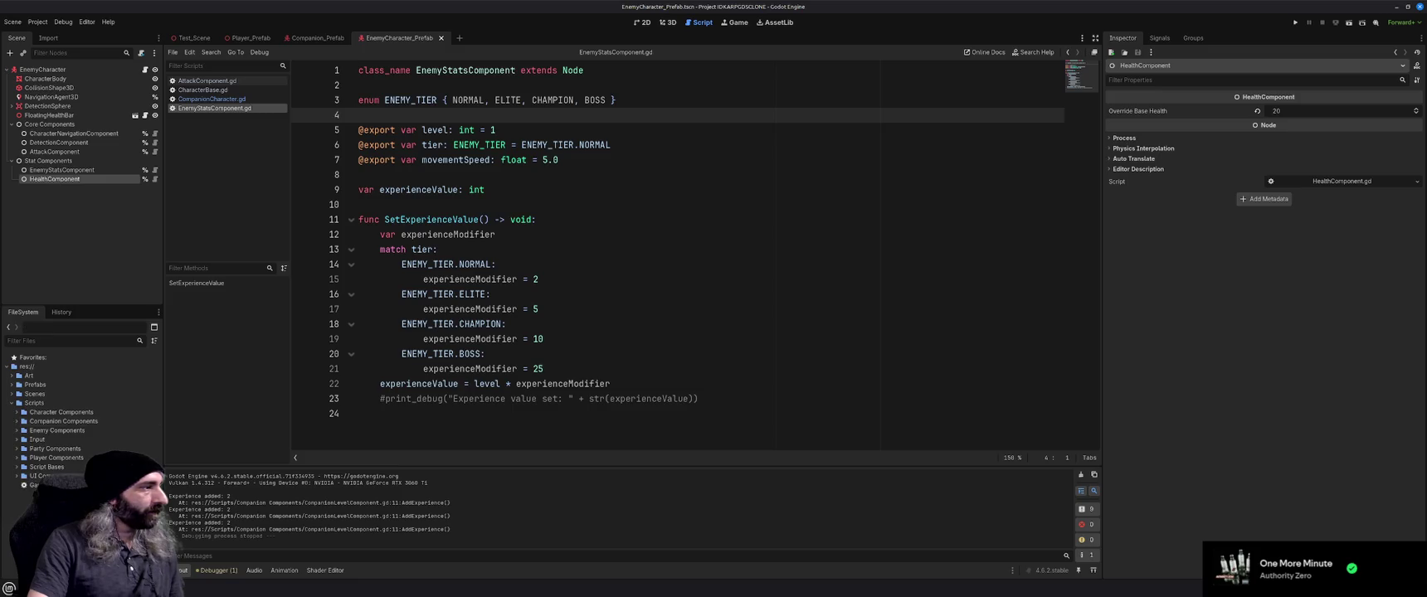
{"action": "left_click", "coordinate": [12, 394]}
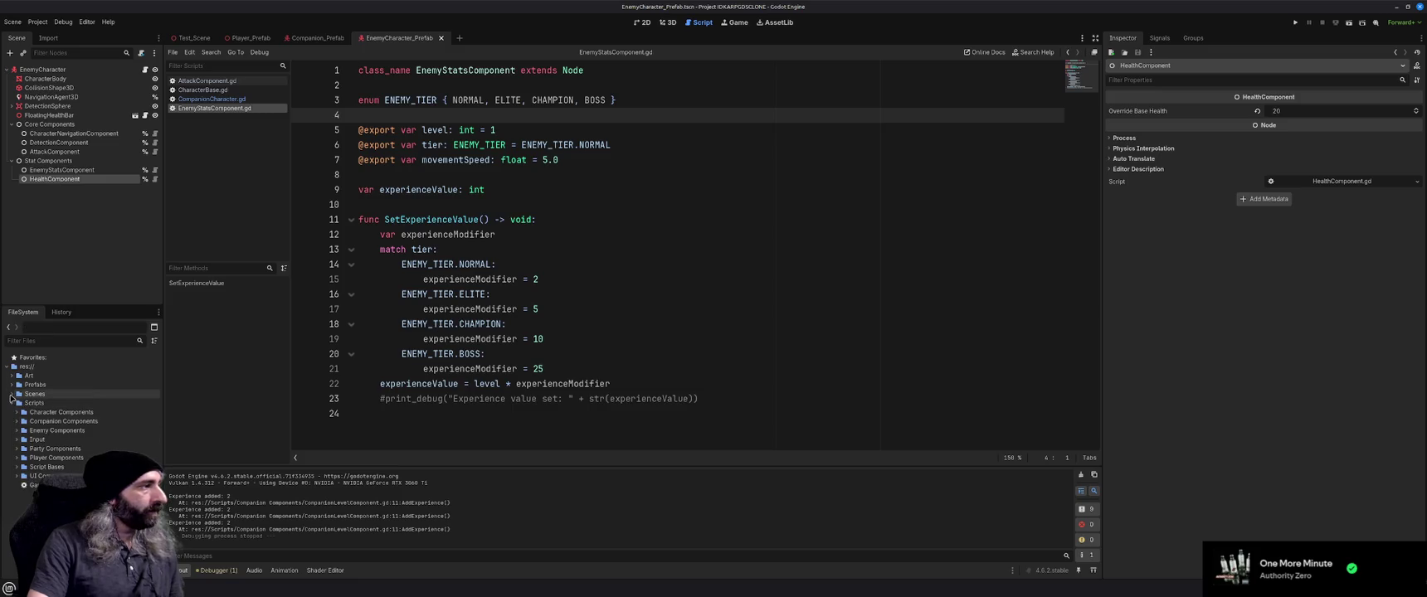
{"action": "left_click", "coordinate": [11, 394]}
{"action": "left_click", "coordinate": [11, 385]}
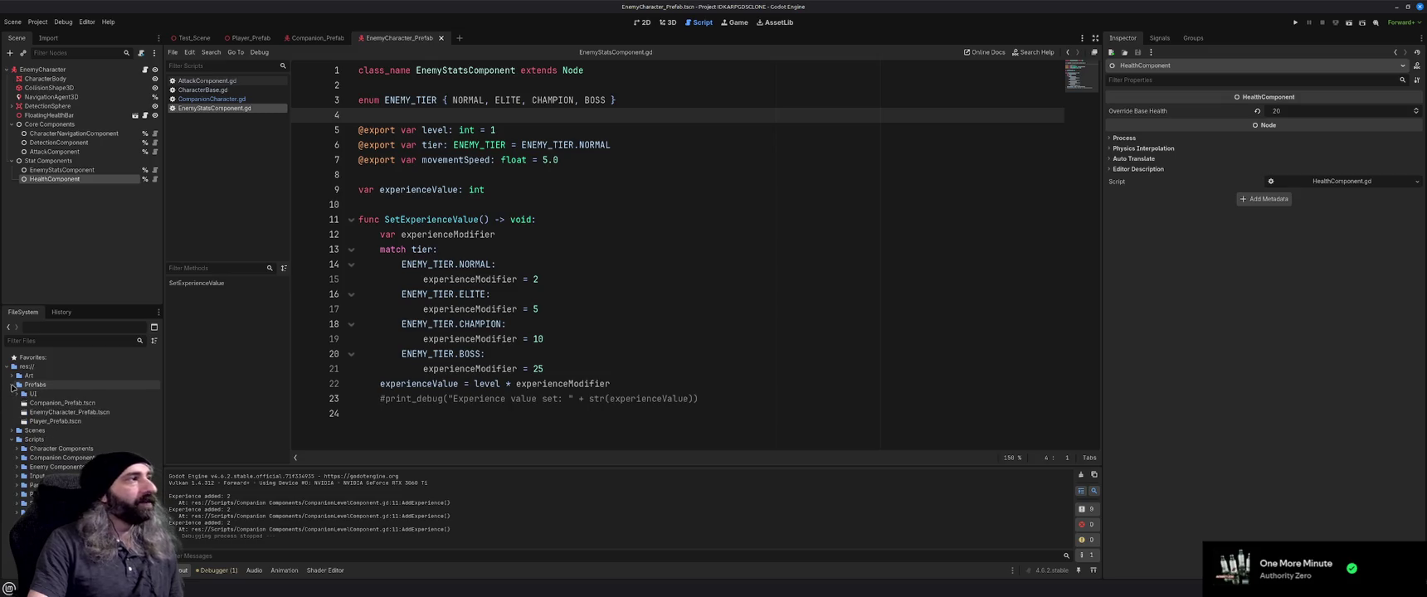
{"action": "left_click", "coordinate": [585, 176]}
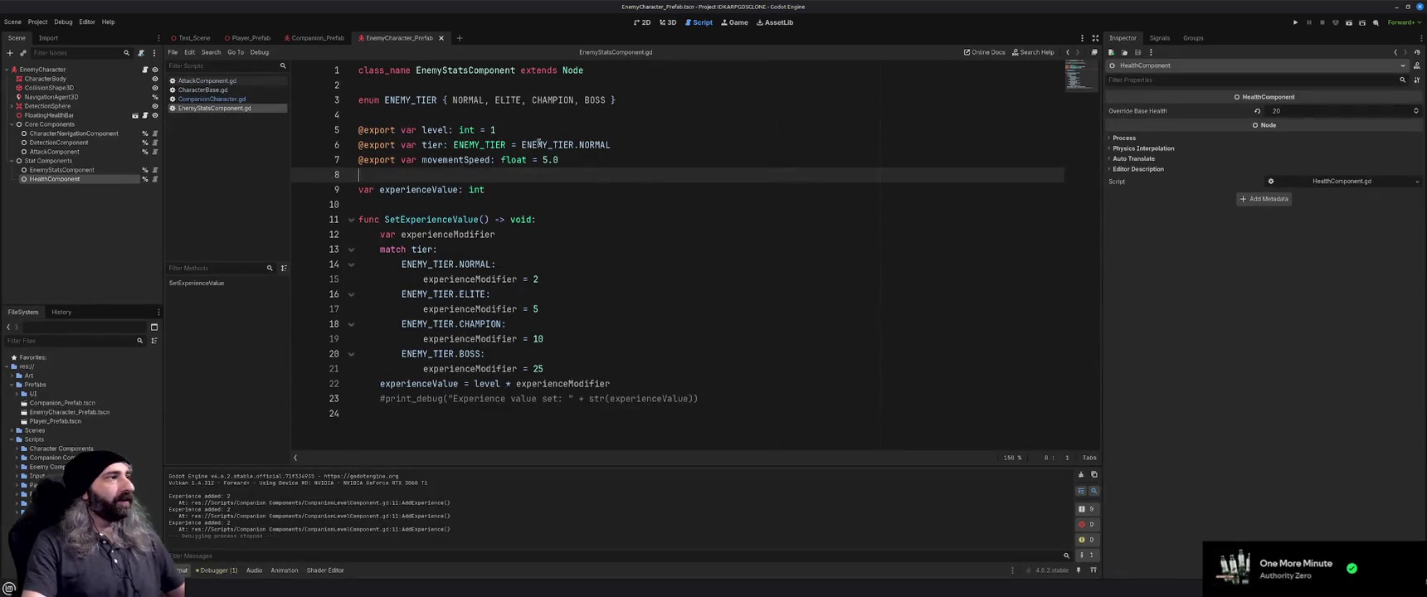
{"action": "left_click", "coordinate": [667, 22]}
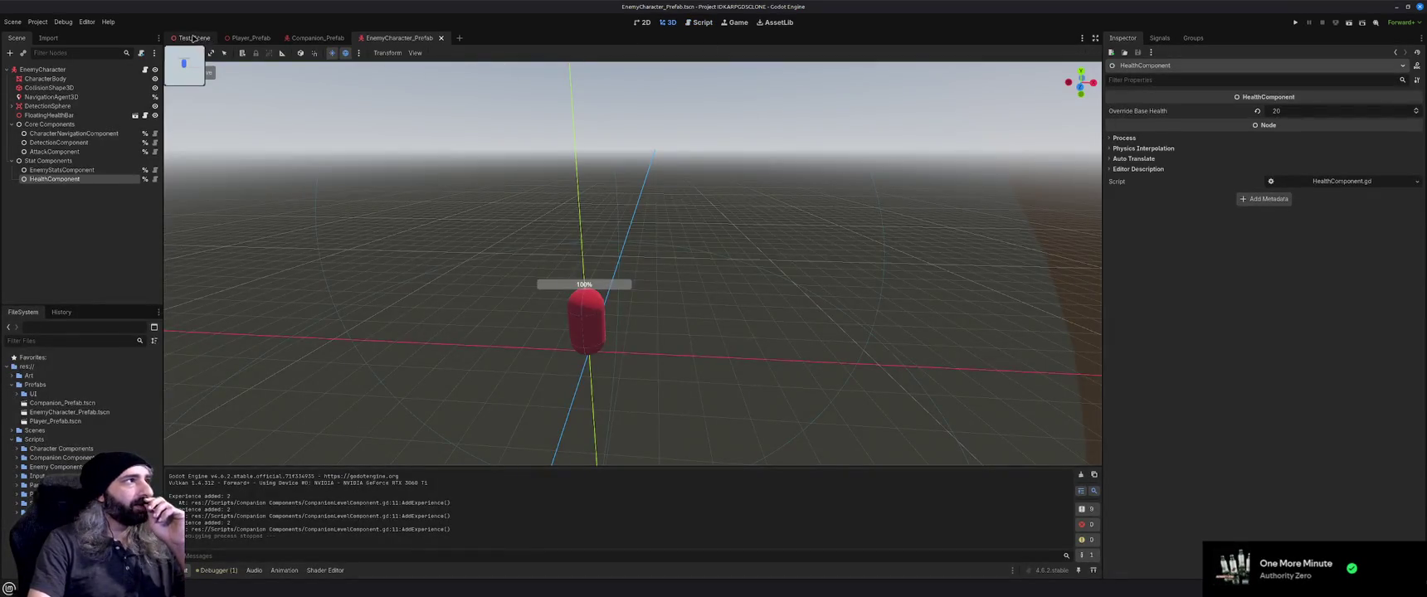
Check the Test_Scene and Companion_Prefab tabs, then open FloatingHealthBar_Prefab.tscn from Prefabs/UI
{"action": "left_click", "coordinate": [193, 38]}
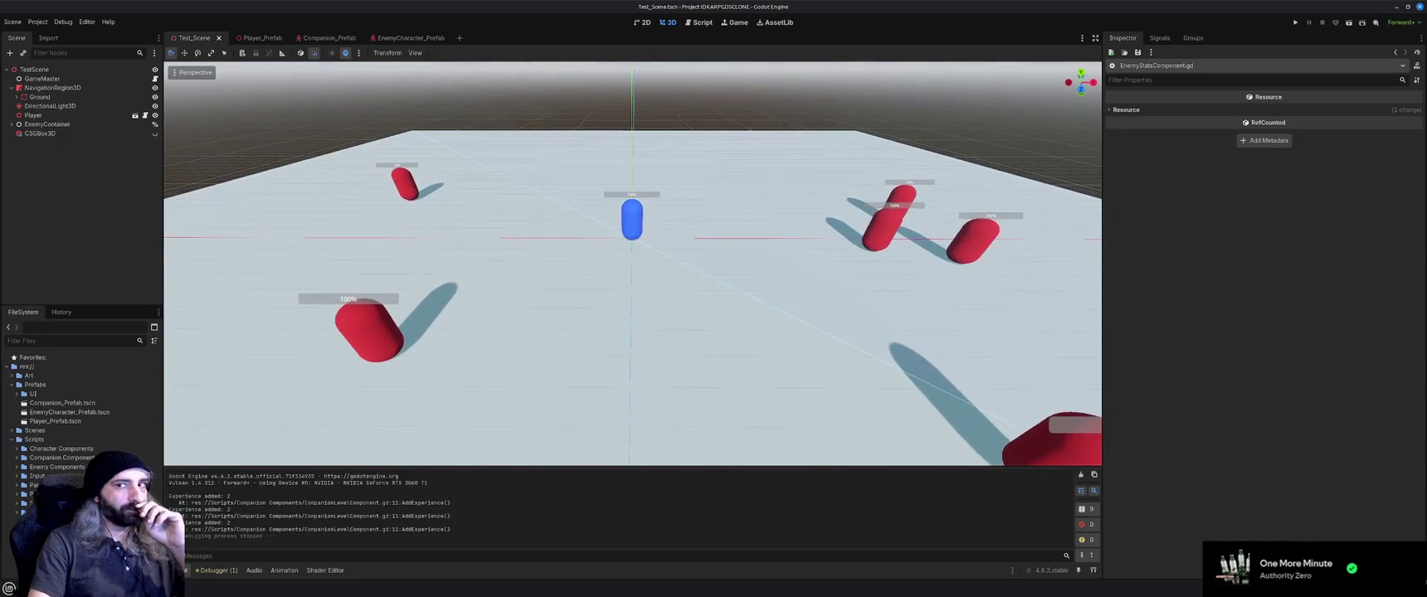
{"action": "left_click", "coordinate": [332, 39]}
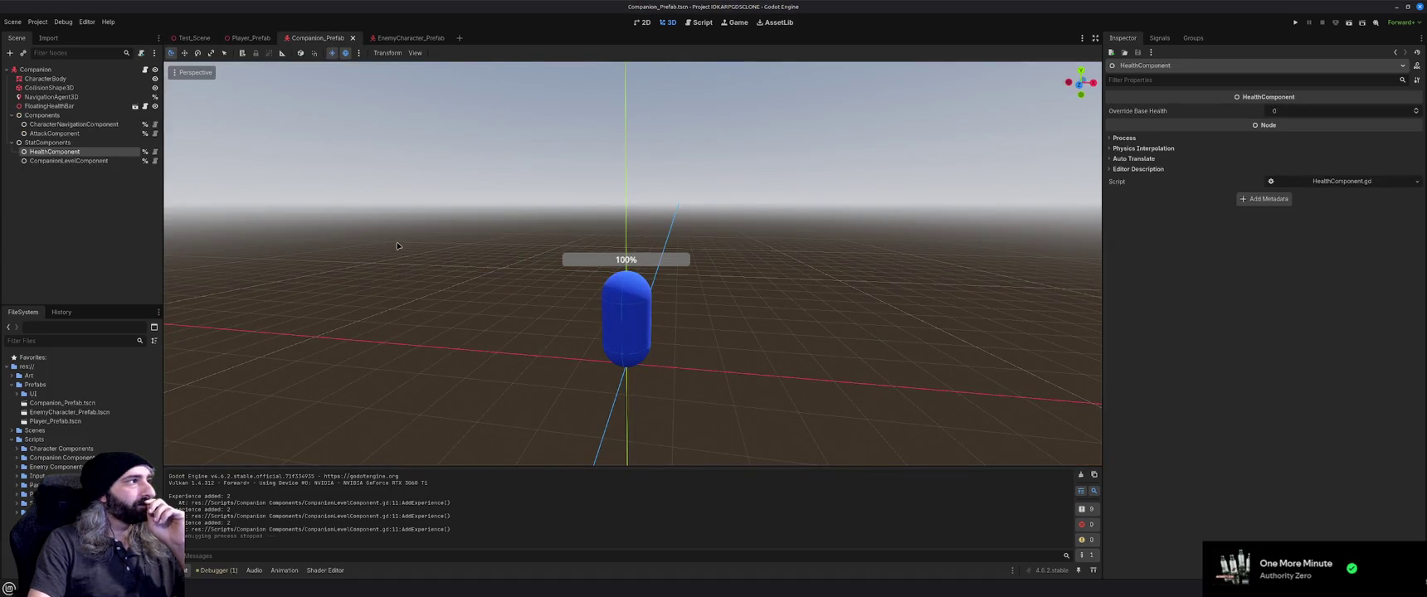
{"action": "left_click", "coordinate": [50, 106]}
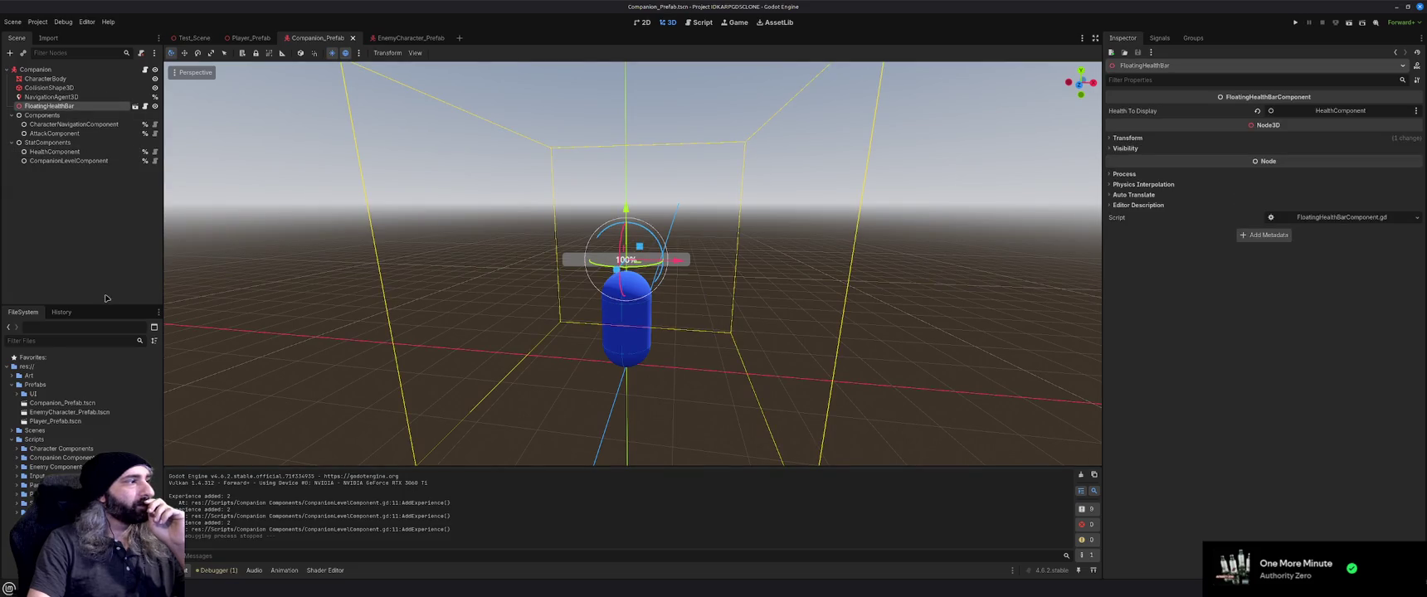
{"action": "left_click", "coordinate": [17, 394]}
{"action": "left_click", "coordinate": [65, 404]}
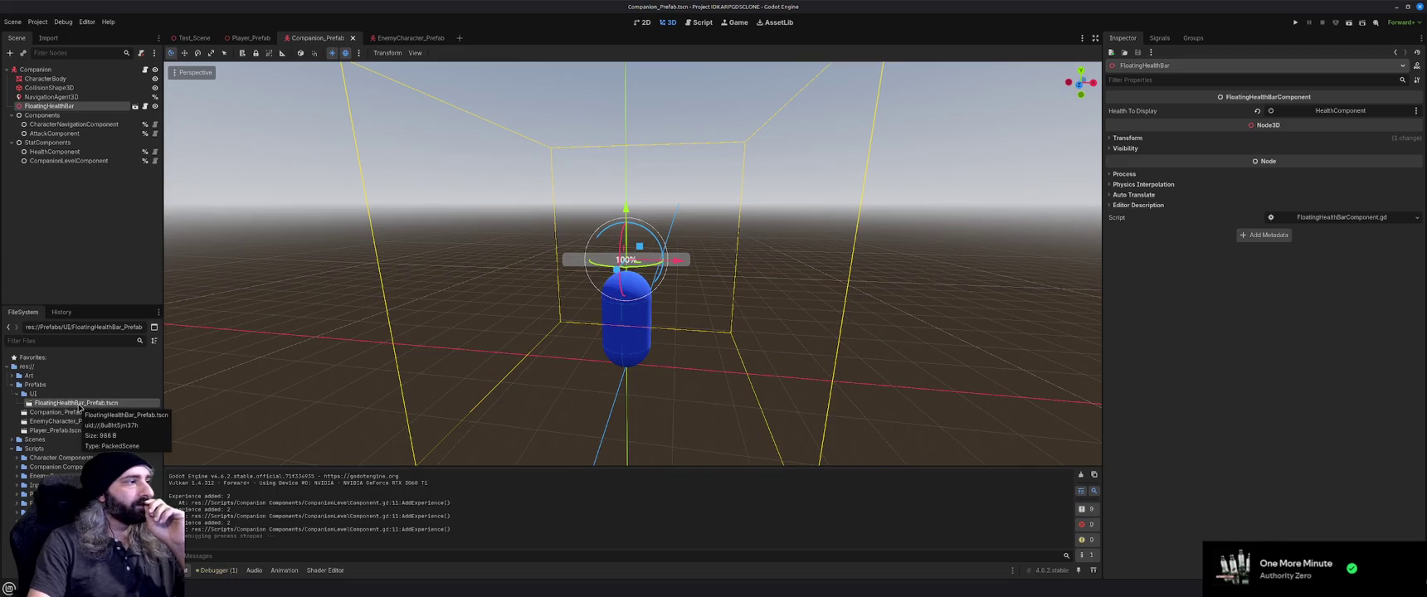
{"action": "double_click", "coordinate": [78, 405]}
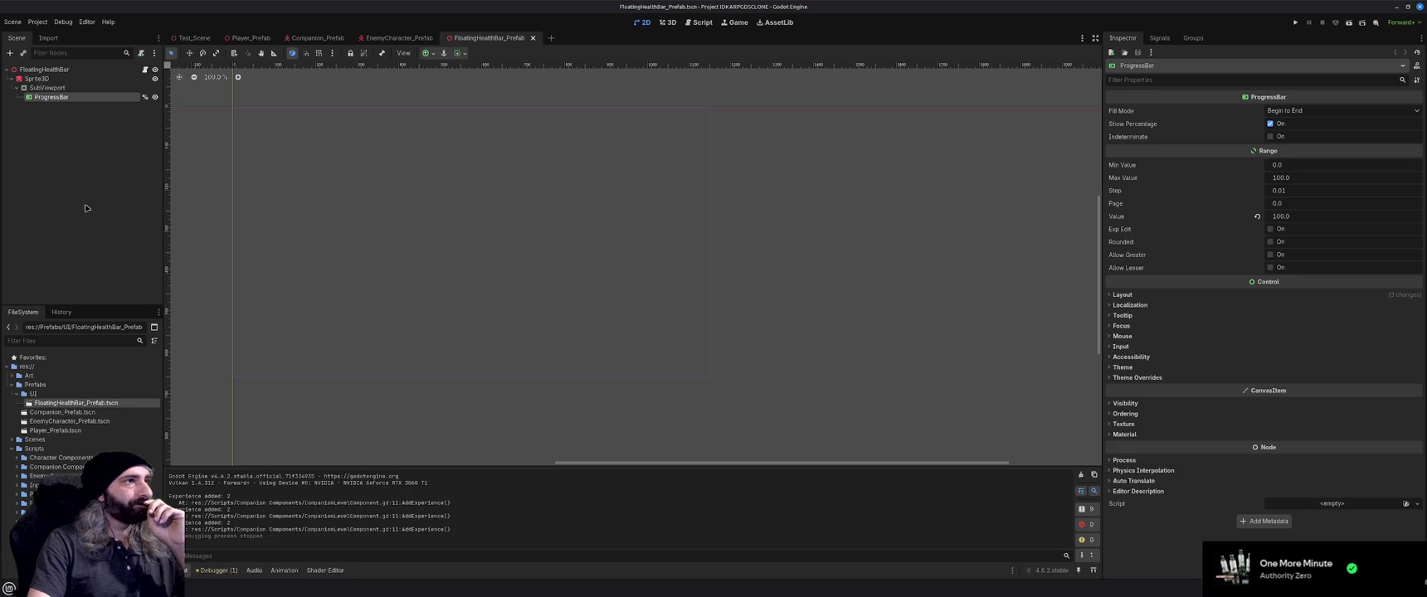
Start renaming the FloatingHealthBar root node but cancel, keeping the name FloatingHealthBar
{"action": "left_click", "coordinate": [46, 70]}
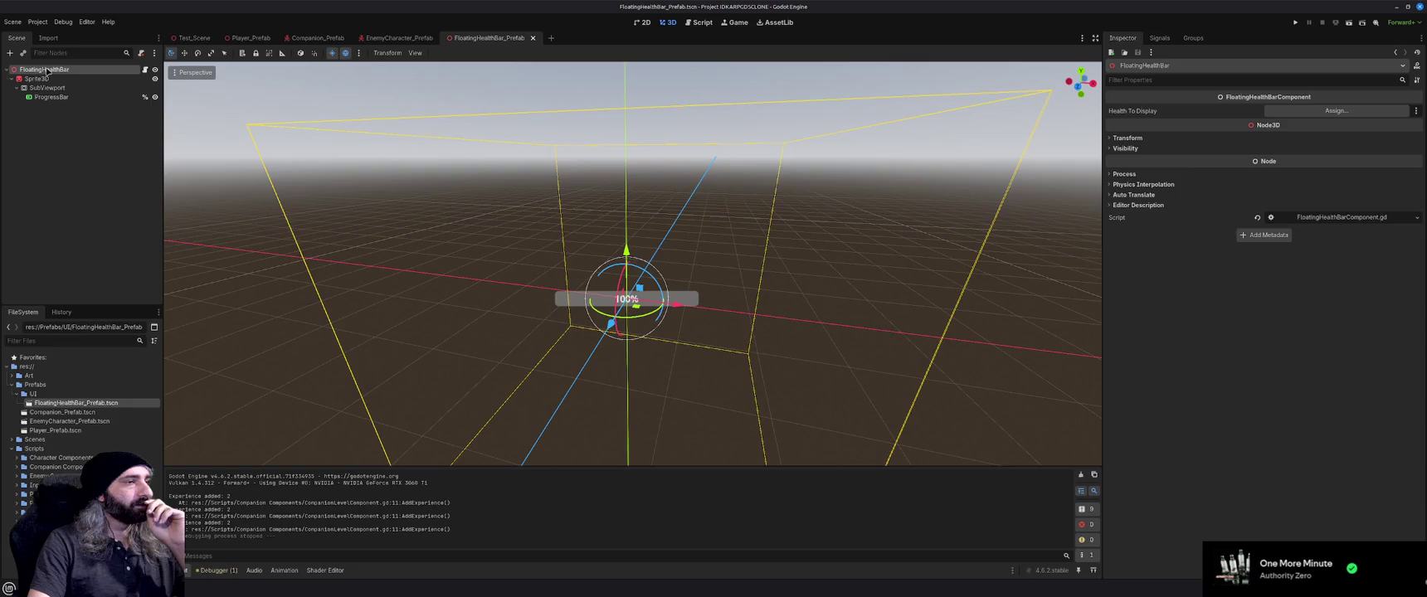
{"action": "left_click", "coordinate": [55, 149]}
{"action": "left_click", "coordinate": [58, 70]}
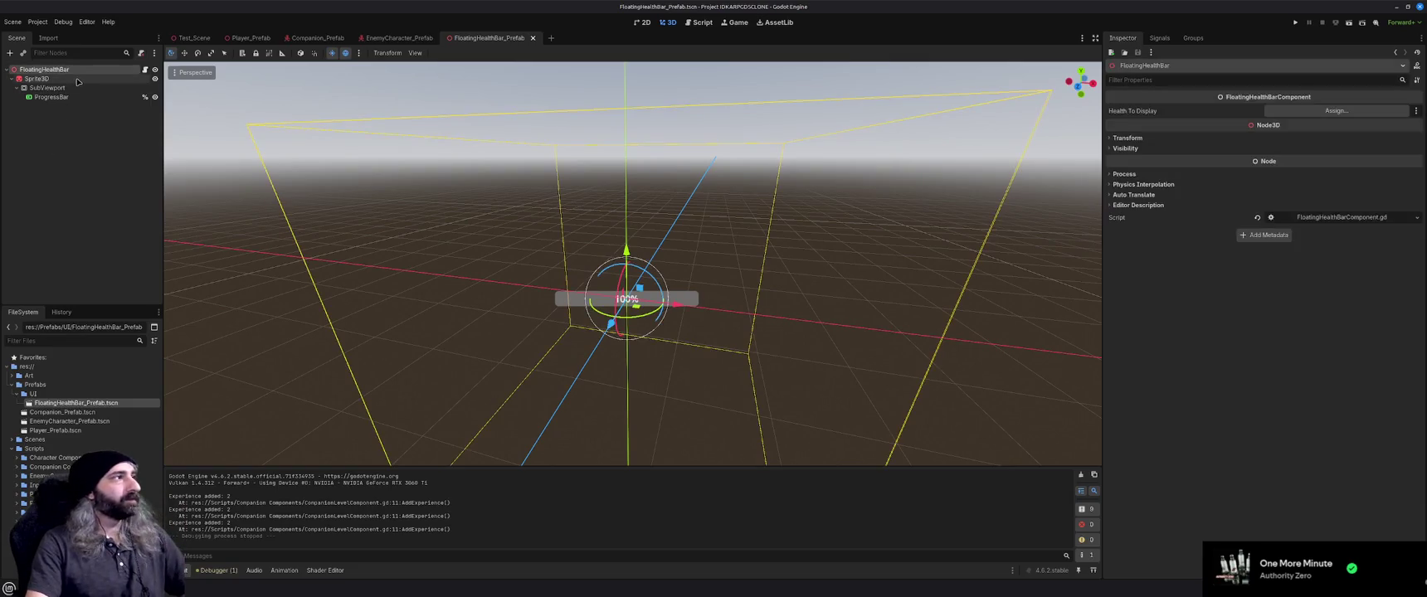
{"action": "key", "text": "F2"}
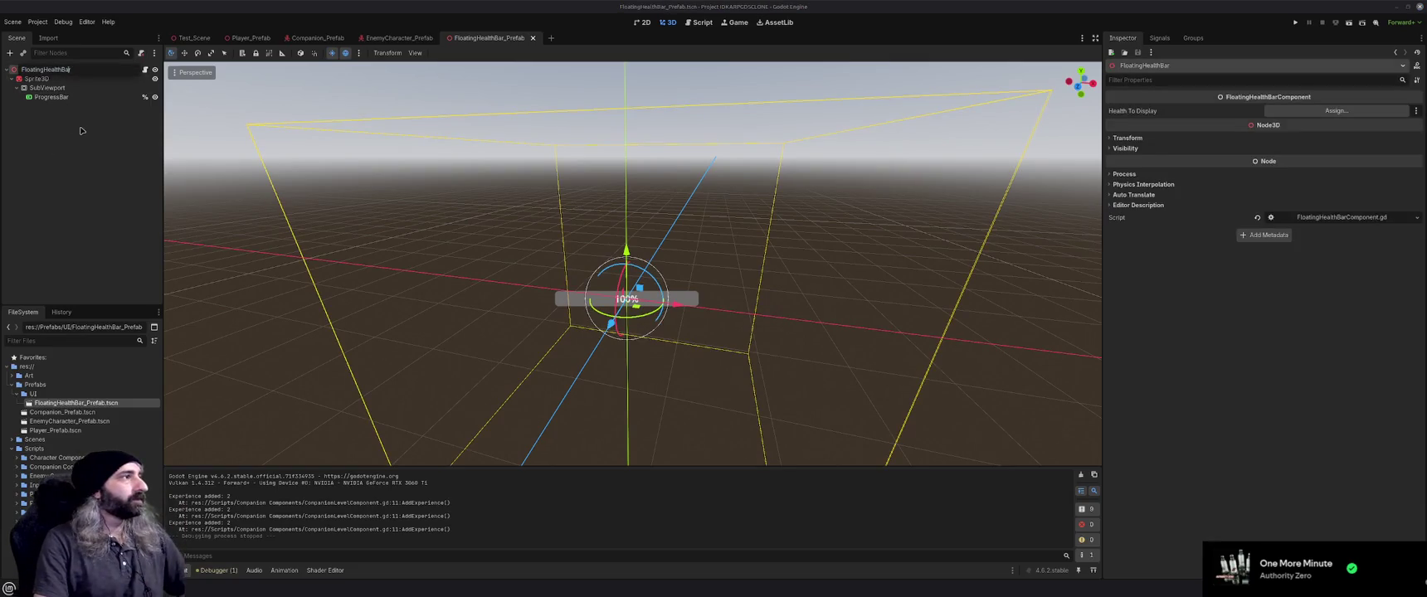
{"action": "key", "text": "BackSpace"}
{"action": "key", "text": "BackSpace"}
{"action": "key", "text": "BackSpace"}
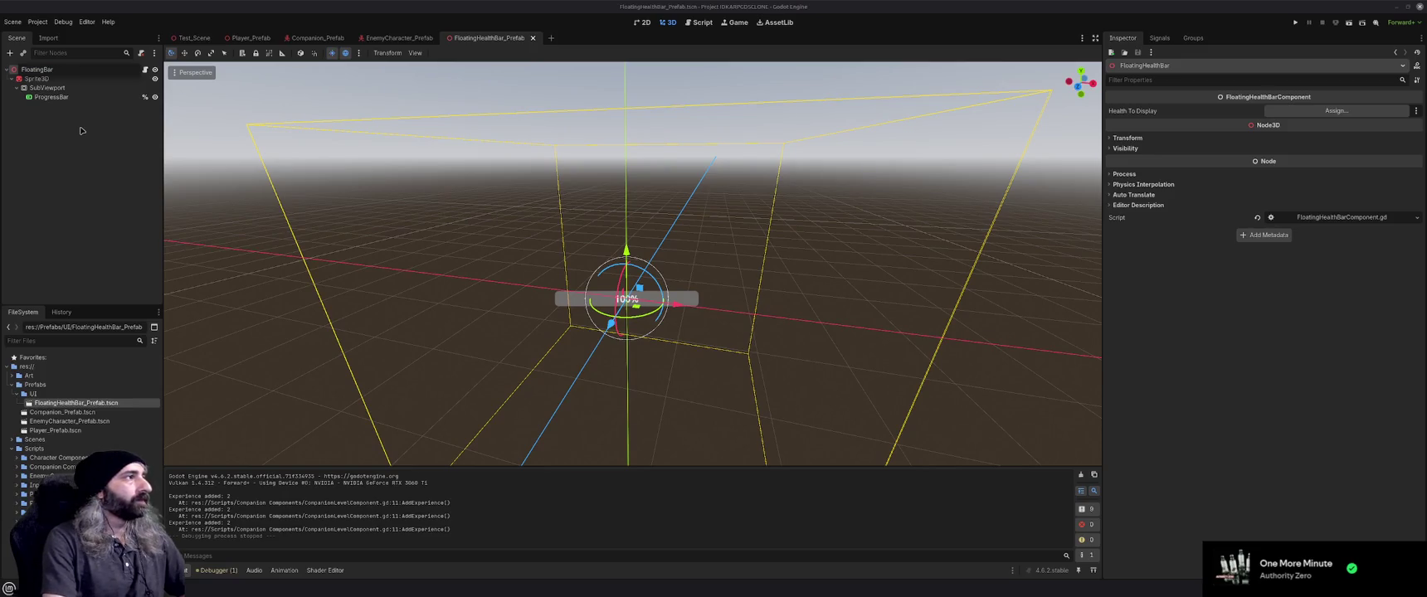
{"action": "key", "text": "Escape"}
{"action": "left_click", "coordinate": [85, 214]}
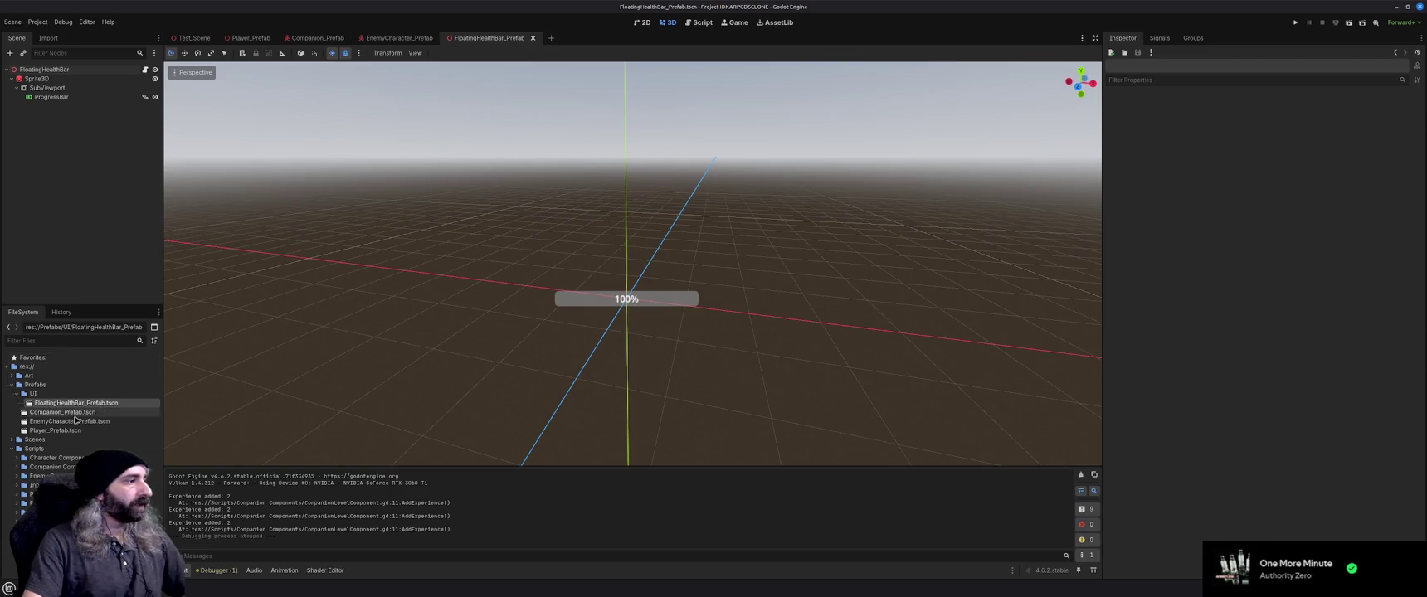
Duplicate FloatingHealthBar_Prefab.tscn as FloatingStatusBar_Prefab.tscn and select the new copy
{"action": "key", "text": "ctrl+d"}
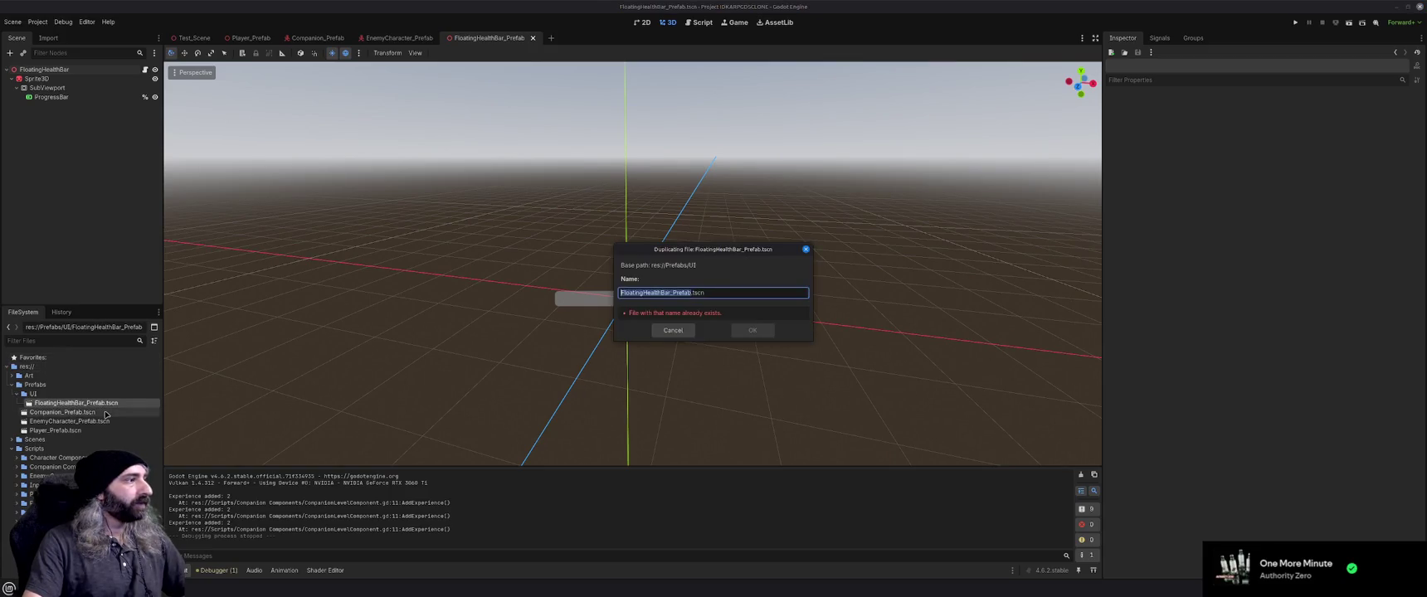
{"action": "key", "text": "Right"}
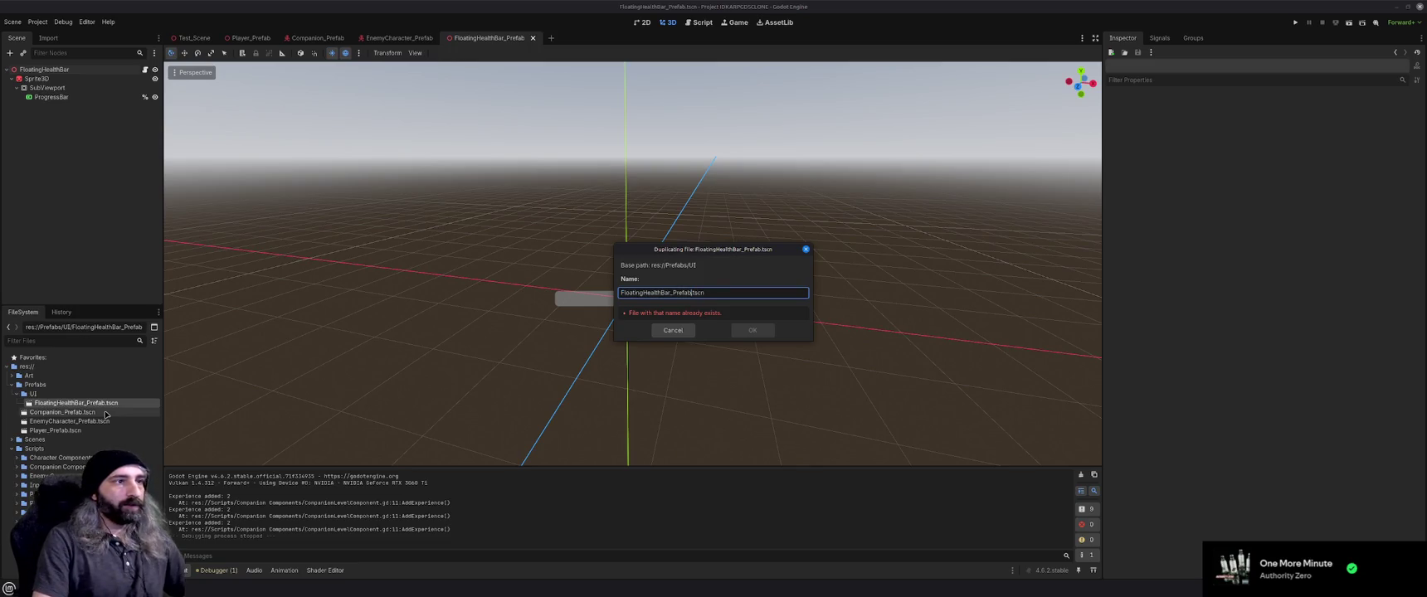
{"action": "key", "text": "Delete"}
{"action": "key", "text": "Delete"}
{"action": "key", "text": "Delete"}
{"action": "type", "text": "Status"}
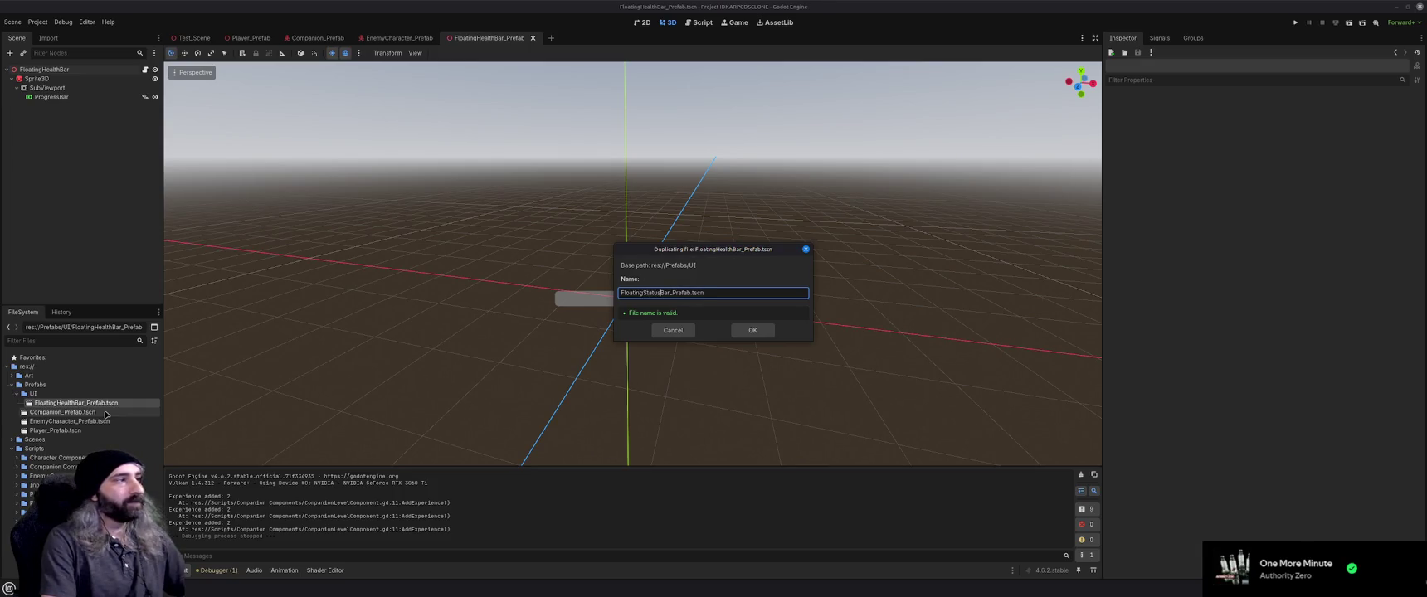
{"action": "key", "text": "Return"}
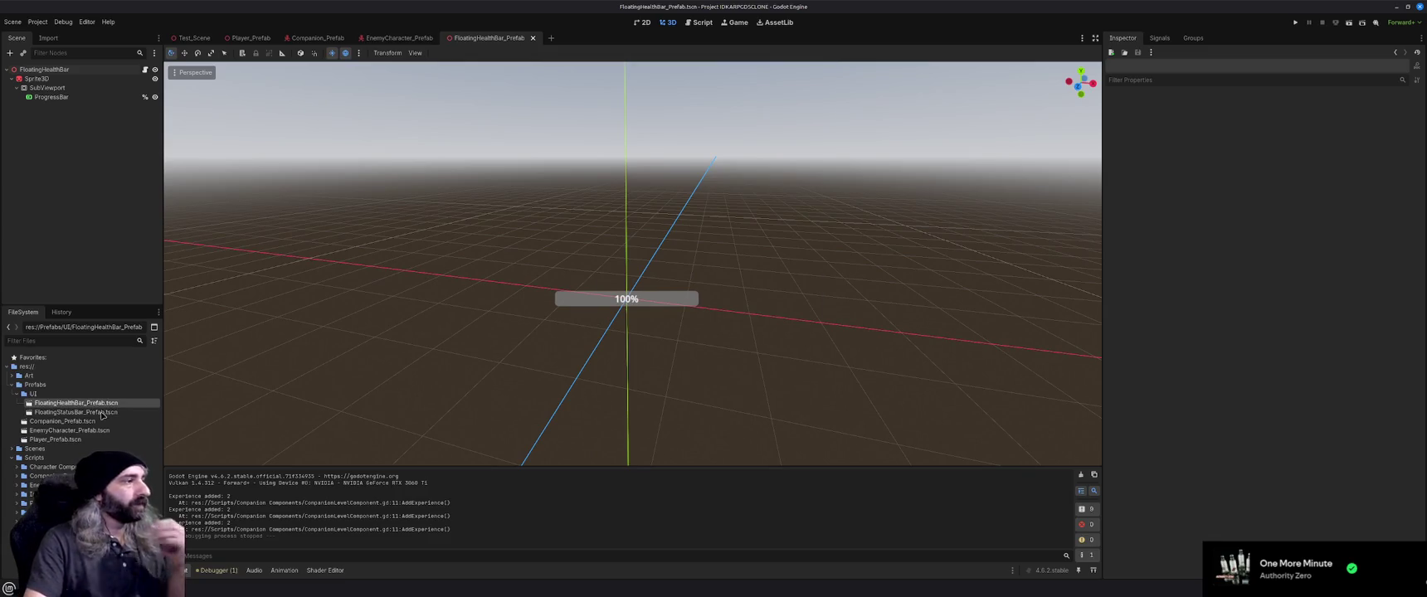
{"action": "left_click", "coordinate": [102, 413]}
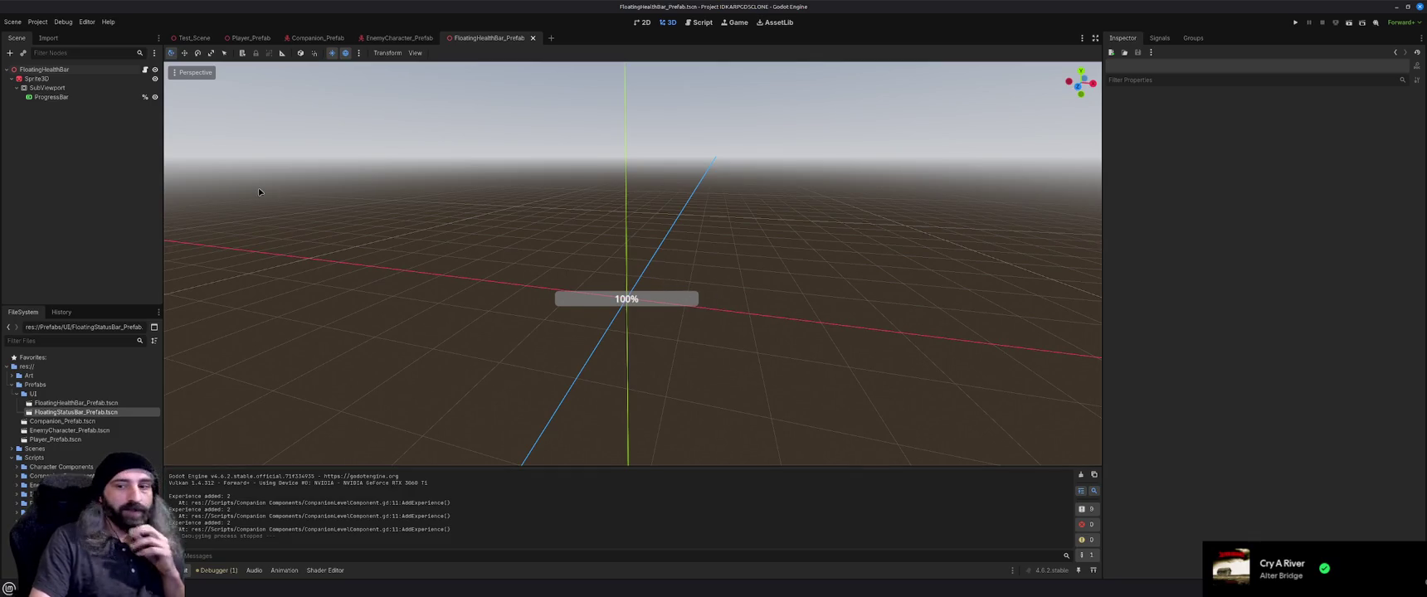
Cycle through the EnemyCharacter, test and Player scene tabs, ending on the Companion prefab
{"action": "left_click", "coordinate": [399, 39]}
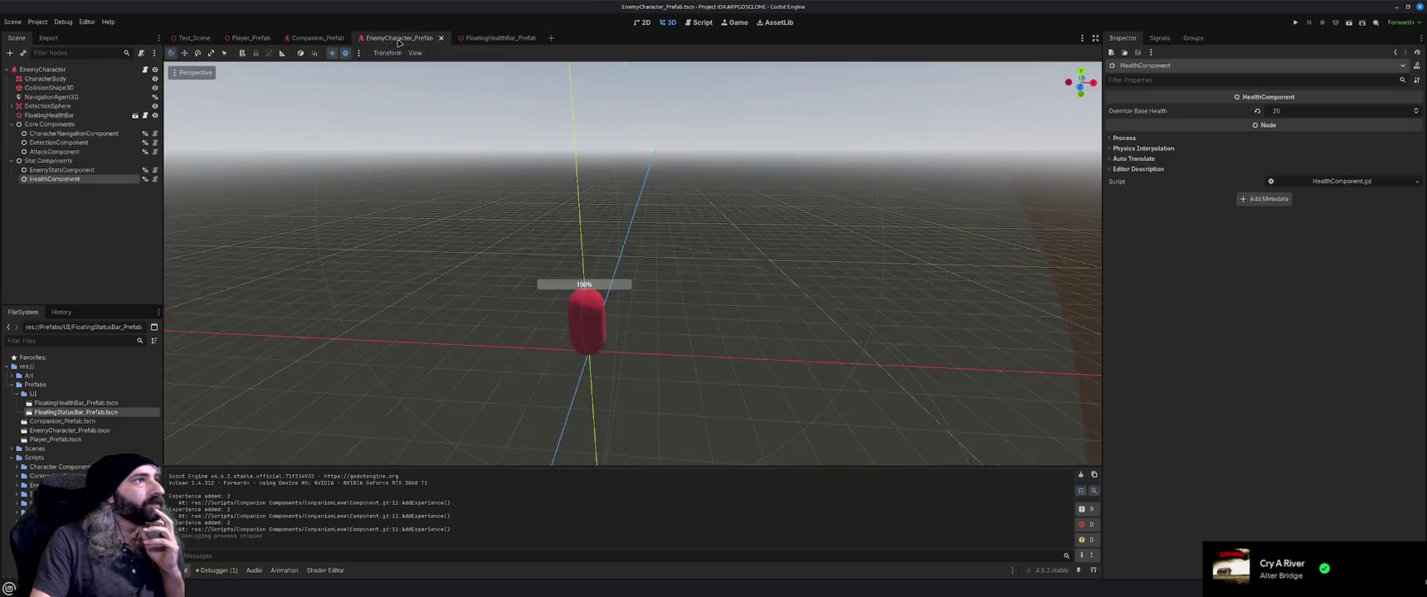
{"action": "left_click", "coordinate": [310, 38]}
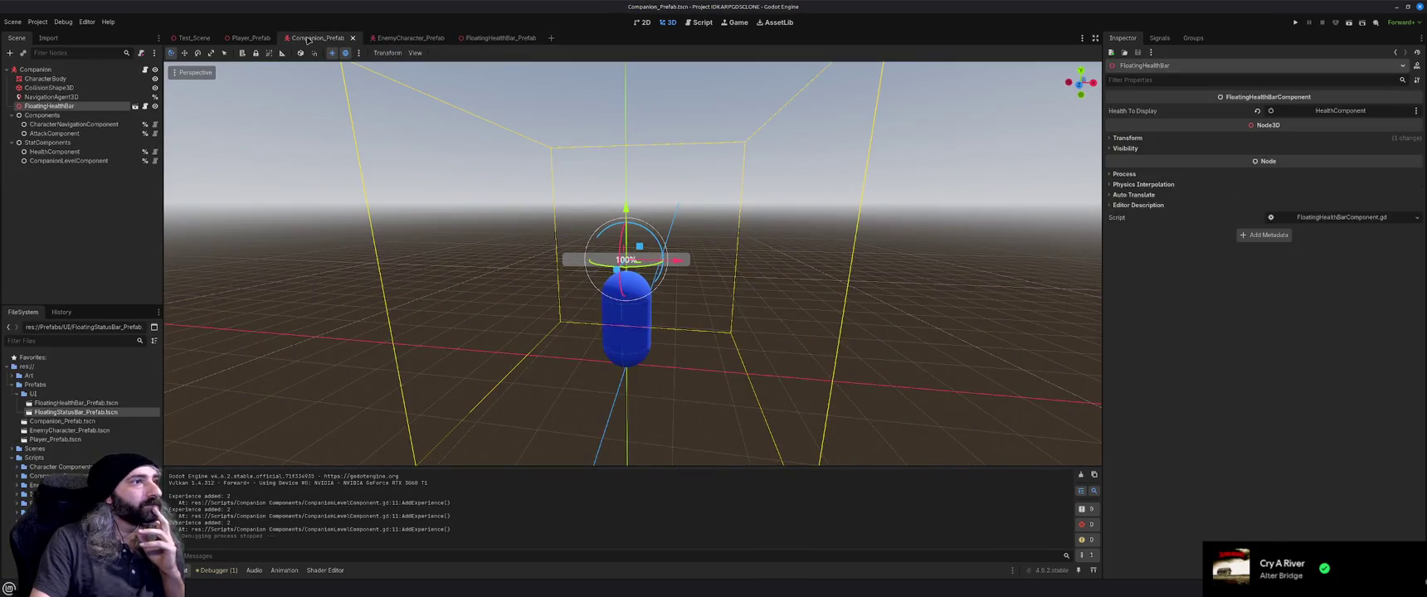
{"action": "left_click", "coordinate": [249, 38]}
{"action": "left_click", "coordinate": [194, 38]}
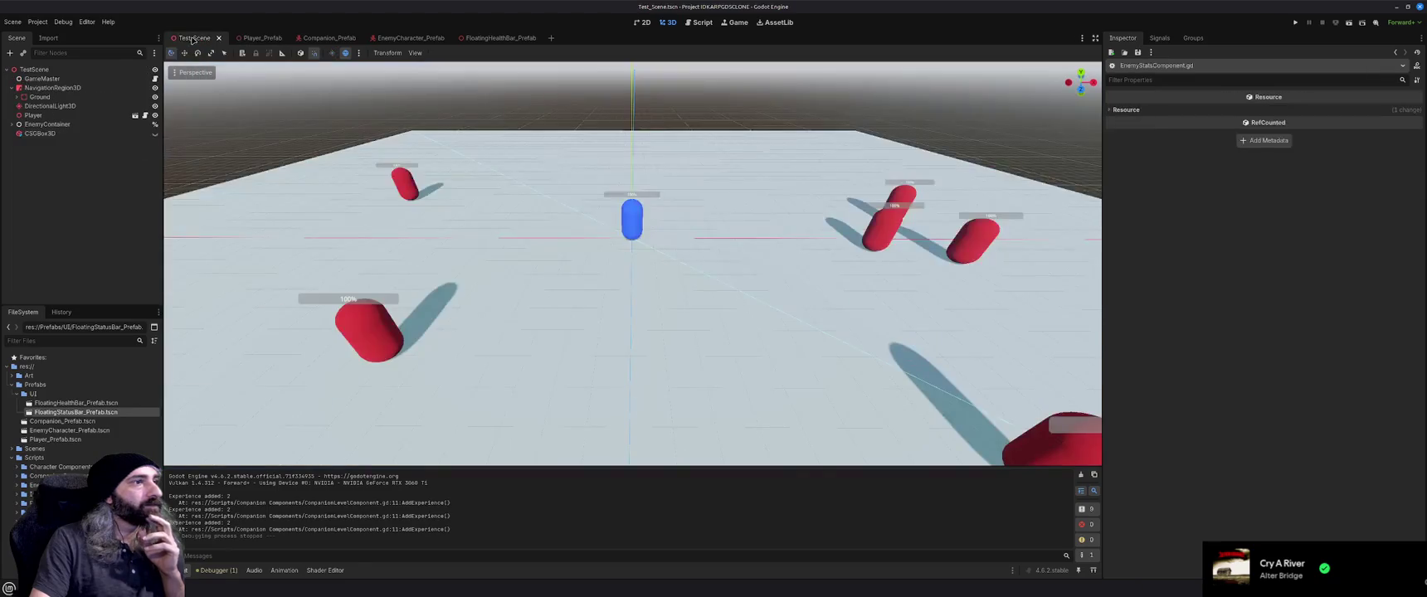
{"action": "left_click", "coordinate": [250, 38]}
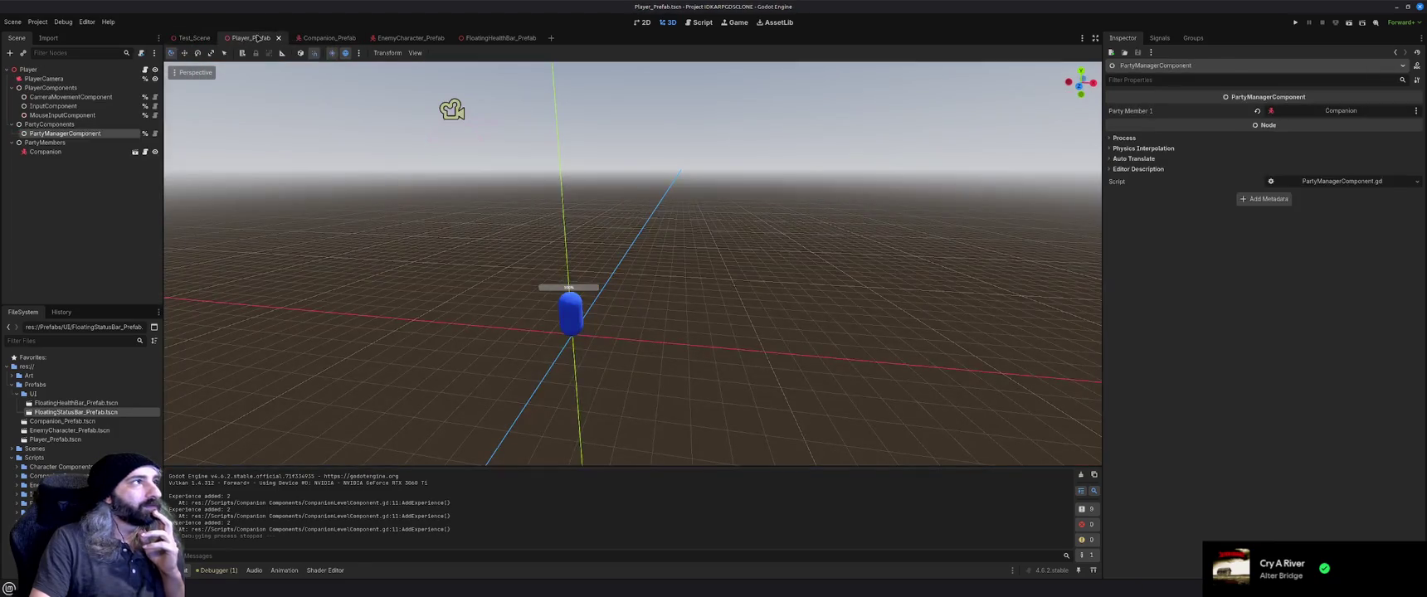
{"action": "left_click", "coordinate": [314, 39]}
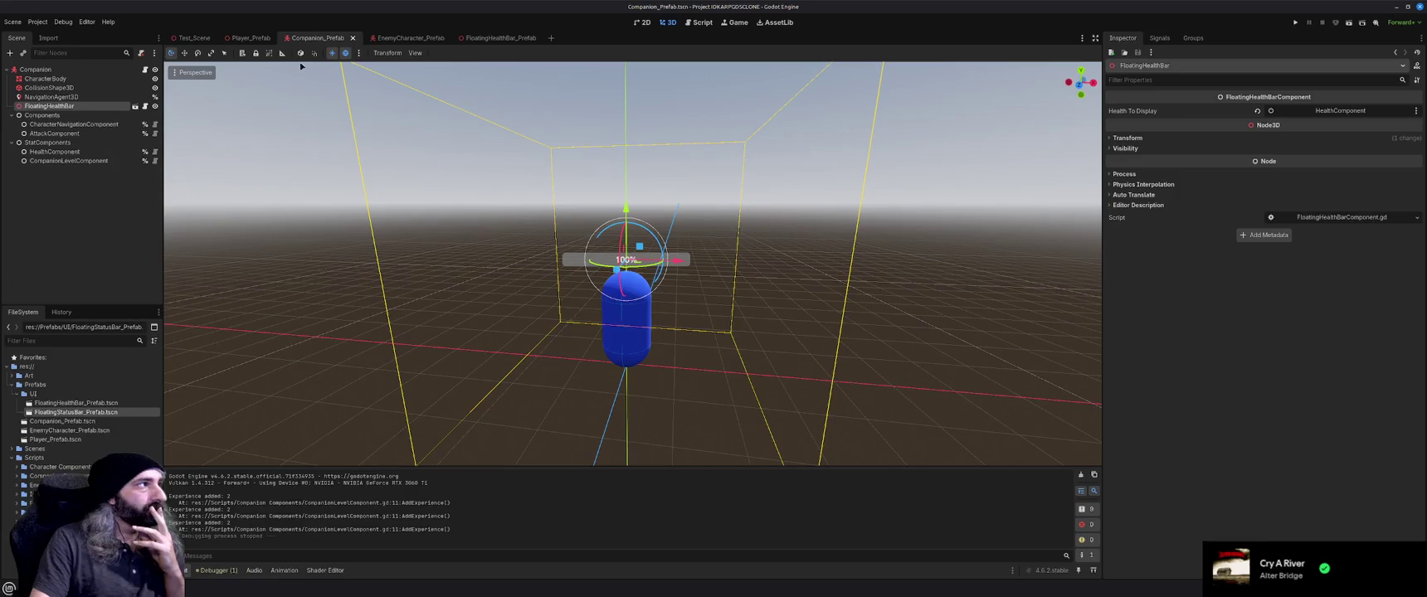
Inspect the companion's AttackComponent, HealthComponent and CompanionLevelComponent nodes
{"action": "left_click", "coordinate": [113, 211]}
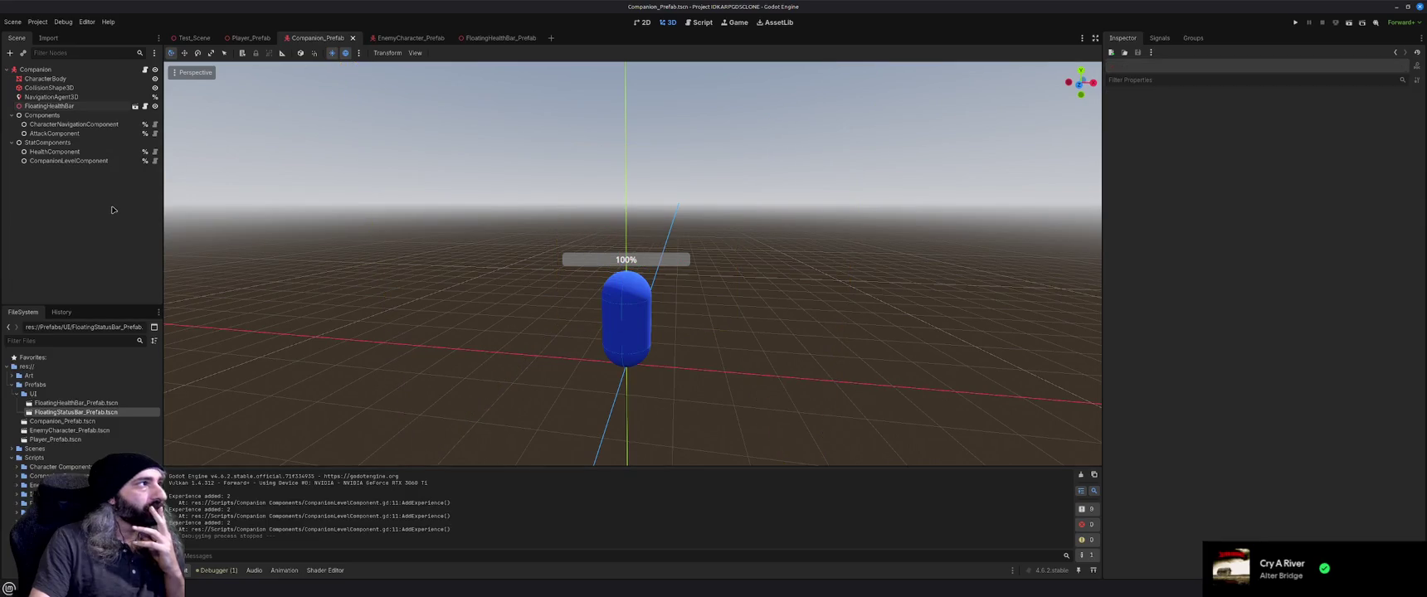
{"action": "left_click", "coordinate": [83, 125]}
{"action": "left_click", "coordinate": [83, 134]}
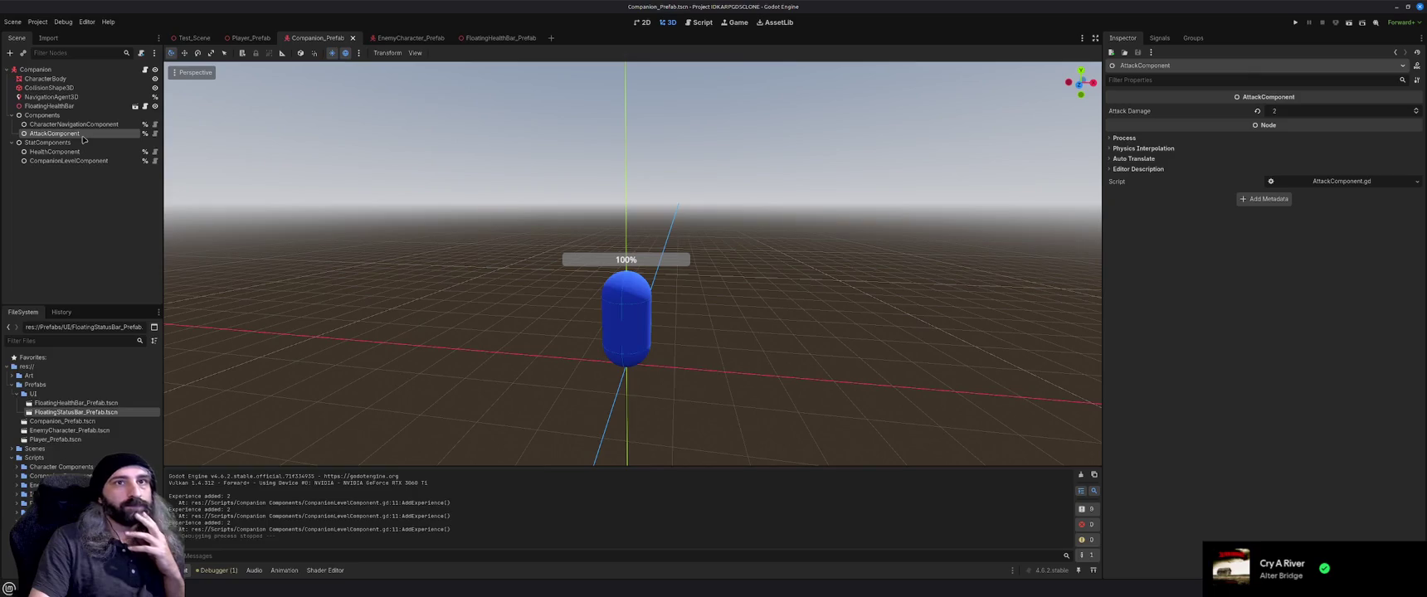
{"action": "left_click", "coordinate": [80, 149]}
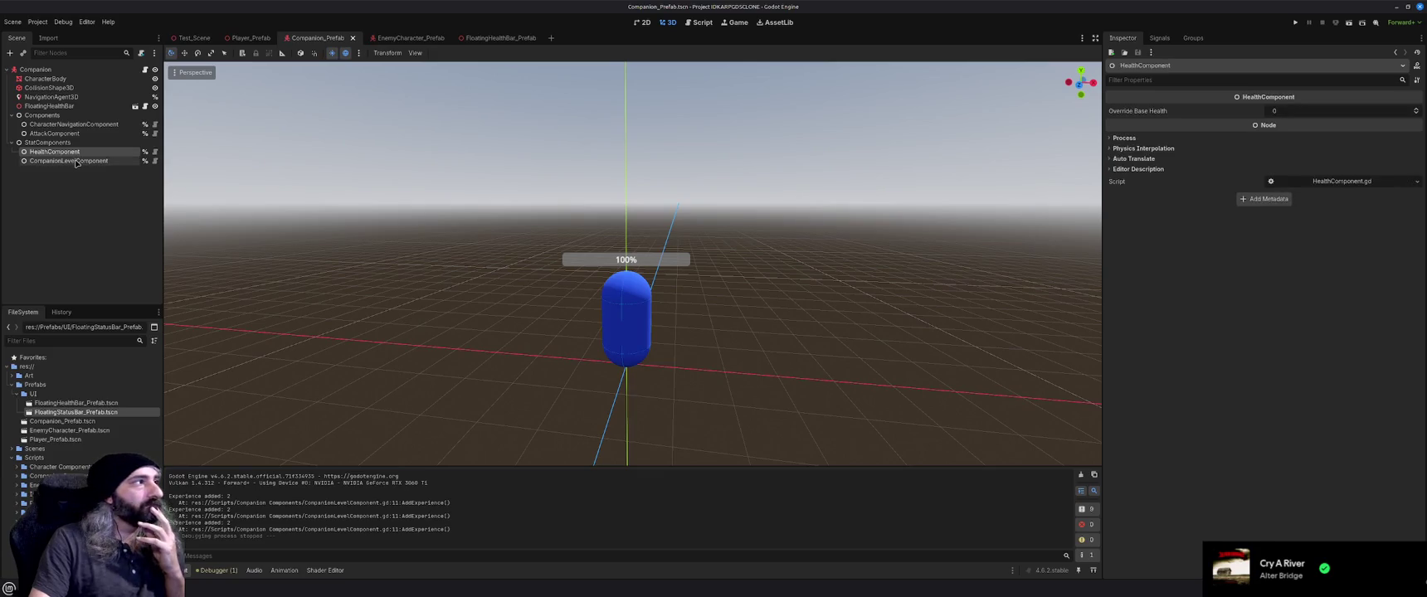
{"action": "left_click", "coordinate": [79, 161]}
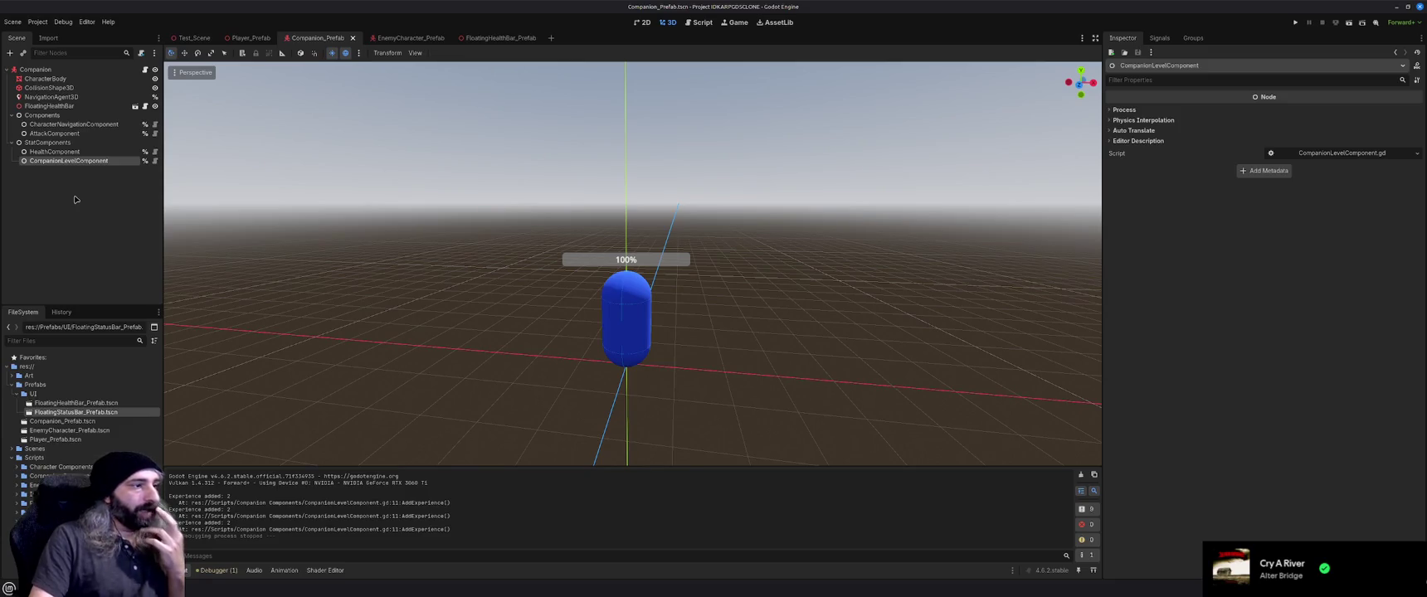
{"action": "left_click", "coordinate": [75, 199]}
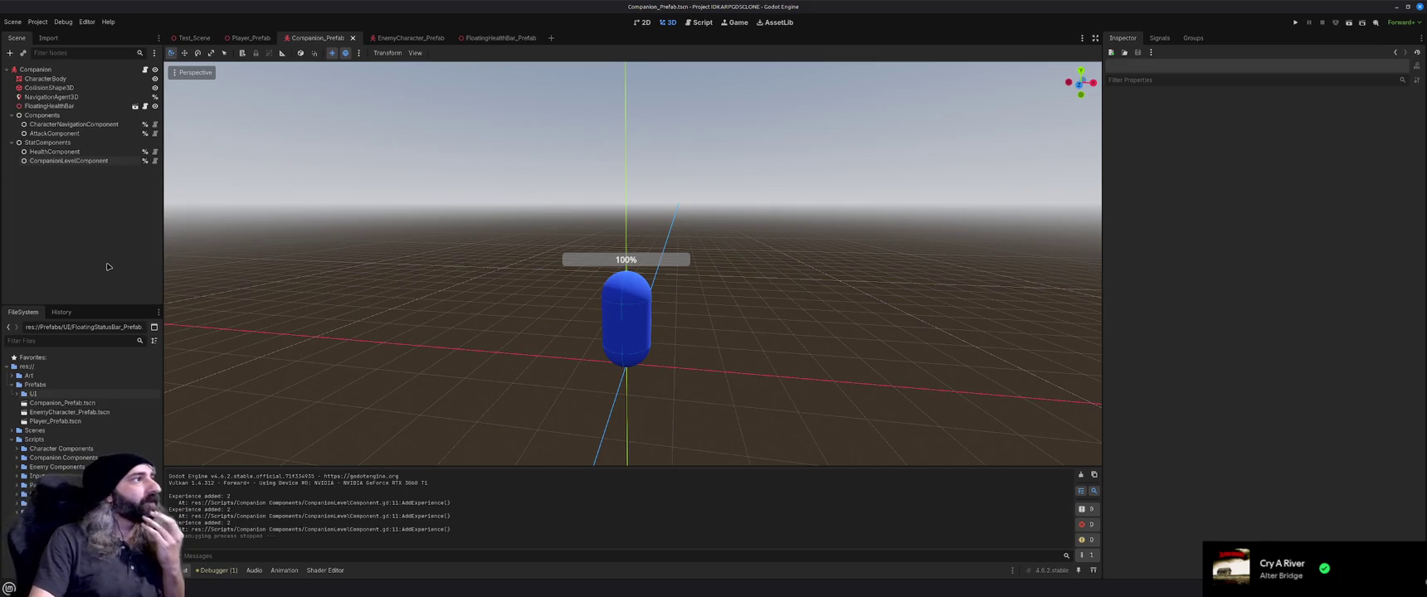
Return to the Companion prefab and open its CompanionCharacter.gd script from the root node
{"action": "left_click", "coordinate": [412, 40]}
{"action": "left_click", "coordinate": [494, 38]}
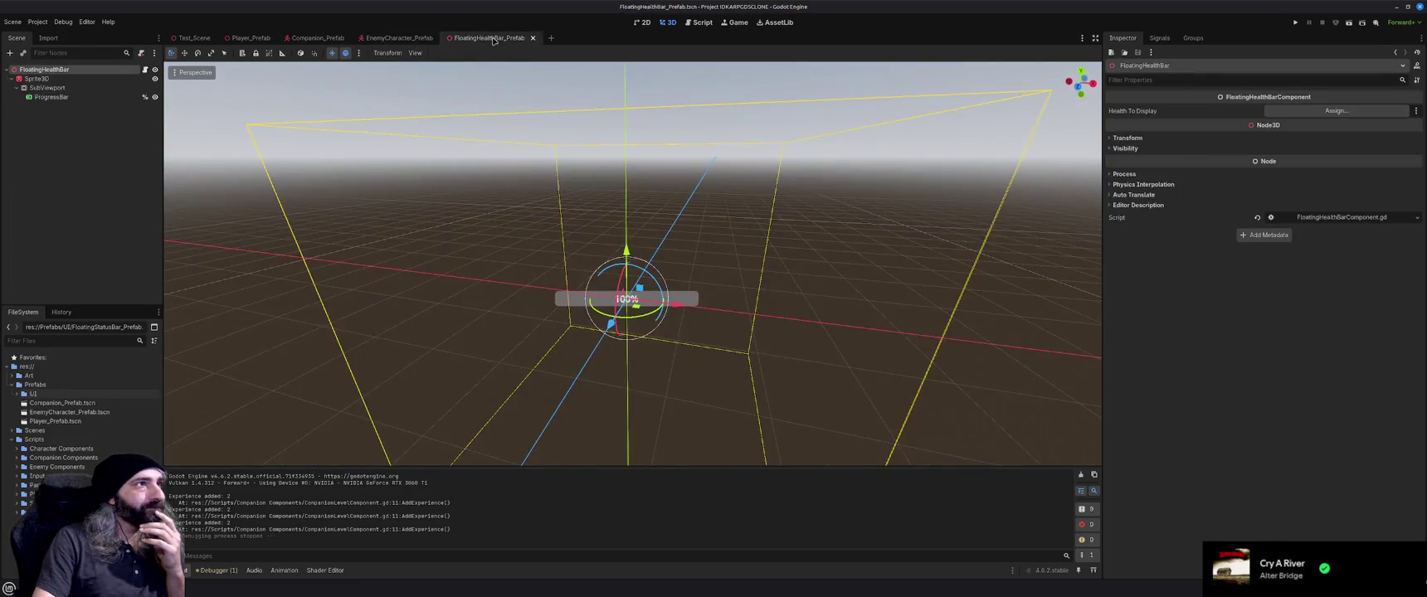
{"action": "left_click", "coordinate": [318, 39]}
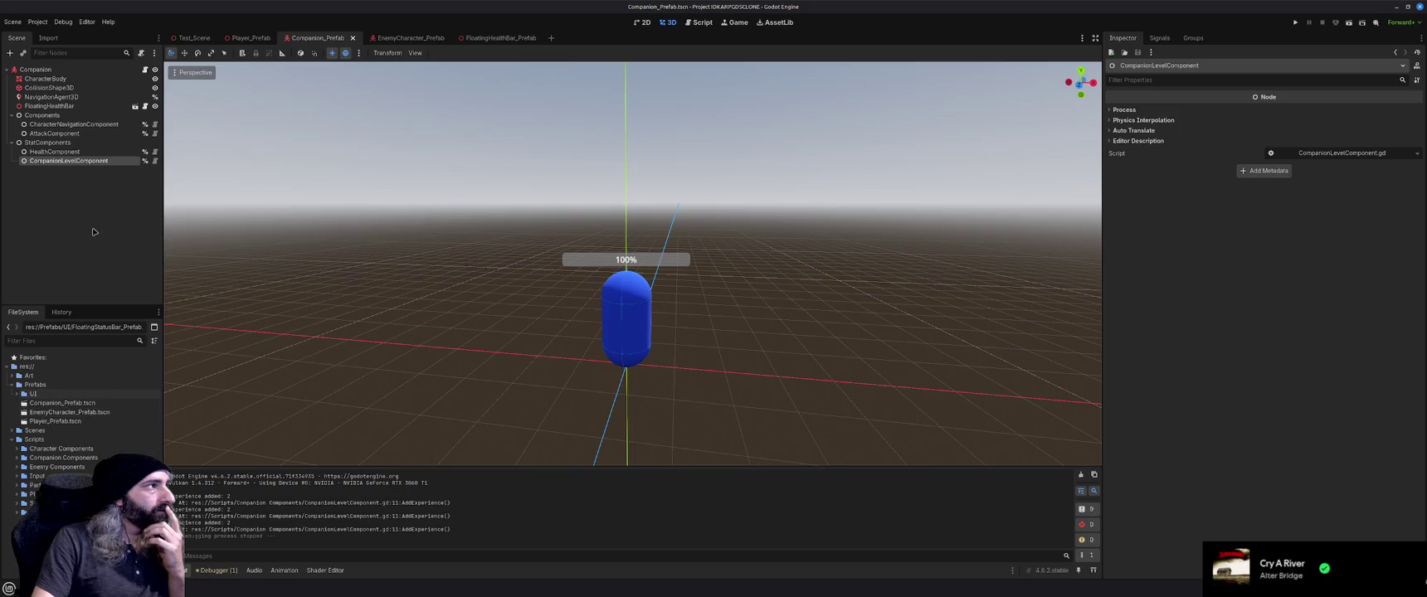
{"action": "left_click", "coordinate": [145, 69]}
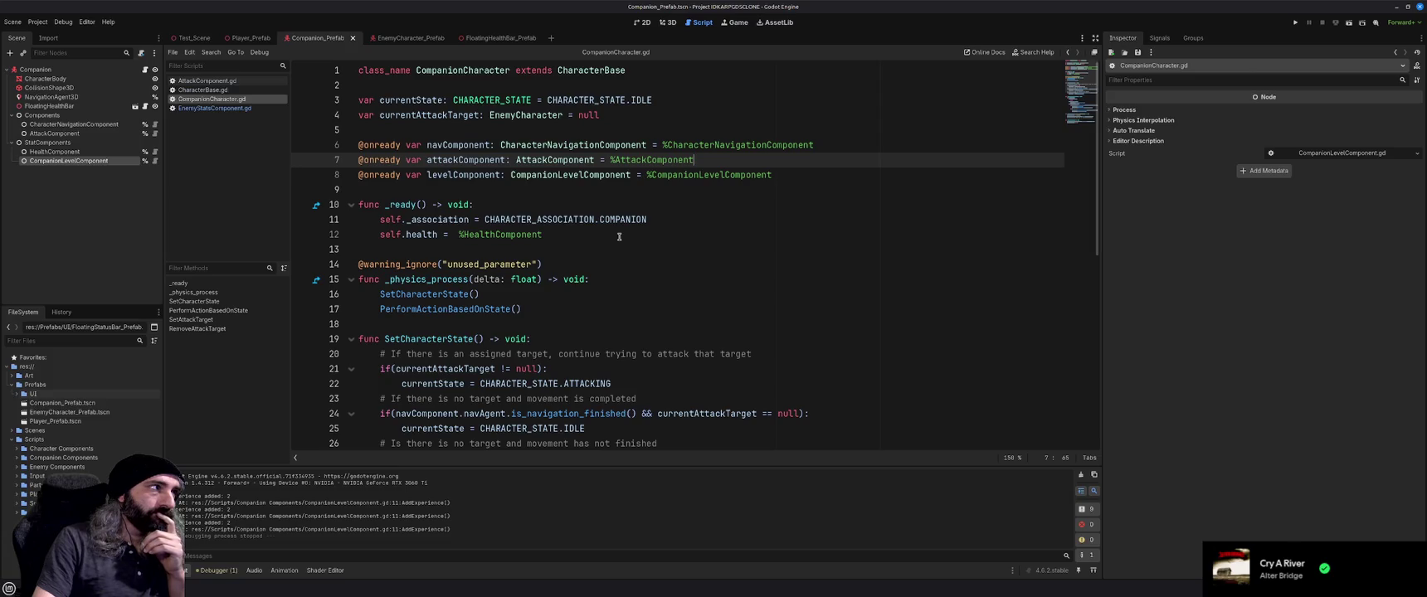
Review CompanionCharacter.gd and remove the stray indentation on blank line 43
{"action": "scroll", "coordinate": [619, 237], "scroll_direction": "down", "scroll_amount": 1}
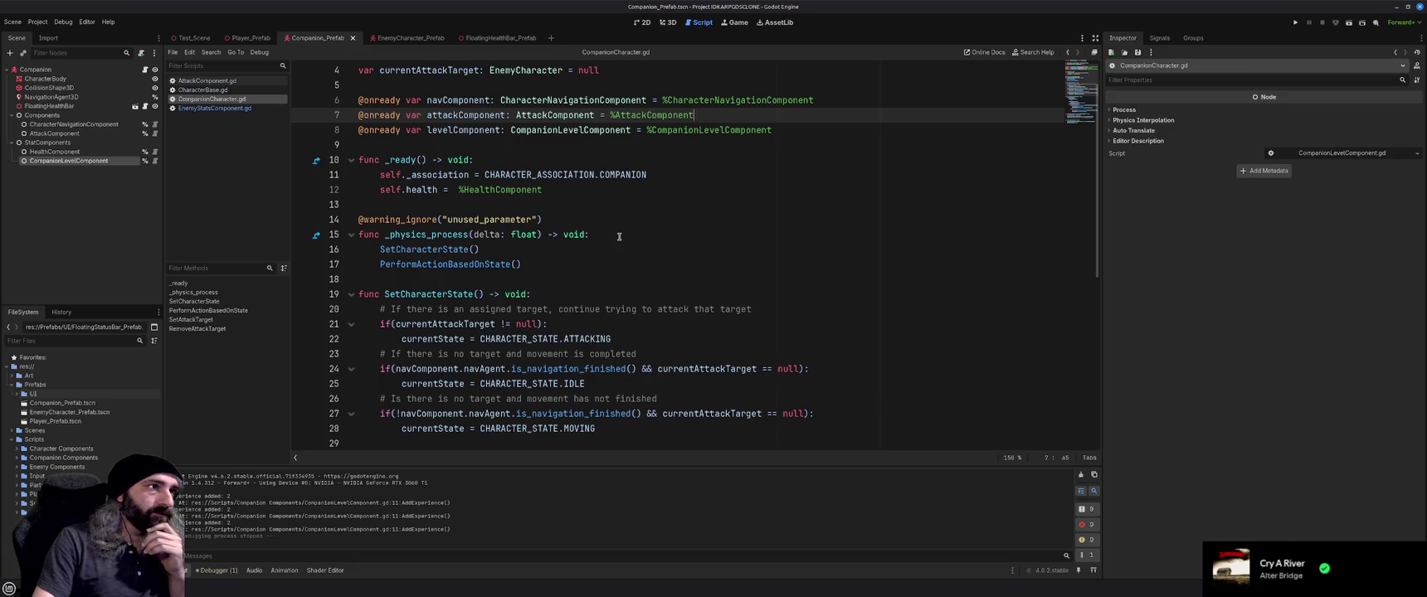
{"action": "scroll", "coordinate": [619, 236], "scroll_direction": "down", "scroll_amount": 1}
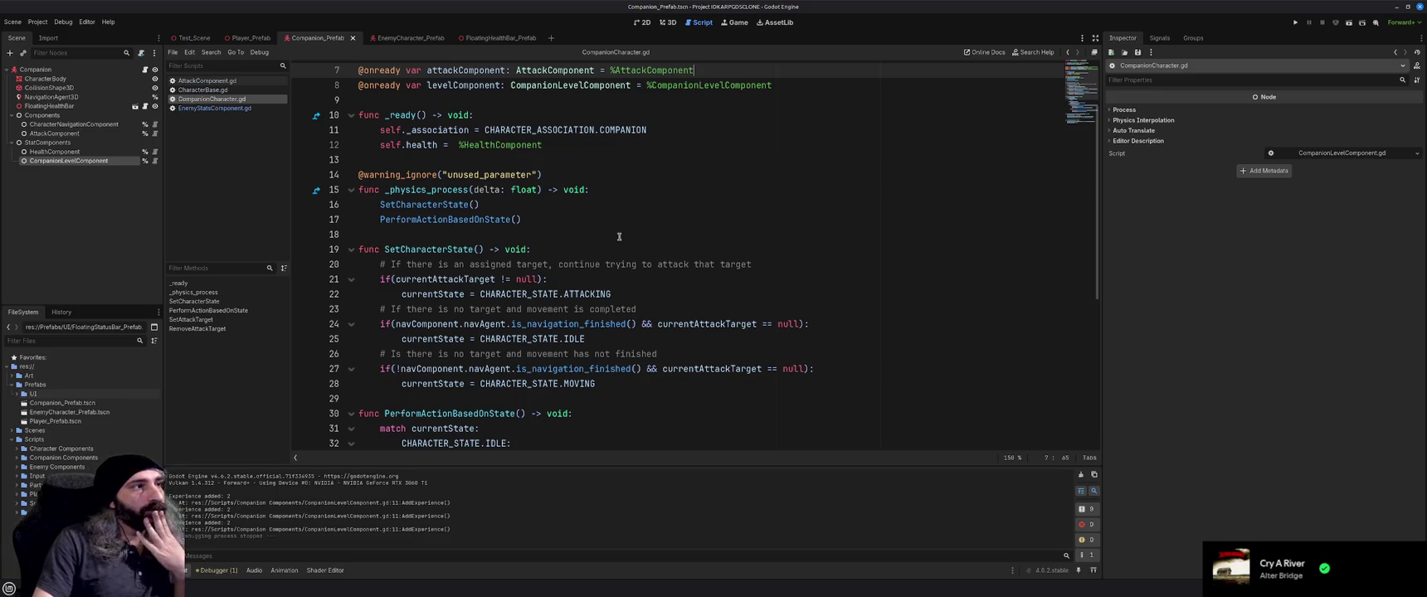
{"action": "scroll", "coordinate": [619, 236], "scroll_direction": "down", "scroll_amount": 1}
{"action": "scroll", "coordinate": [619, 237], "scroll_direction": "down", "scroll_amount": 3}
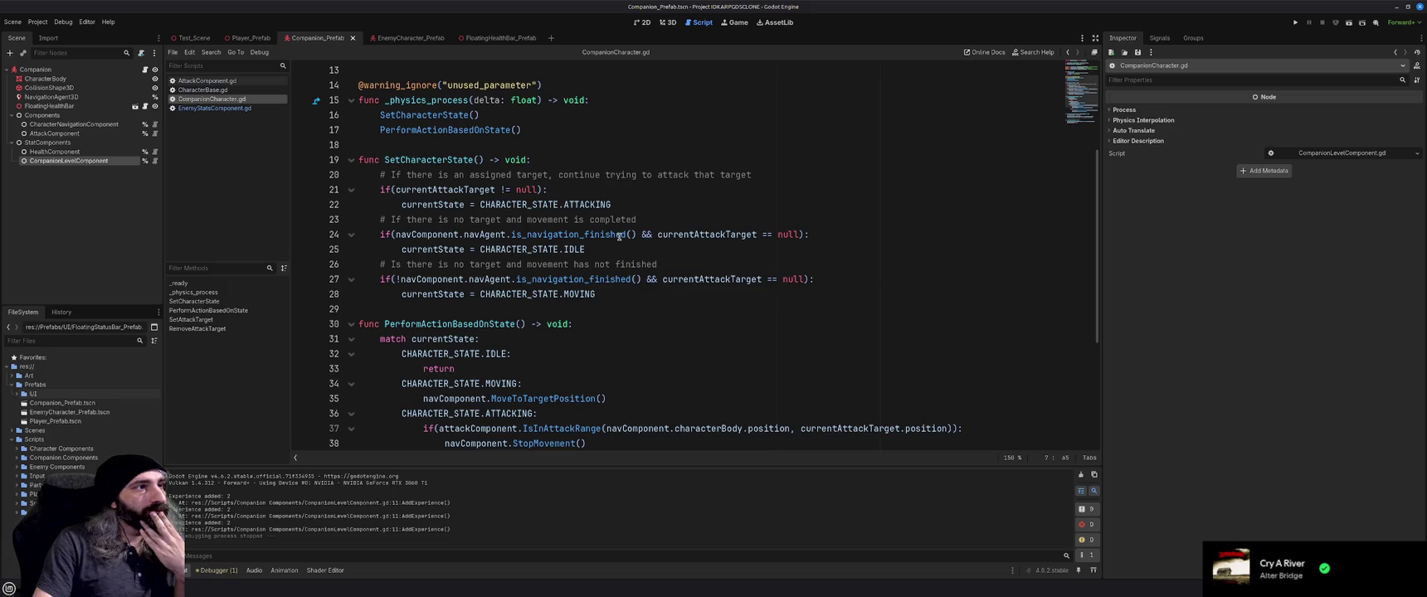
{"action": "scroll", "coordinate": [619, 237], "scroll_direction": "down", "scroll_amount": 3}
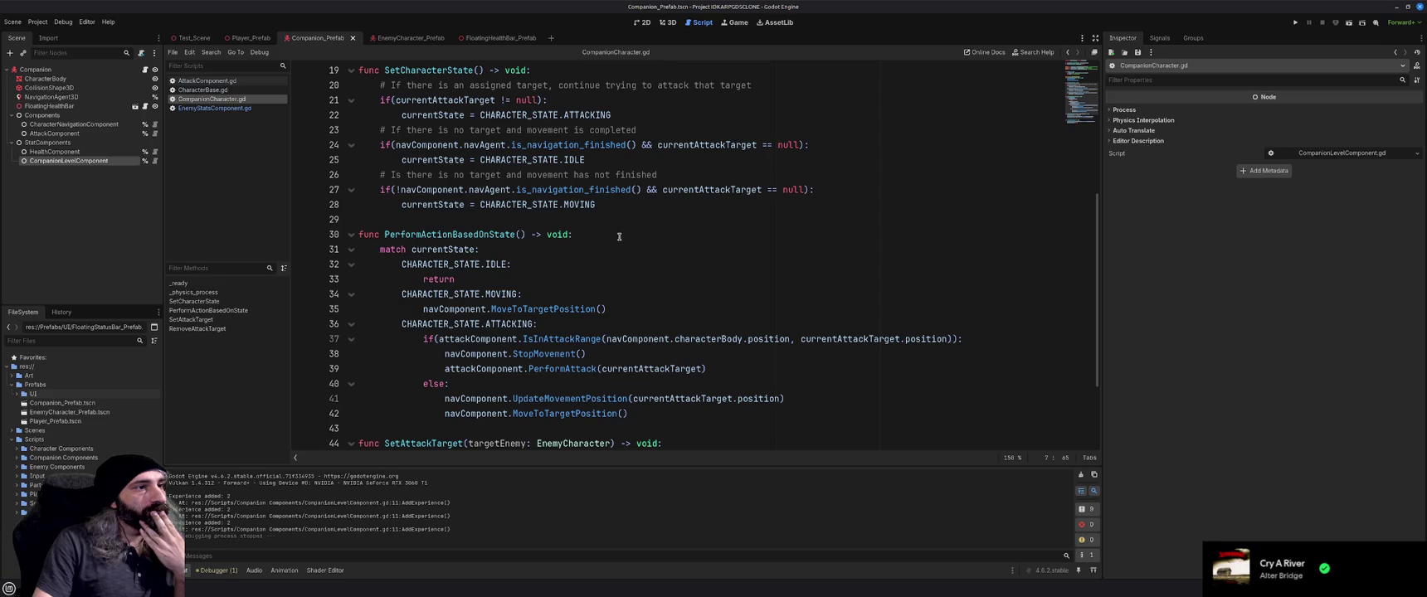
{"action": "scroll", "coordinate": [619, 236], "scroll_direction": "down", "scroll_amount": 4}
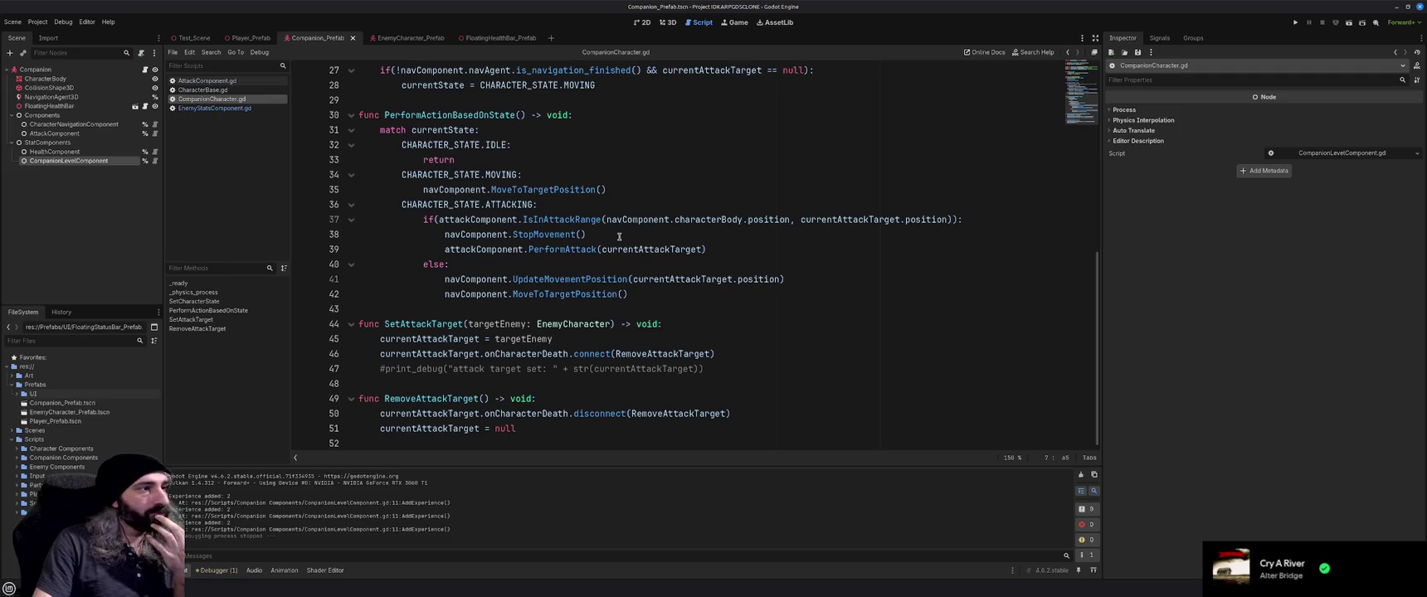
{"action": "scroll", "coordinate": [619, 237], "scroll_direction": "up", "scroll_amount": 8}
{"action": "scroll", "coordinate": [619, 237], "scroll_direction": "up", "scroll_amount": 2}
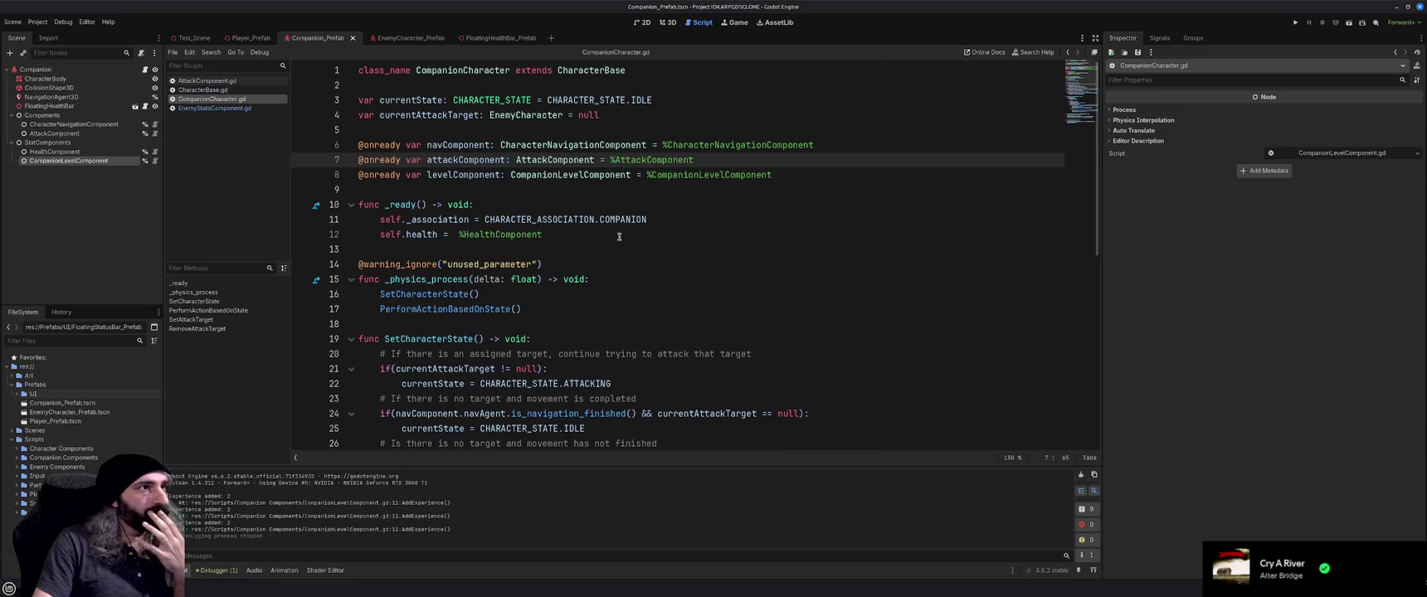
{"action": "scroll", "coordinate": [619, 237], "scroll_direction": "down", "scroll_amount": 9}
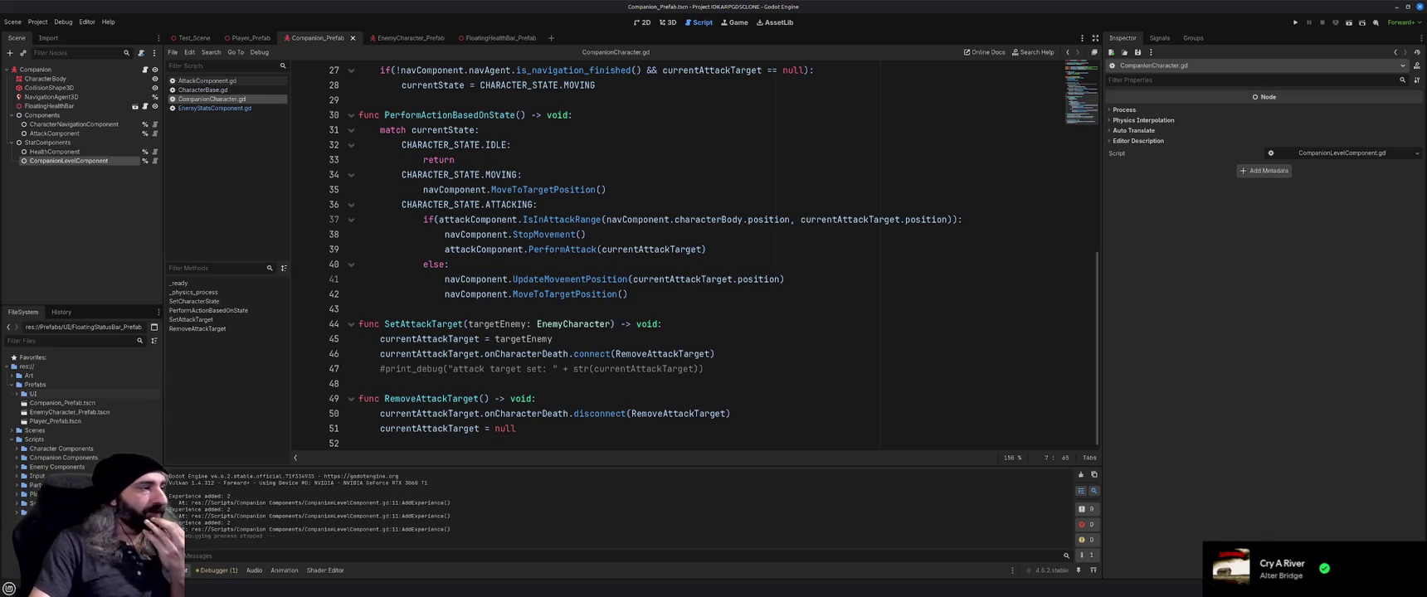
{"action": "left_click", "coordinate": [483, 388]}
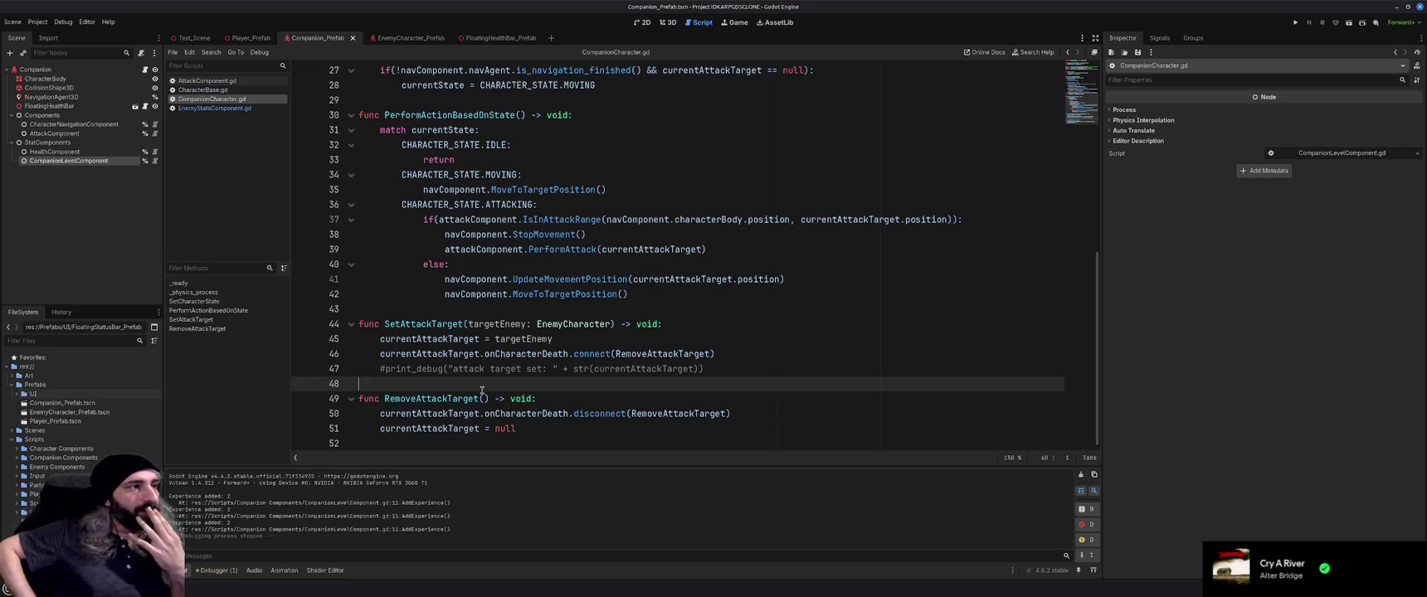
{"action": "left_click", "coordinate": [486, 311]}
{"action": "key", "text": "BackSpace"}
Copy SetAttackTarget and RemoveAttackTarget, then add two blank lines after _process in AttackComponent.gd
{"action": "scroll", "coordinate": [516, 316], "scroll_direction": "up", "scroll_amount": 4}
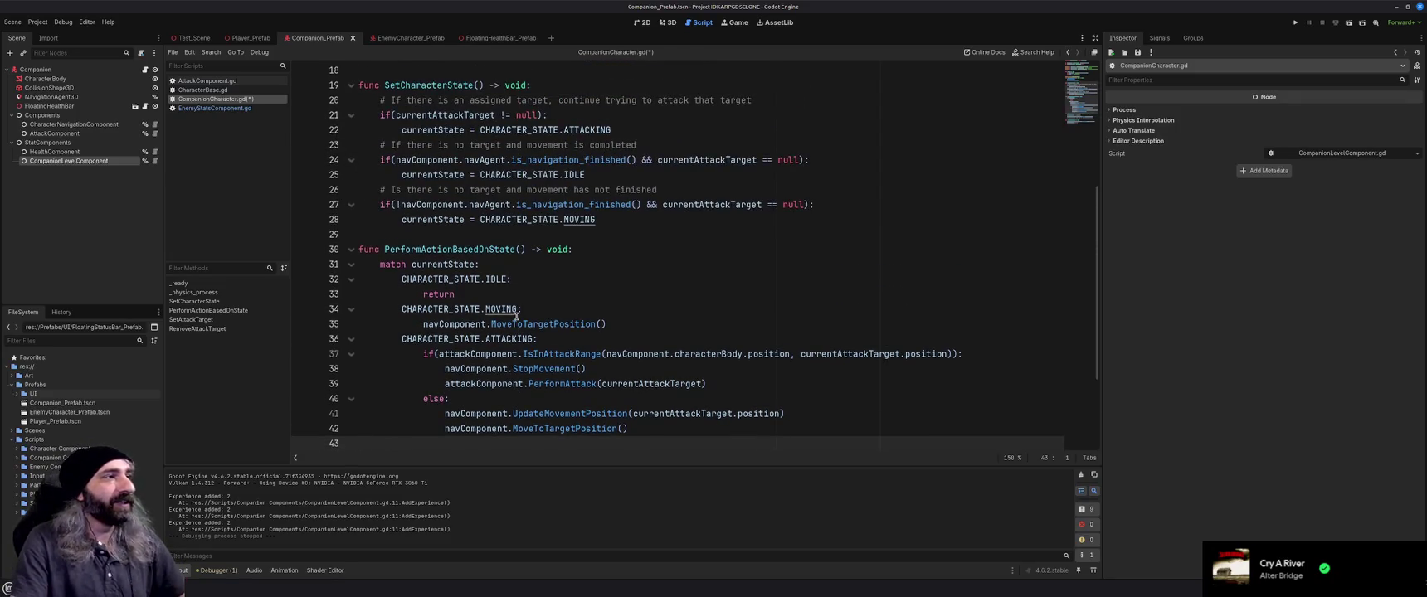
{"action": "scroll", "coordinate": [516, 316], "scroll_direction": "down", "scroll_amount": 3}
{"action": "scroll", "coordinate": [517, 316], "scroll_direction": "down", "scroll_amount": 1}
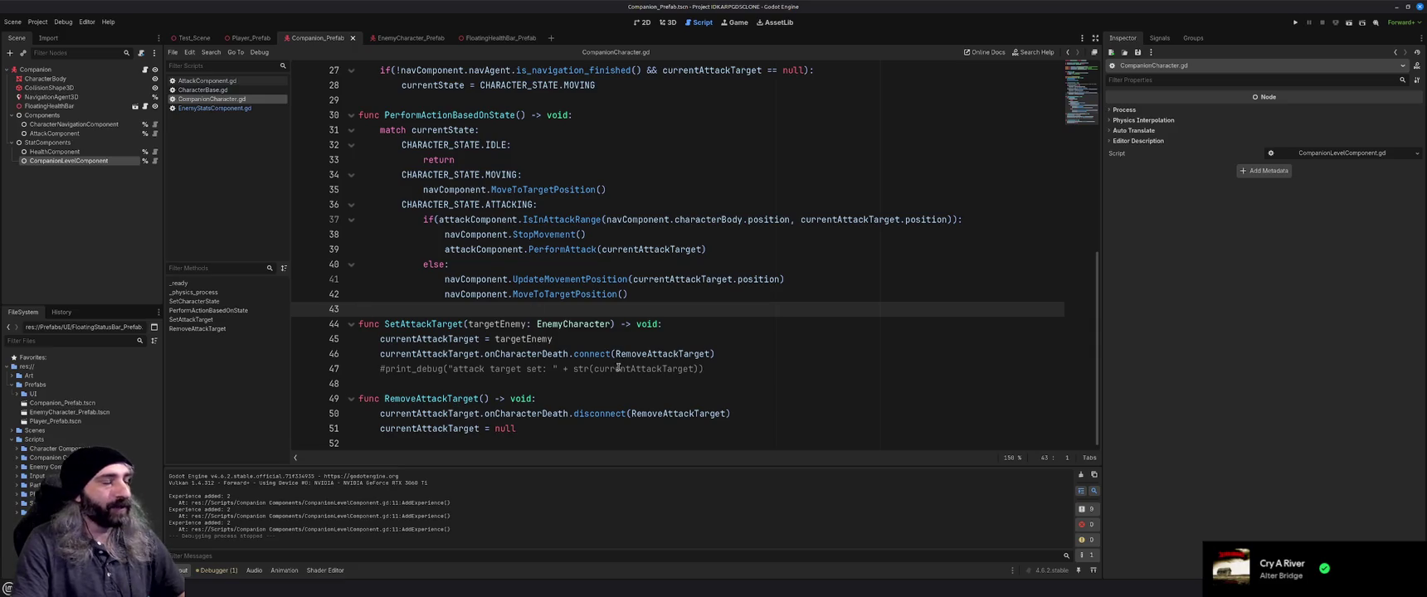
{"action": "key", "text": "alt+Left"}
{"action": "left_click", "coordinate": [481, 204]}
{"action": "key", "text": "Return"}
{"action": "key", "text": "Return"}
{"action": "key", "text": "Up"}
Paste the two target functions into AttackComponent.gd and add the copied currentAttackTarget declaration on line 8
{"action": "type", "text": "func SetAttackTarget(targetEnemy: EnemyCharacter) -> void: \tcurrentAttackTarget = targetEnemy \tcurrentAttackTarget.onCharacterDeath.connect(RemoveAttackTarget) \t#print_debug(\"attack target set: \" + str(currentAttackTarget))  func RemoveAttackTarget() -> void: \tcurrentAttackTarget.onCharacterDeath.disconnect(RemoveAttackTarget) \tcurrentAttackTarget = null"}
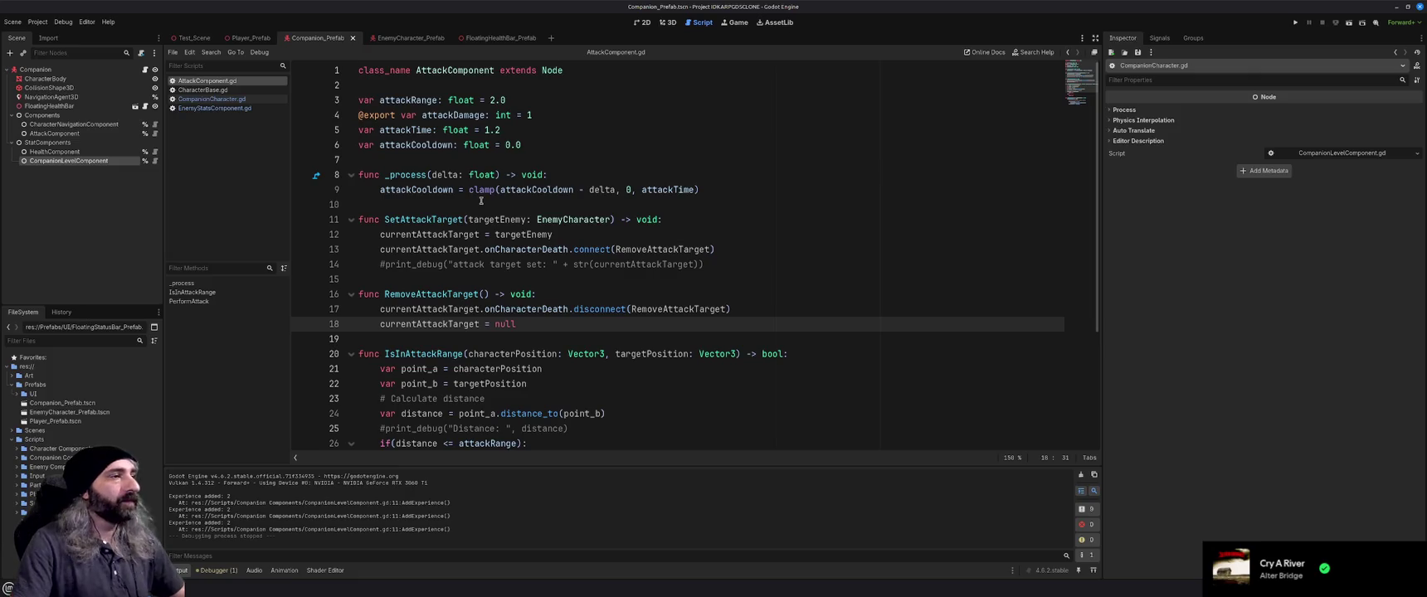
{"action": "left_click", "coordinate": [214, 92]}
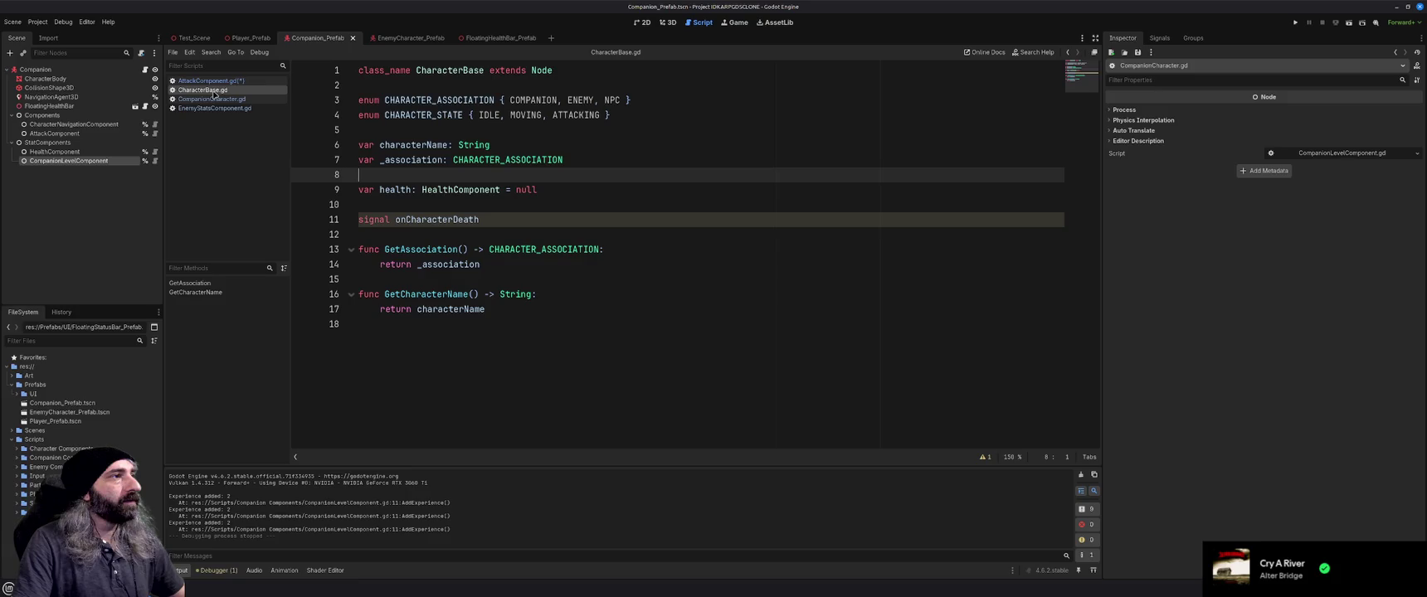
{"action": "left_click", "coordinate": [213, 99]}
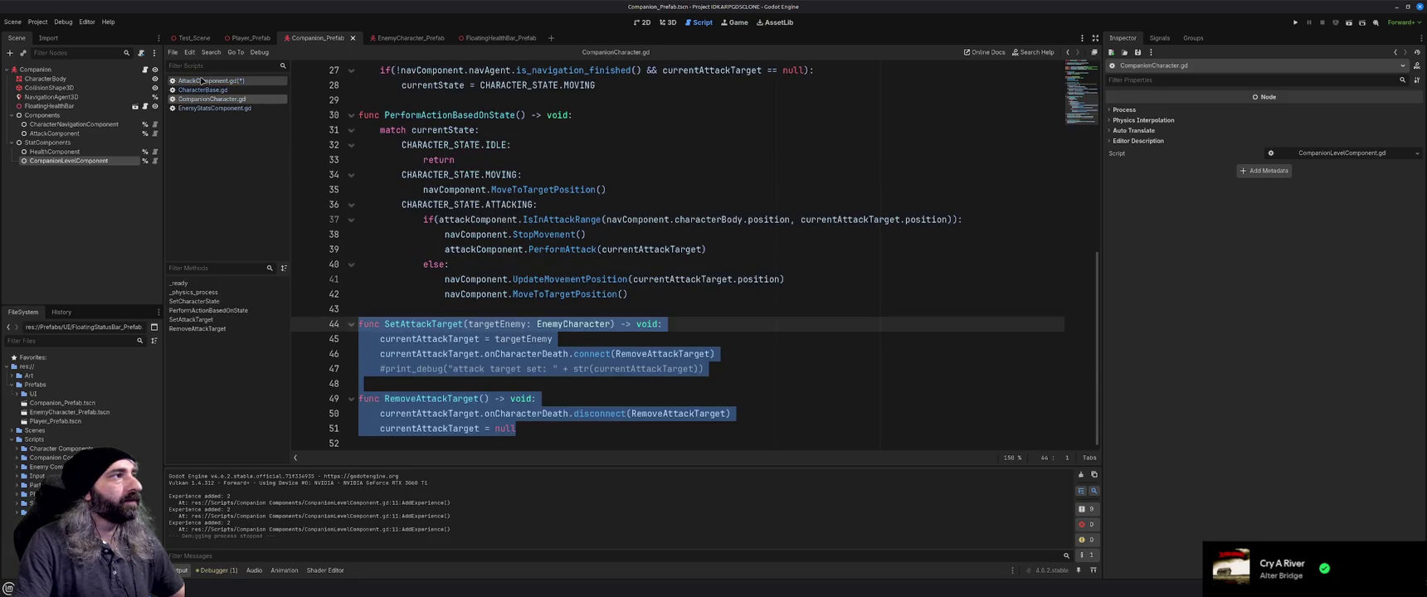
{"action": "scroll", "coordinate": [459, 264], "scroll_direction": "up", "scroll_amount": 8}
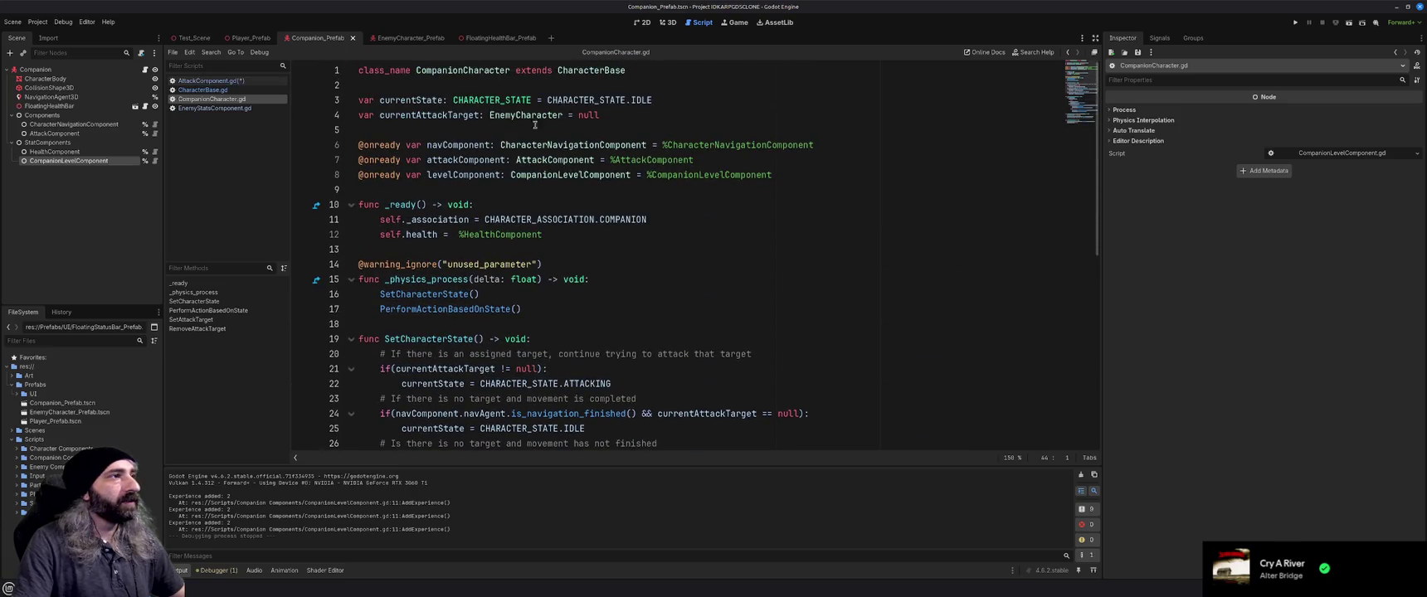
{"action": "left_click_drag", "start_coordinate": [630, 115], "coordinate": [350, 109]}
{"action": "key", "text": "ctrl+c"}
{"action": "left_click", "coordinate": [209, 80]}
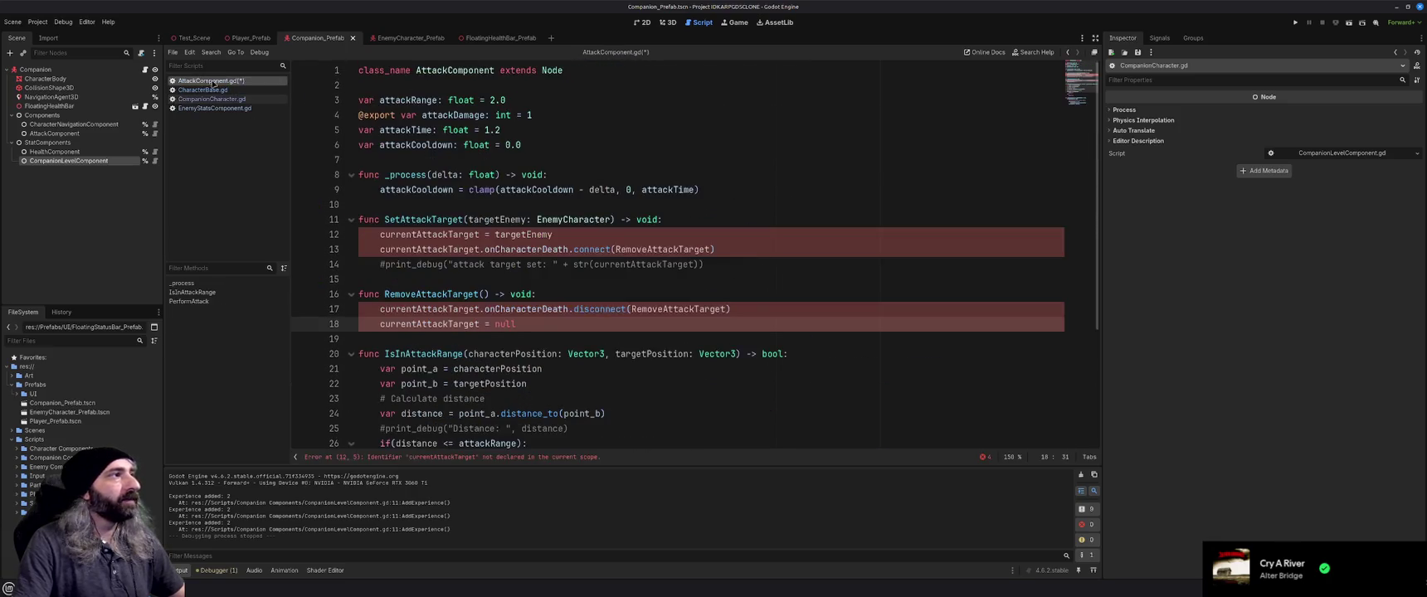
{"action": "left_click", "coordinate": [520, 160]}
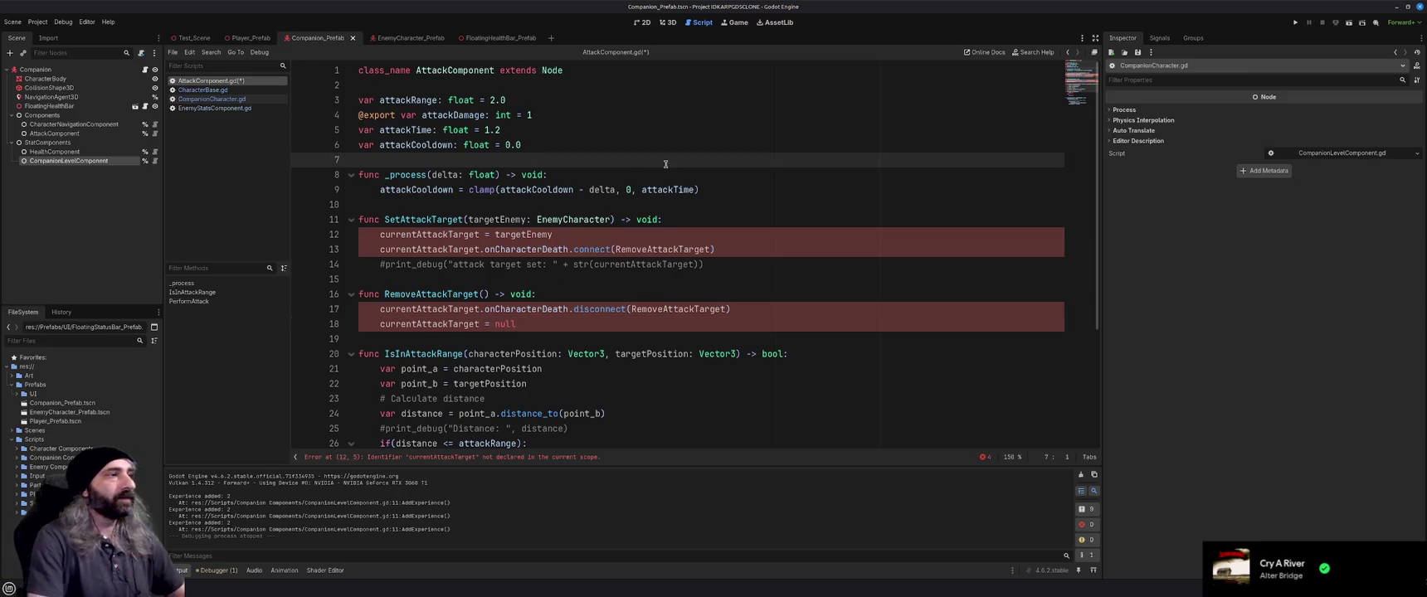
{"action": "key", "text": "Return"}
{"action": "key", "text": "Return"}
{"action": "key", "text": "Up"}
{"action": "key", "text": "ctrl+v"}
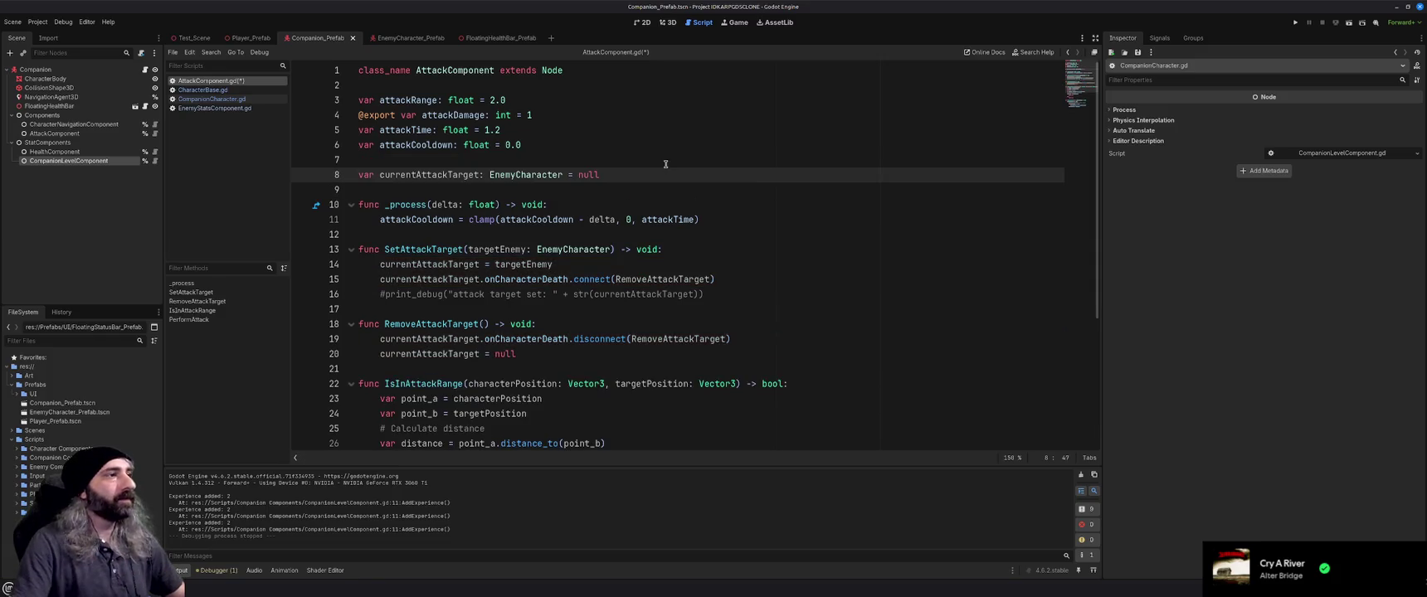
Retype currentAttackTarget as CharacterBase and save AttackComponent.gd
{"action": "double_click", "coordinate": [531, 174]}
{"action": "type", "text": "CharacterBase"}
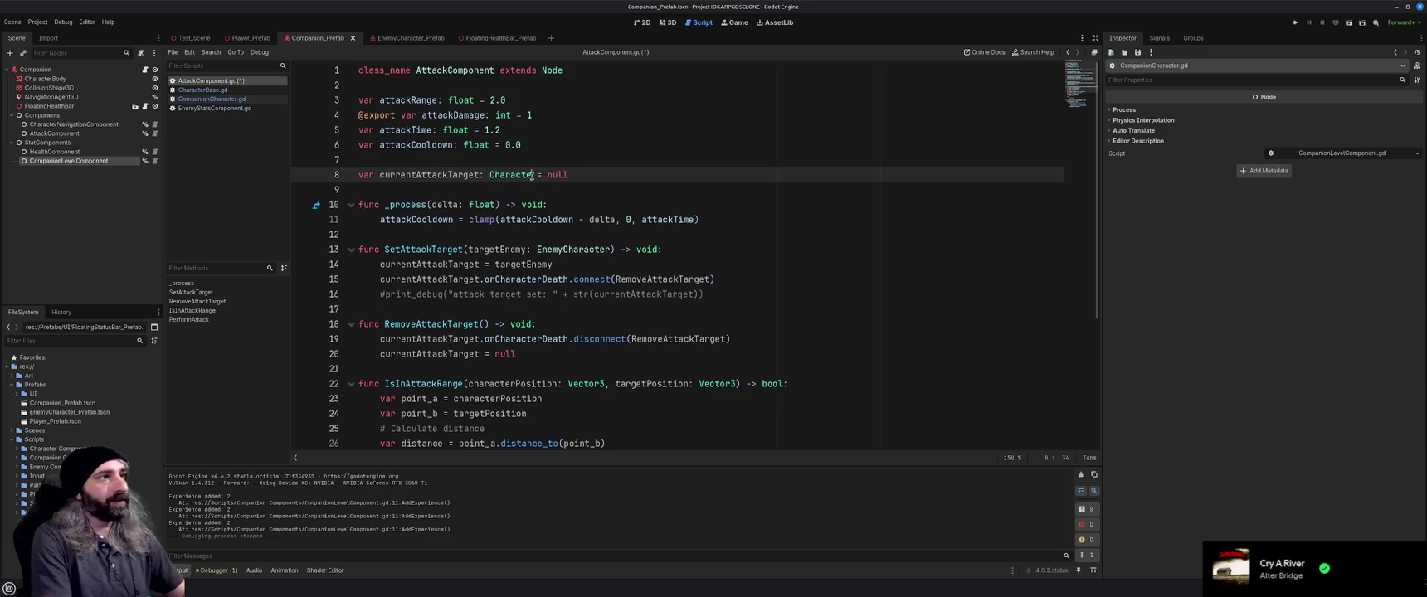
{"action": "left_click", "coordinate": [626, 172]}
{"action": "key", "text": "ctrl+s"}
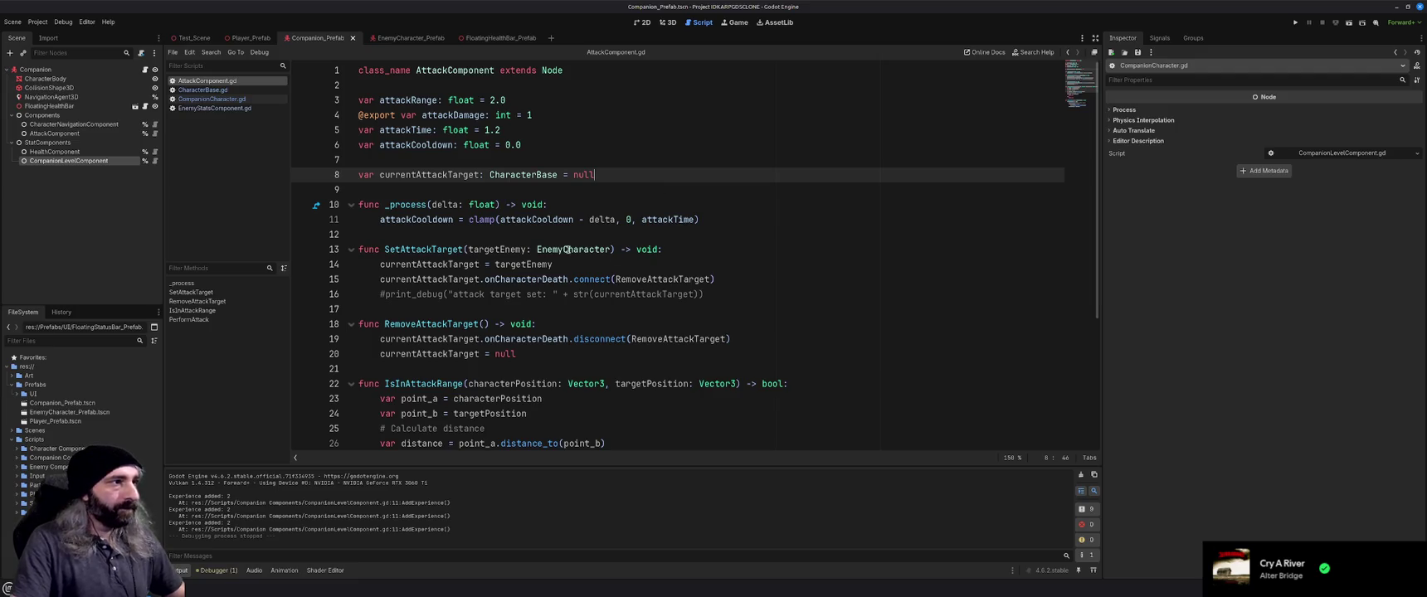
Rename the SetAttackTarget parameter targetEnemy to newTarget, including its assignment on line 14, and save
{"action": "double_click", "coordinate": [504, 248]}
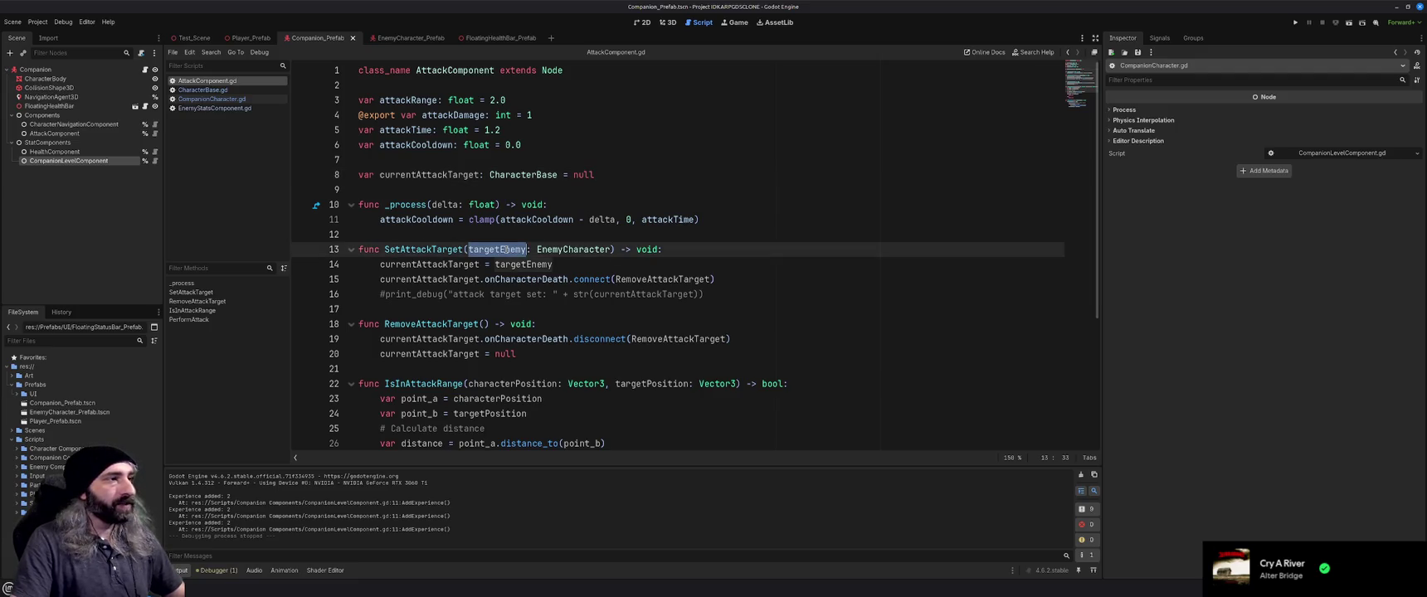
{"action": "type", "text": "newTarget"}
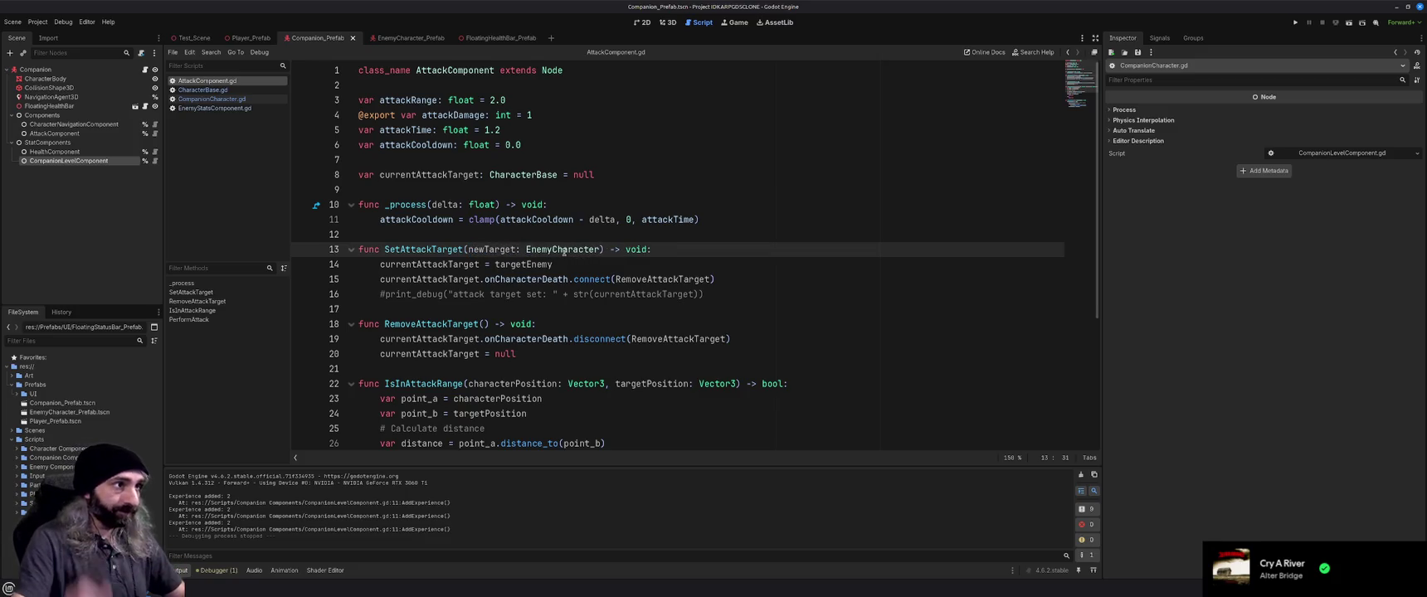
{"action": "left_click", "coordinate": [578, 259]}
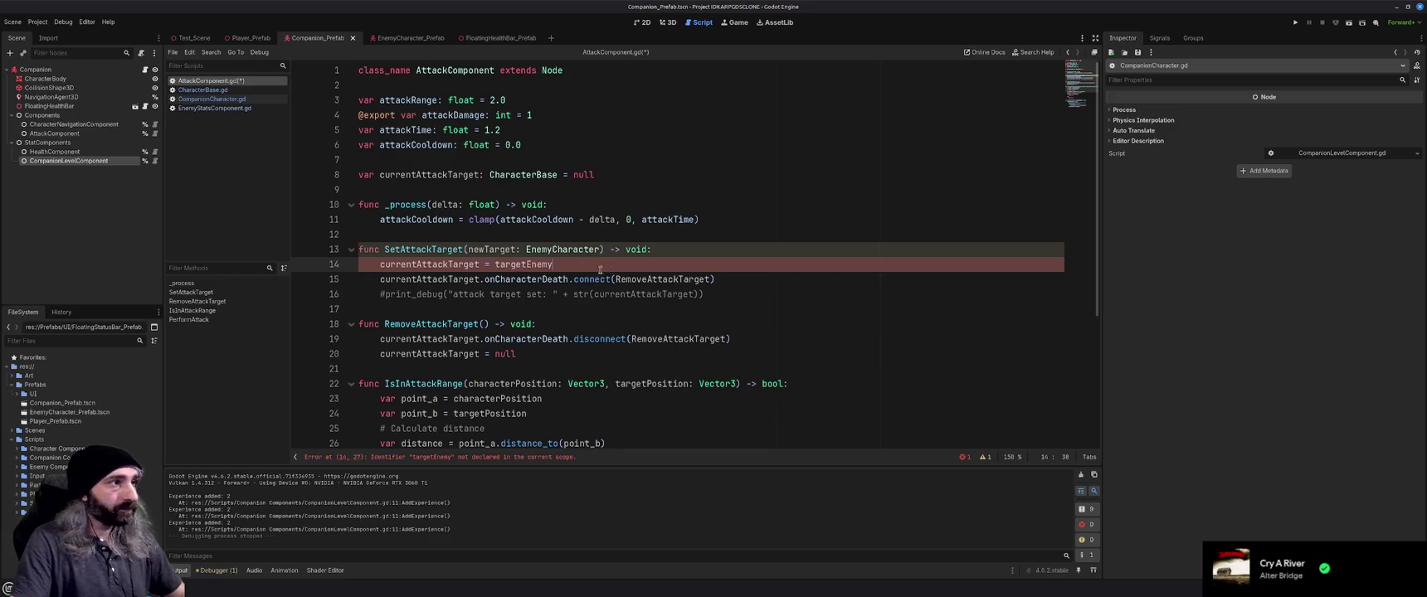
{"action": "double_click", "coordinate": [491, 249]}
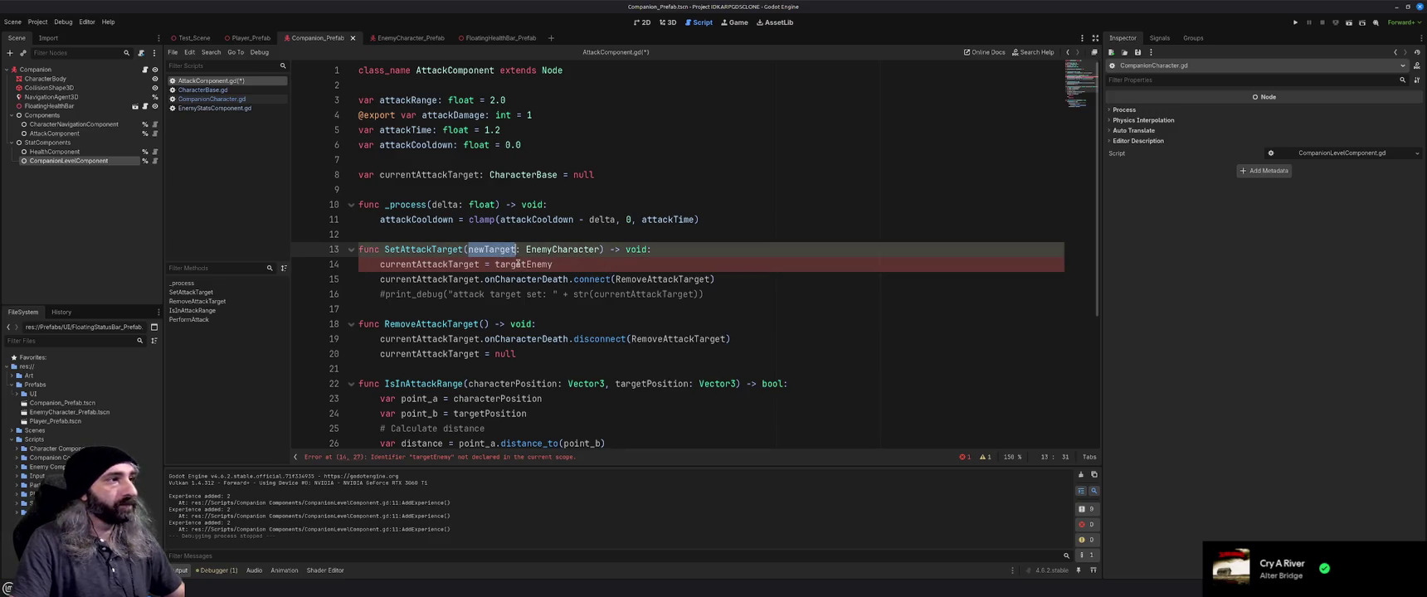
{"action": "key", "text": "ctrl+c"}
{"action": "double_click", "coordinate": [520, 264]}
{"action": "key", "text": "ctrl+v"}
{"action": "key", "text": "ctrl+s"}
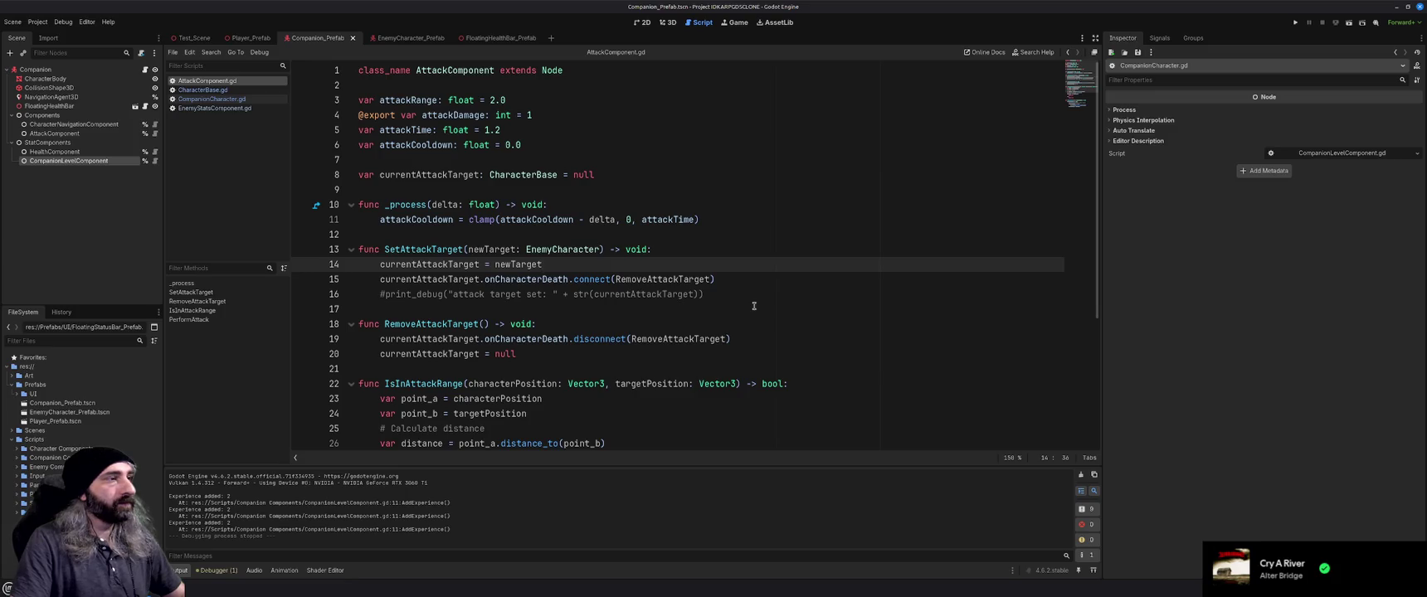
In CompanionCharacter.gd, cut the currentAttackTarget declaration and comment out SetAttackTarget and RemoveAttackTarget
{"action": "scroll", "coordinate": [754, 306], "scroll_direction": "down", "scroll_amount": 1}
{"action": "scroll", "coordinate": [754, 306], "scroll_direction": "down", "scroll_amount": 4}
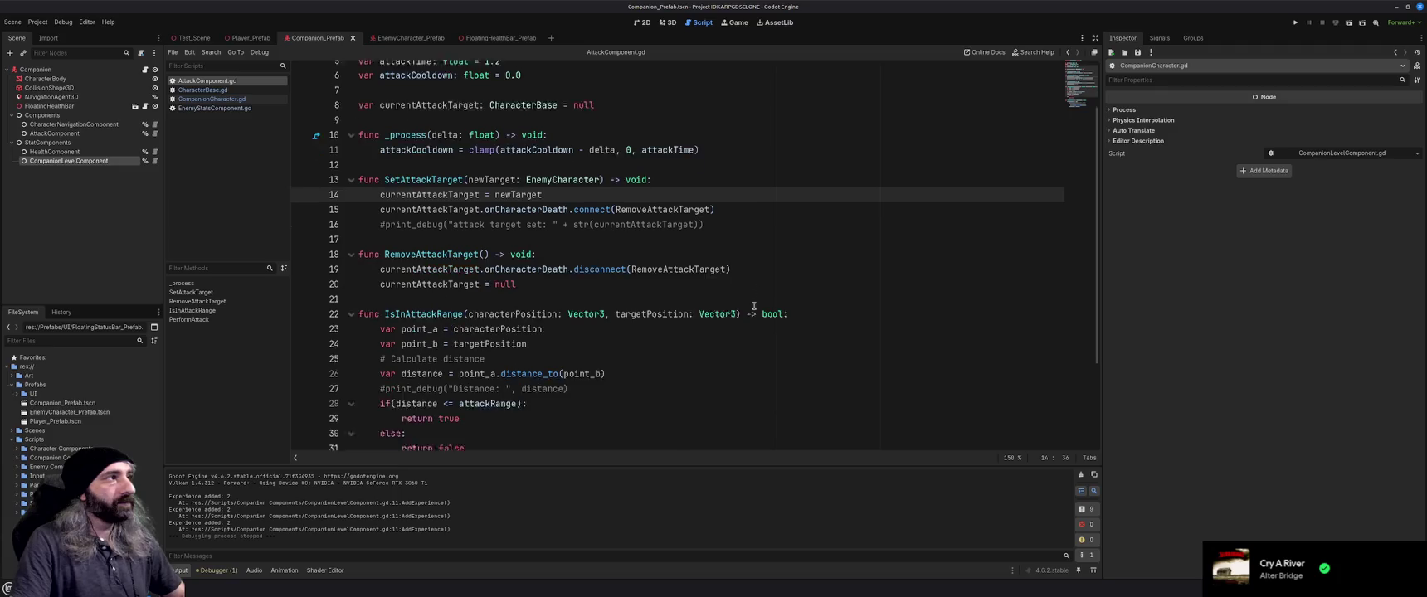
{"action": "scroll", "coordinate": [754, 307], "scroll_direction": "up", "scroll_amount": 5}
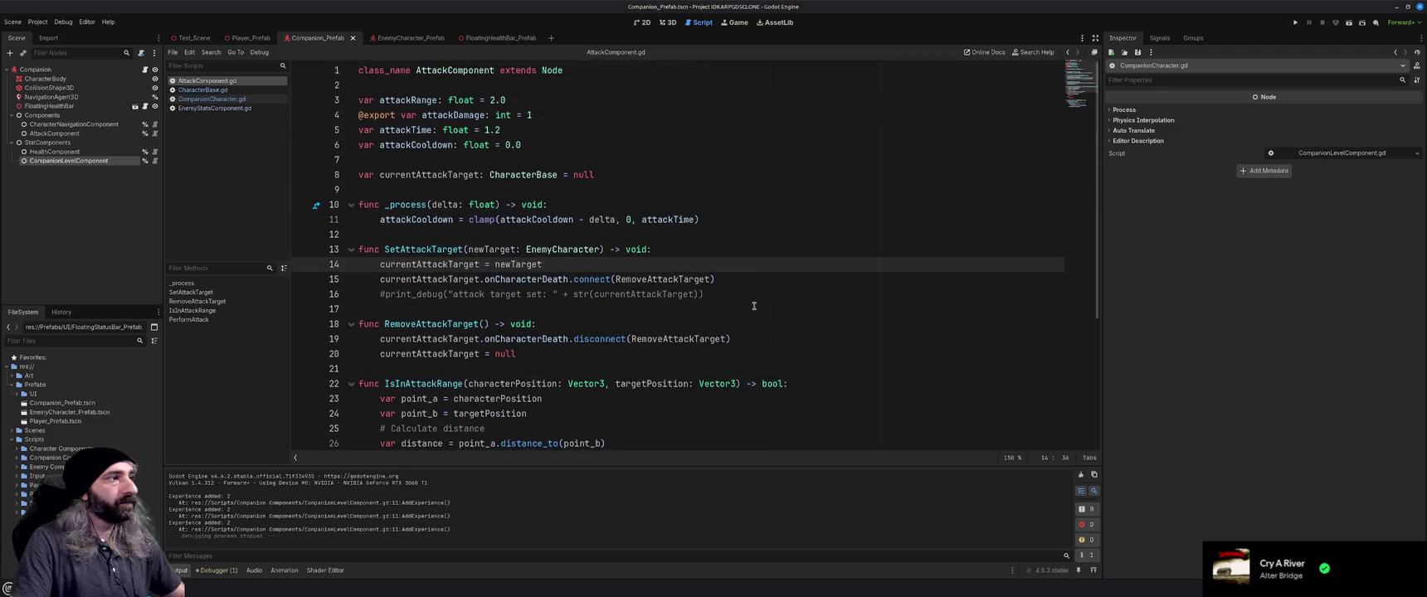
{"action": "left_click", "coordinate": [204, 90]}
{"action": "left_click", "coordinate": [211, 98]}
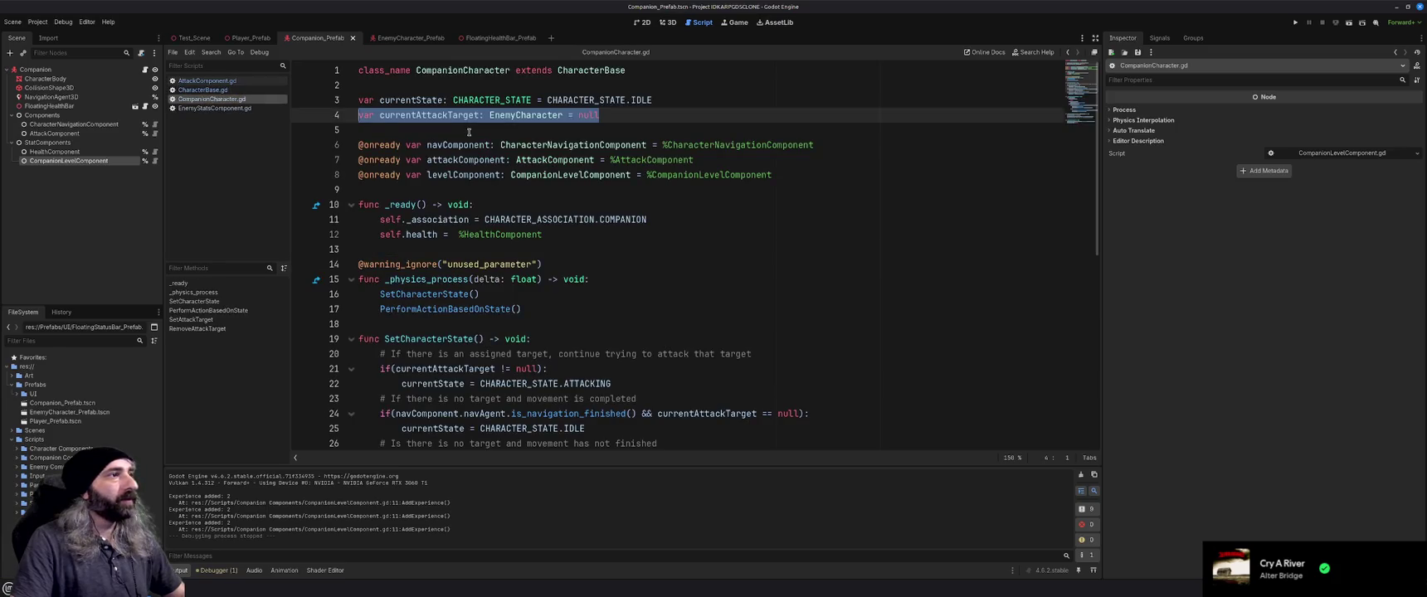
{"action": "key", "text": "ctrl+x"}
{"action": "scroll", "coordinate": [500, 332], "scroll_direction": "down", "scroll_amount": 9}
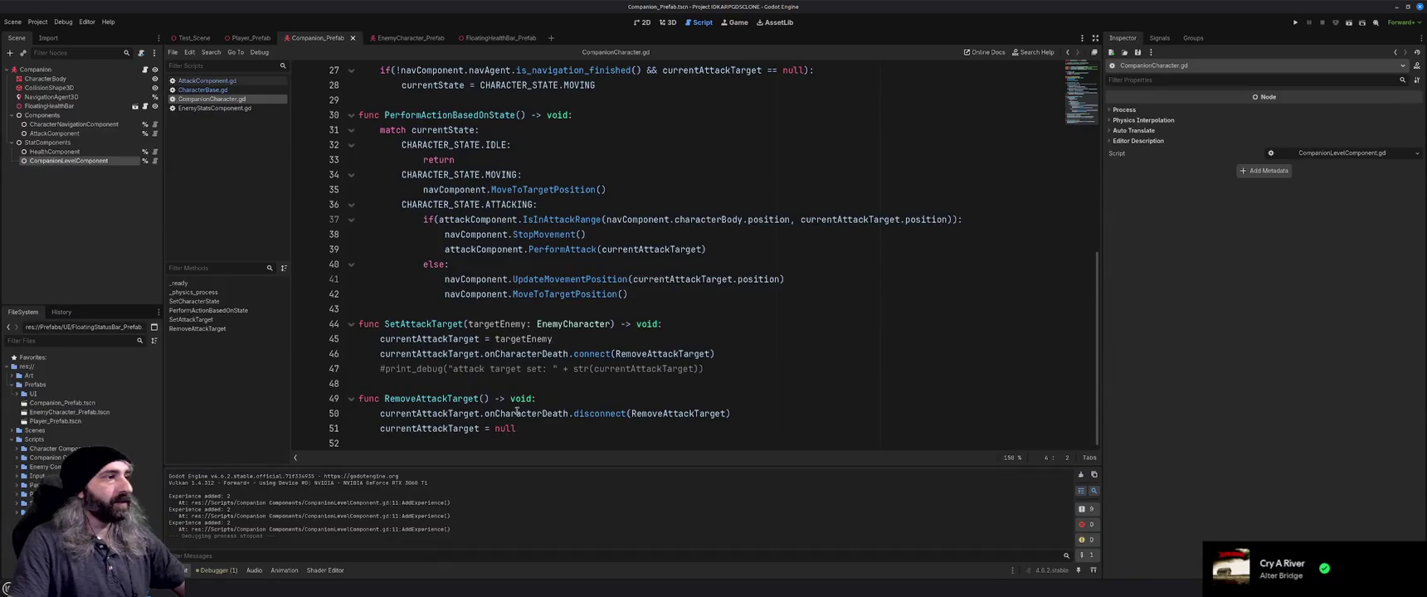
{"action": "left_click", "coordinate": [500, 425]}
{"action": "left_click_drag", "start_coordinate": [500, 425], "coordinate": [360, 309]}
{"action": "key", "text": "ctrl+k"}
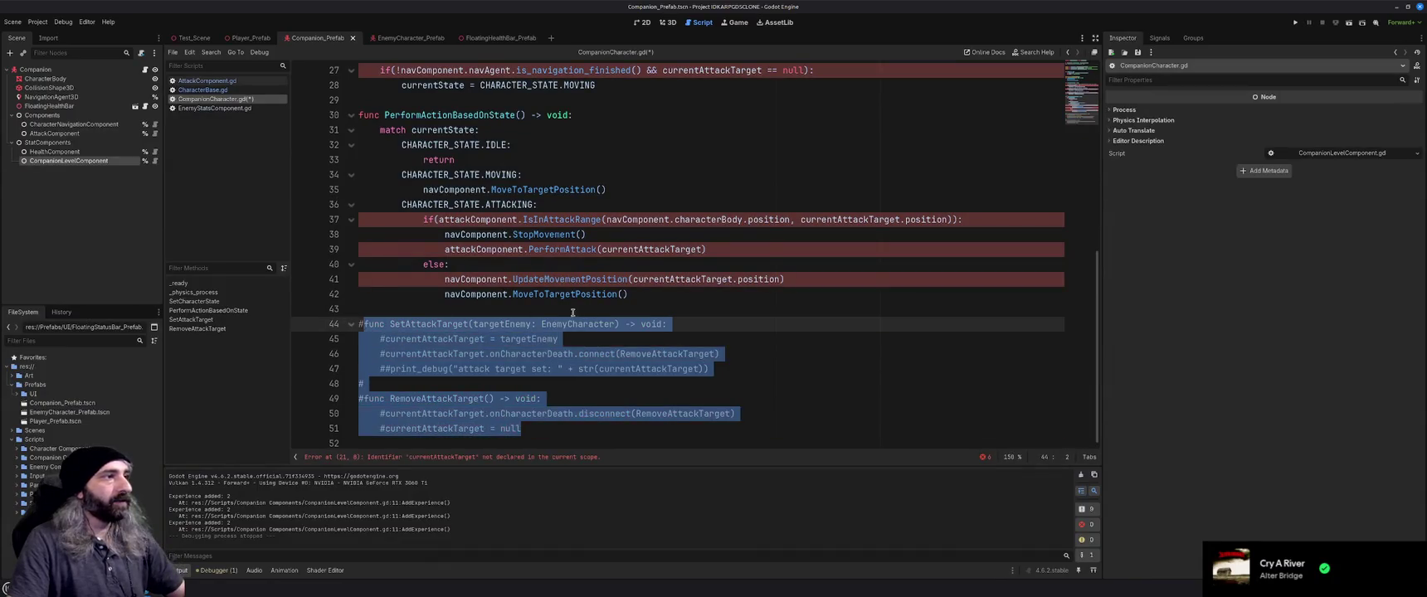
{"action": "key", "text": "Escape"}
Check the attack-target test on line 21, then place the cursor on blank line 7 of AttackComponent.gd
{"action": "scroll", "coordinate": [649, 319], "scroll_direction": "up", "scroll_amount": 2}
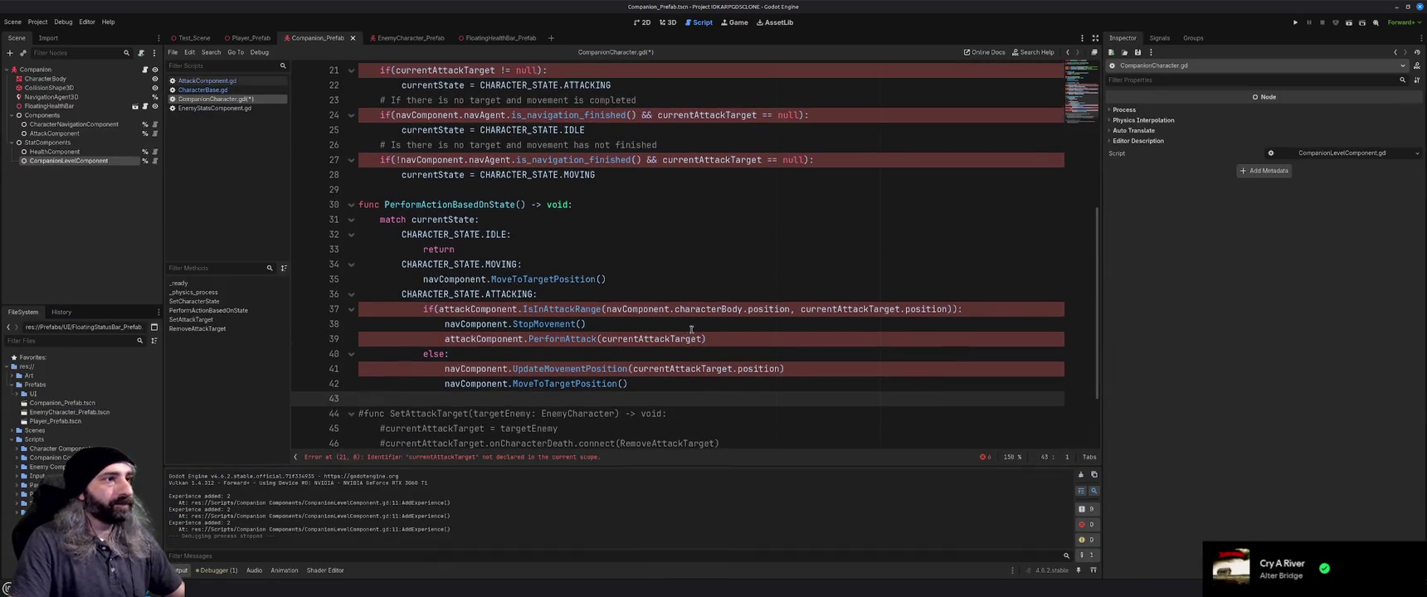
{"action": "scroll", "coordinate": [676, 325], "scroll_direction": "up", "scroll_amount": 7}
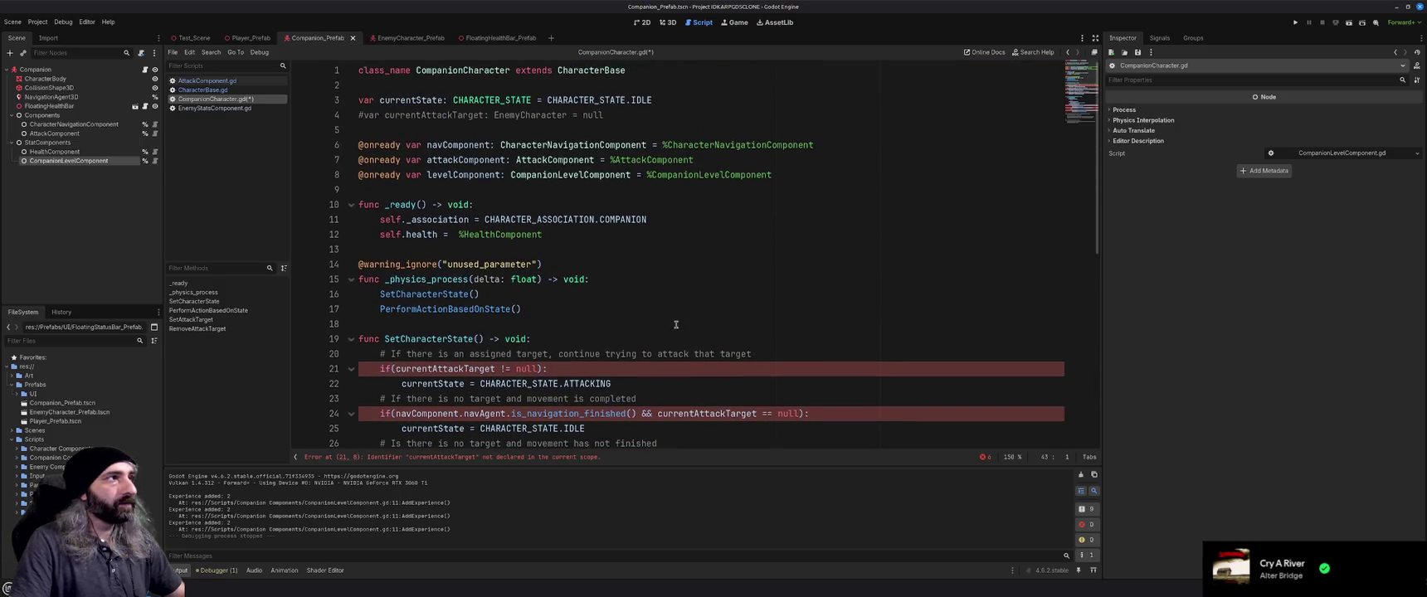
{"action": "scroll", "coordinate": [676, 326], "scroll_direction": "down", "scroll_amount": 2}
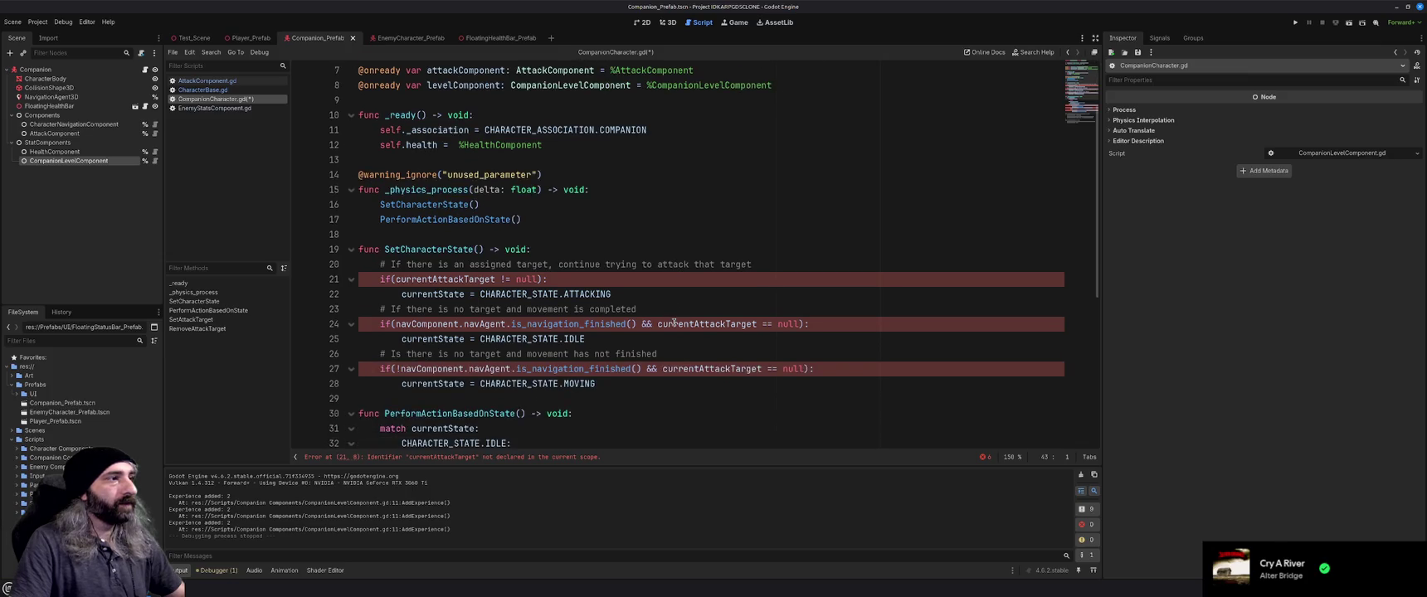
{"action": "left_click", "coordinate": [396, 280]}
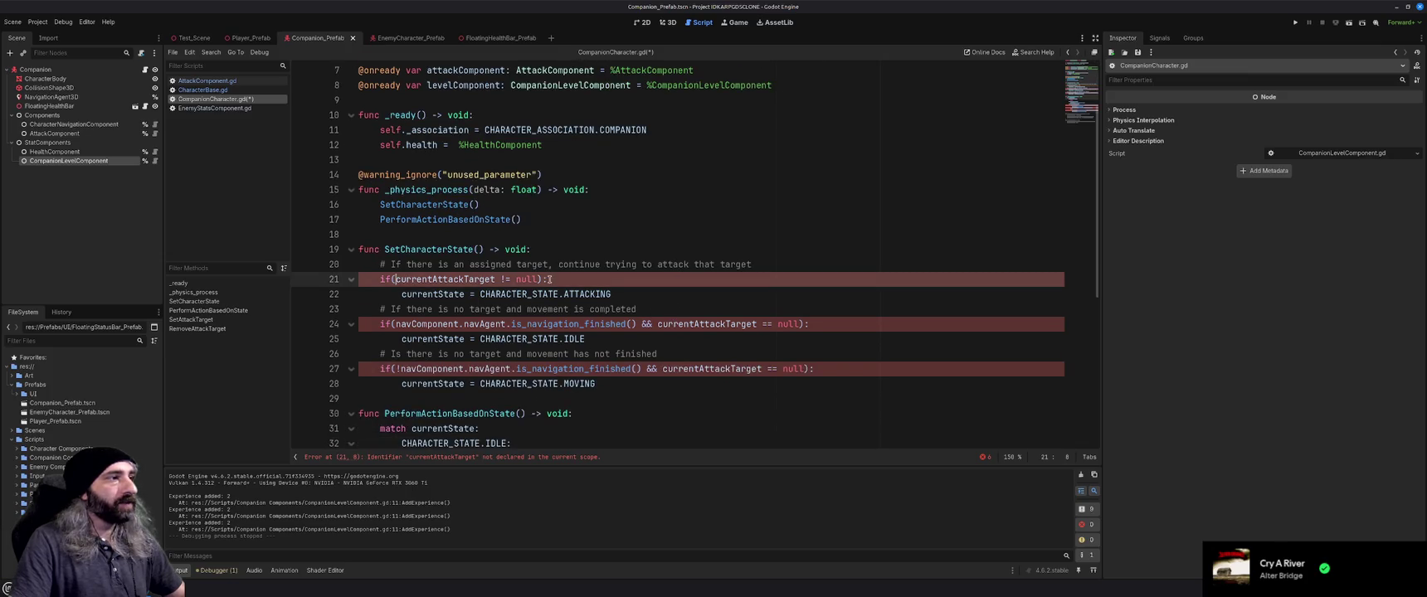
{"action": "scroll", "coordinate": [572, 291], "scroll_direction": "up", "scroll_amount": 2}
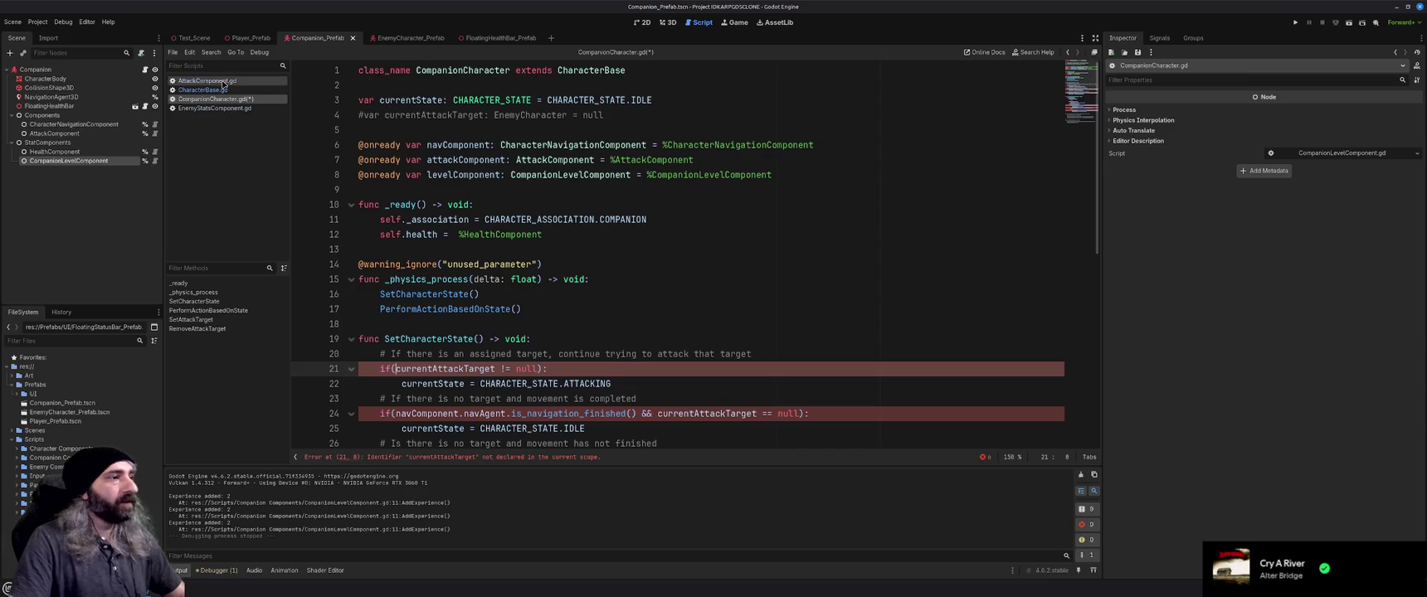
{"action": "scroll", "coordinate": [429, 266], "scroll_direction": "down", "scroll_amount": 2}
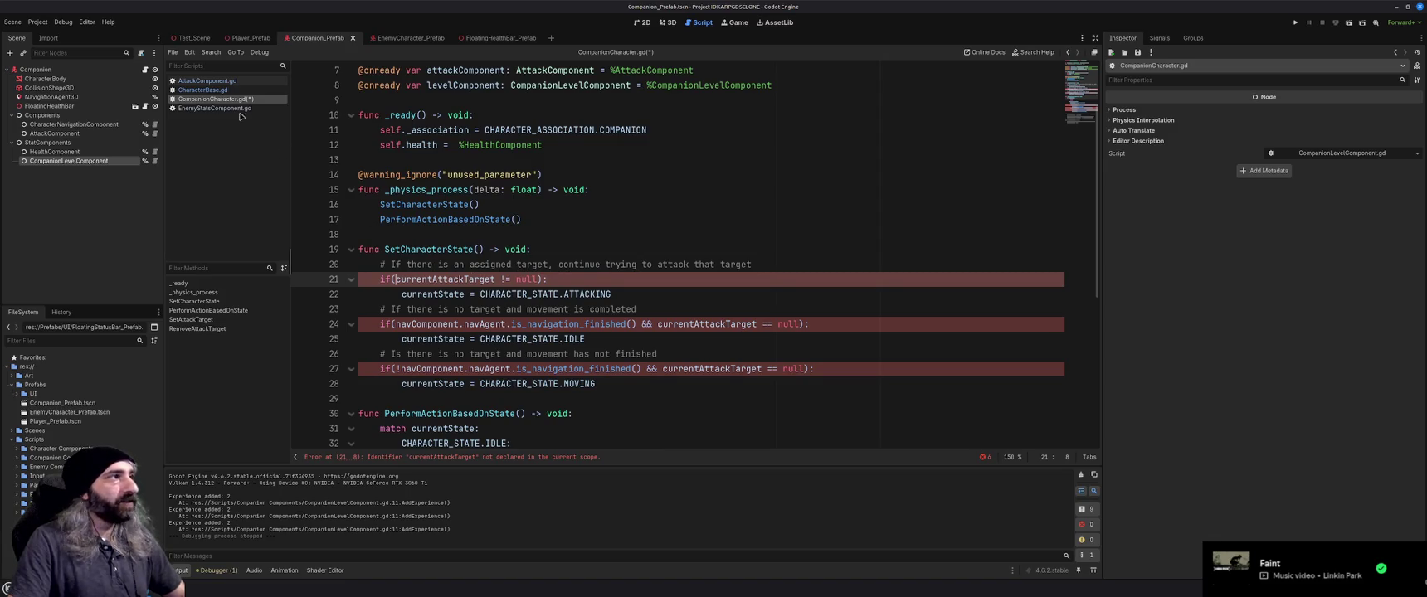
{"action": "left_click", "coordinate": [206, 81]}
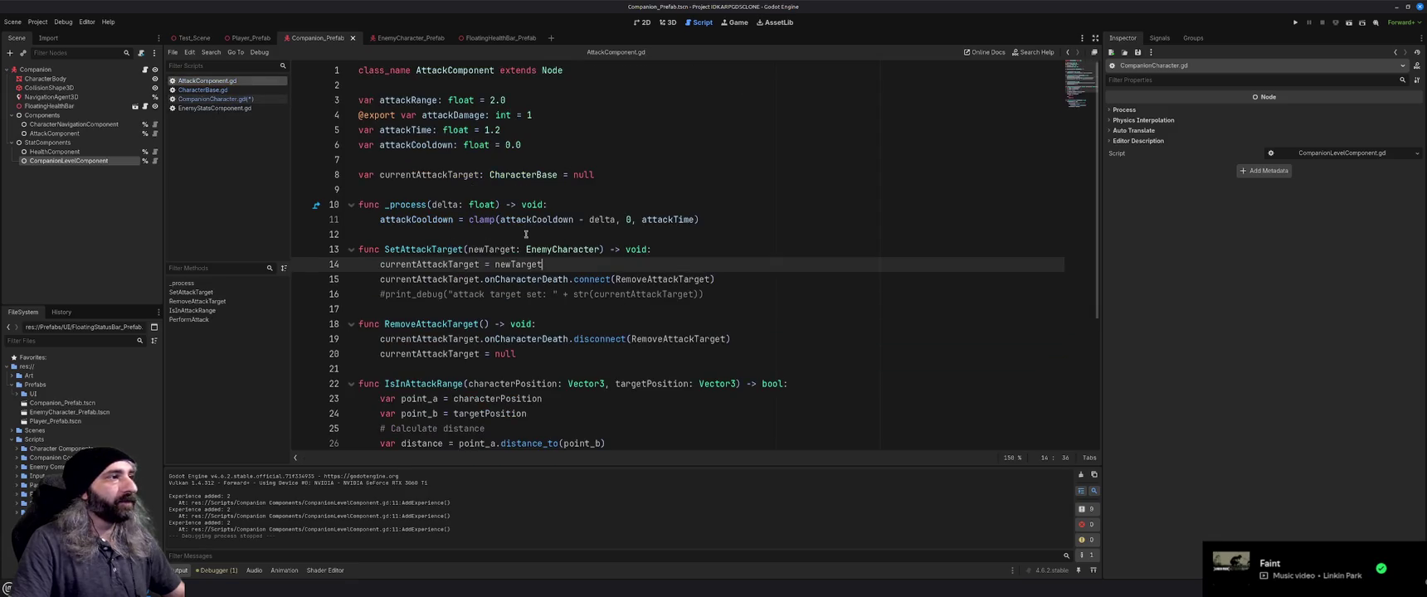
{"action": "left_click", "coordinate": [526, 235]}
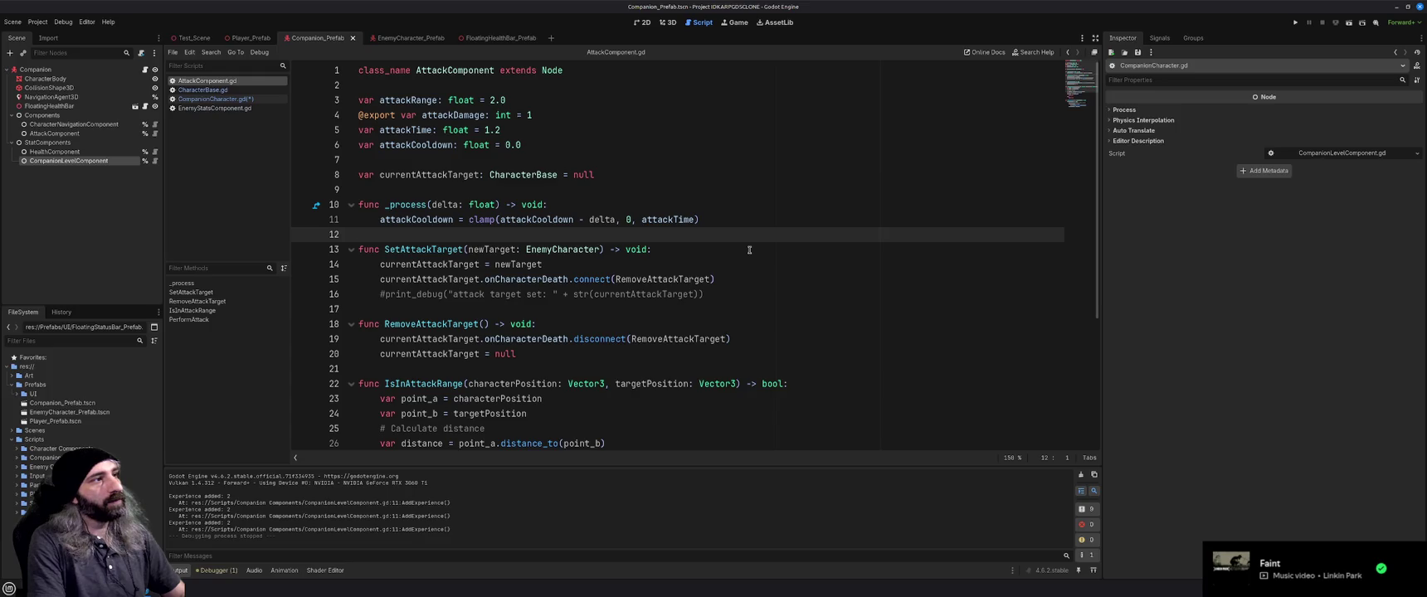
{"action": "key", "text": "Up"}
{"action": "key", "text": "Up"}
{"action": "key", "text": "Up"}
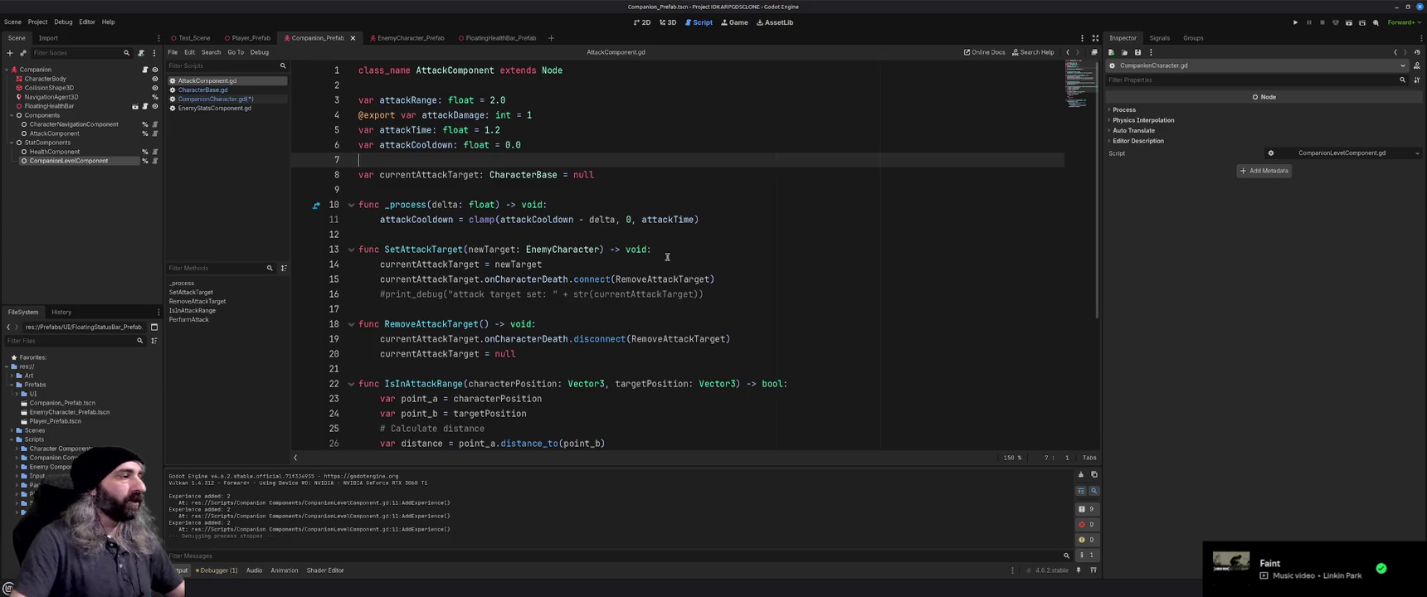
{"action": "key", "text": "alt+Tab"}
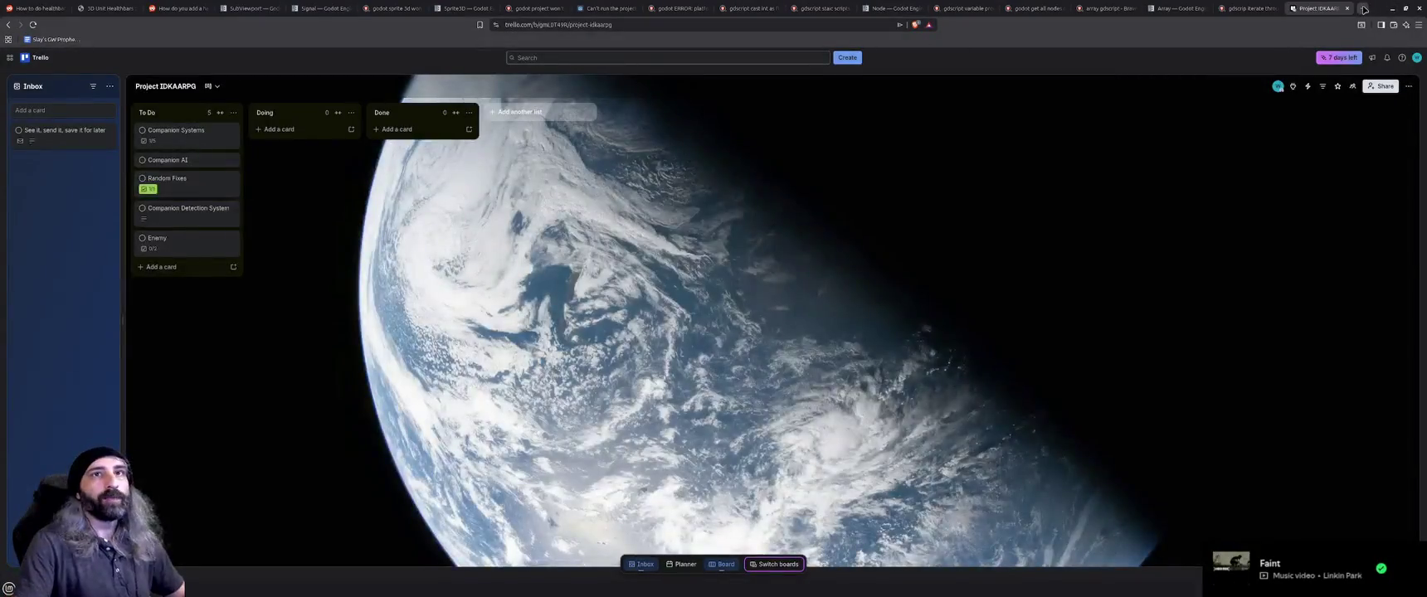
Search Brave for 'gdscript properties' in a new tab
{"action": "left_click", "coordinate": [1362, 8]}
{"action": "type", "text": "gdscr"}
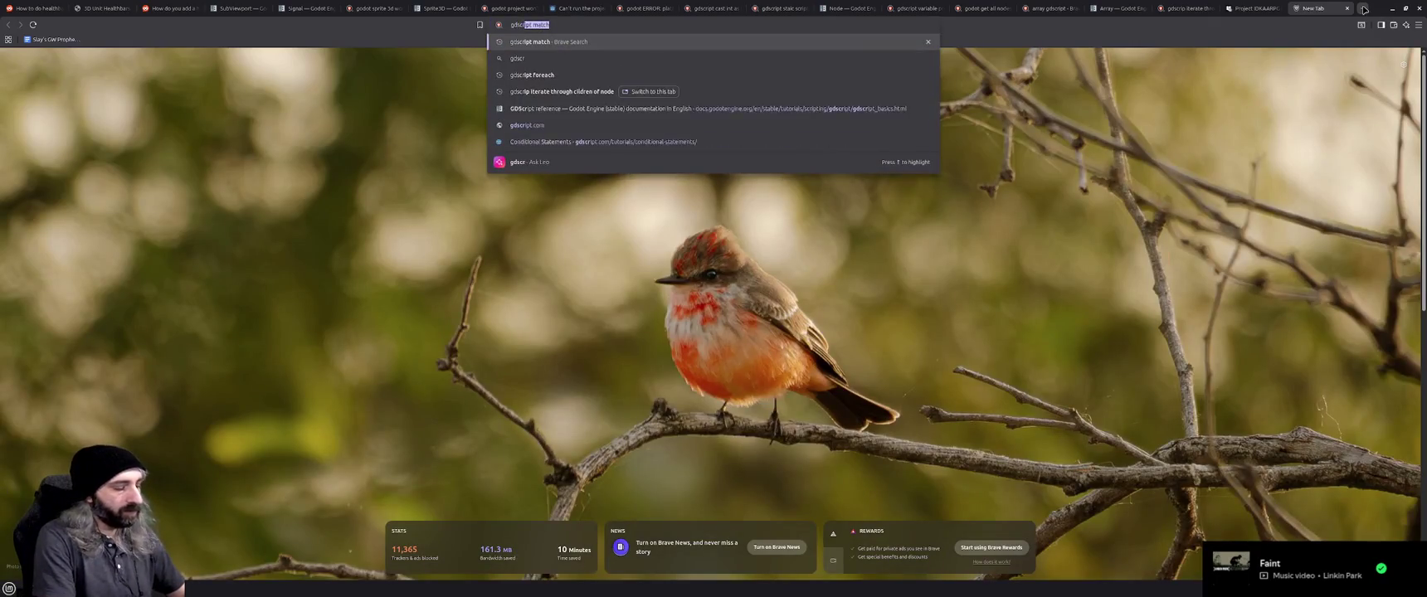
{"action": "type", "text": "ipt properties"}
{"action": "key", "text": "Return"}
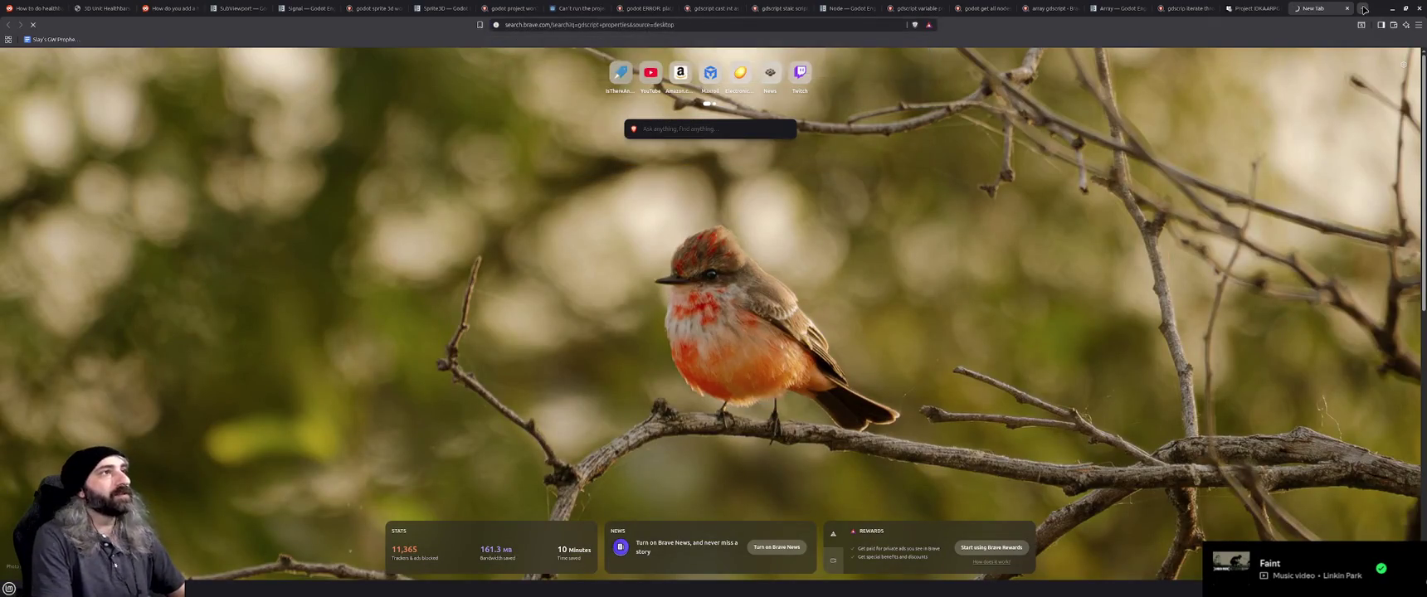
Close the eighteen old research tabs and expand the full answer on getter and setter syntax
{"action": "middle_click", "coordinate": [1120, 4]}
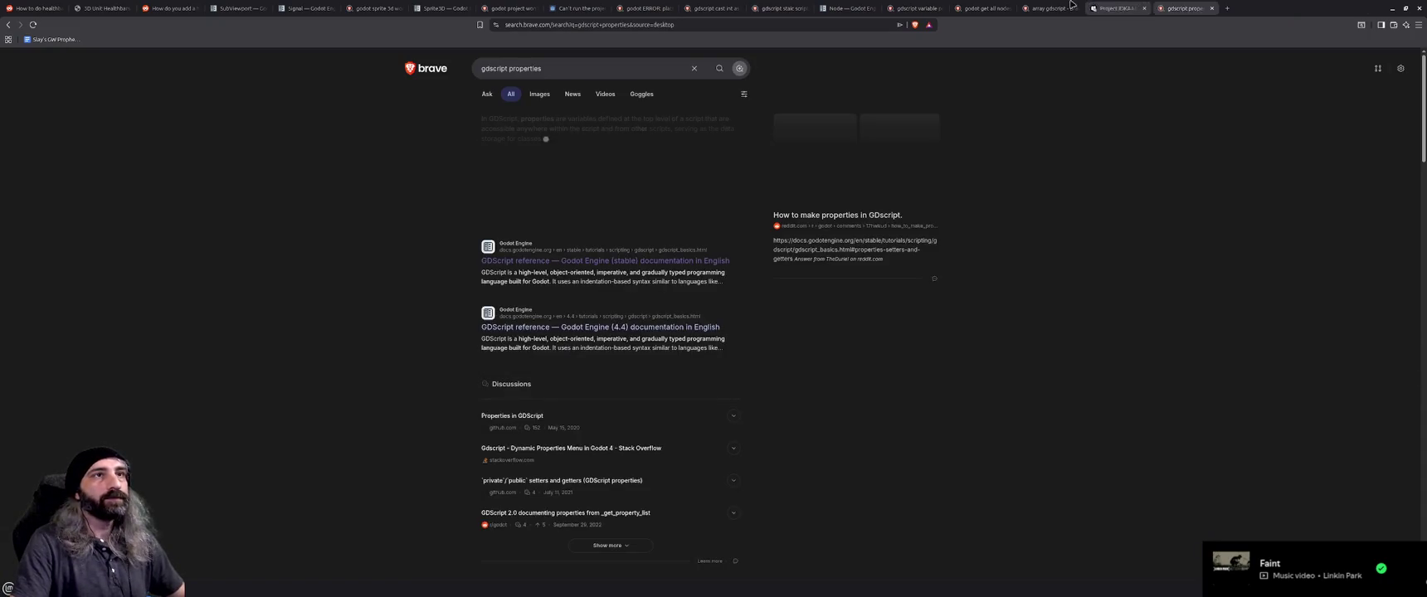
{"action": "middle_click", "coordinate": [1054, 4]}
{"action": "middle_click", "coordinate": [988, 4]}
{"action": "middle_click", "coordinate": [917, 4]}
{"action": "middle_click", "coordinate": [846, 4]}
{"action": "middle_click", "coordinate": [780, 4]}
{"action": "middle_click", "coordinate": [780, 4]}
{"action": "middle_click", "coordinate": [714, 4]}
{"action": "middle_click", "coordinate": [646, 4]}
{"action": "middle_click", "coordinate": [579, 4]}
{"action": "middle_click", "coordinate": [512, 4]}
{"action": "middle_click", "coordinate": [444, 4]}
{"action": "middle_click", "coordinate": [375, 8]}
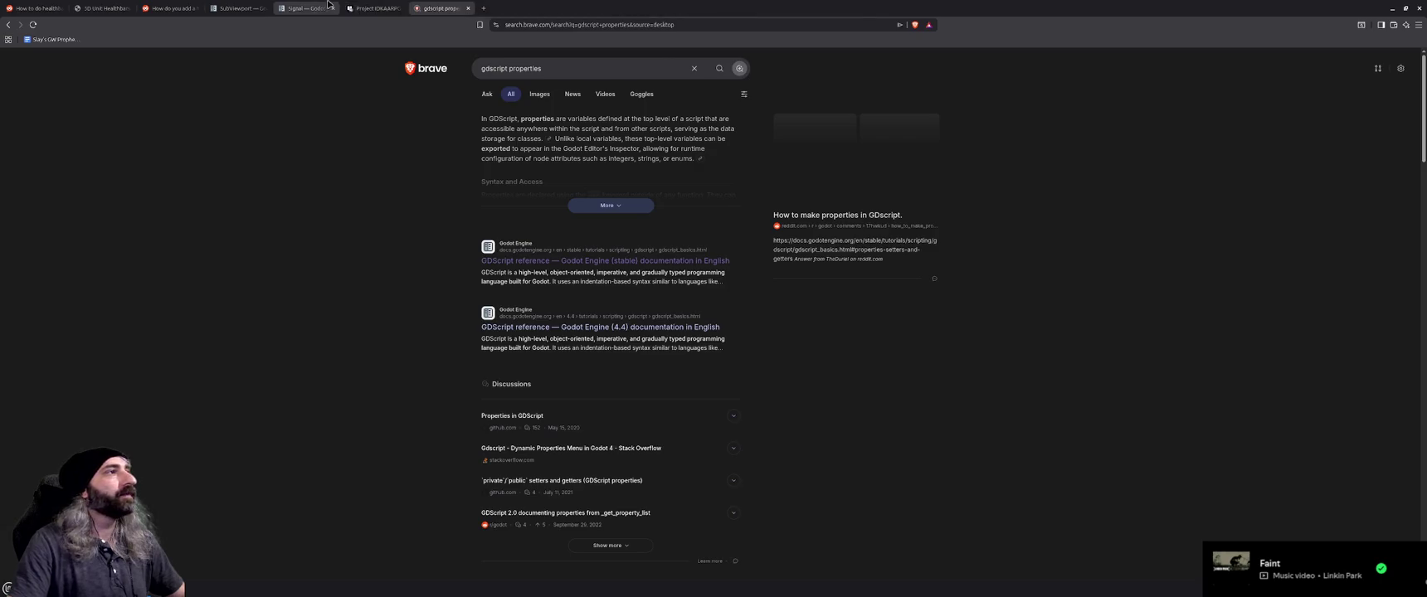
{"action": "middle_click", "coordinate": [307, 7]}
{"action": "middle_click", "coordinate": [241, 8]}
{"action": "middle_click", "coordinate": [173, 8]}
{"action": "middle_click", "coordinate": [104, 8]}
{"action": "middle_click", "coordinate": [37, 8]}
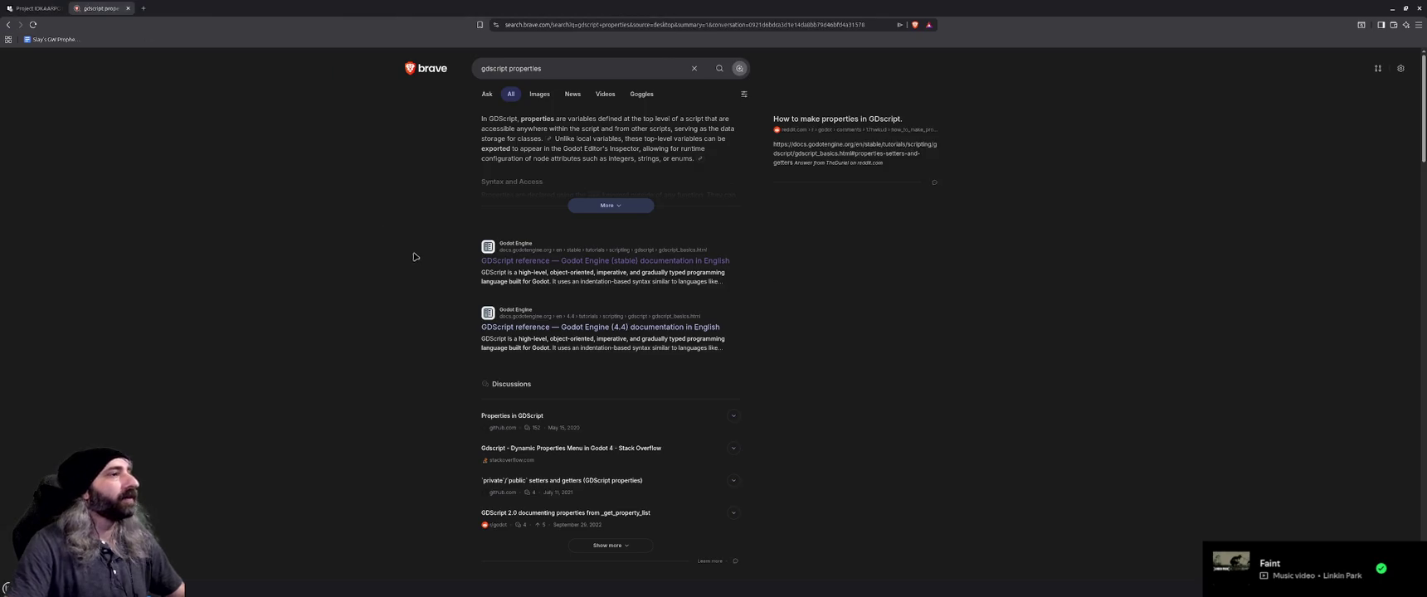
{"action": "left_click", "coordinate": [599, 205]}
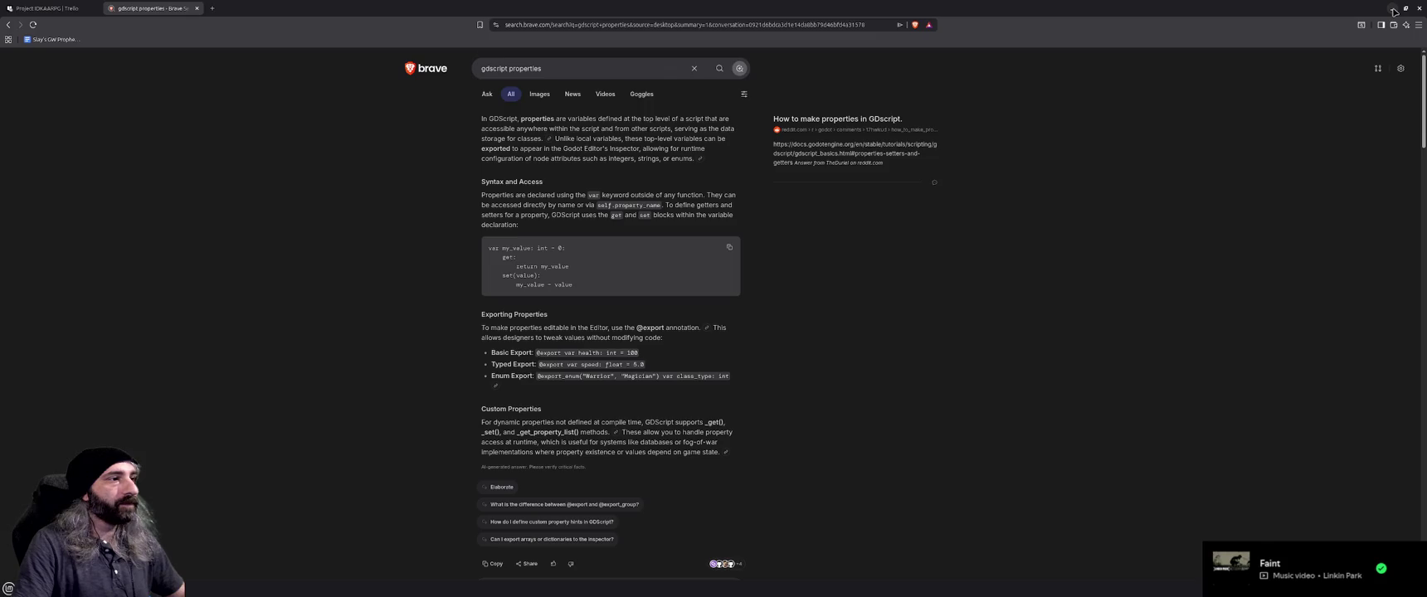
{"action": "left_click", "coordinate": [1394, 10]}
Declare 'var hasTarget: bool = false' with a get: block opening 'if (currentAttackTarget == null'
{"action": "type", "text": "var hasTarget: "}
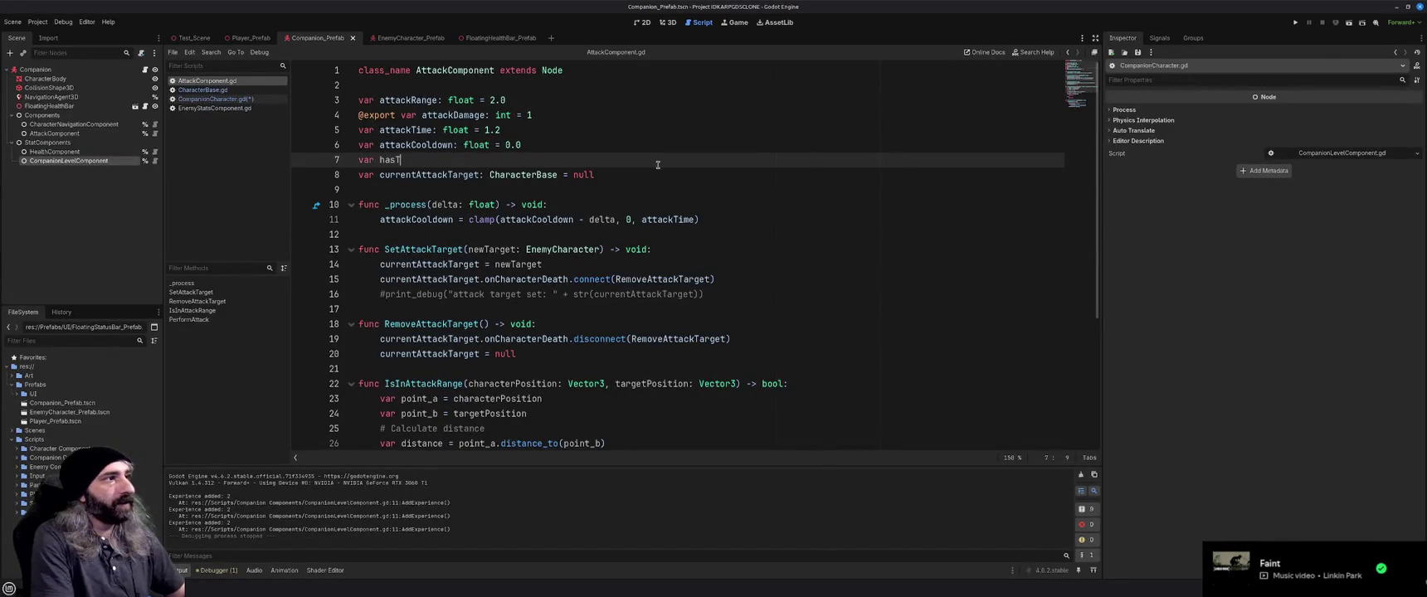
{"action": "type", "text": "boo"}
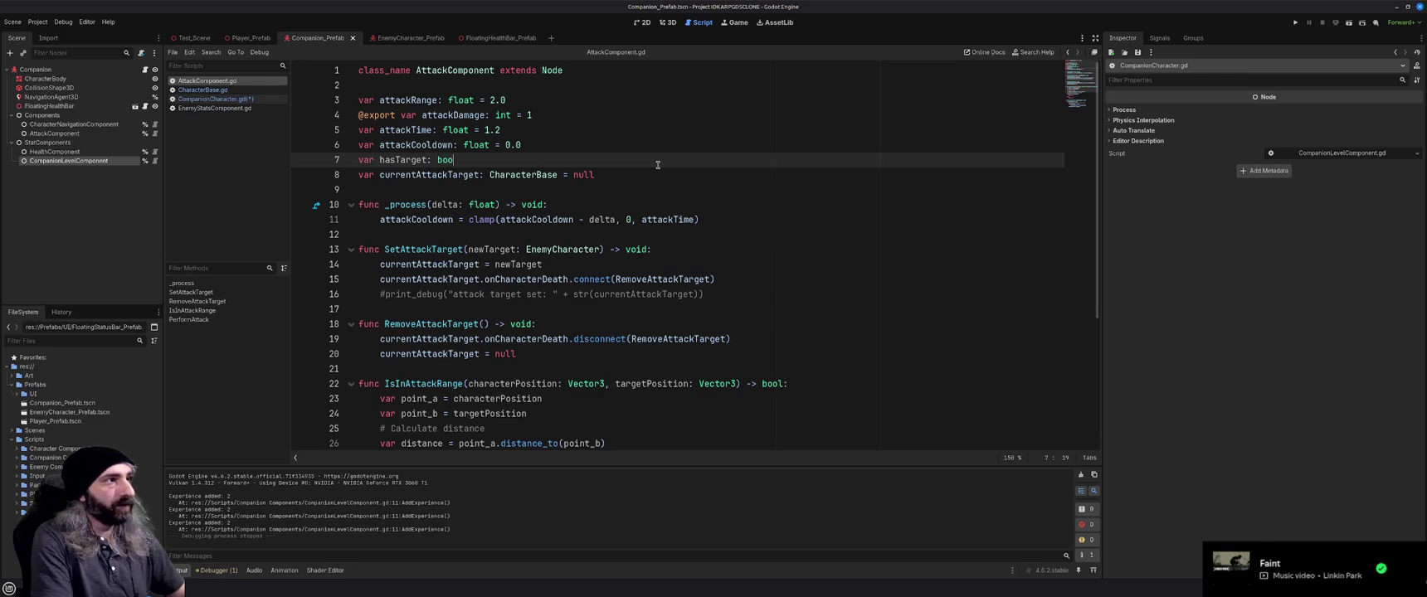
{"action": "type", "text": "l = false"}
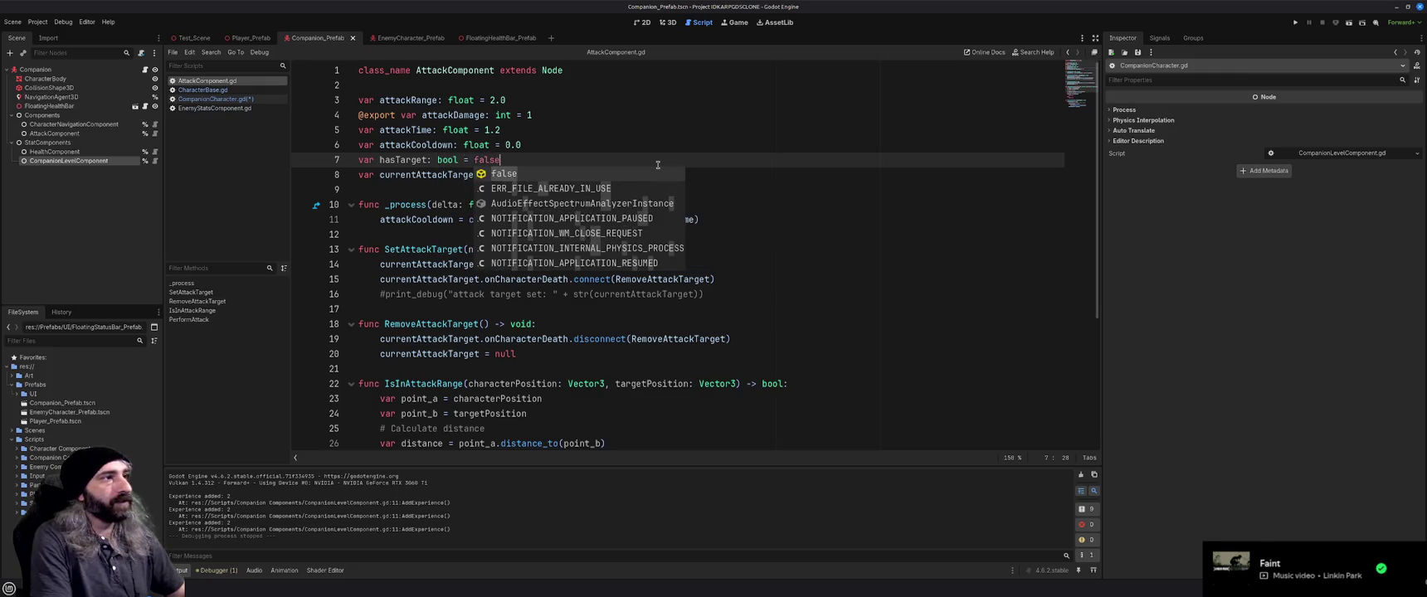
{"action": "key", "text": "Return"}
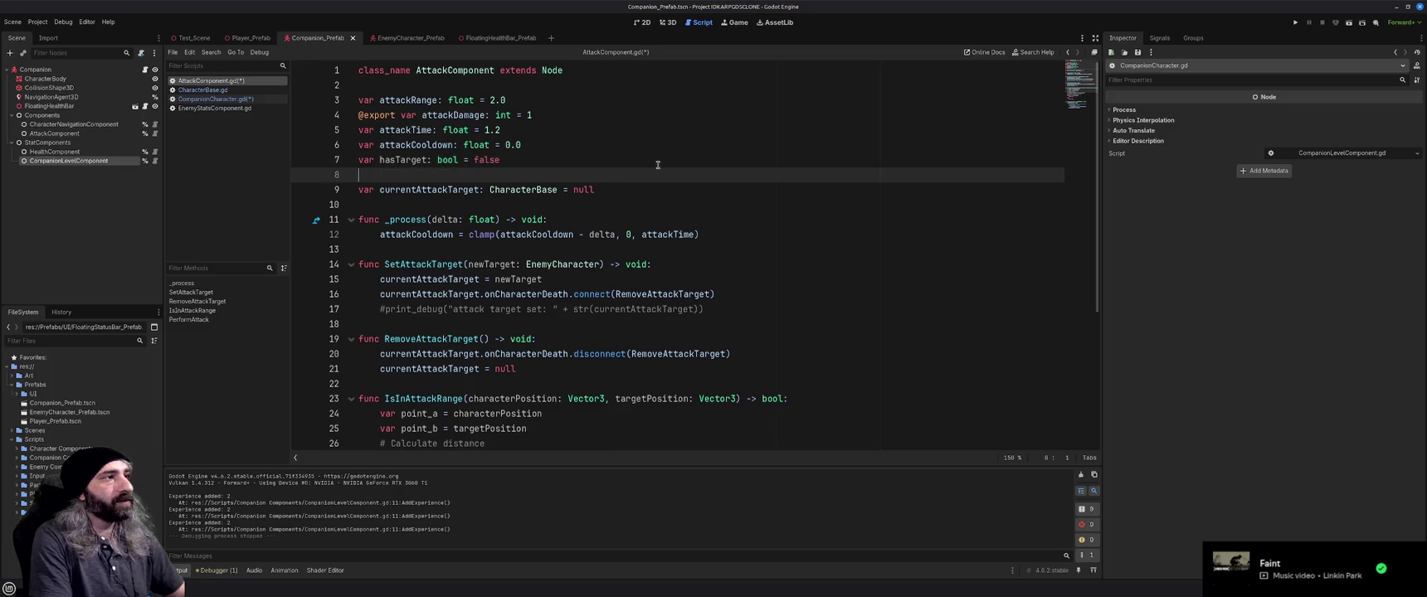
{"action": "key", "text": "Tab"}
{"action": "type", "text": "get:"}
{"action": "key", "text": "Return"}
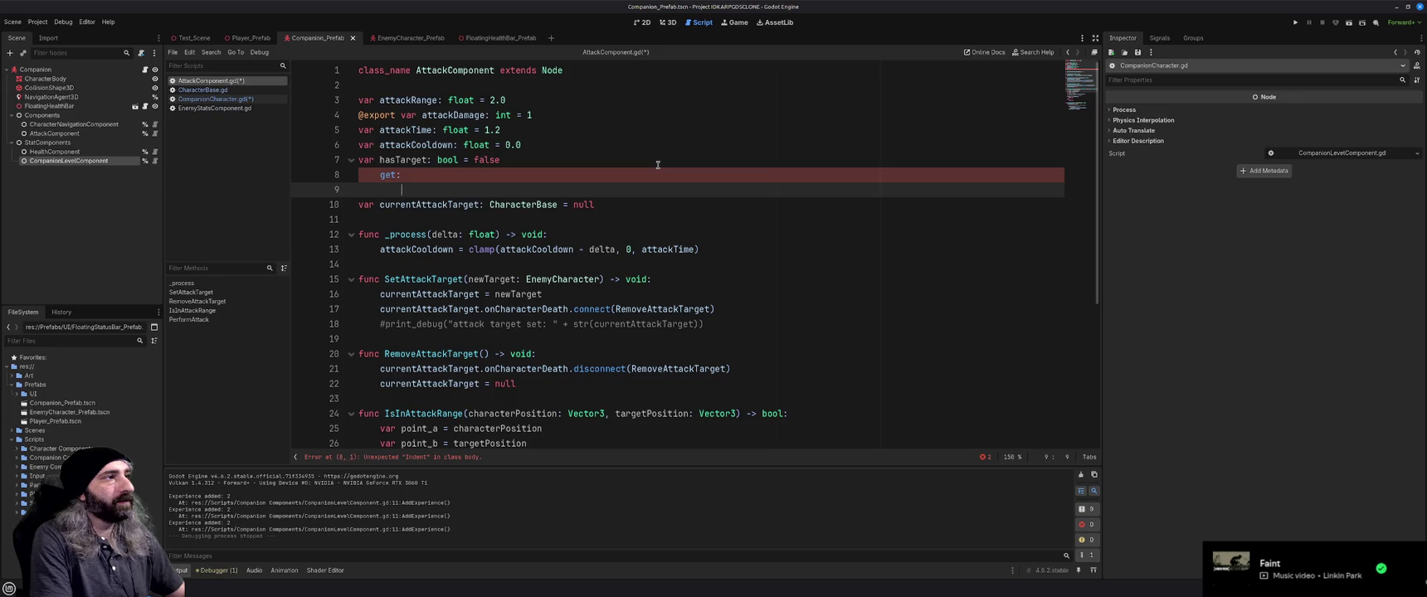
{"action": "type", "text": "return"}
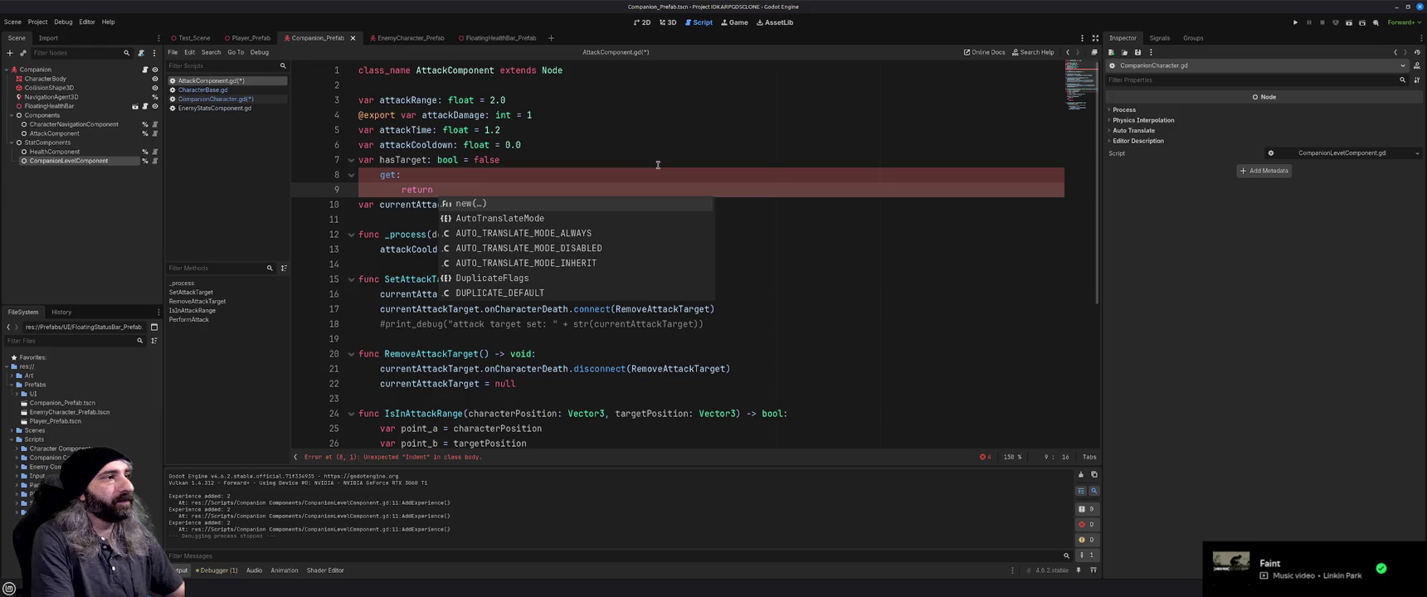
{"action": "key", "text": "BackSpace"}
{"action": "key", "text": "BackSpace"}
{"action": "key", "text": "BackSpace"}
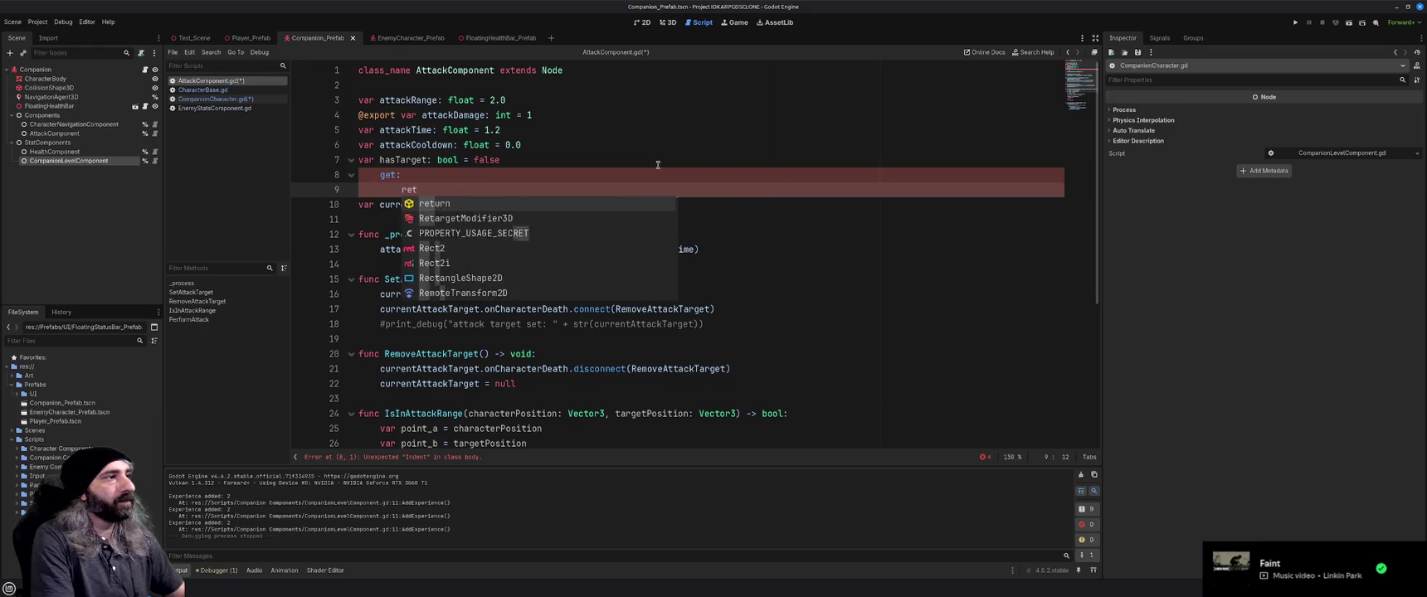
{"action": "type", "text": "if"}
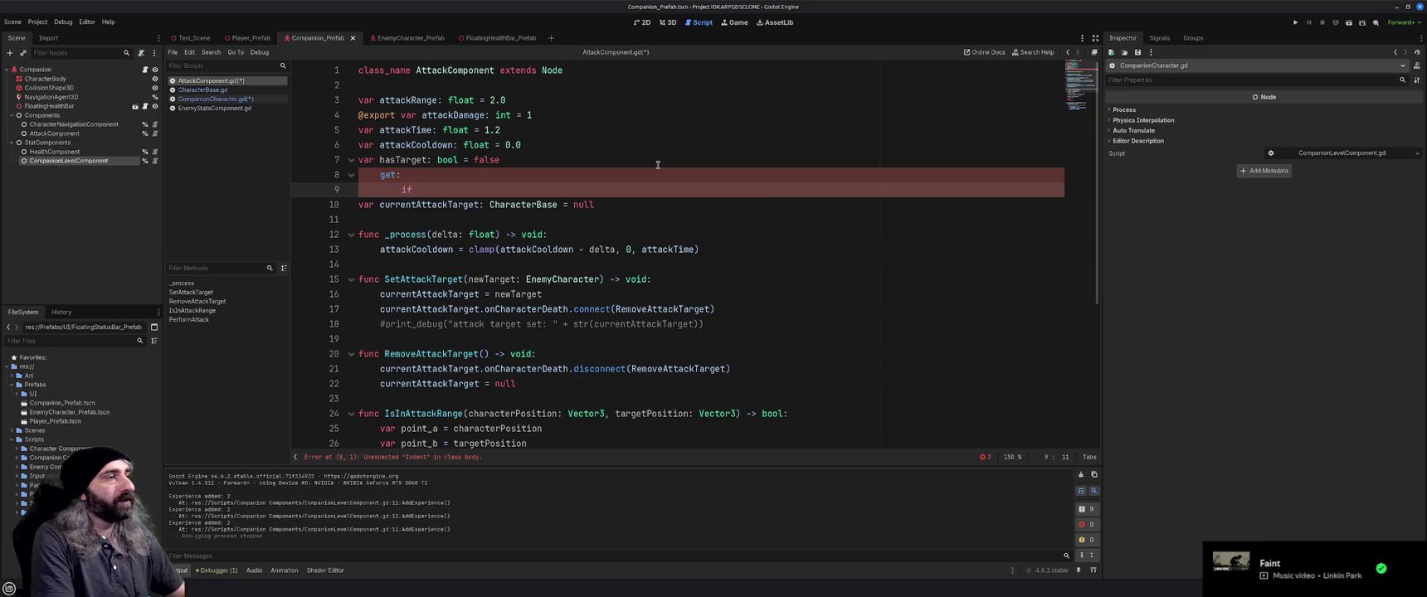
{"action": "type", "text": " (currentAt"}
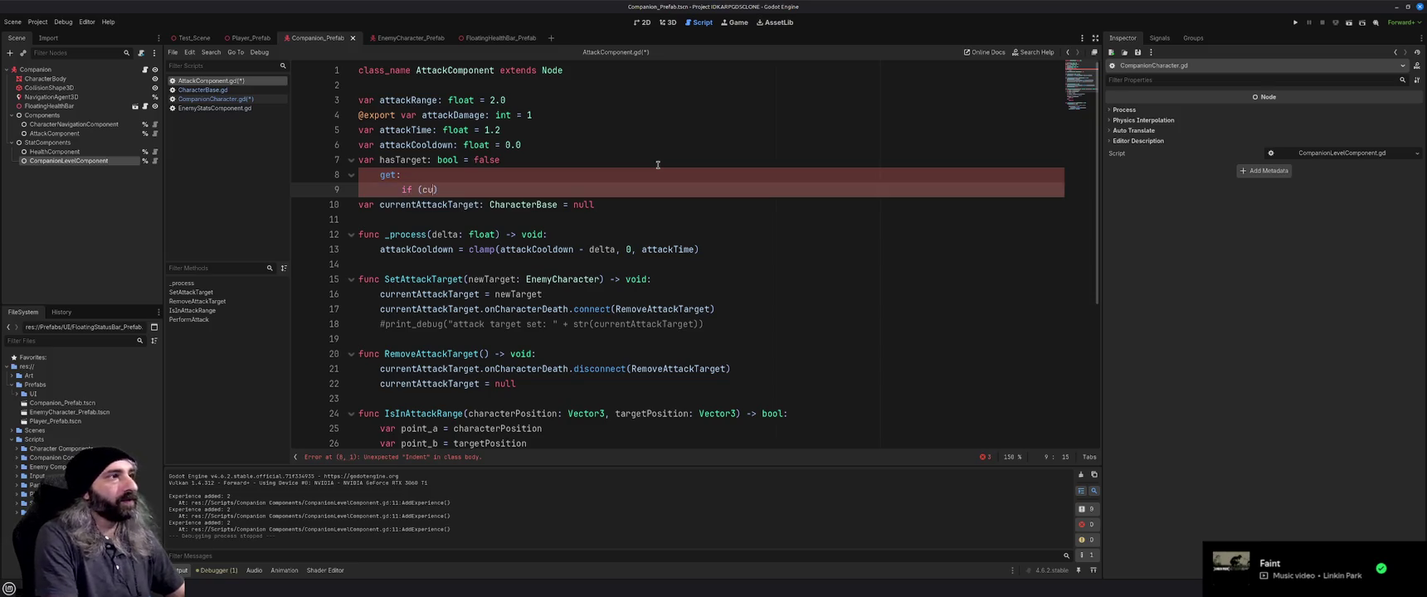
{"action": "type", "text": "tackTarget"}
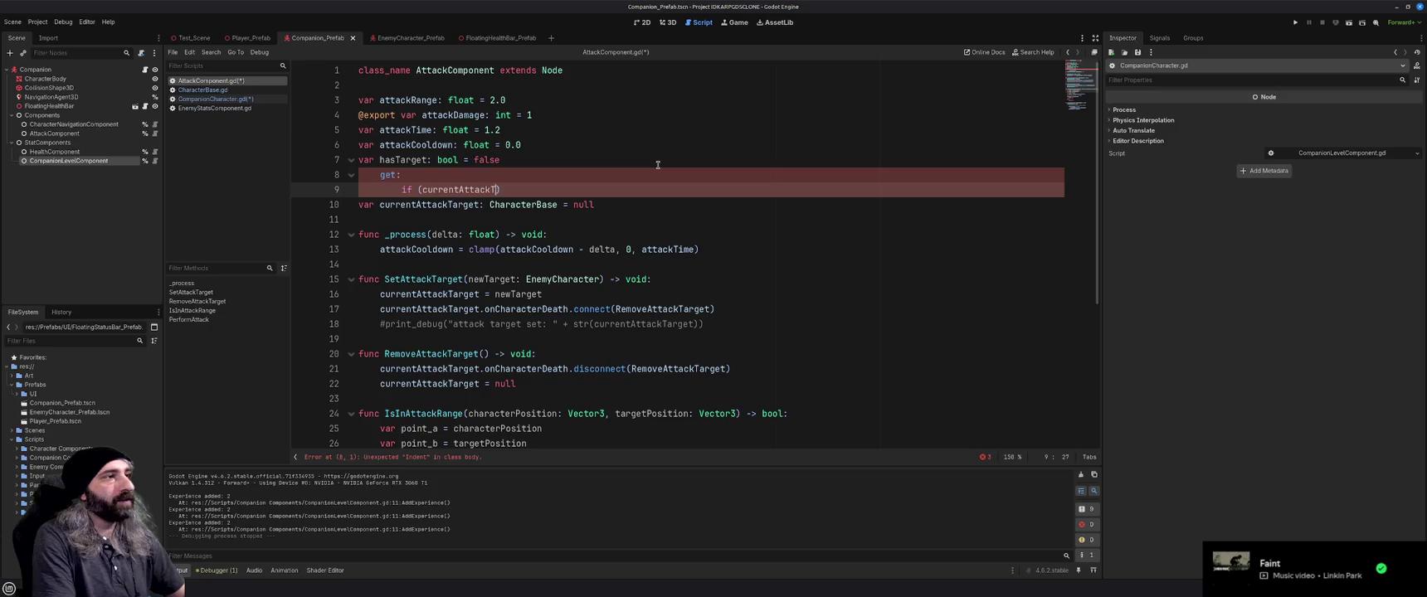
{"action": "type", "text": " == null"}
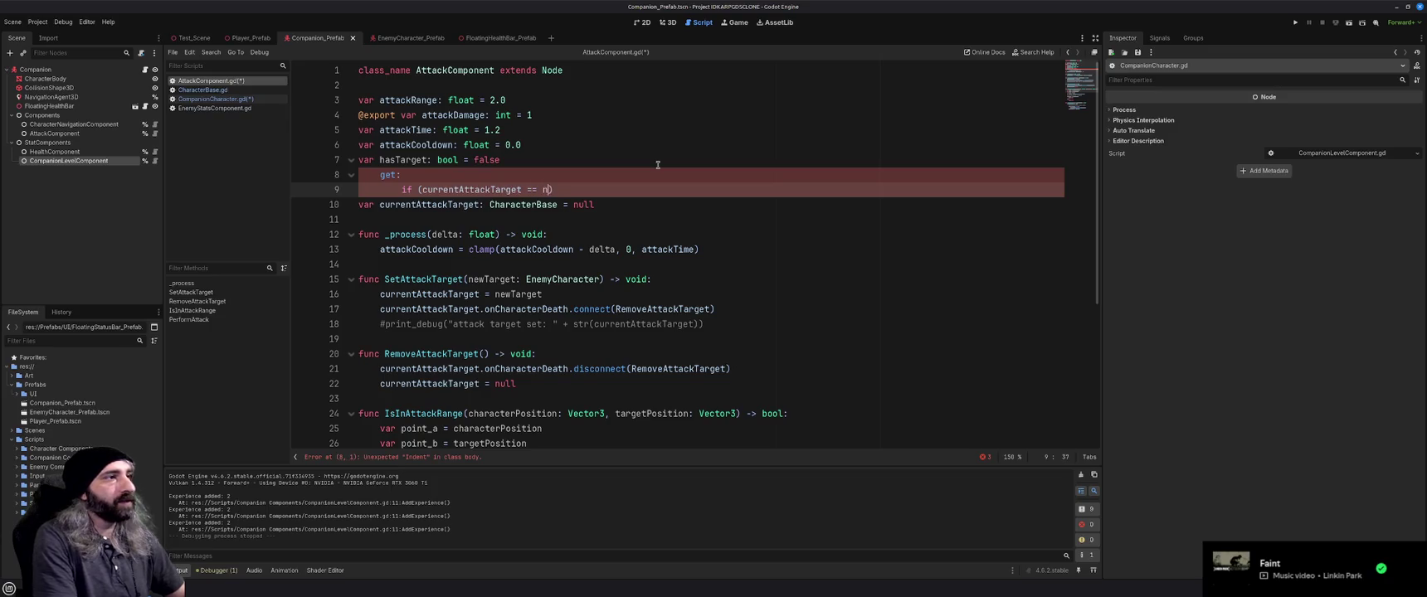
{"action": "key", "text": "Return"}
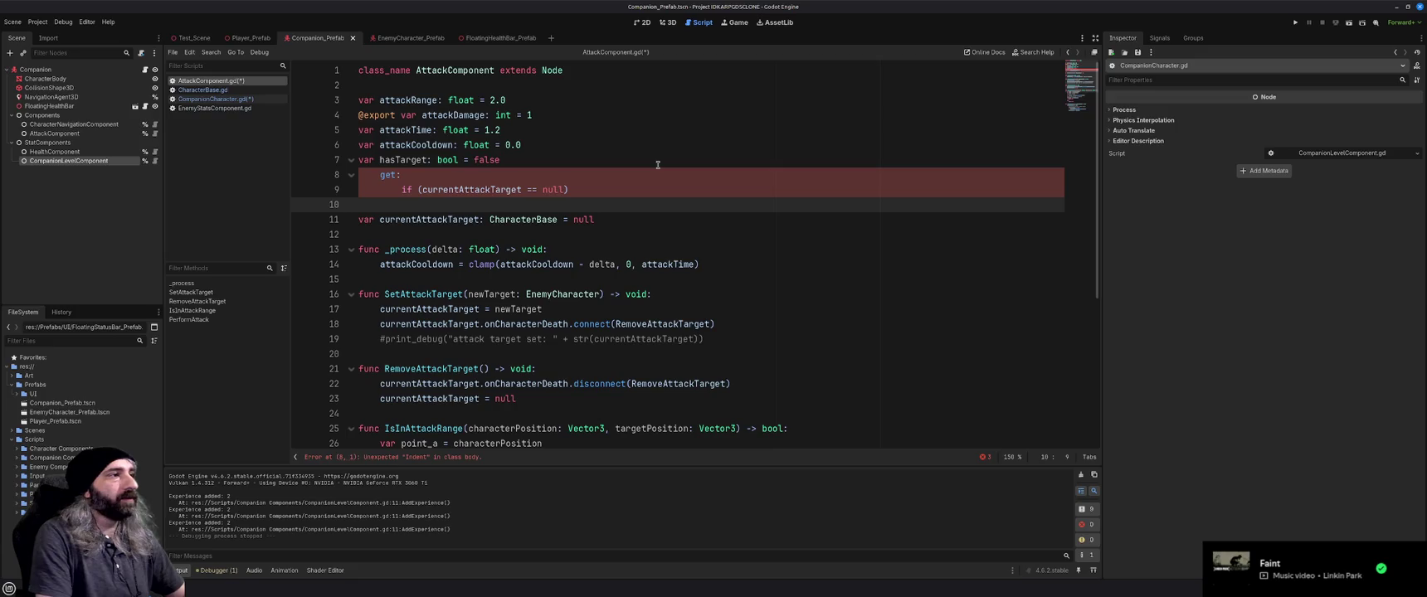
{"action": "key", "text": "BackSpace"}
{"action": "type", "text": ":"}
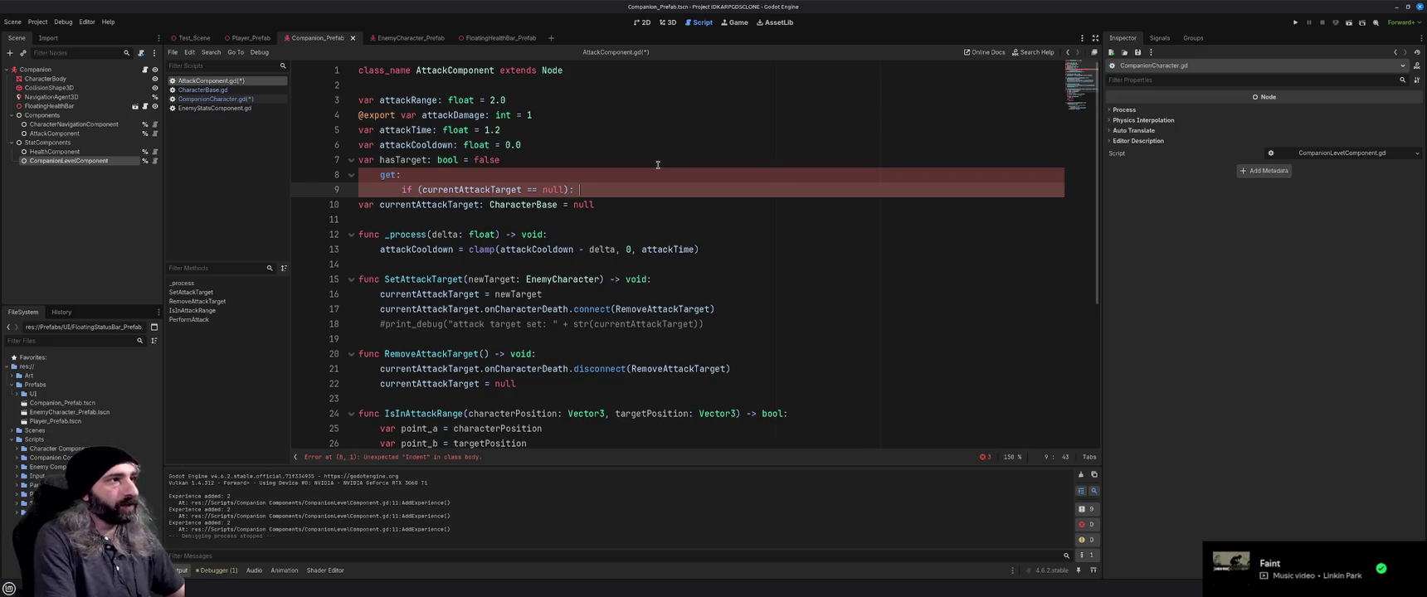
Add a false result and an else branch checking currentAttackTarget != null with true
{"action": "type", "text": "false"}
{"action": "key", "text": "BackSpace"}
{"action": "key", "text": "BackSpace"}
{"action": "key", "text": "BackSpace"}
{"action": "type", "text": "klse"}
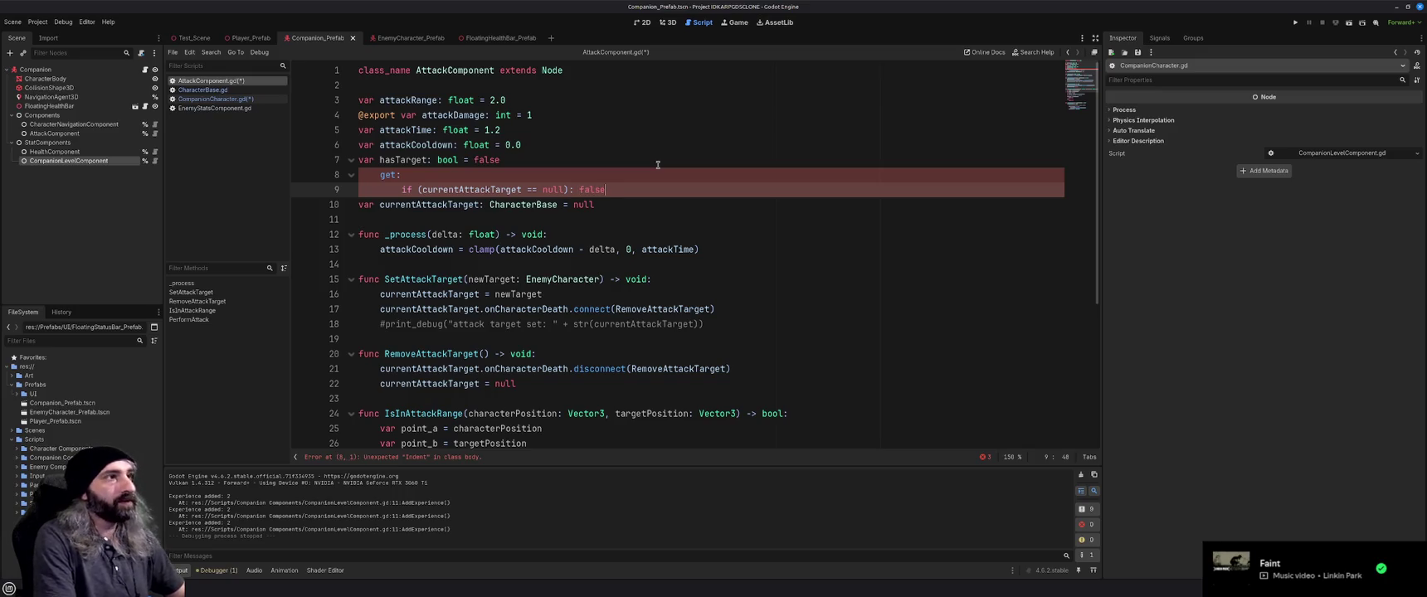
{"action": "key", "text": "Return"}
{"action": "type", "text": "lse"}
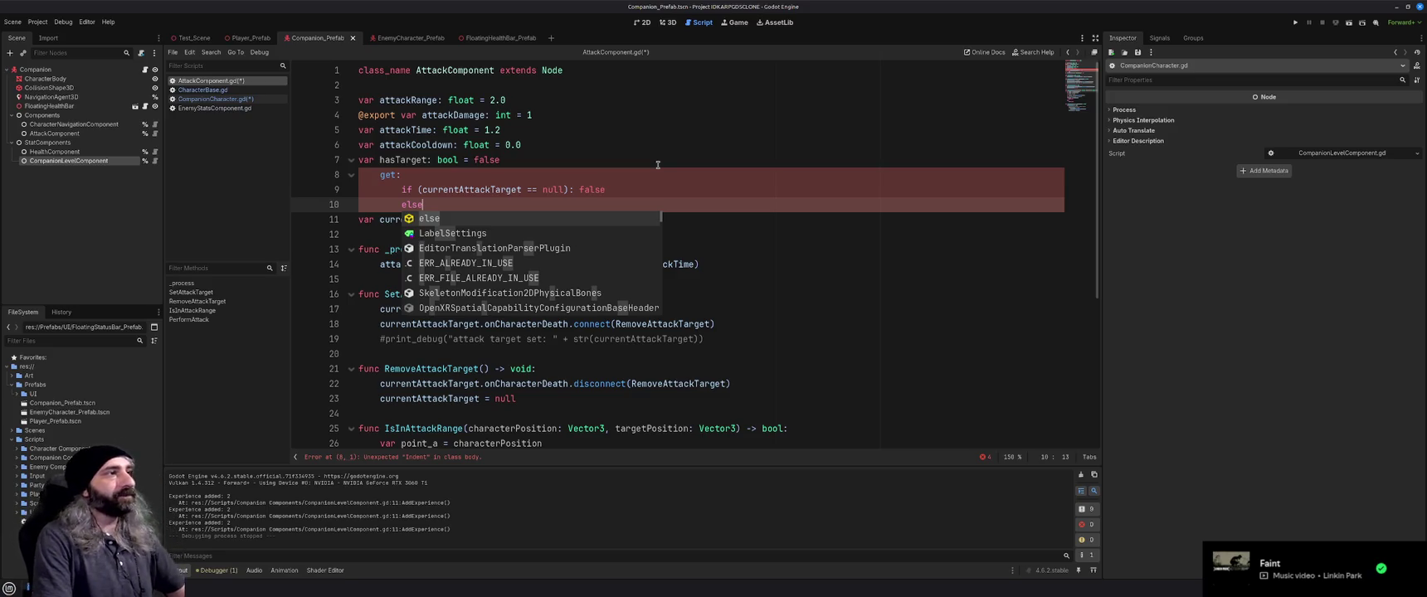
{"action": "type", "text": "(cu"}
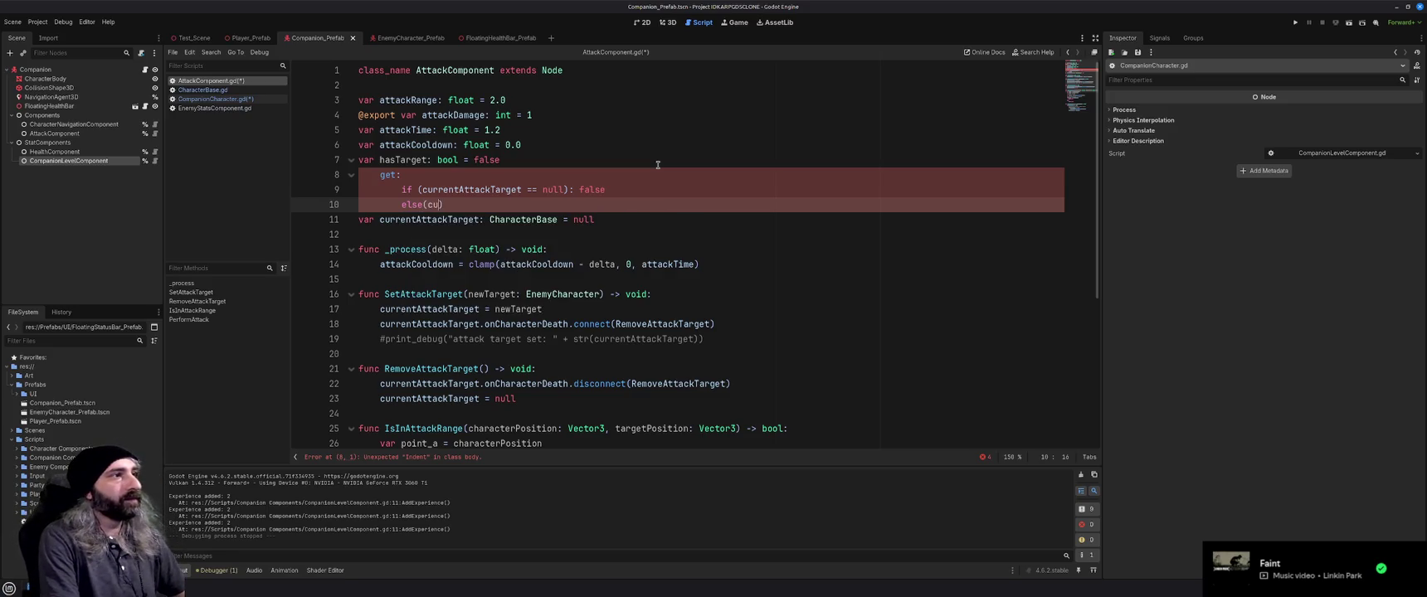
{"action": "type", "text": "rrentAttaa"}
{"action": "key", "text": "BackSpace"}
{"action": "type", "text": "ckTarget!="}
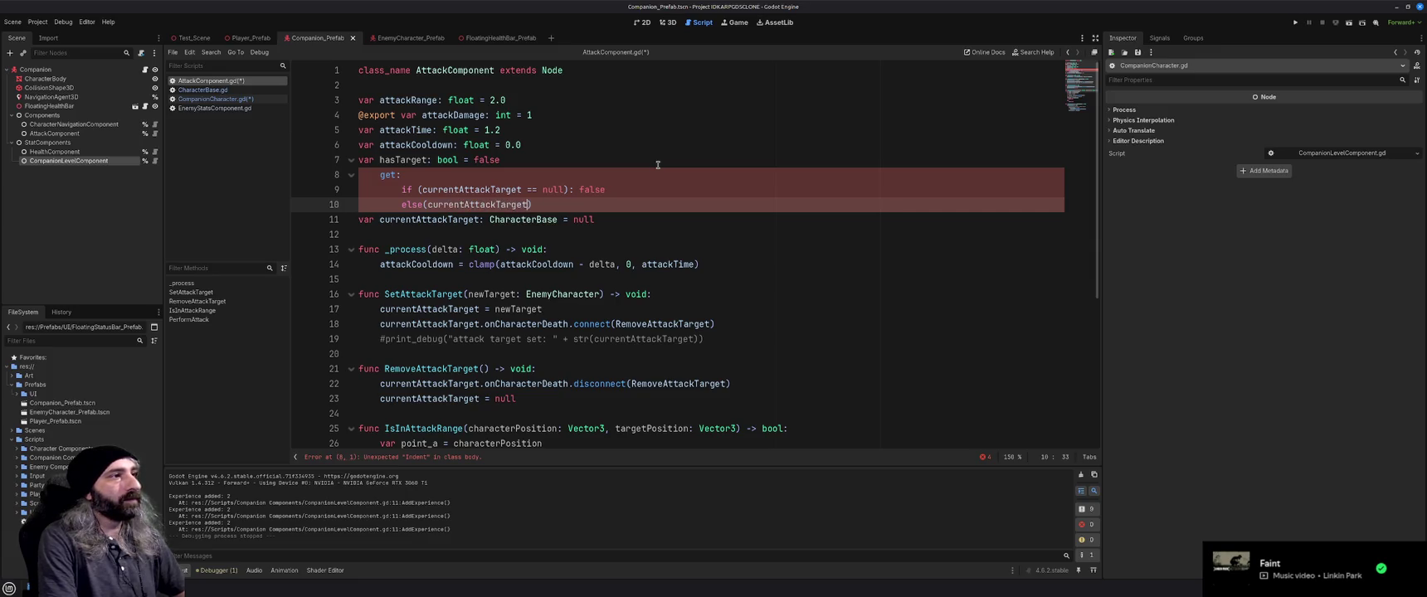
{"action": "type", "text": " null"}
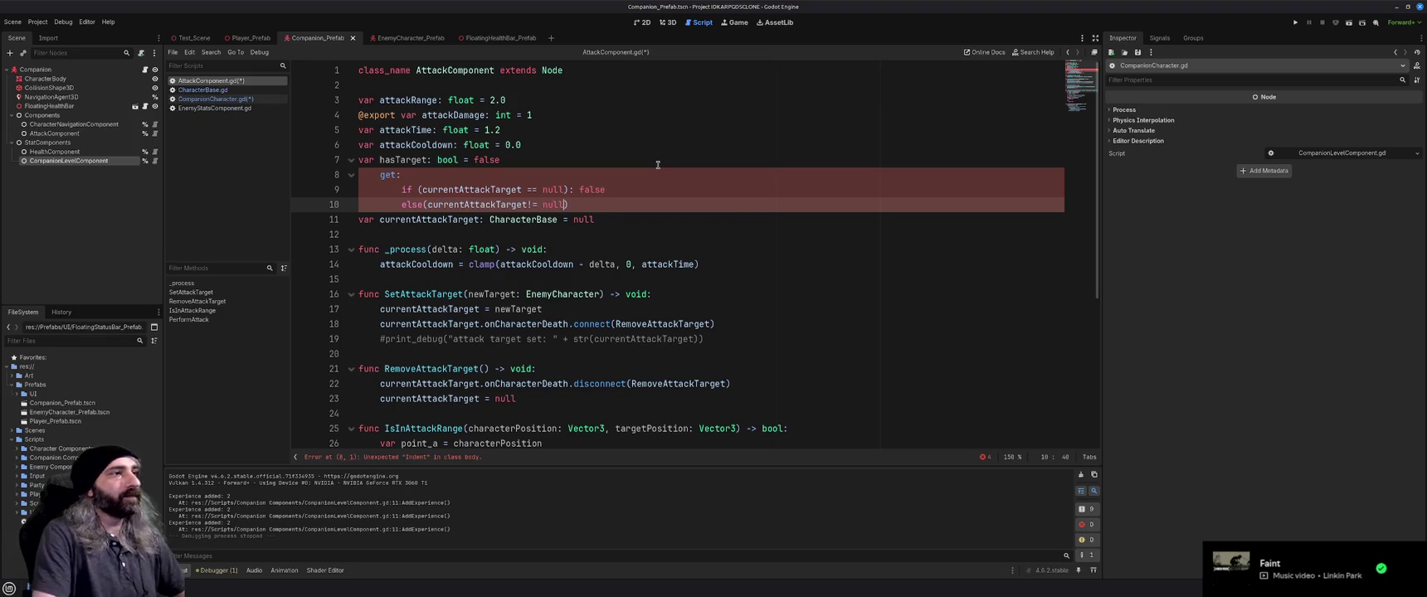
{"action": "key", "text": "End"}
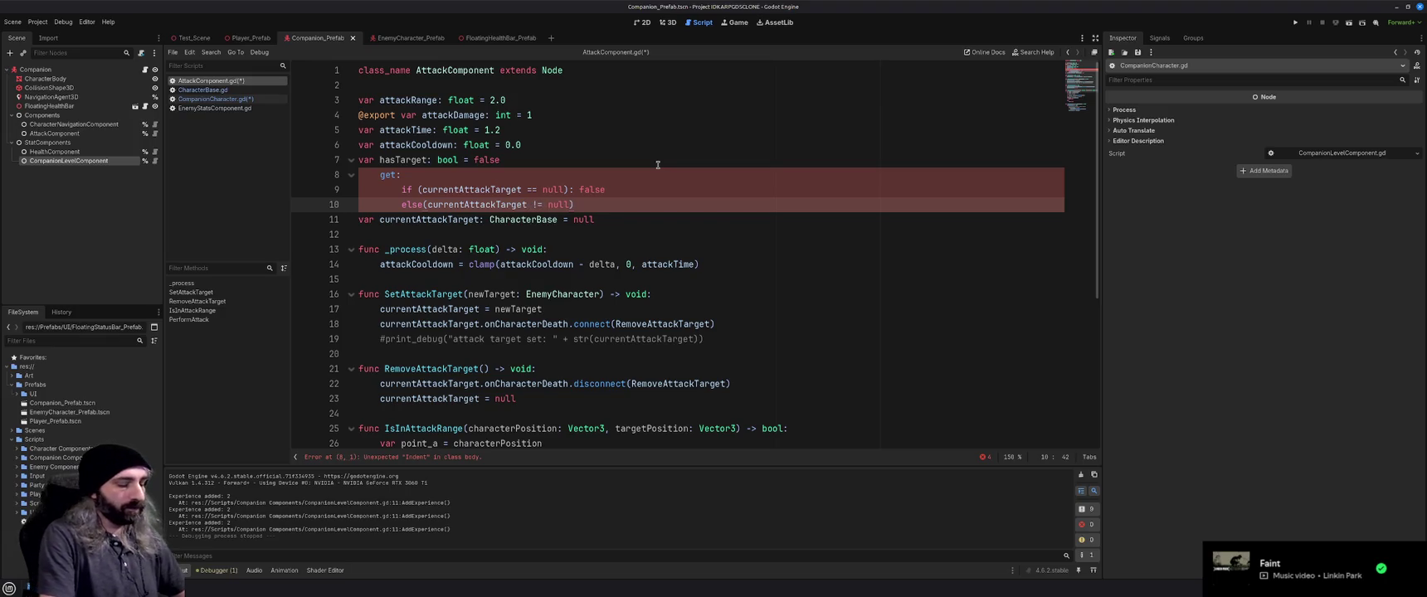
{"action": "type", "text": ": true"}
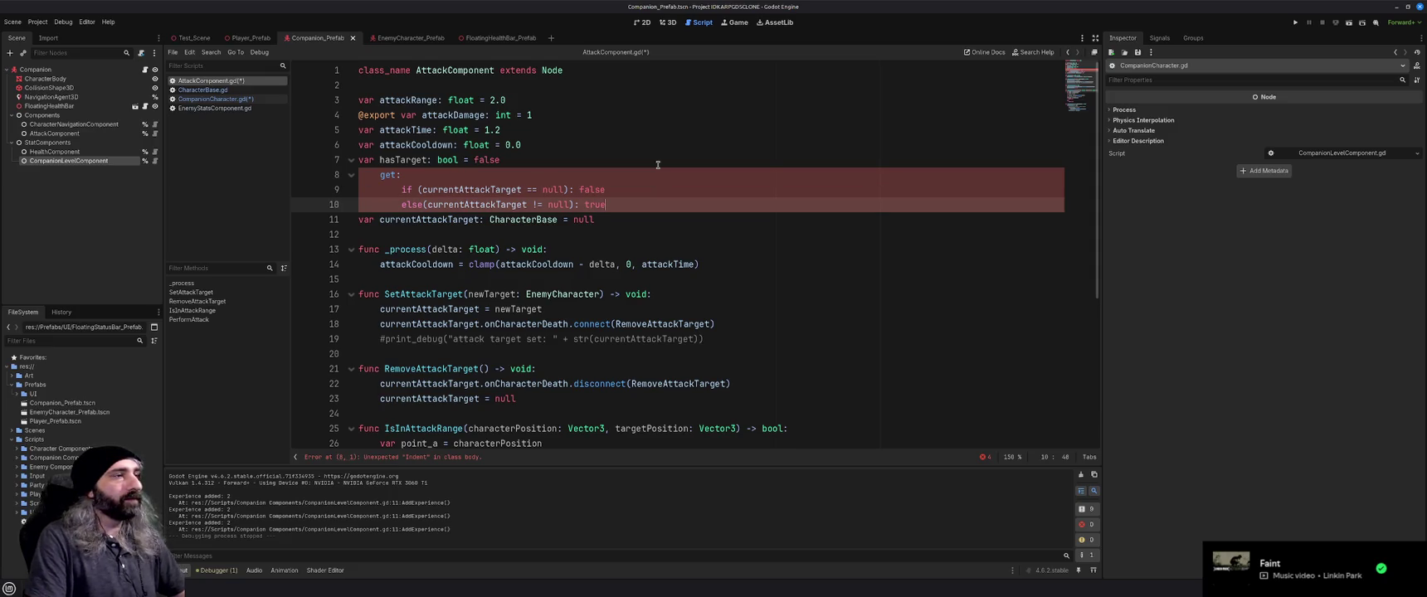
Fix the results to 'return false' for the null check and 'return true' for the else branch
{"action": "key", "text": "Up"}
{"action": "key", "text": "BackSpace"}
{"action": "key", "text": "BackSpace"}
{"action": "key", "text": "BackSpace"}
{"action": "type", "text": "reutn"}
{"action": "key", "text": "BackSpace"}
{"action": "key", "text": "BackSpace"}
{"action": "key", "text": "BackSpace"}
{"action": "type", "text": "turn true"}
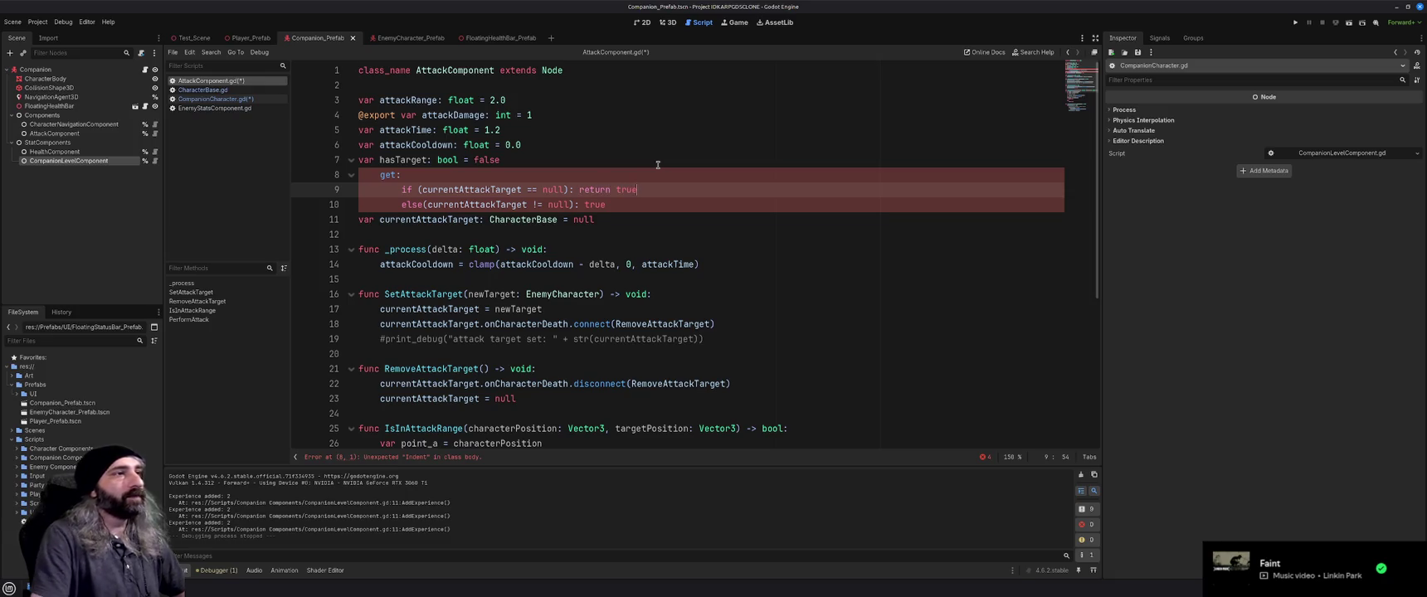
{"action": "key", "text": "Down"}
{"action": "key", "text": "BackSpace"}
{"action": "key", "text": "BackSpace"}
{"action": "key", "text": "BackSpace"}
{"action": "type", "text": "return t"}
{"action": "key", "text": "Up"}
{"action": "key", "text": "BackSpace"}
{"action": "key", "text": "BackSpace"}
{"action": "key", "text": "BackSpace"}
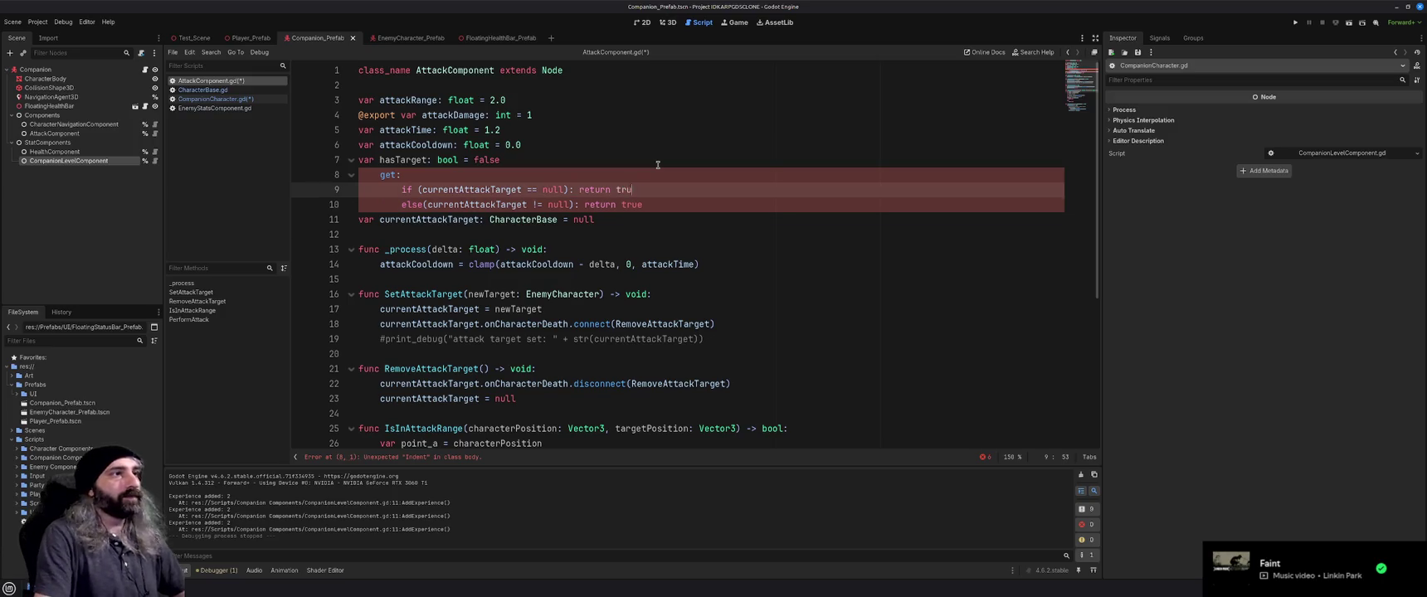
{"action": "type", "text": "flase"}
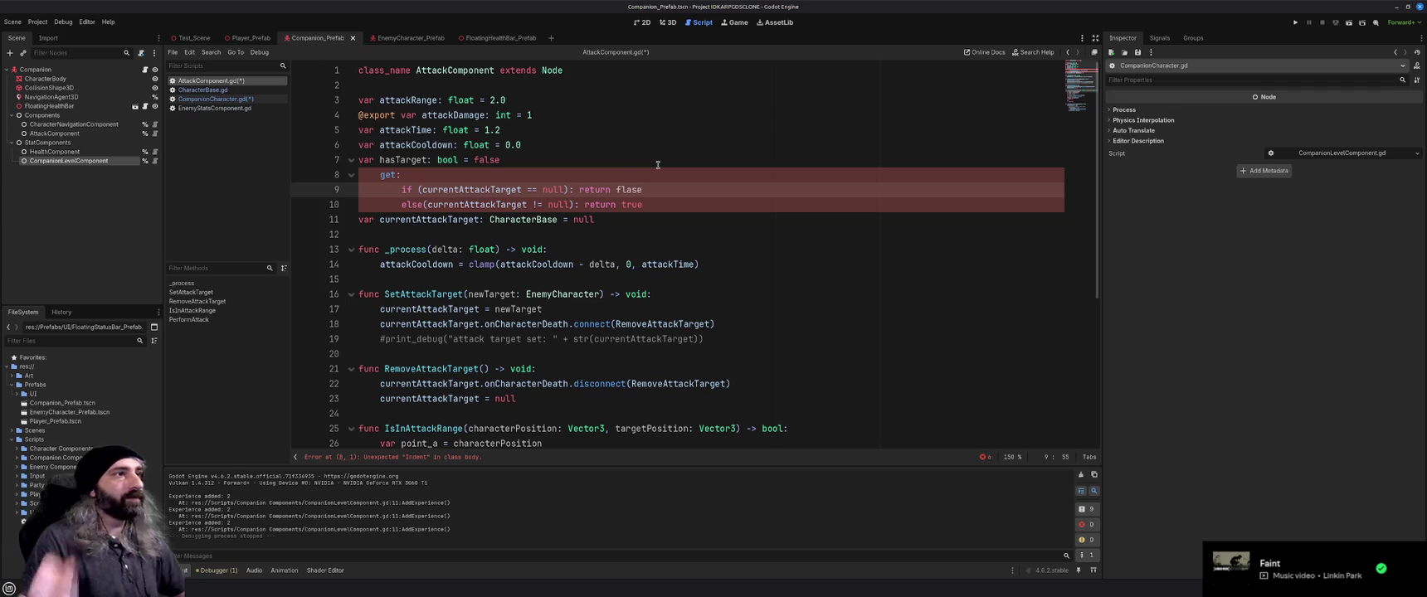
{"action": "left_click", "coordinate": [628, 189]}
{"action": "key", "text": "BackSpace"}
{"action": "key", "text": "Right"}
{"action": "type", "text": "l"}
{"action": "left_click", "coordinate": [689, 215]}
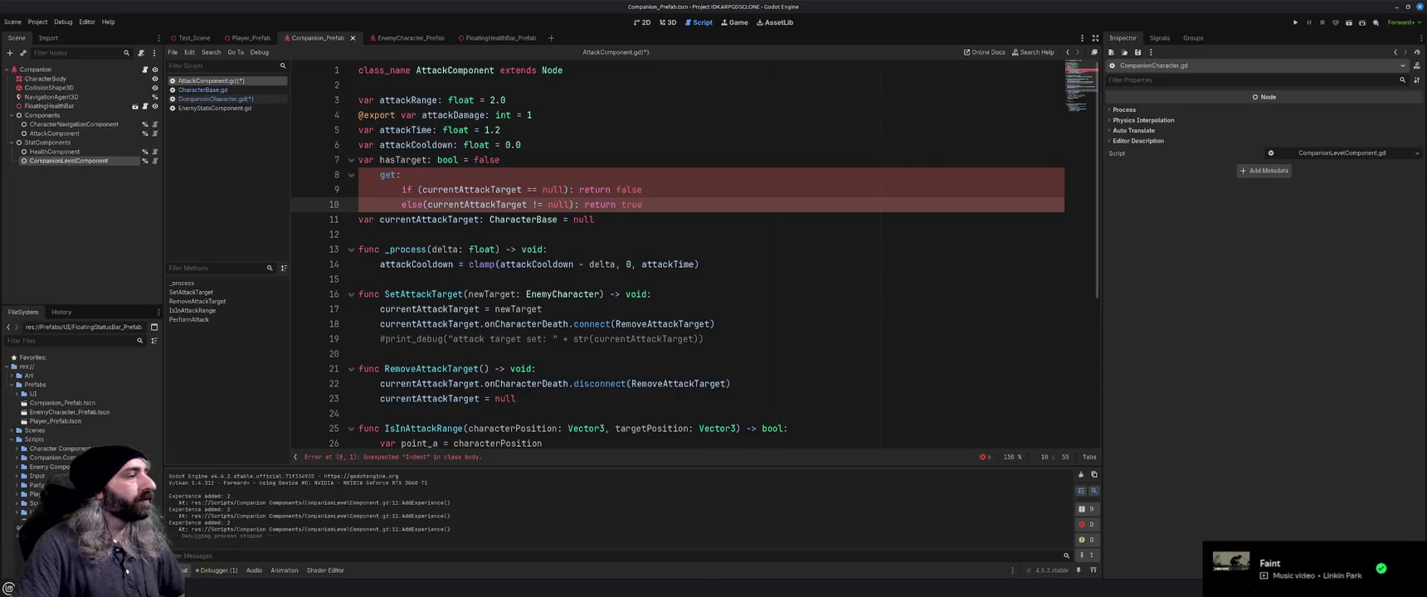
{"action": "key", "text": "alt+Tab"}
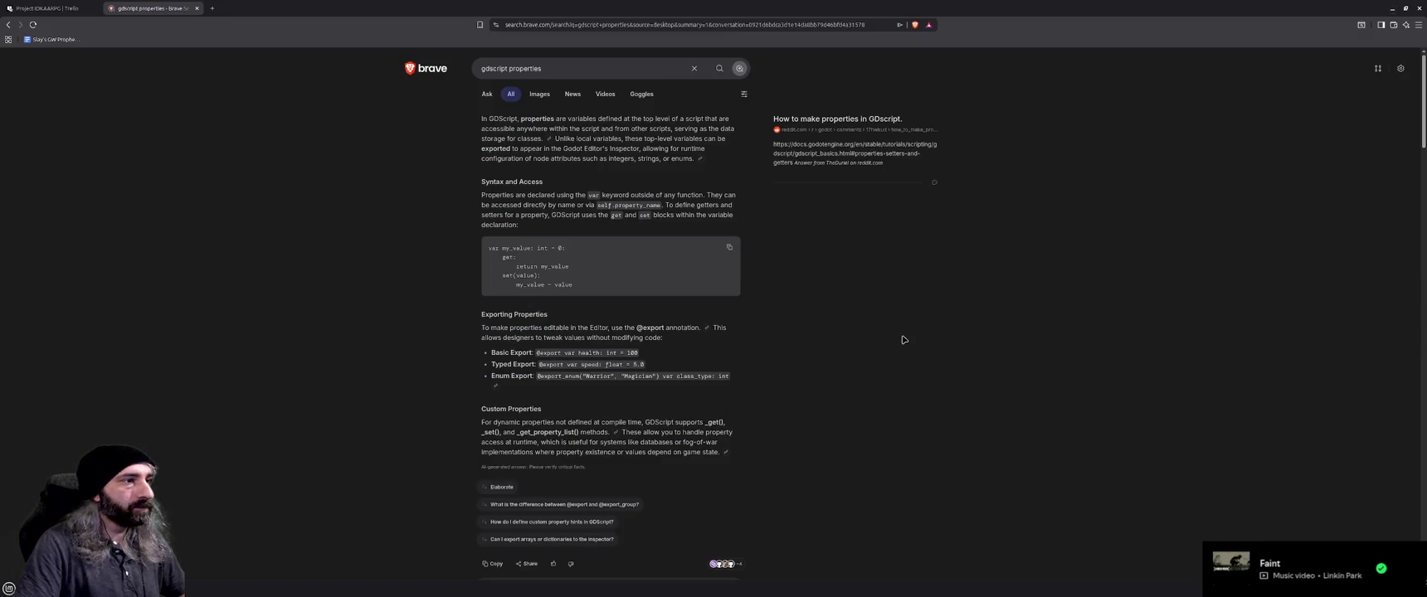
Open the Reddit post 'How to make properties in GDscript' from the search results
{"action": "scroll", "coordinate": [903, 339], "scroll_direction": "down", "scroll_amount": 1}
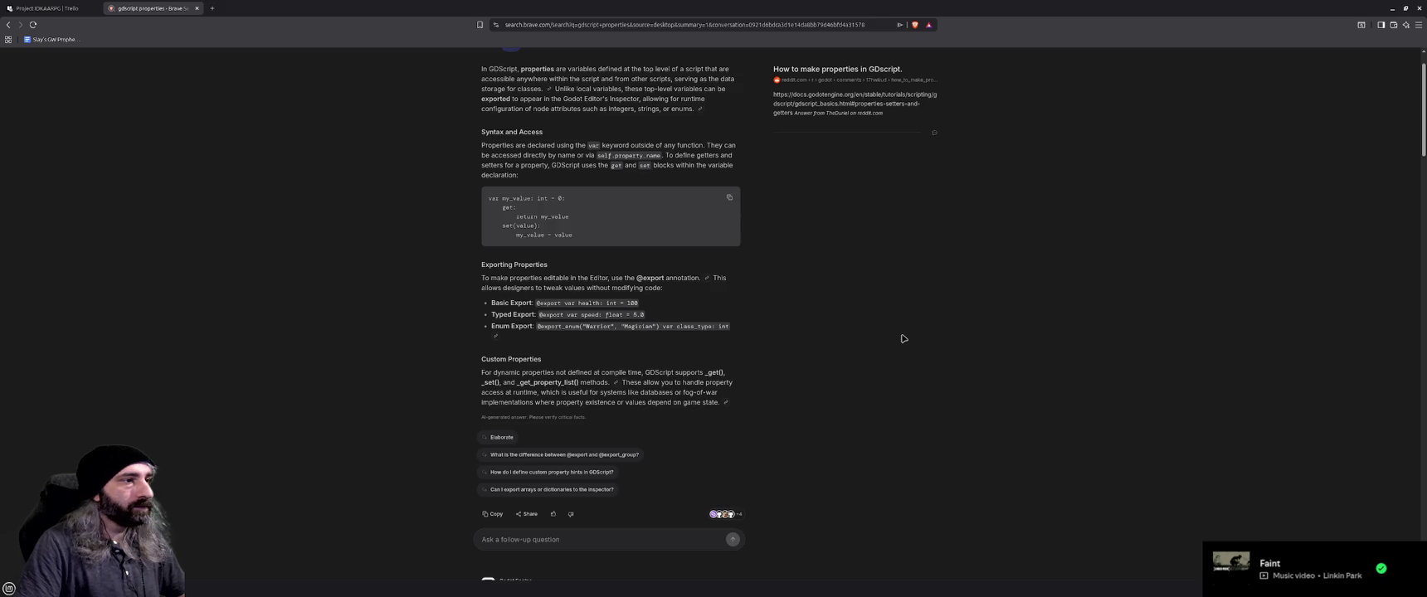
{"action": "scroll", "coordinate": [904, 338], "scroll_direction": "down", "scroll_amount": 3}
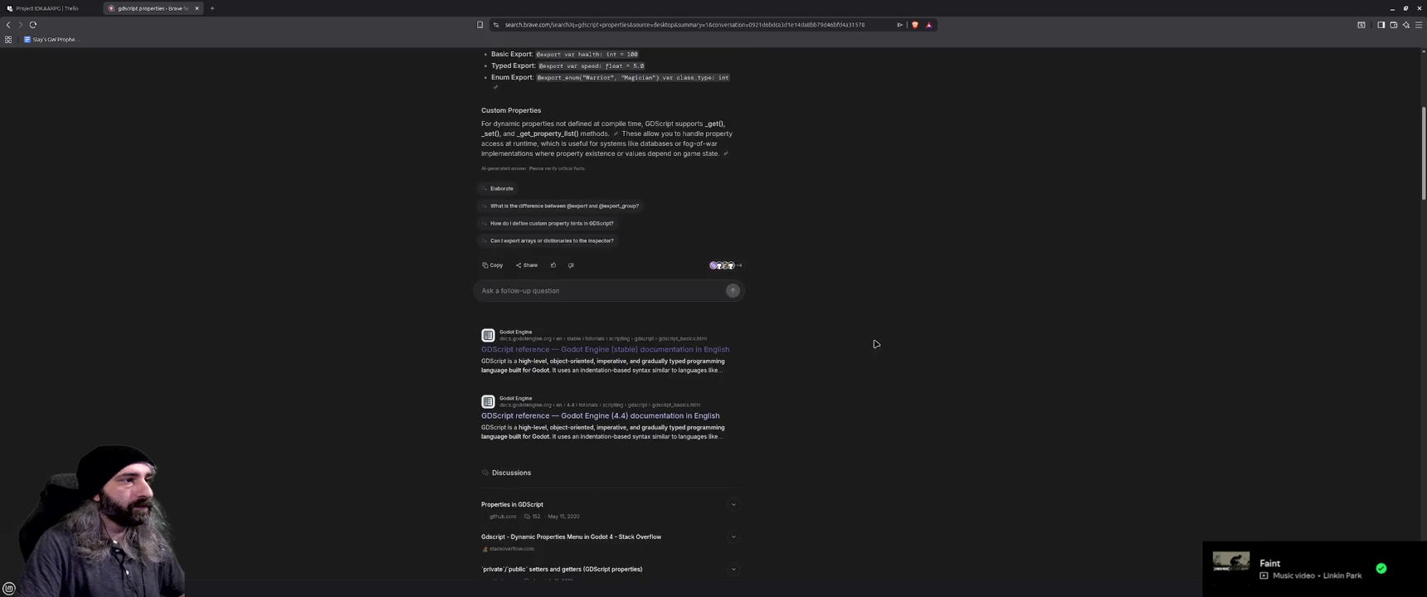
{"action": "scroll", "coordinate": [879, 344], "scroll_direction": "down", "scroll_amount": 3}
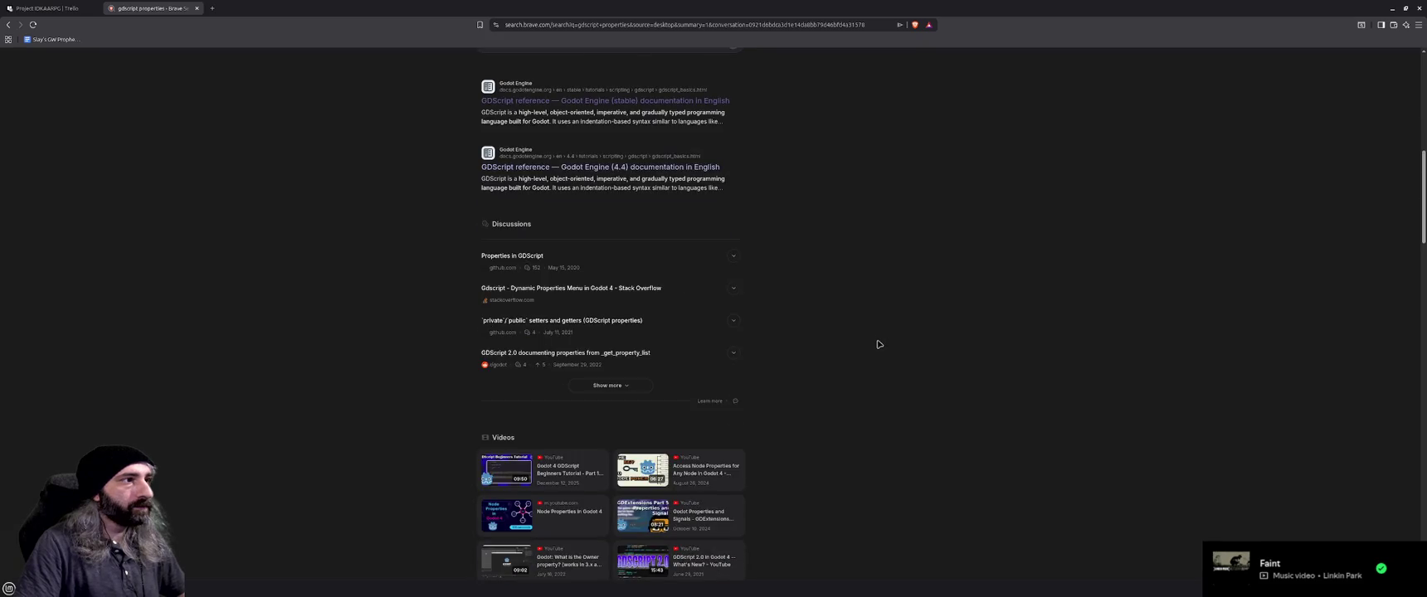
{"action": "left_click", "coordinate": [734, 257]}
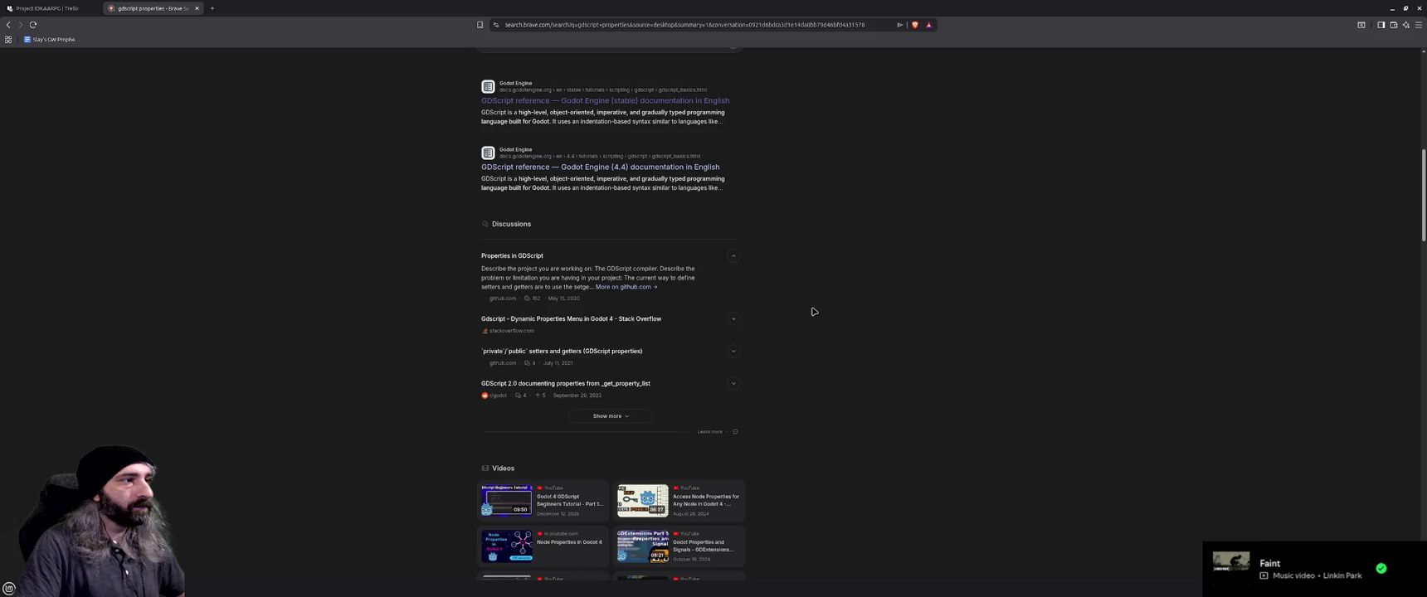
{"action": "scroll", "coordinate": [814, 311], "scroll_direction": "down", "scroll_amount": 1}
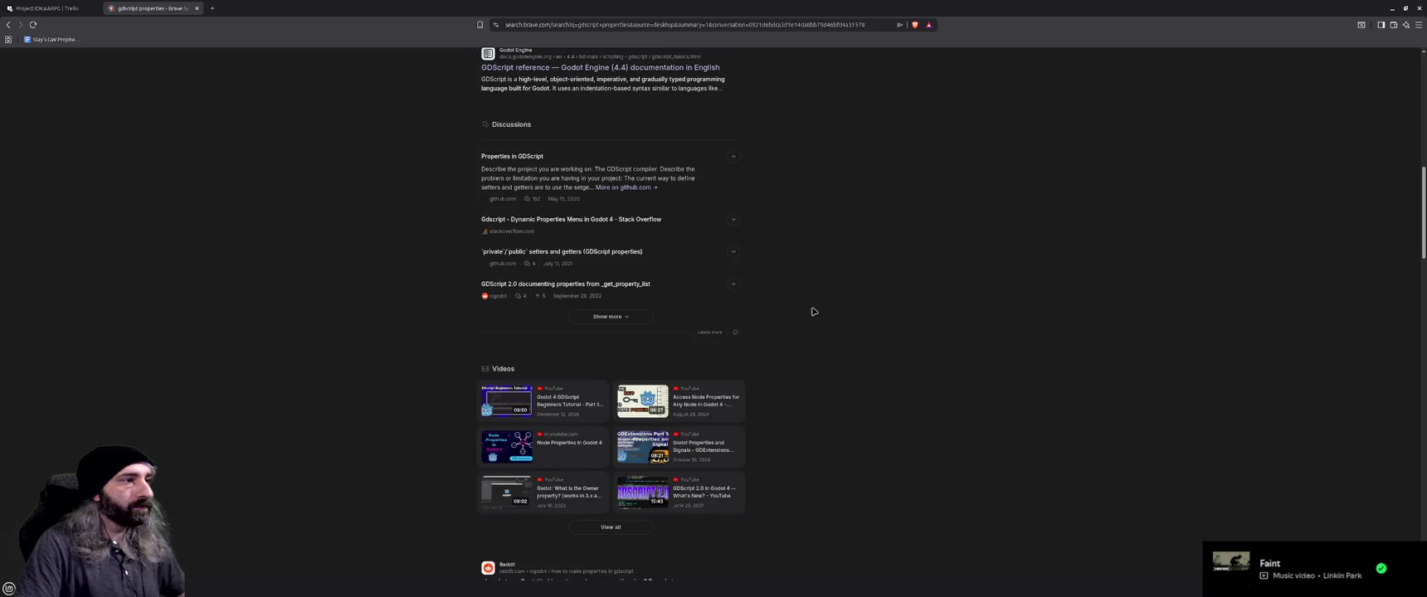
{"action": "scroll", "coordinate": [814, 311], "scroll_direction": "down", "scroll_amount": 2}
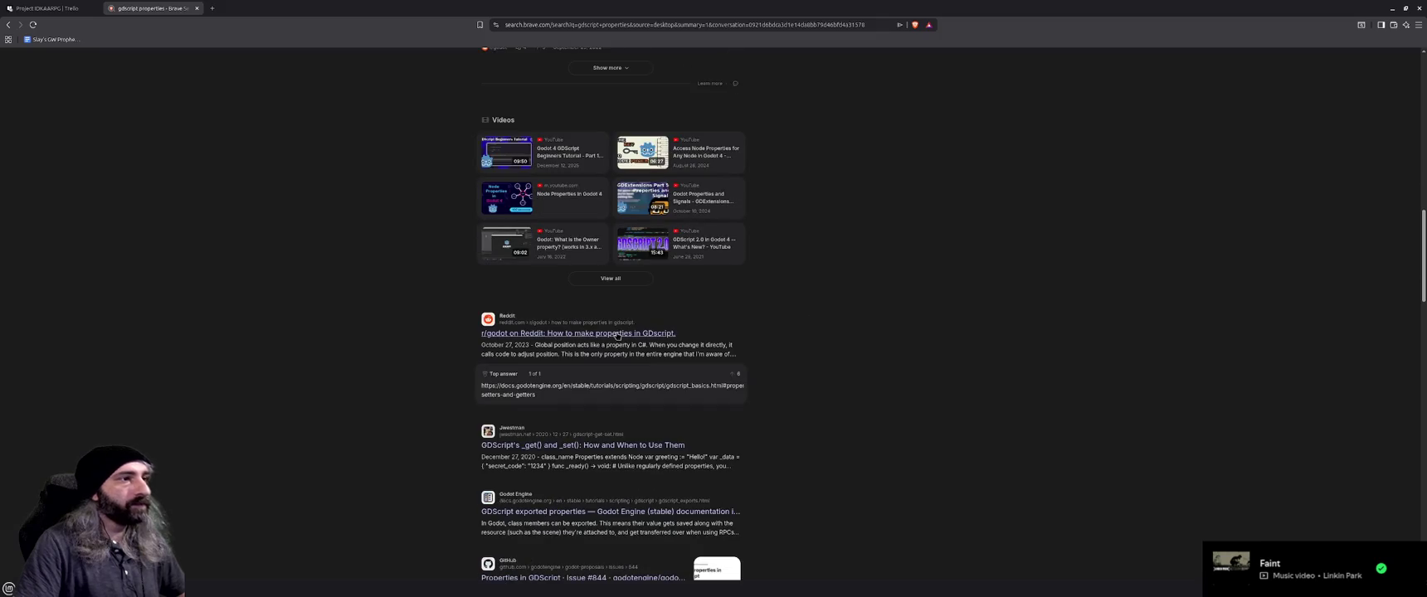
{"action": "left_click", "coordinate": [578, 383]}
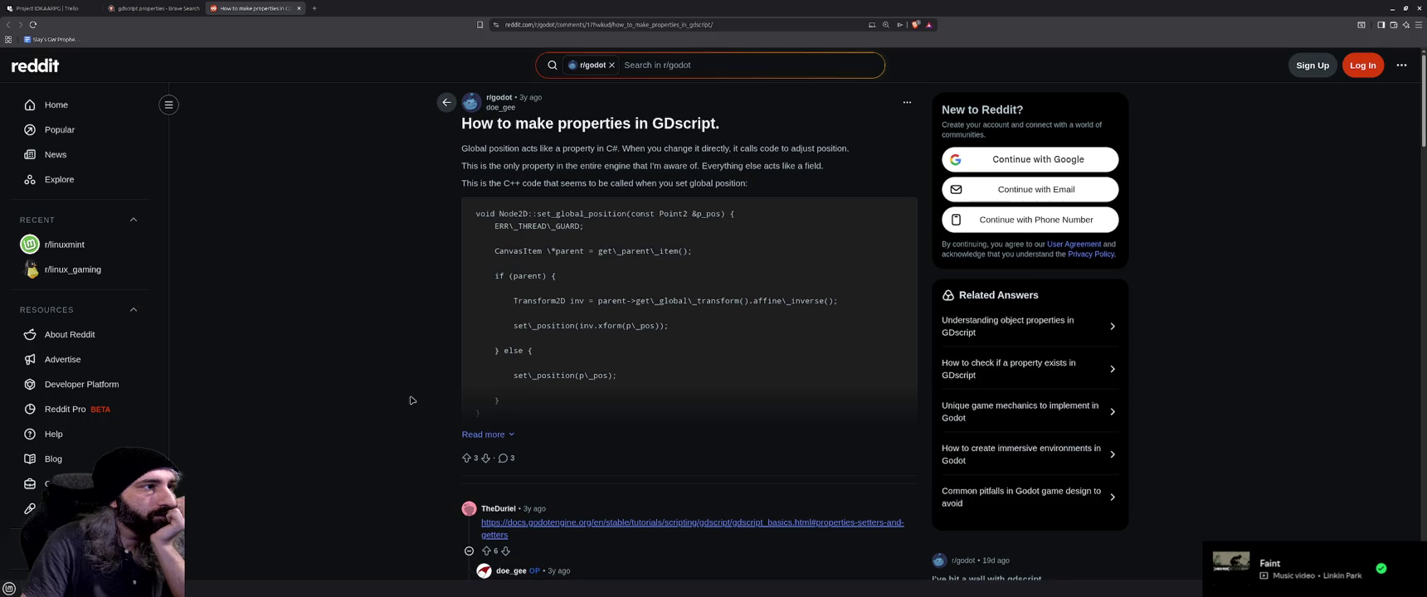
Follow the comment's docs.godotengine.org link to the setters and getters documentation
{"action": "scroll", "coordinate": [410, 401], "scroll_direction": "down", "scroll_amount": 1}
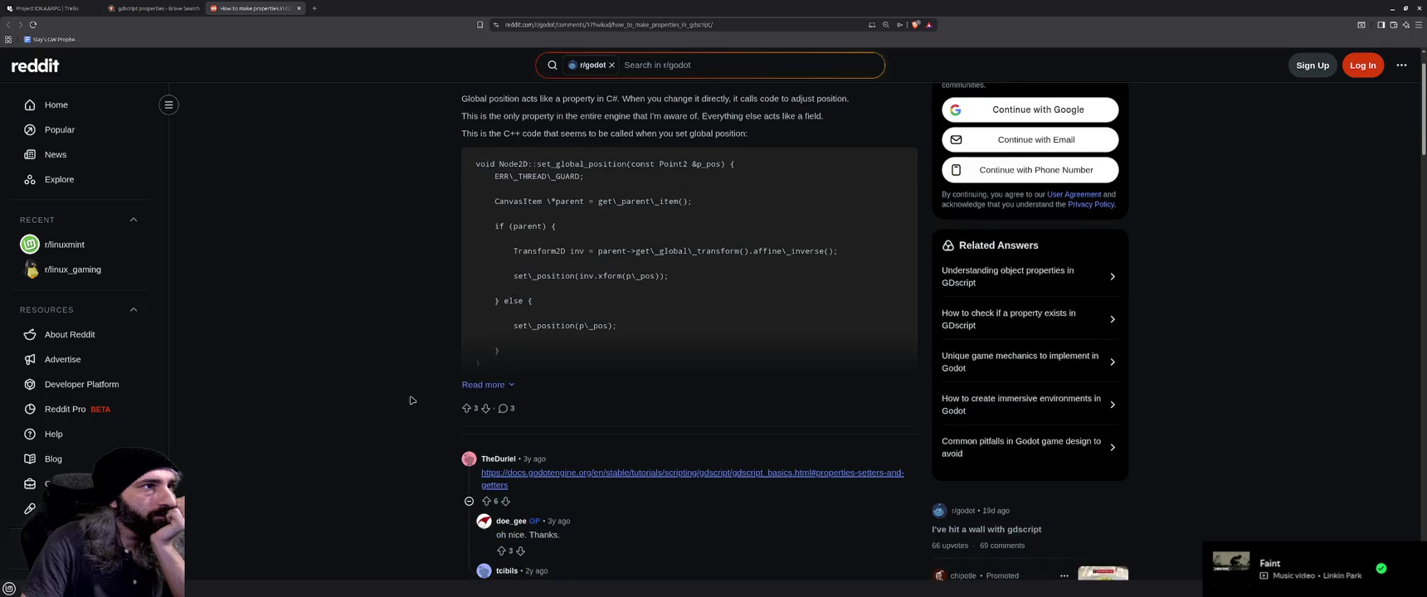
{"action": "scroll", "coordinate": [410, 401], "scroll_direction": "down", "scroll_amount": 2}
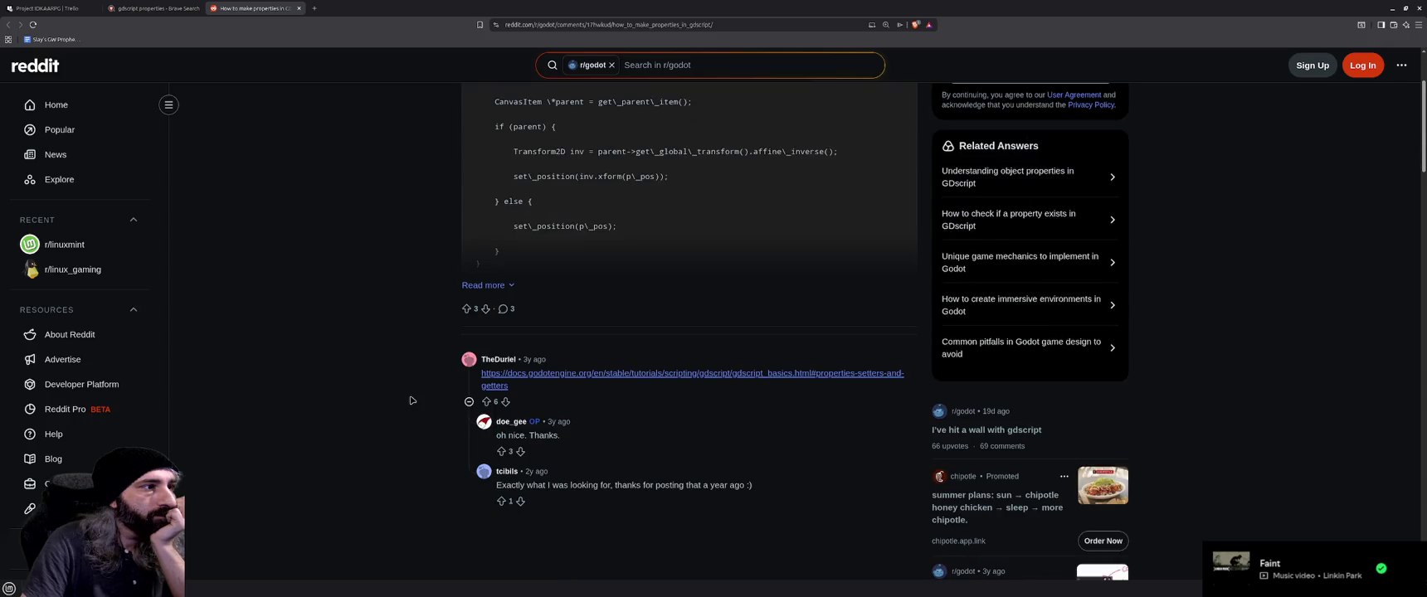
{"action": "left_click", "coordinate": [655, 381]}
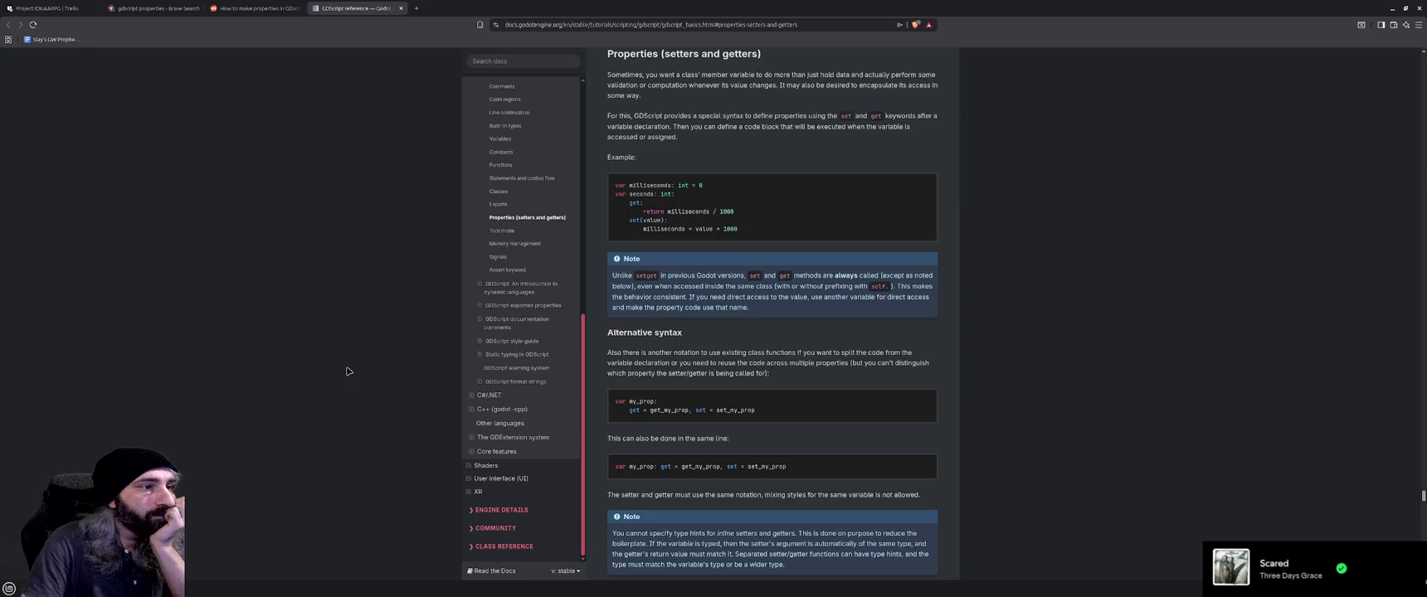
Read the docs' setters and getters section, including 'When setter/getter is not called', then return to Godot
{"action": "scroll", "coordinate": [349, 371], "scroll_direction": "down", "scroll_amount": 2}
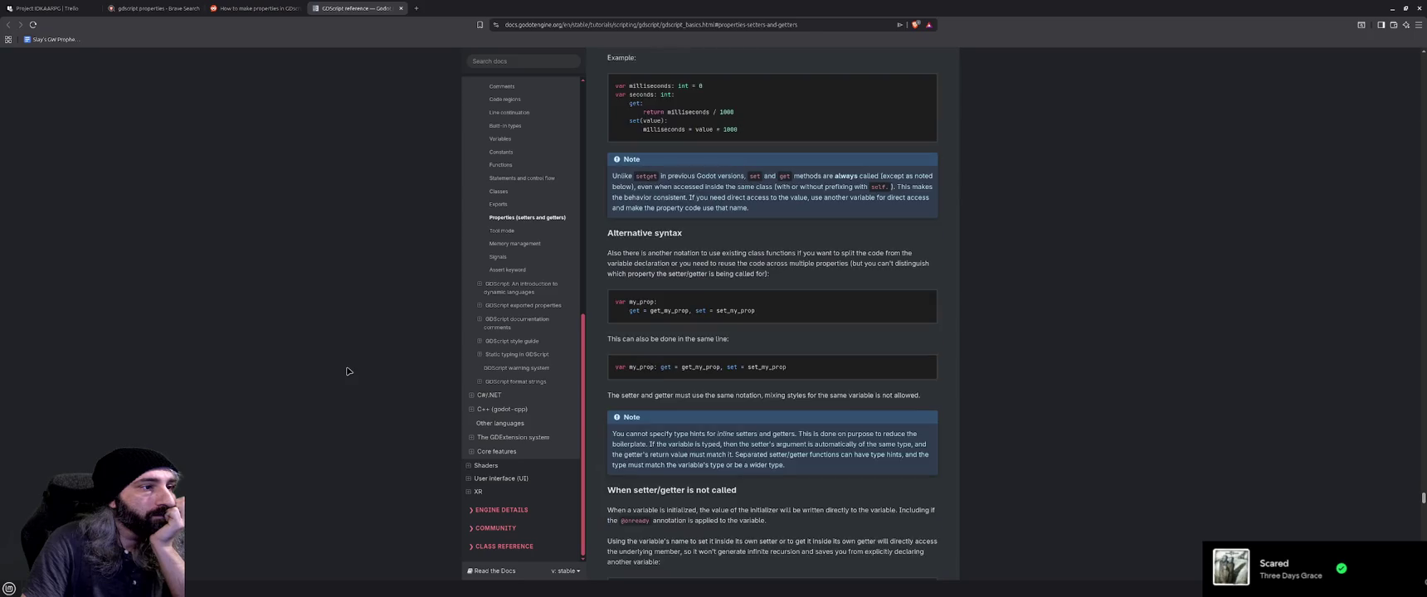
{"action": "scroll", "coordinate": [349, 371], "scroll_direction": "down", "scroll_amount": 3}
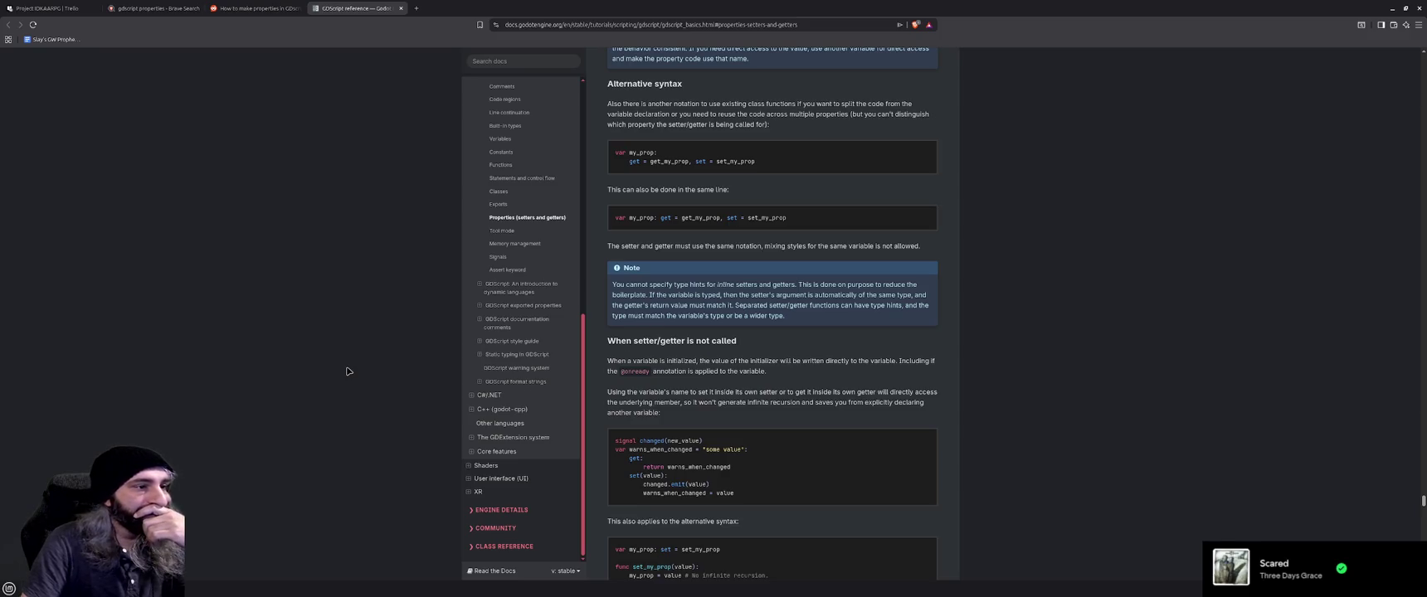
{"action": "scroll", "coordinate": [349, 371], "scroll_direction": "down", "scroll_amount": 1}
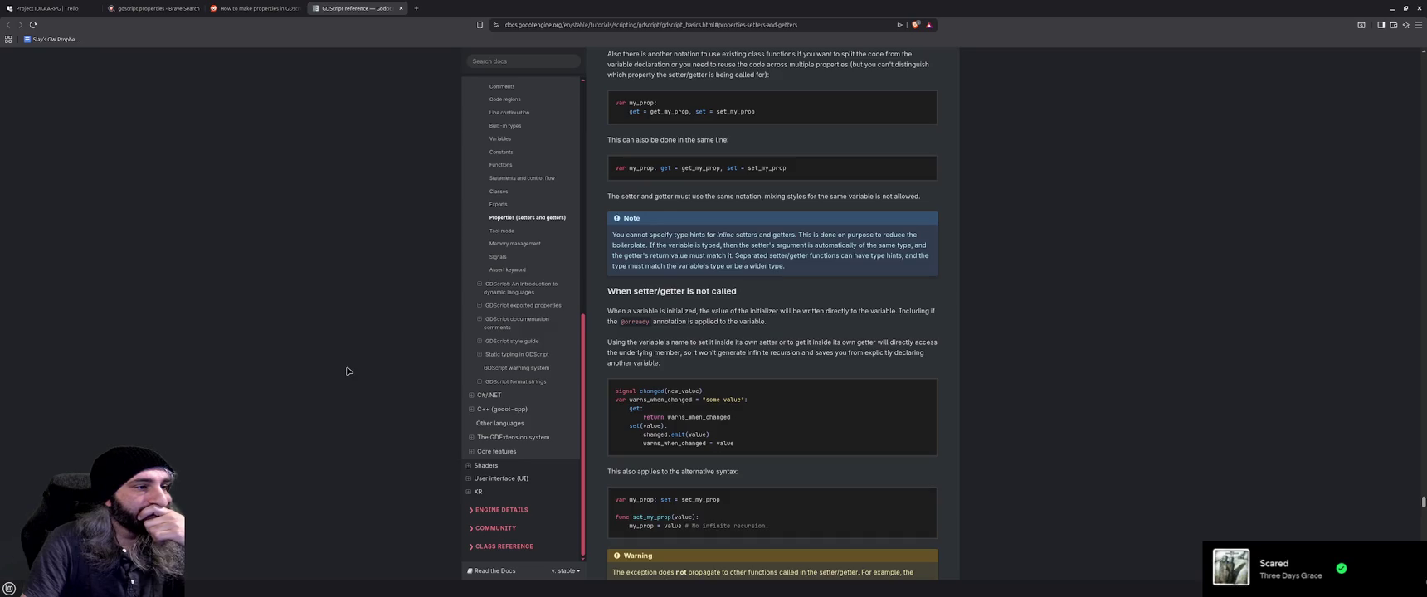
{"action": "scroll", "coordinate": [349, 371], "scroll_direction": "down", "scroll_amount": 2}
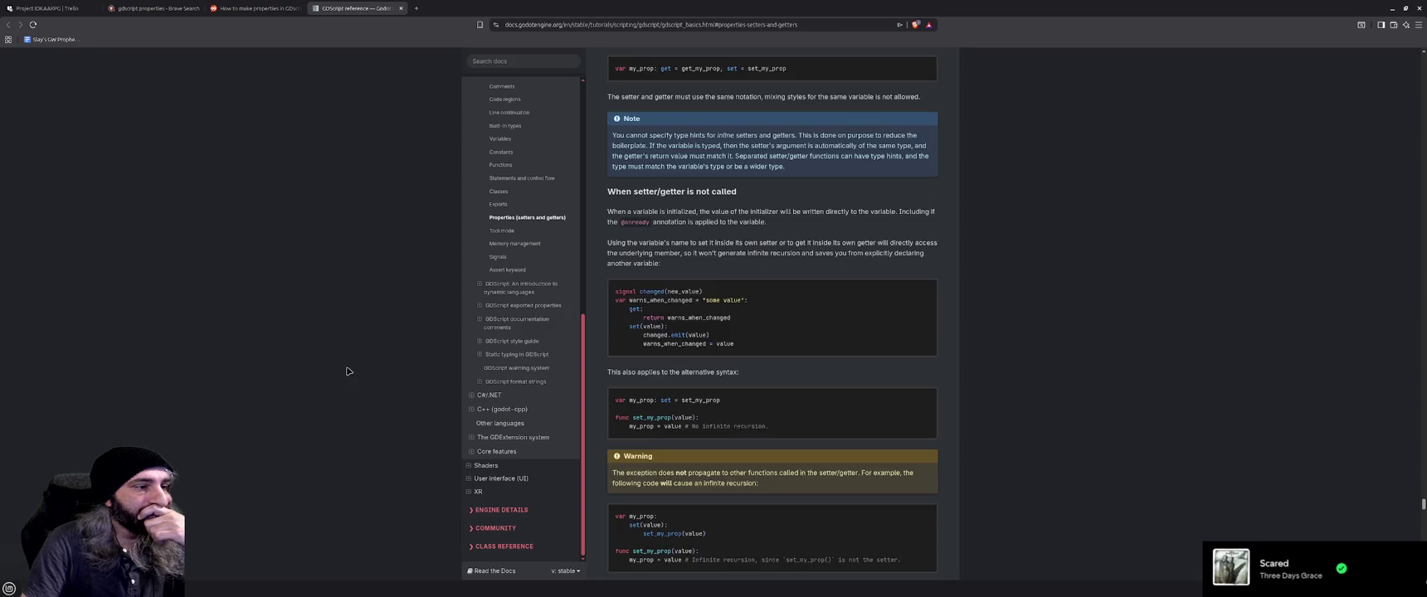
{"action": "scroll", "coordinate": [348, 371], "scroll_direction": "down", "scroll_amount": 1}
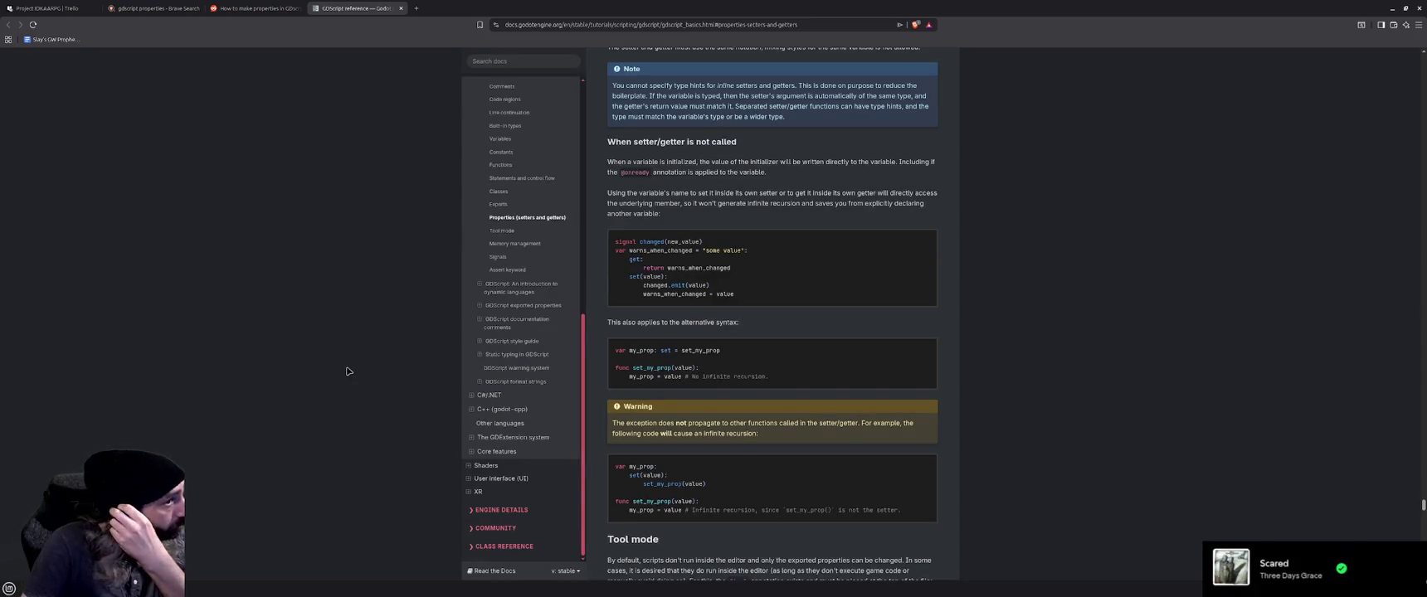
{"action": "scroll", "coordinate": [349, 371], "scroll_direction": "down", "scroll_amount": 3}
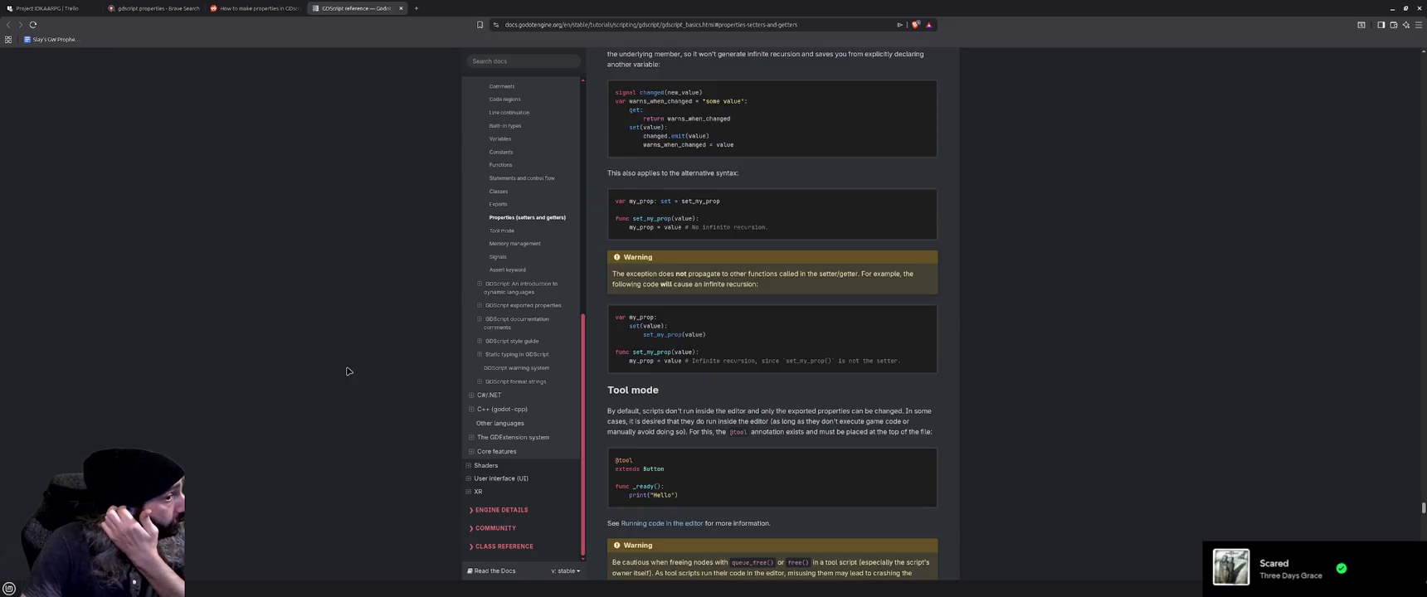
{"action": "scroll", "coordinate": [349, 371], "scroll_direction": "down", "scroll_amount": 2}
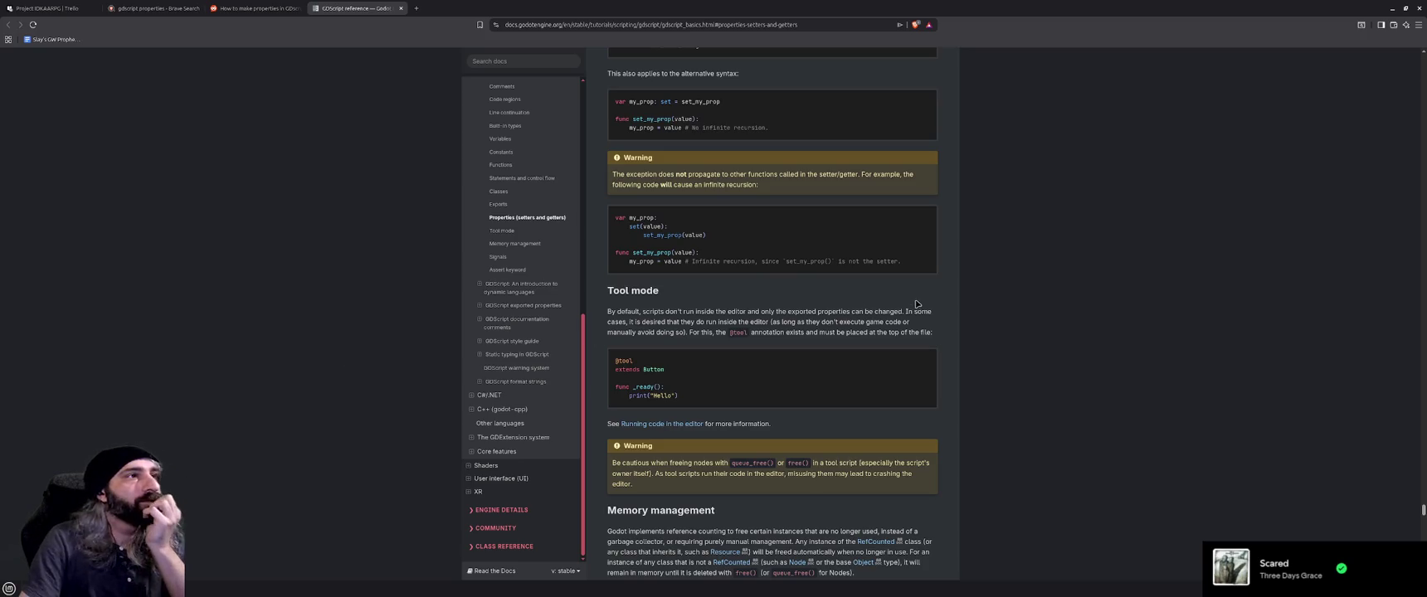
{"action": "scroll", "coordinate": [814, 308], "scroll_direction": "up", "scroll_amount": 4}
{"action": "scroll", "coordinate": [800, 303], "scroll_direction": "up", "scroll_amount": 1}
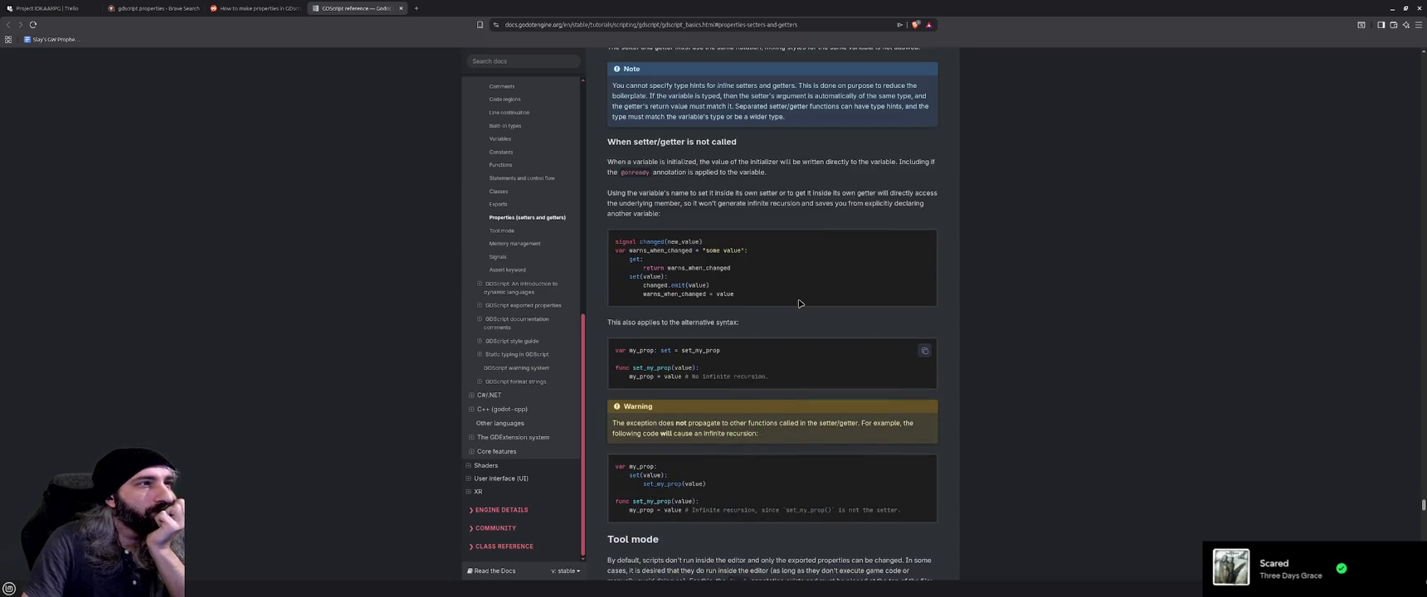
{"action": "left_click", "coordinate": [1393, 8]}
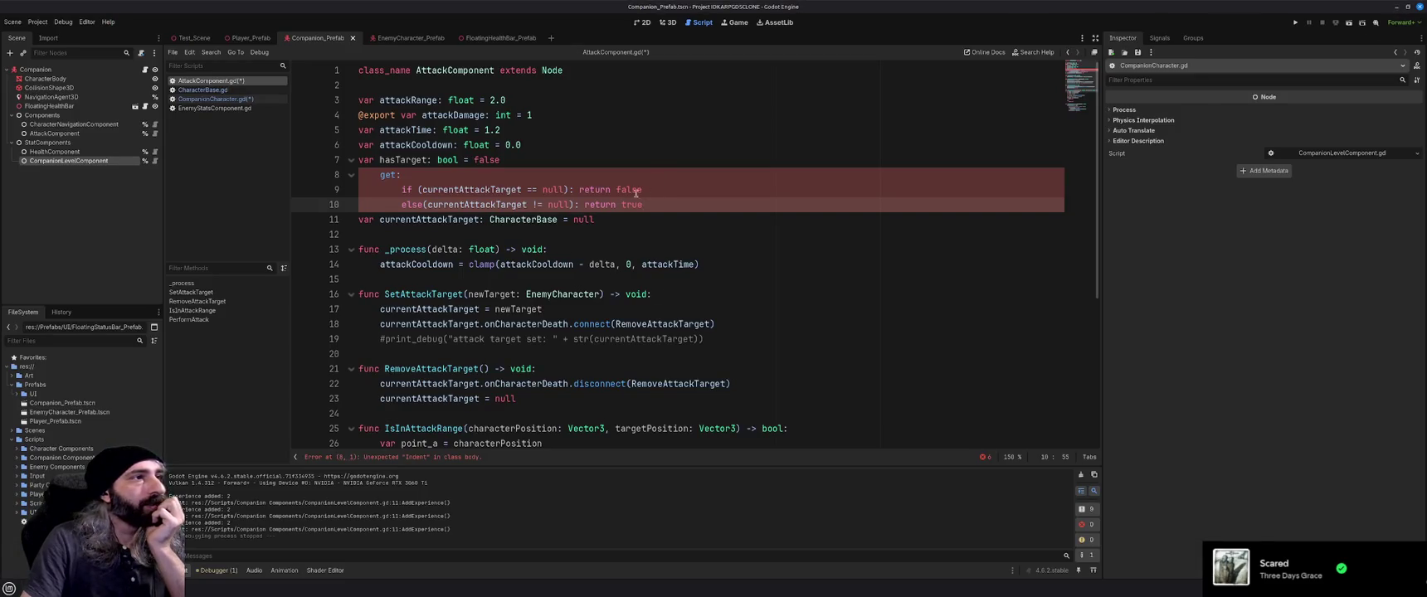
Put 'return false' and 'return true' on their own indented lines and add a blank line after the getter
{"action": "left_click", "coordinate": [576, 190]}
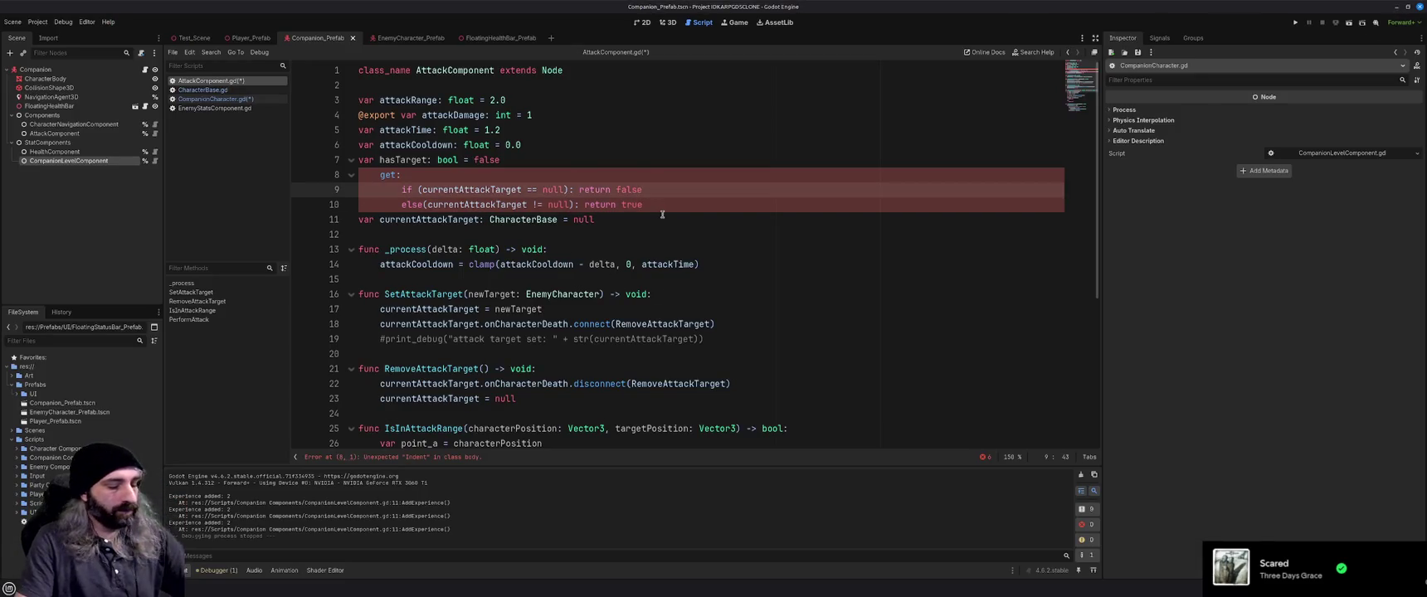
{"action": "key", "text": "Return"}
{"action": "left_click", "coordinate": [585, 220]}
{"action": "key", "text": "Return"}
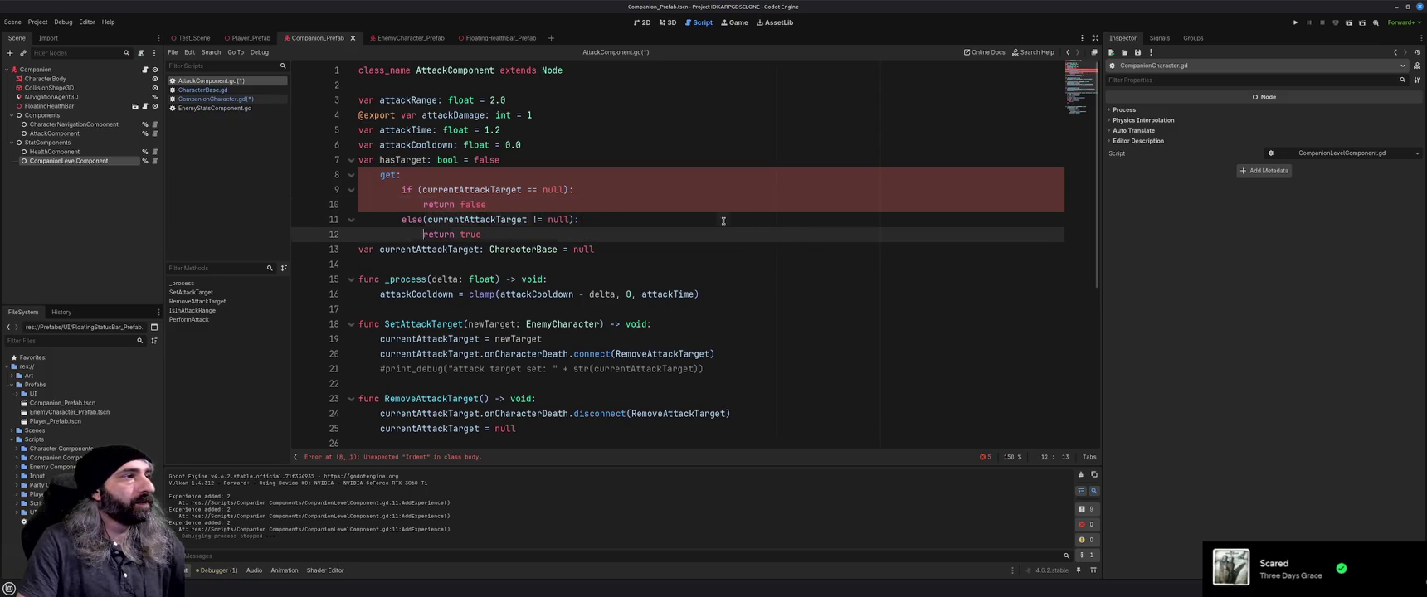
{"action": "left_click", "coordinate": [723, 221]}
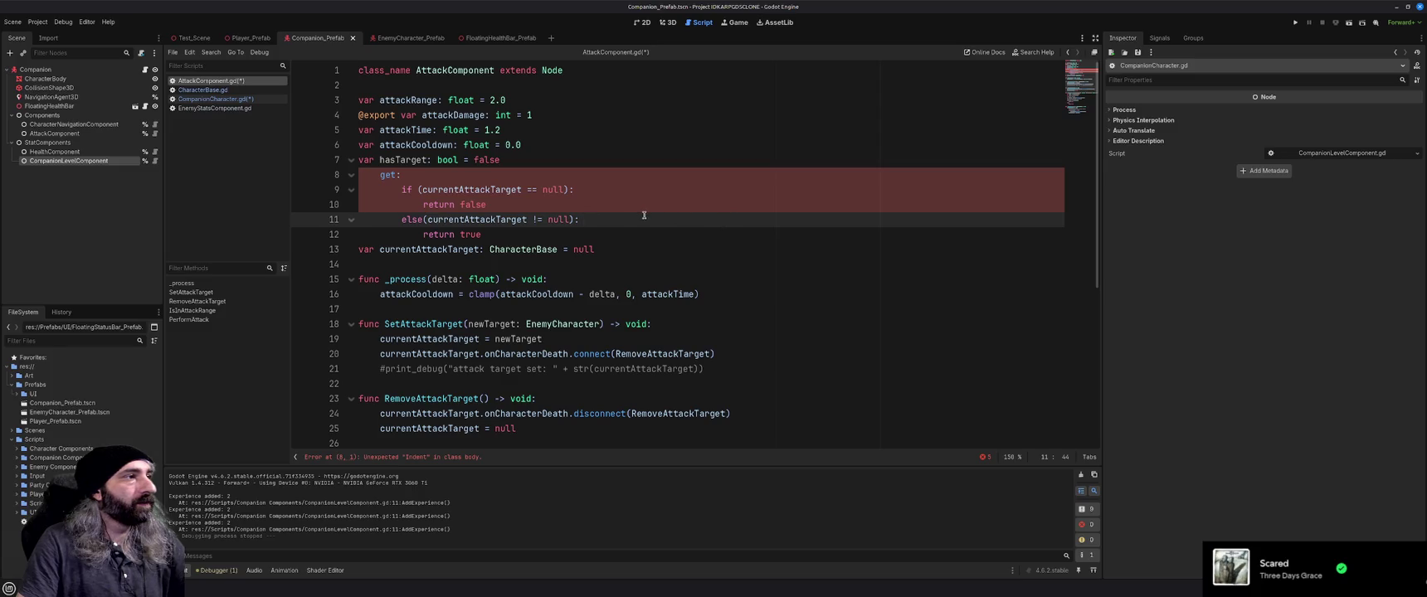
{"action": "left_click", "coordinate": [622, 234]}
{"action": "key", "text": "Return"}
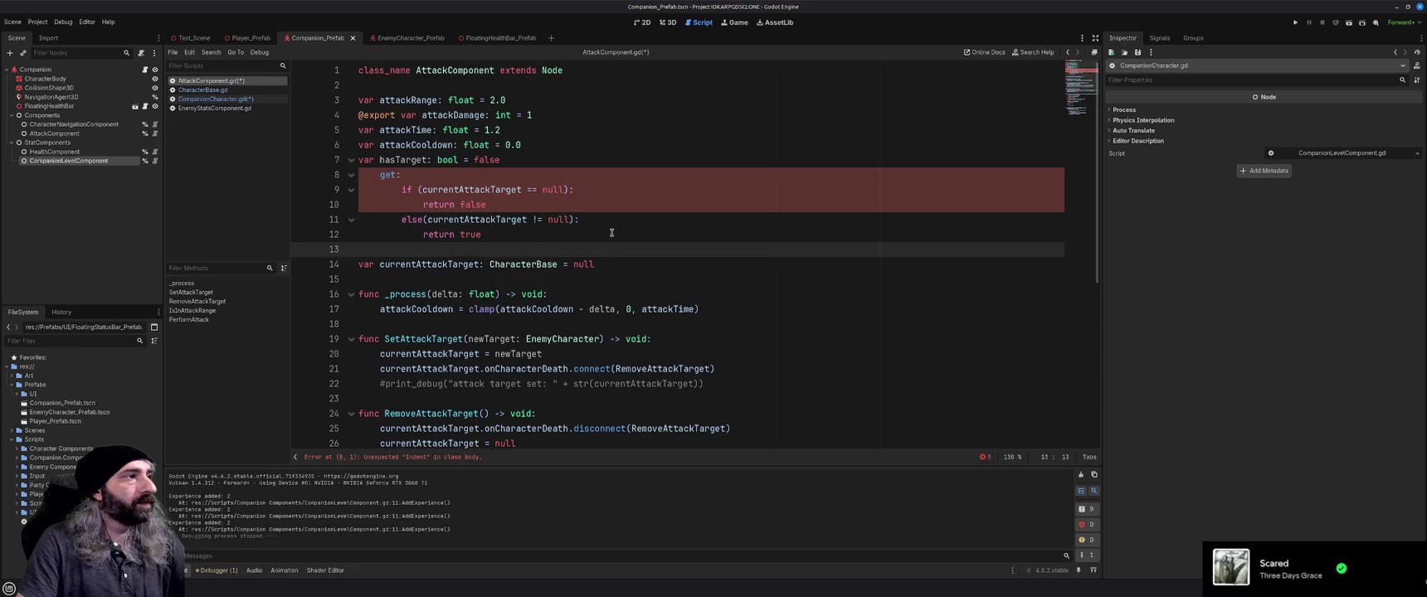
{"action": "key", "text": "BackSpace"}
{"action": "key", "text": "BackSpace"}
{"action": "key", "text": "BackSpace"}
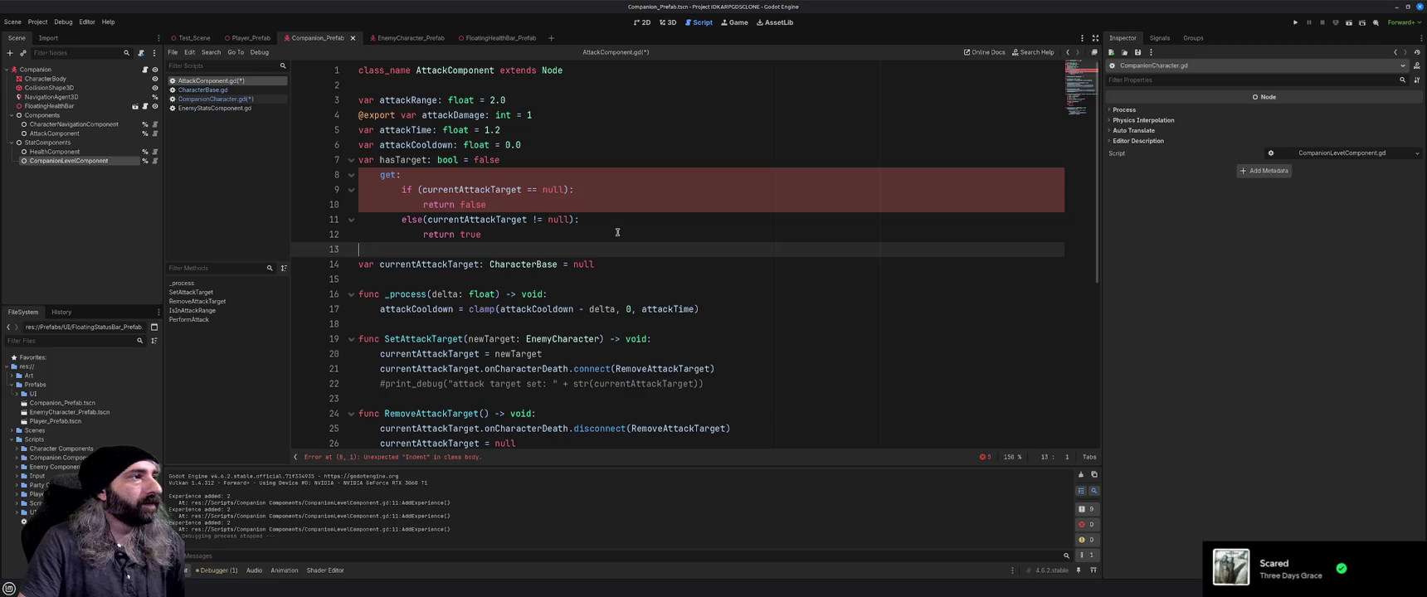
Delete the '= false' default from the hasTarget declaration on line 7
{"action": "double_click", "coordinate": [486, 160]}
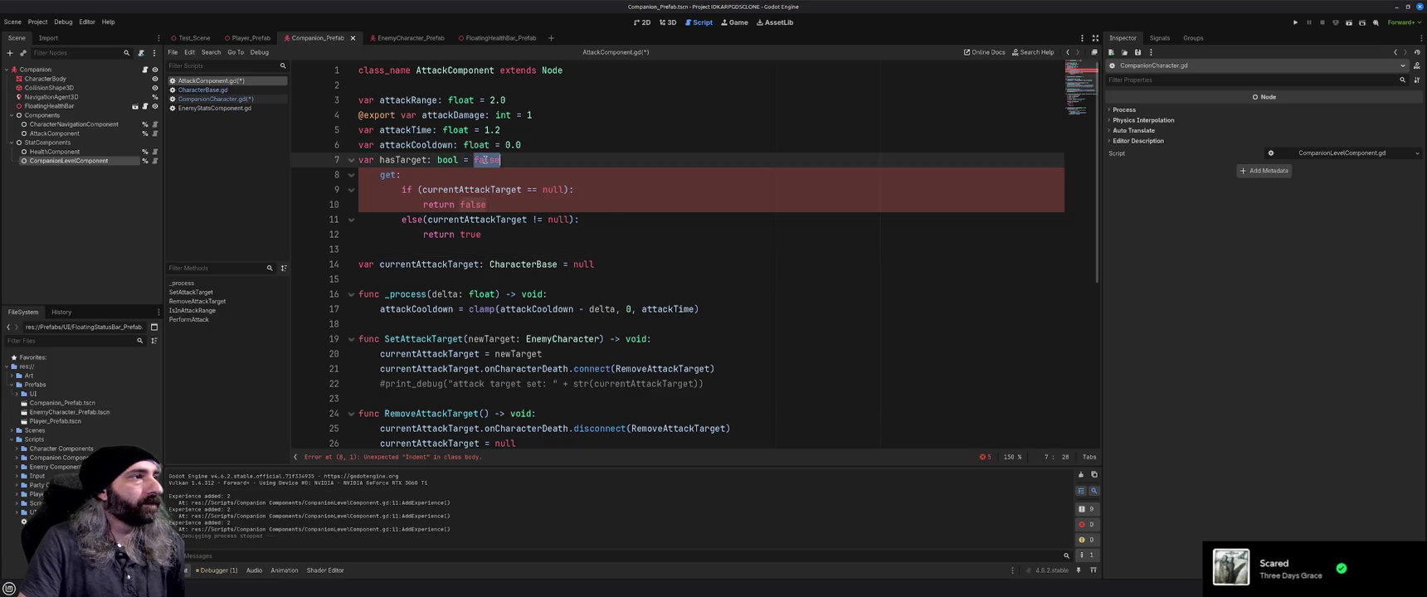
{"action": "key", "text": "BackSpace"}
{"action": "key", "text": "BackSpace"}
{"action": "key", "text": "BackSpace"}
{"action": "left_click", "coordinate": [646, 209]}
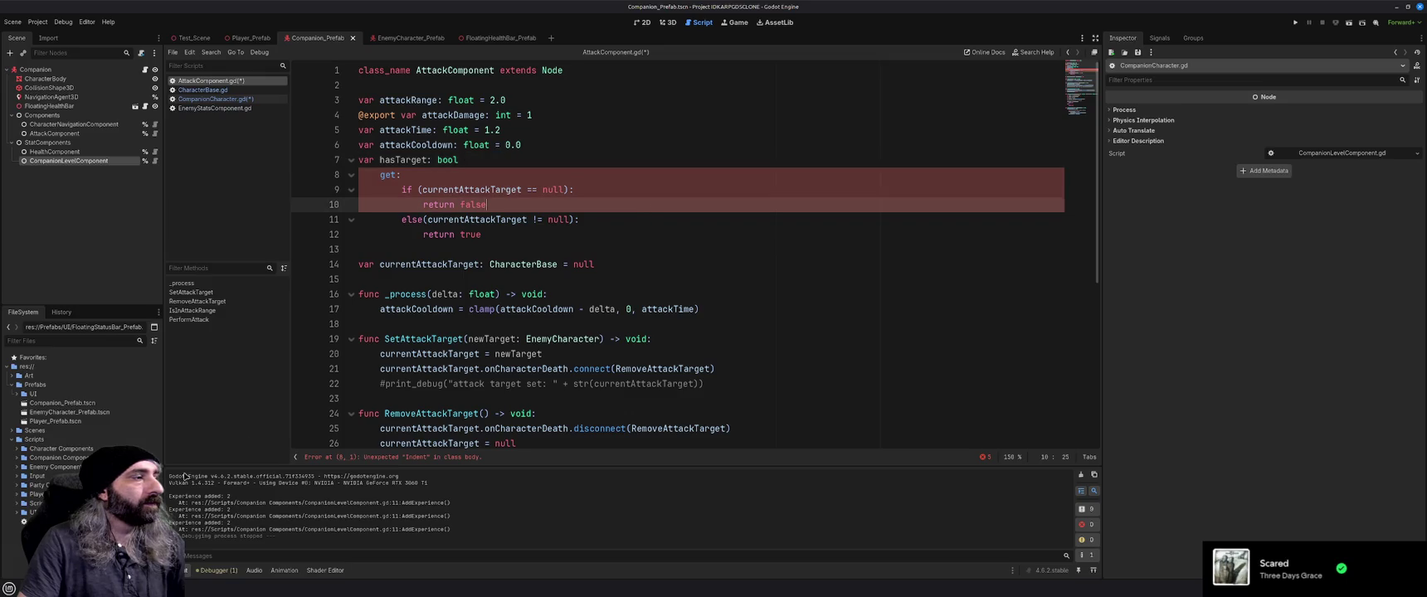
{"action": "key", "text": "alt+Tab"}
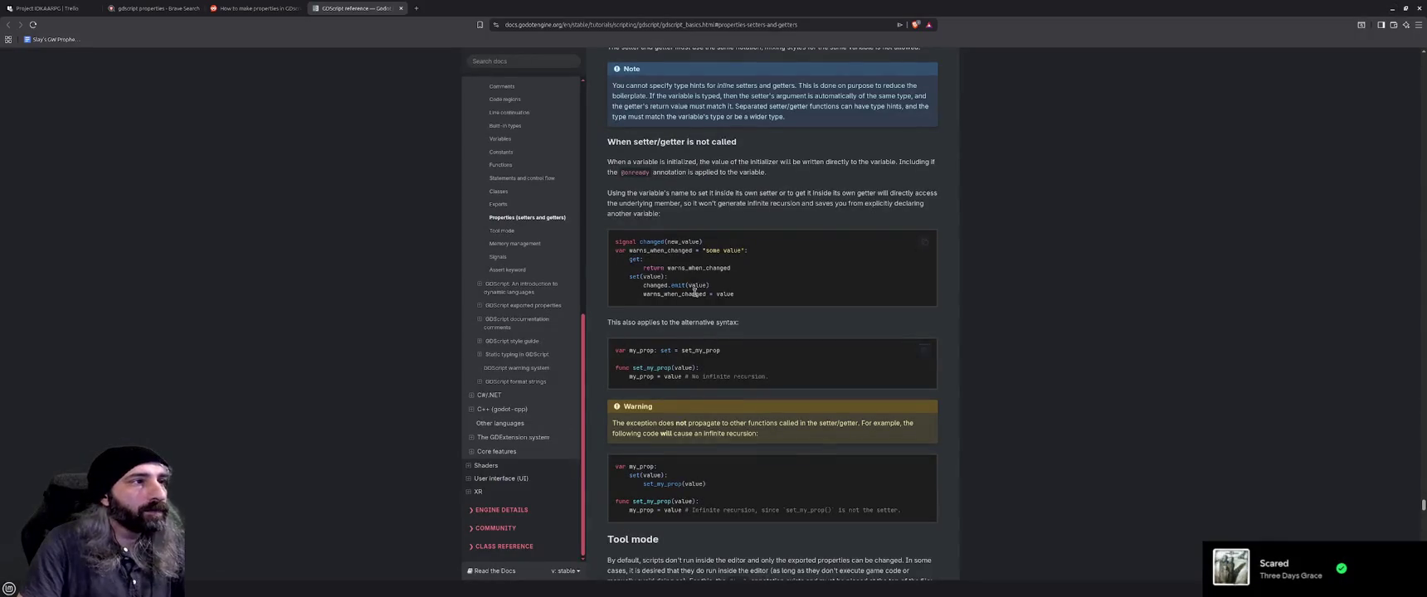
Append a colon so line 7 reads 'var hasTarget: bool:'
{"action": "key", "text": "alt+Tab"}
{"action": "left_click", "coordinate": [593, 156]}
{"action": "type", "text": ": bool:"}
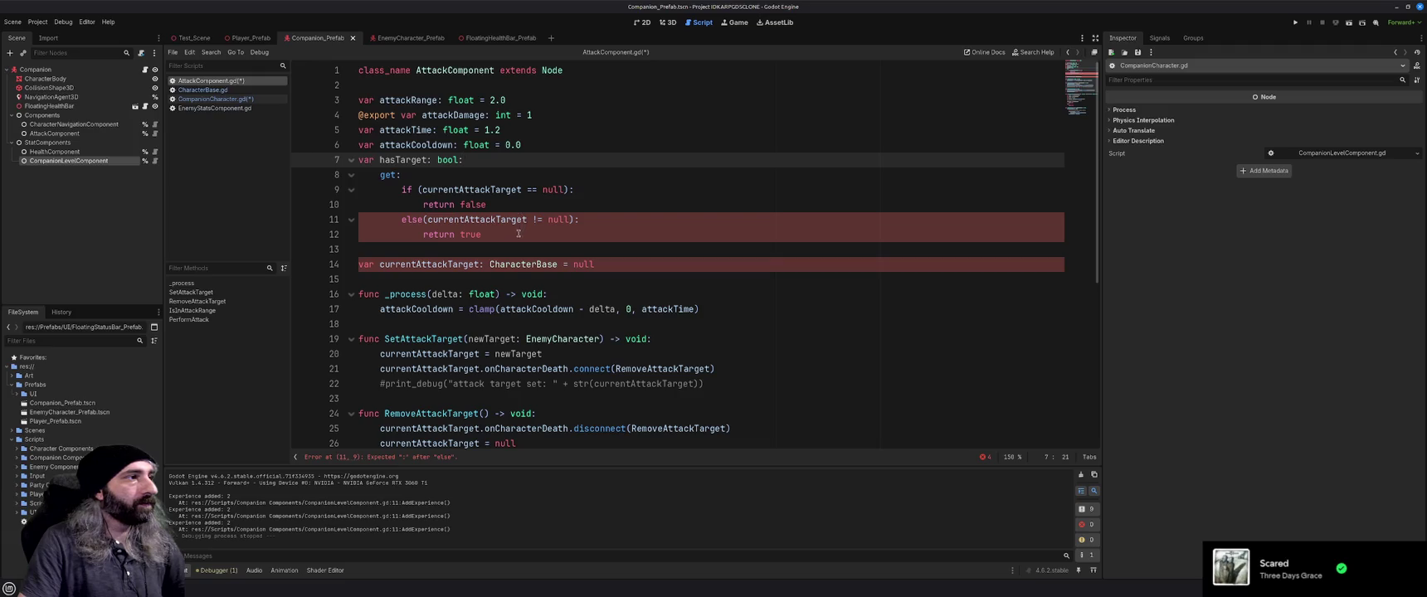
Replace the branch on line 11 with a plain 'else:'
{"action": "left_click", "coordinate": [423, 219]}
{"action": "key", "text": "BackSpace"}
{"action": "key", "text": "BackSpace"}
{"action": "type", "text": "if"}
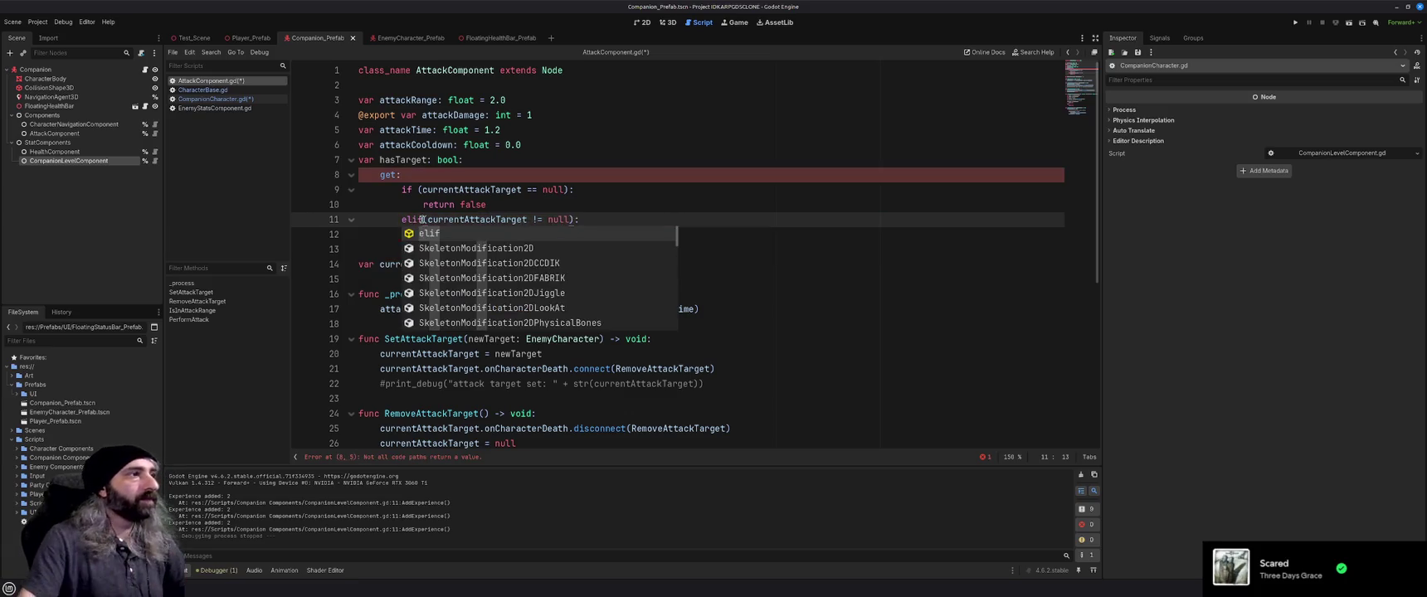
{"action": "left_click", "coordinate": [614, 214]}
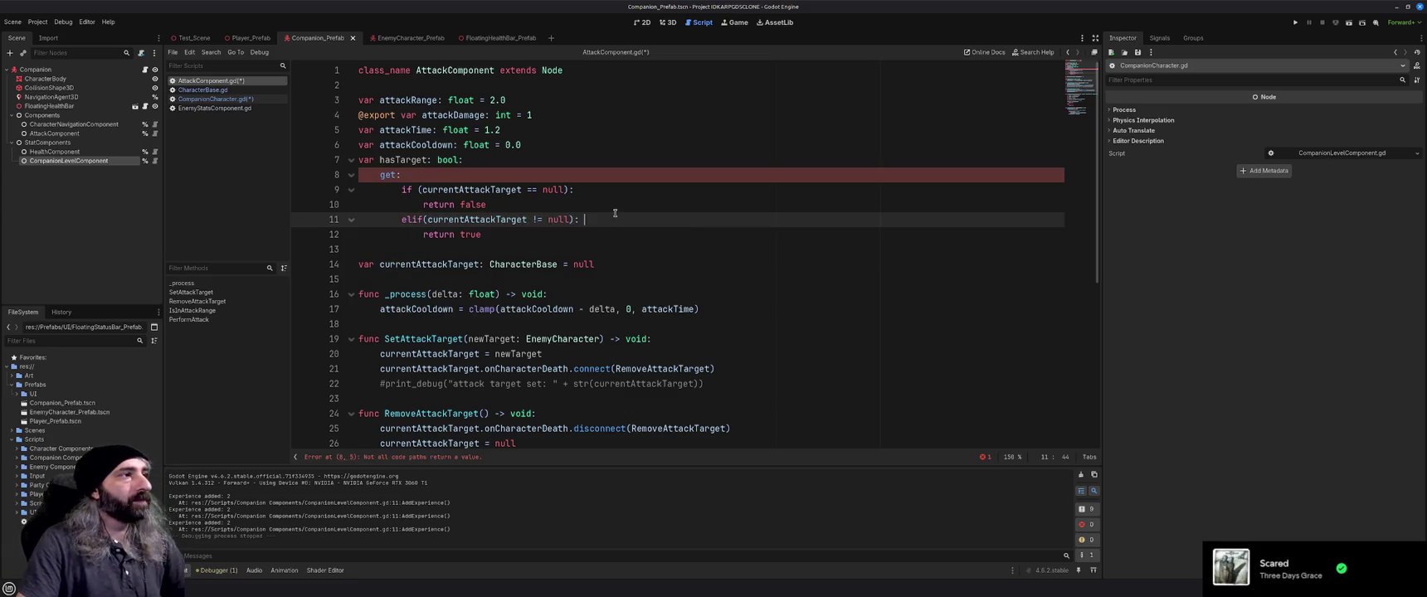
{"action": "left_click", "coordinate": [410, 175]}
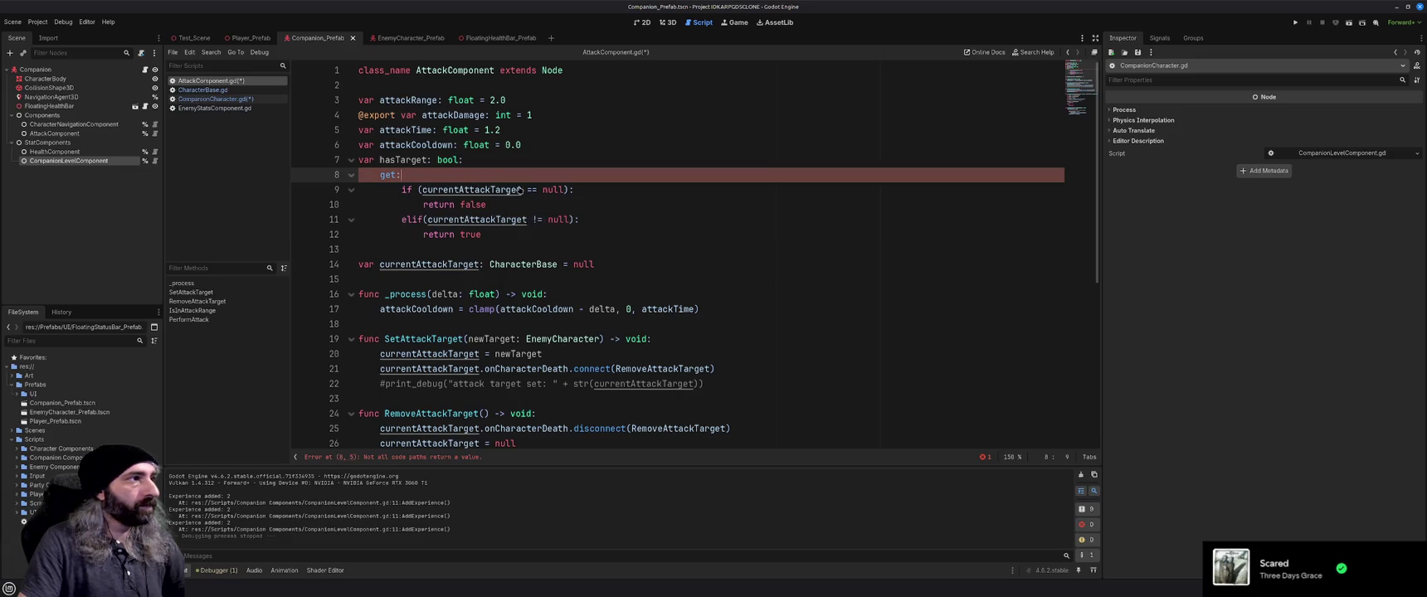
{"action": "key", "text": "ctrl+s"}
{"action": "mouse_move", "coordinate": [487, 237]}
{"action": "left_mouse_down"}
{"action": "mouse_move", "coordinate": [404, 222]}
{"action": "mouse_move", "coordinate": [425, 220]}
{"action": "left_mouse_up"}
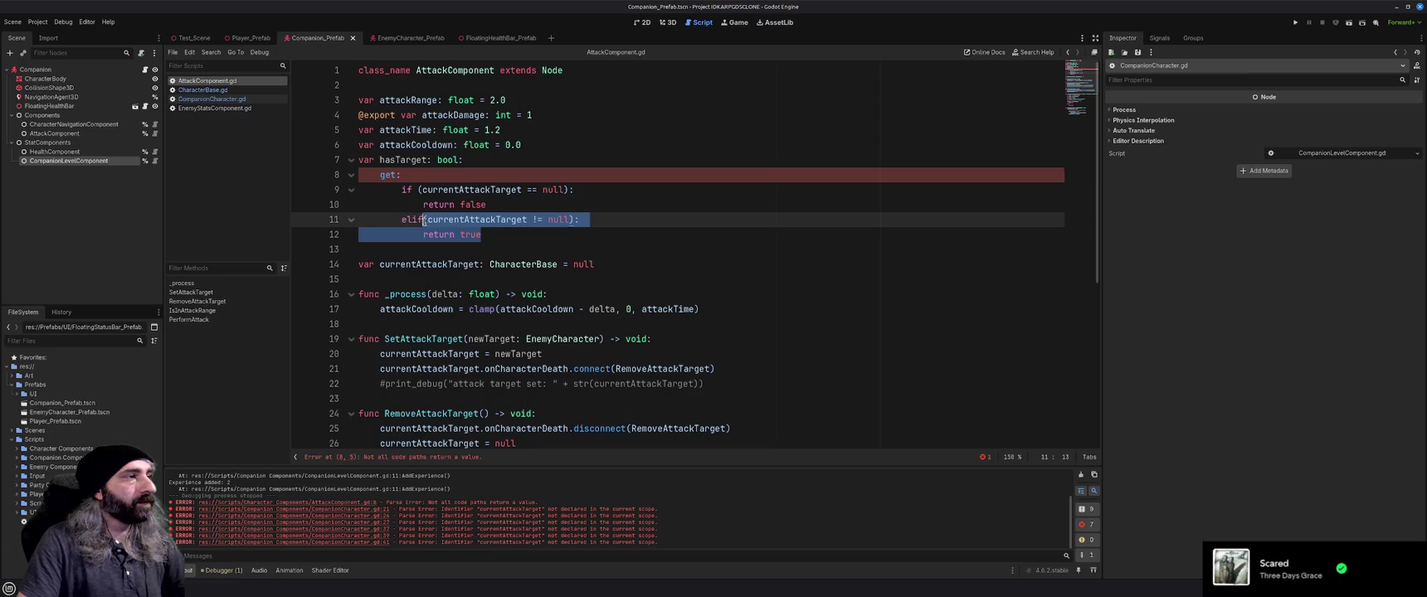
{"action": "left_click", "coordinate": [424, 221]}
{"action": "left_click_drag", "start_coordinate": [578, 221], "coordinate": [413, 220]}
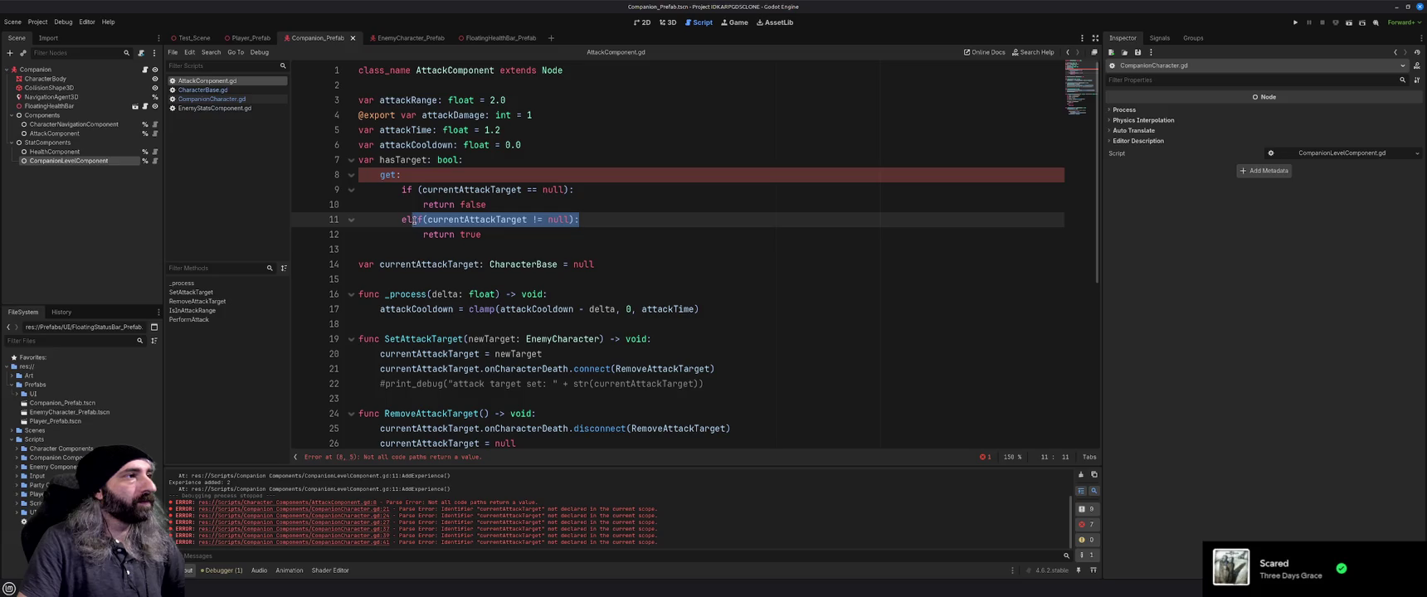
{"action": "type", "text": "se:"}
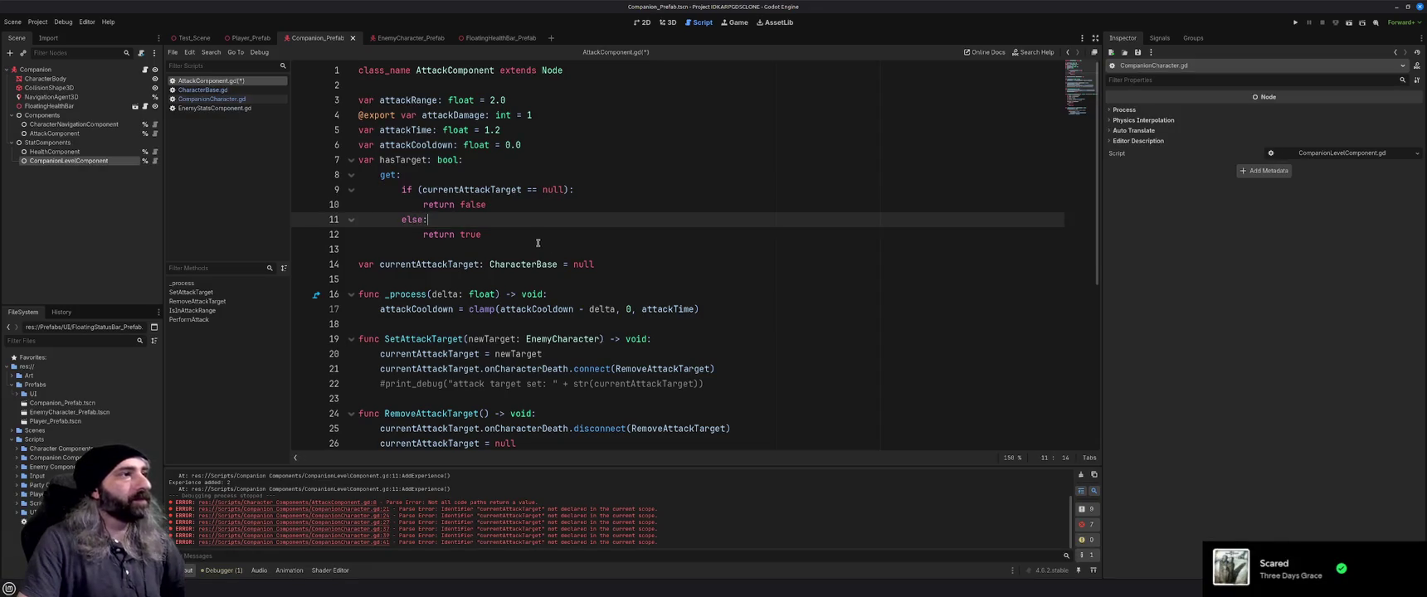
Swap the getter's results to 'return true' then 'return false' and save the script
{"action": "left_click", "coordinate": [533, 192]}
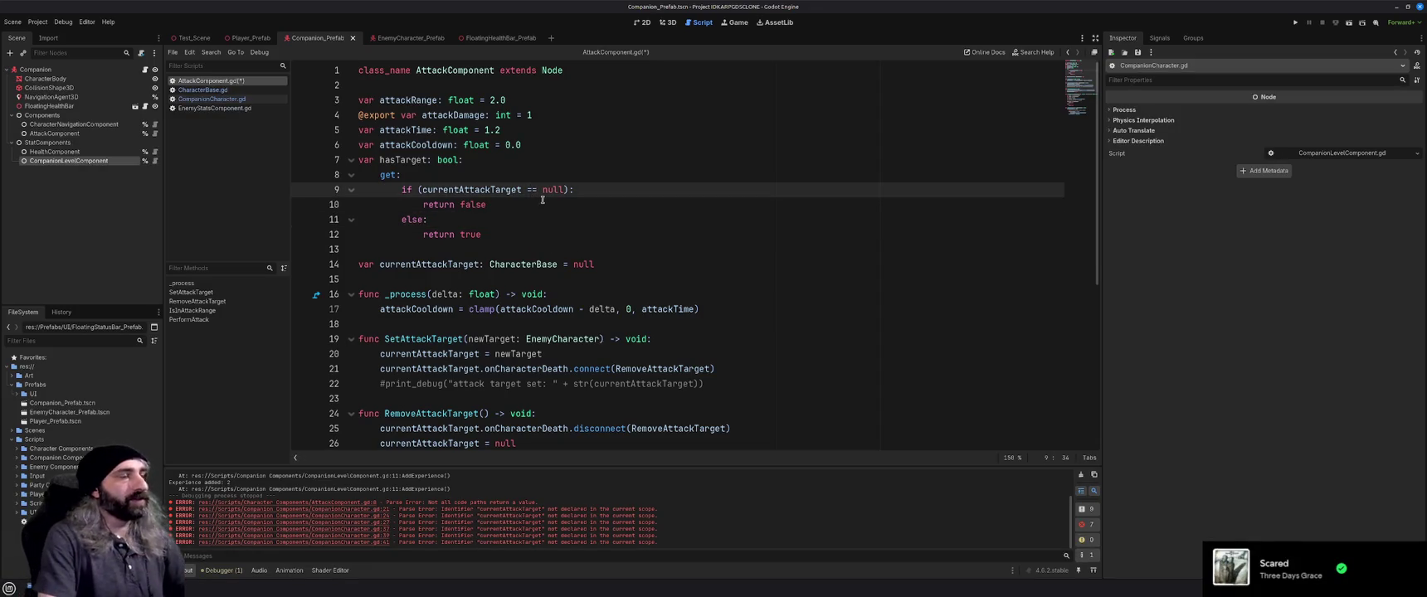
{"action": "type", "text": "!"}
{"action": "left_click", "coordinate": [543, 200]}
{"action": "key", "text": "BackSpace"}
{"action": "key", "text": "BackSpace"}
{"action": "key", "text": "BackSpace"}
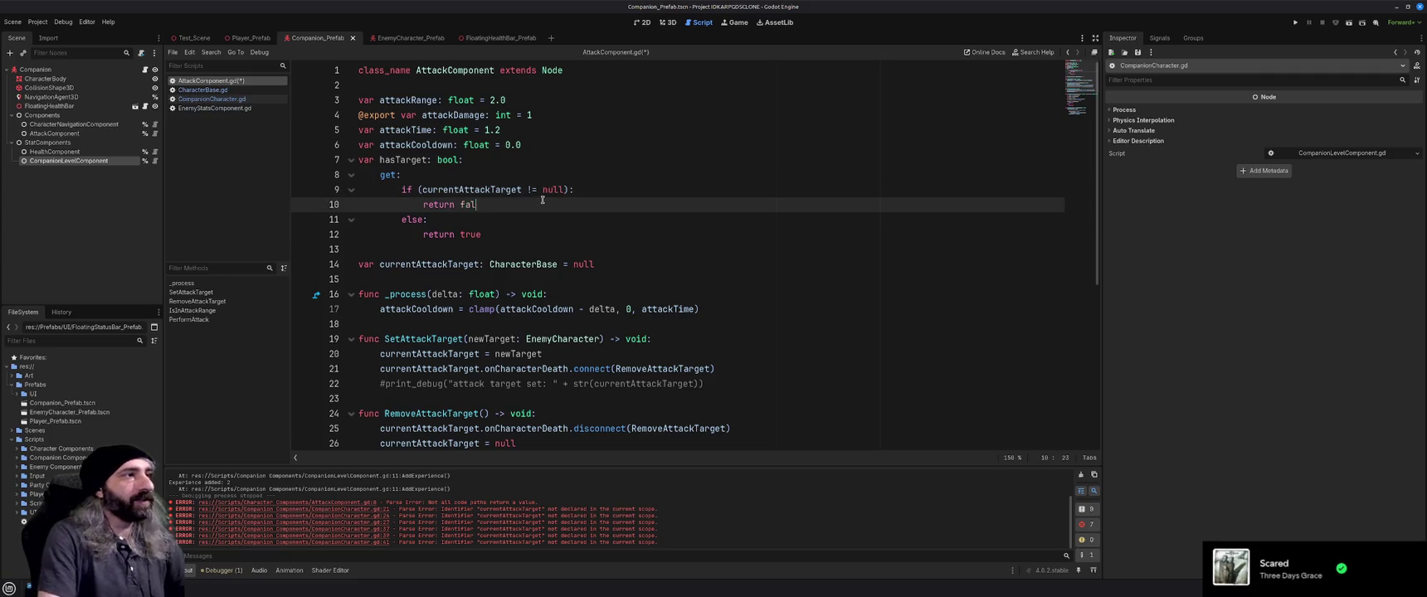
{"action": "type", "text": "true"}
{"action": "key", "text": "Down"}
{"action": "key", "text": "Down"}
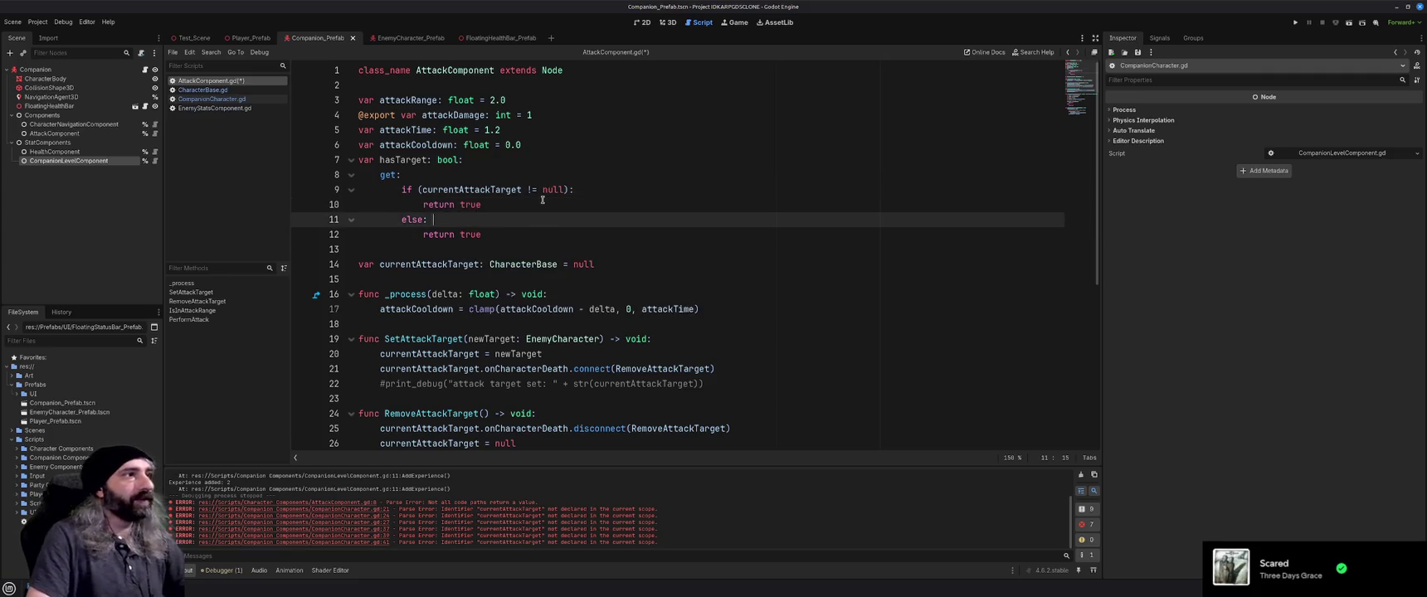
{"action": "key", "text": "BackSpace"}
{"action": "key", "text": "BackSpace"}
{"action": "key", "text": "BackSpace"}
{"action": "type", "text": "false"}
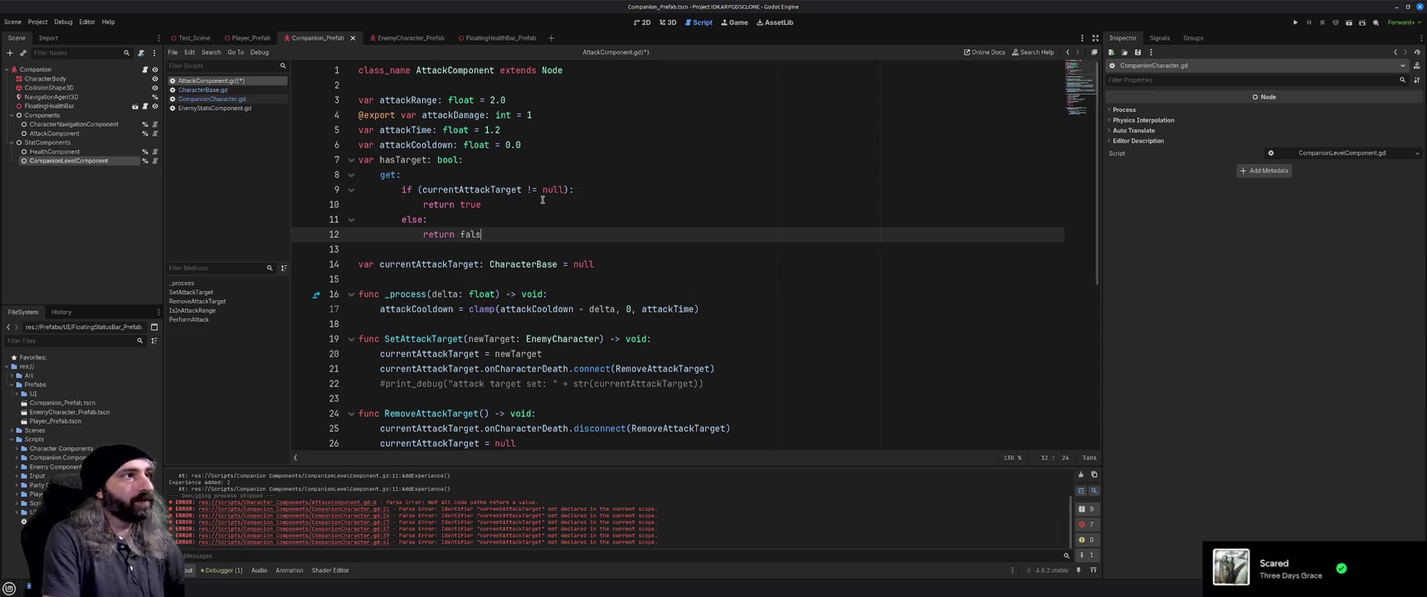
{"action": "left_click", "coordinate": [559, 208]}
{"action": "key", "text": "ctrl+s"}
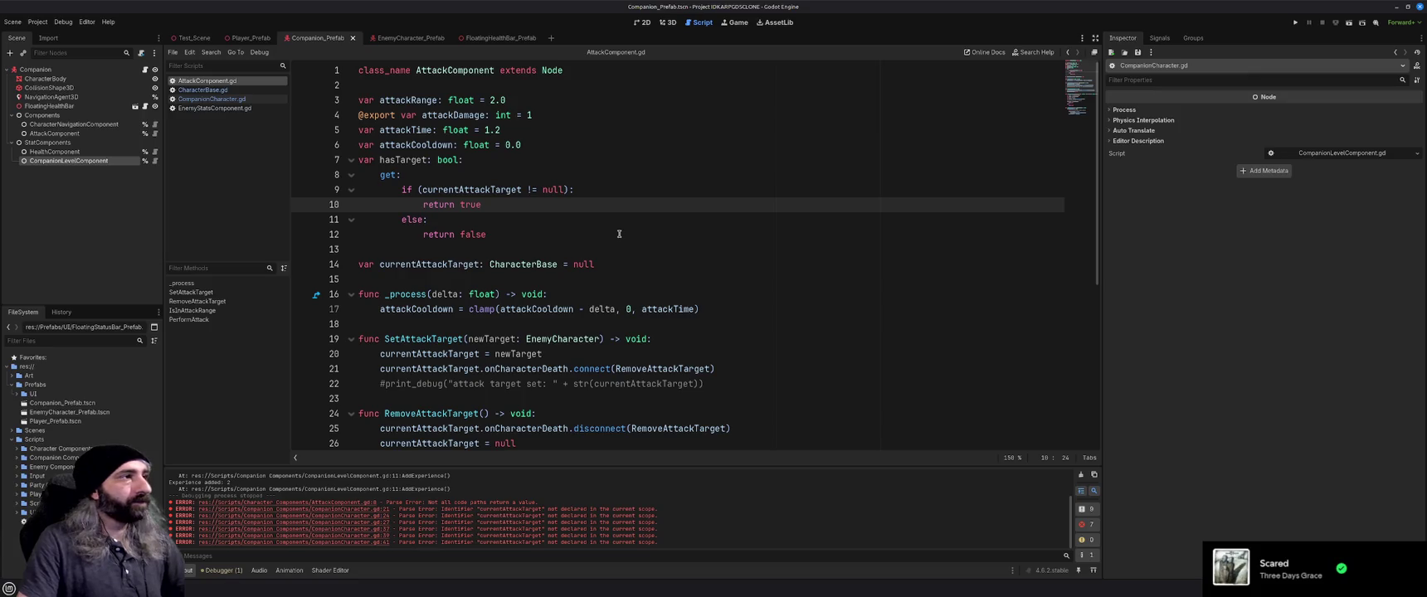
Move the hasTarget getter block below the currentAttackTarget declaration
{"action": "mouse_move", "coordinate": [504, 234]}
{"action": "left_mouse_down"}
{"action": "mouse_move", "coordinate": [365, 232]}
{"action": "mouse_move", "coordinate": [359, 159]}
{"action": "left_mouse_up"}
{"action": "key", "text": "ctrl+c"}
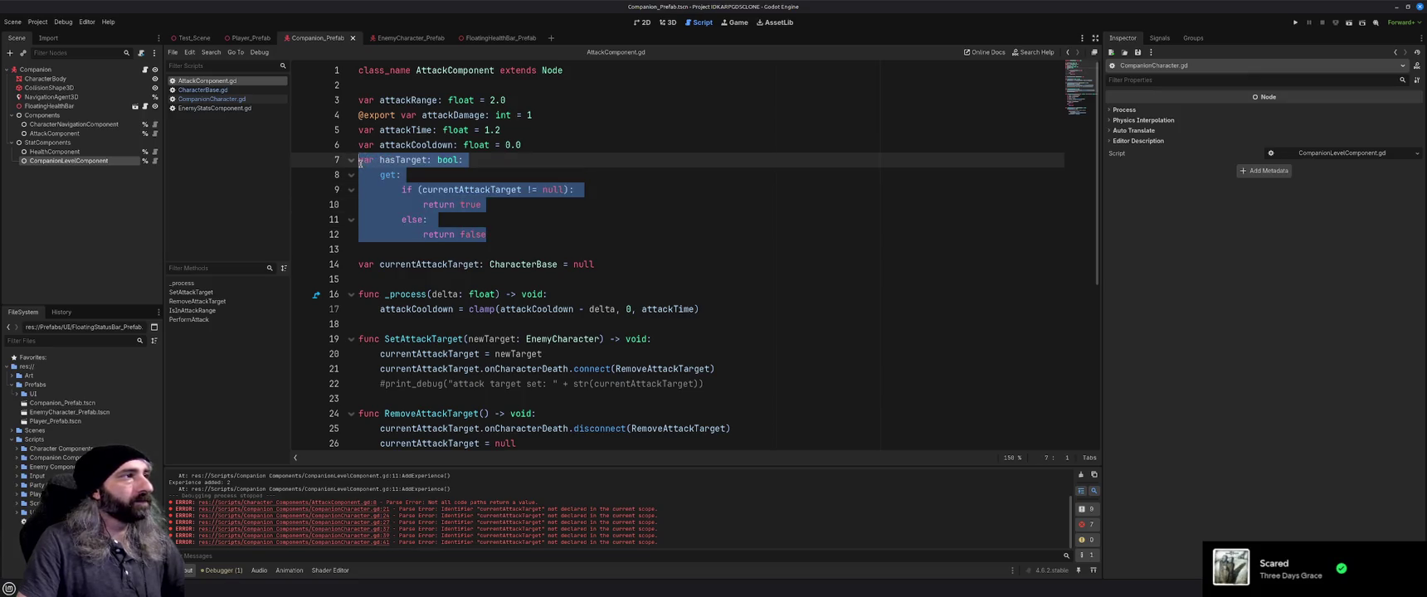
{"action": "key", "text": "BackSpace"}
{"action": "left_click", "coordinate": [408, 205]}
{"action": "key", "text": "ctrl+v"}
{"action": "left_click", "coordinate": [446, 176]}
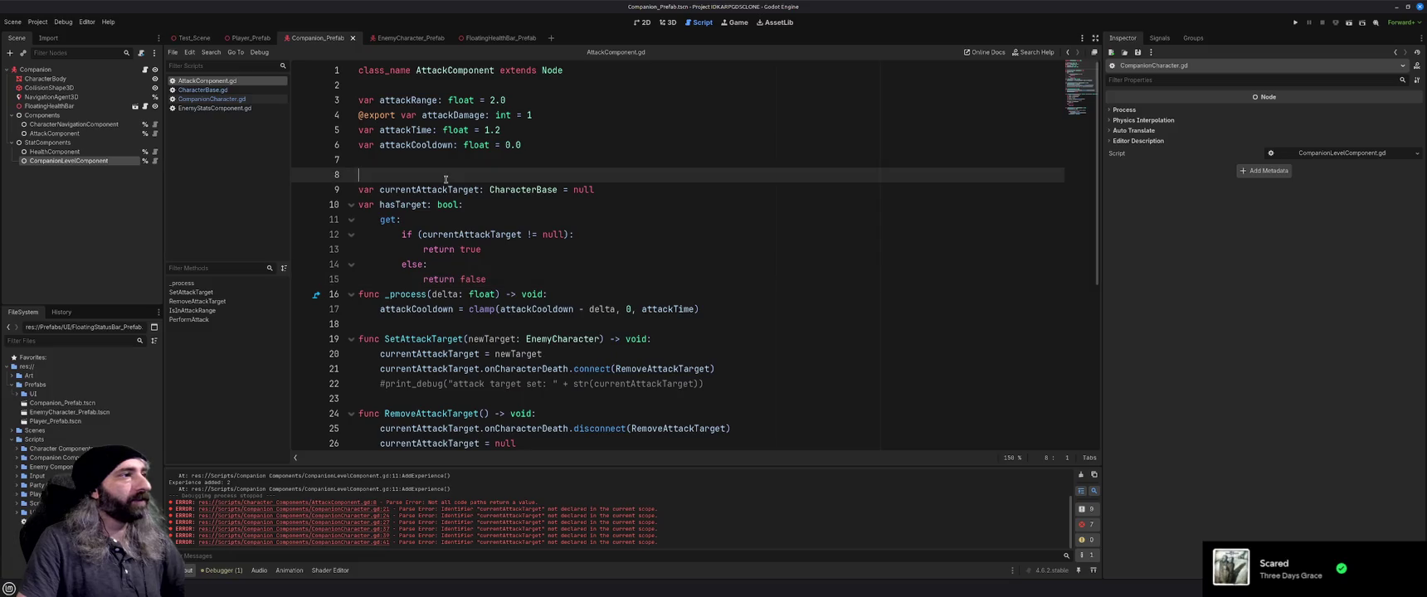
{"action": "key", "text": "BackSpace"}
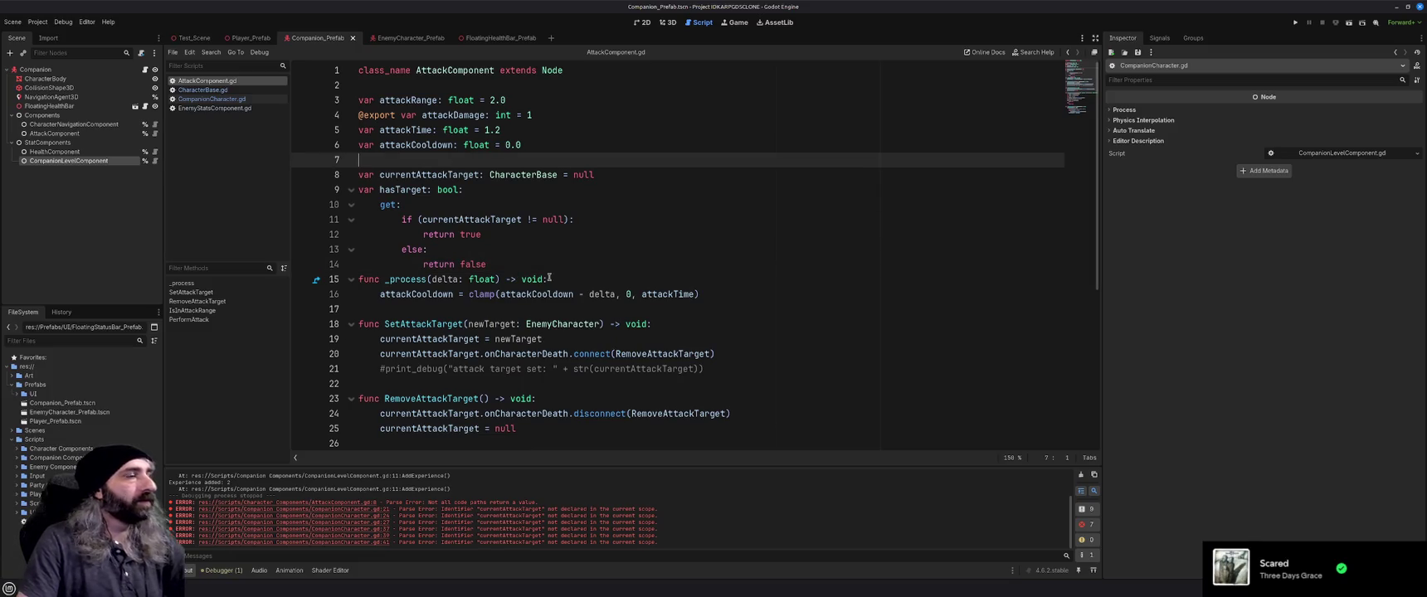
Add a blank line after the getter, save, clear the Output log and open CompanionCharacter.gd
{"action": "left_click", "coordinate": [549, 266]}
{"action": "key", "text": "Return"}
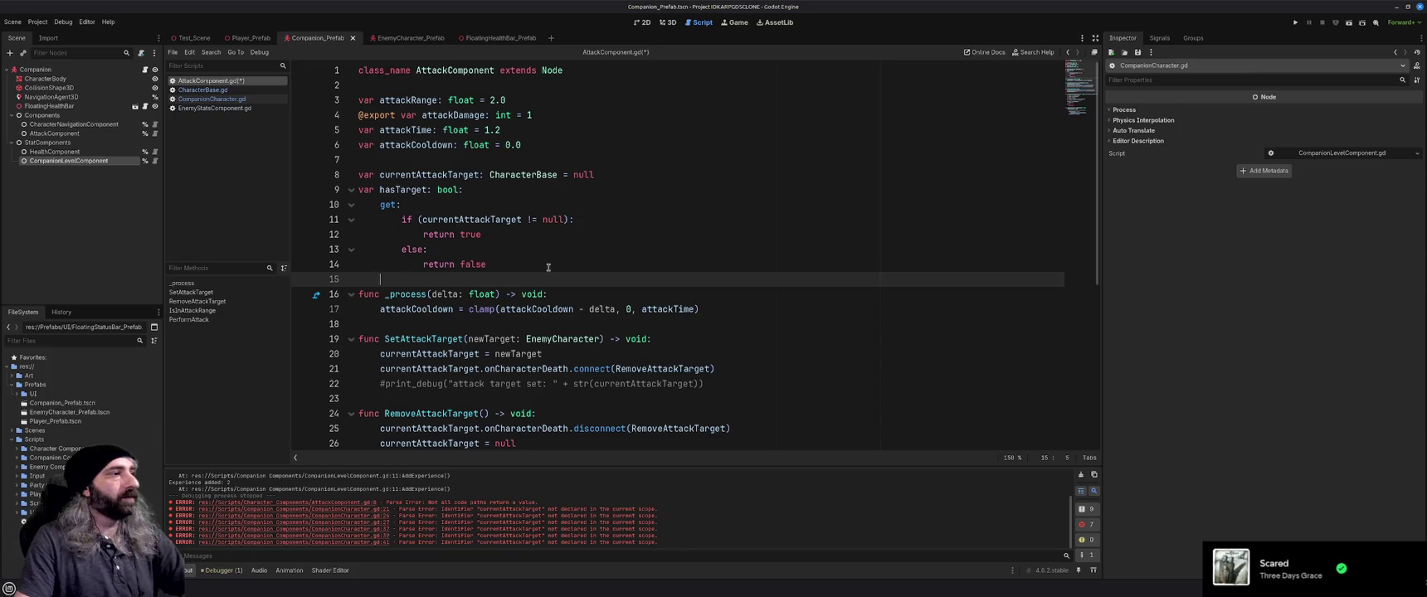
{"action": "key", "text": "ctrl+s"}
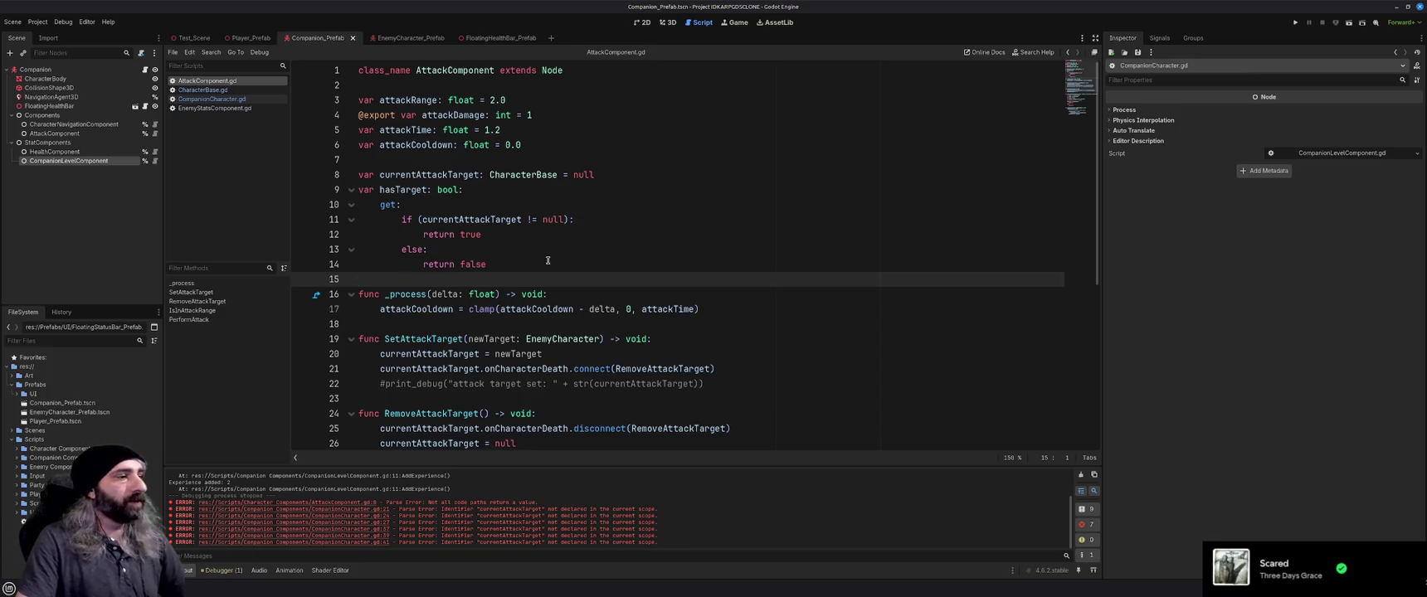
{"action": "left_click", "coordinate": [1081, 474]}
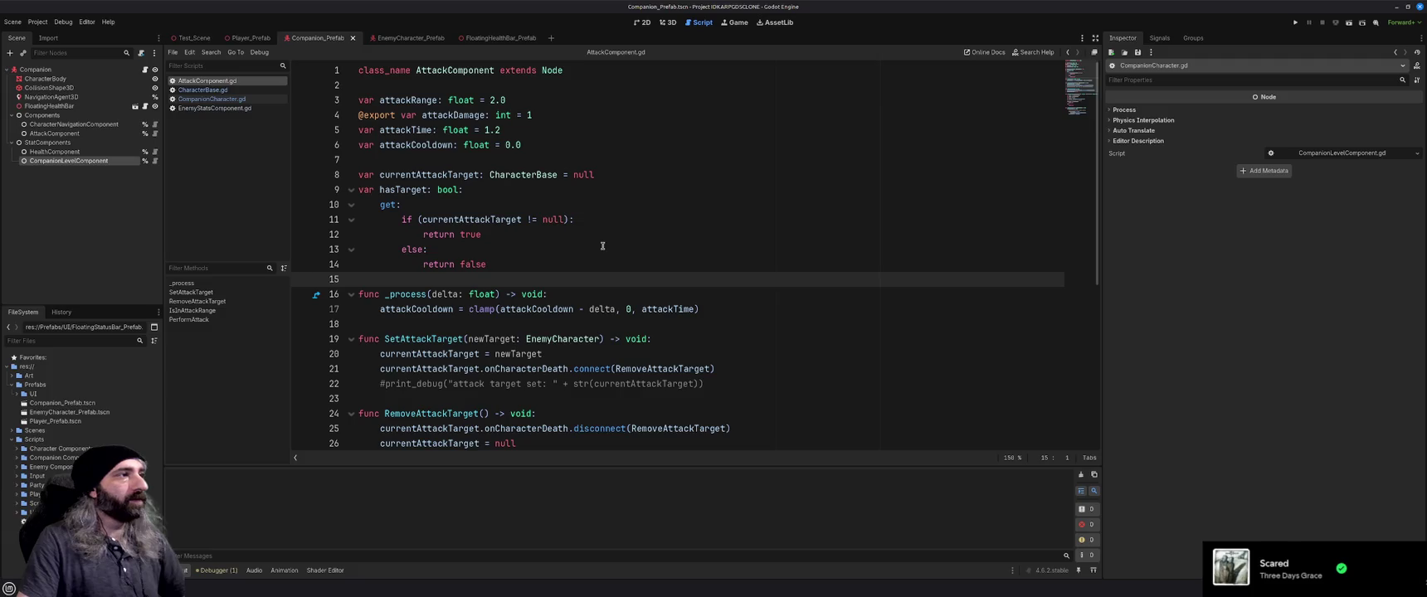
{"action": "left_click", "coordinate": [205, 100]}
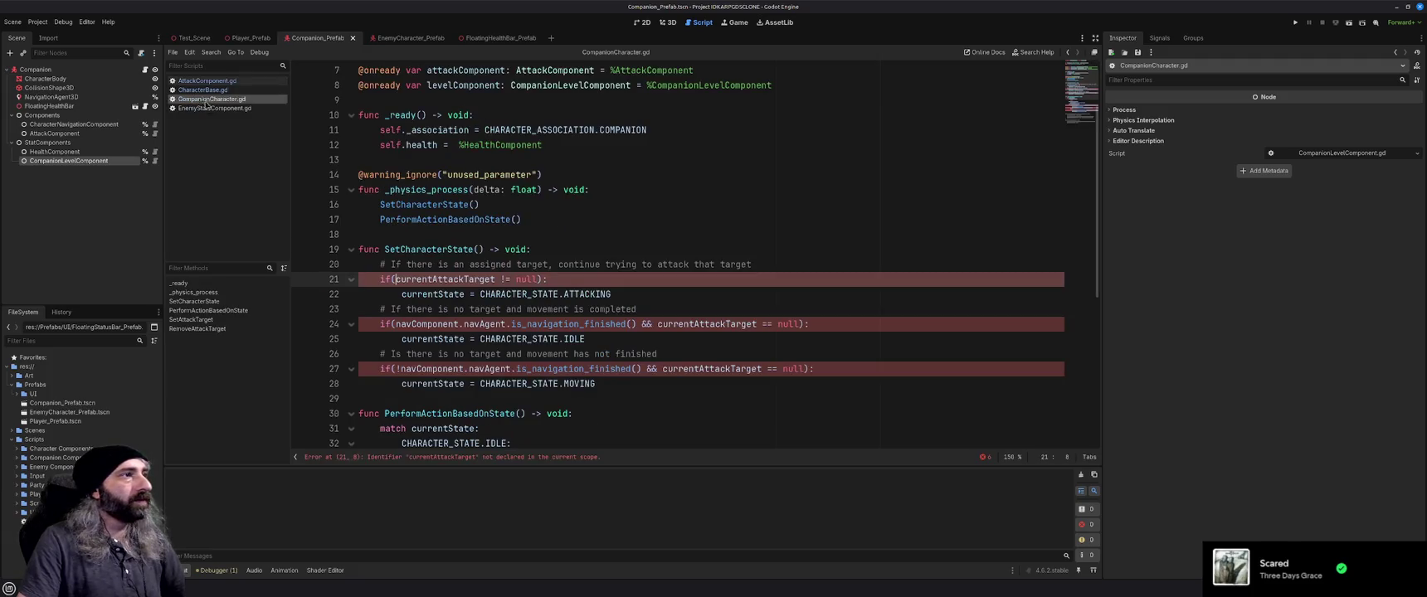
Close EnemyStatsComponent.gd and highlight every currentAttackTarget use in EnemyCharacter.gd
{"action": "left_click", "coordinate": [207, 109]}
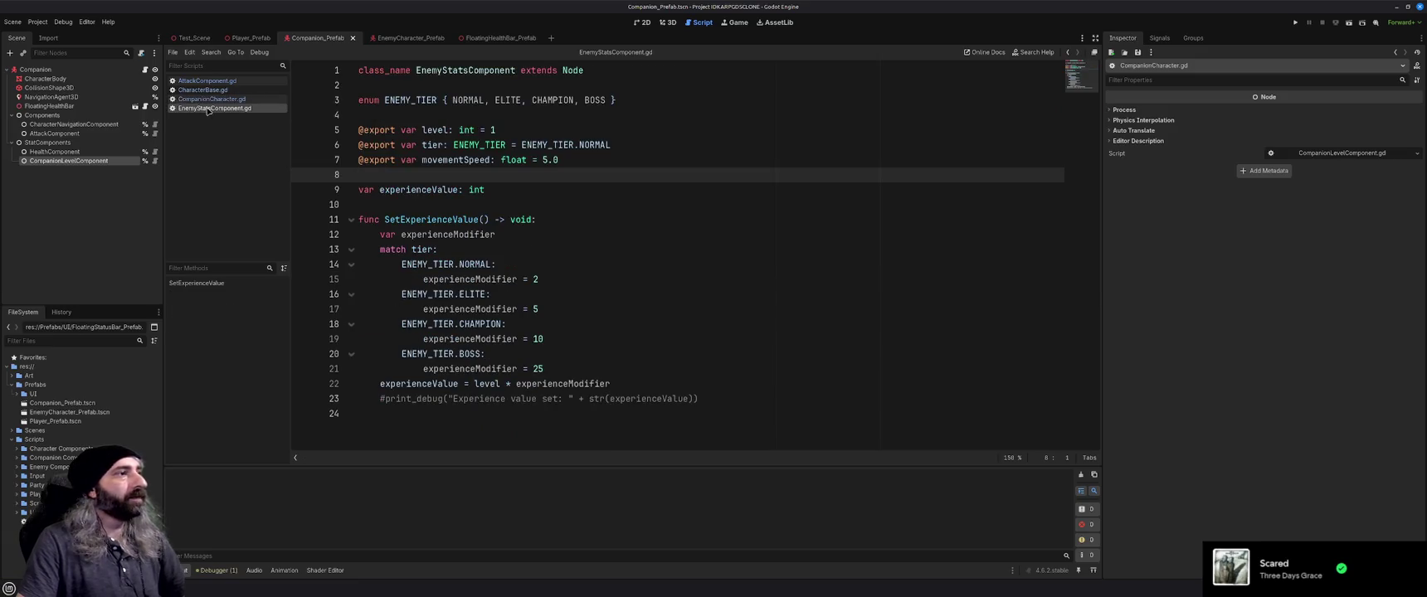
{"action": "middle_click", "coordinate": [207, 109]}
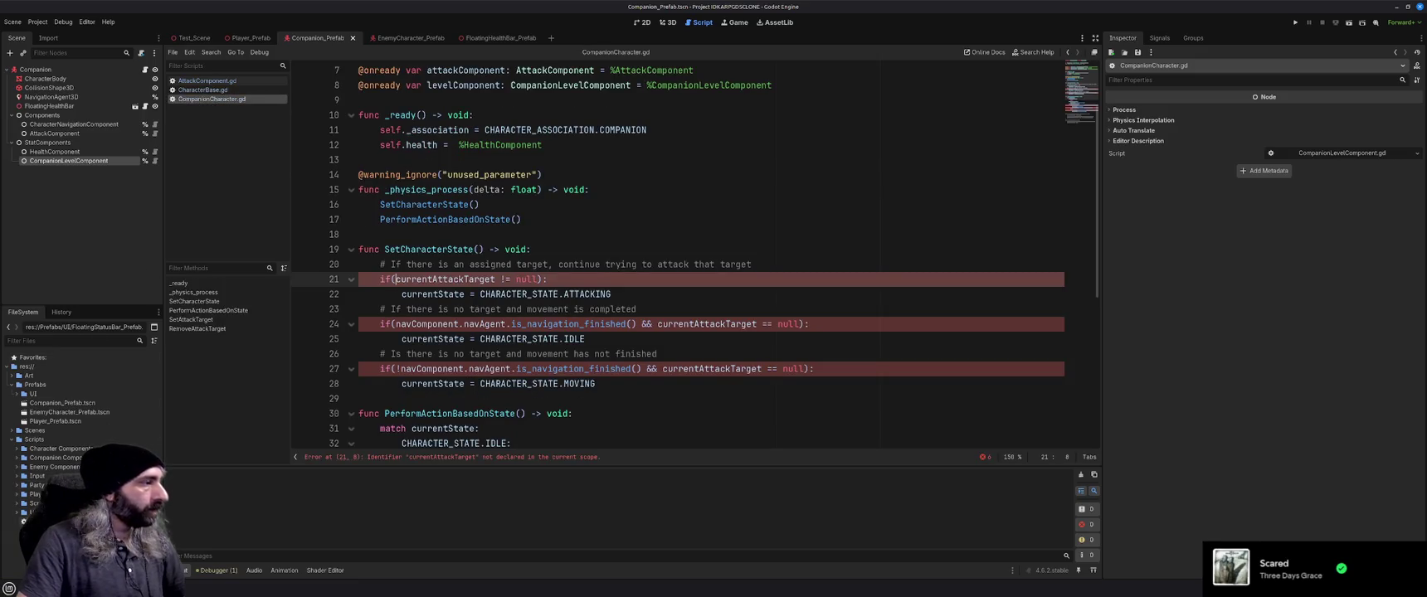
{"action": "left_click", "coordinate": [402, 39]}
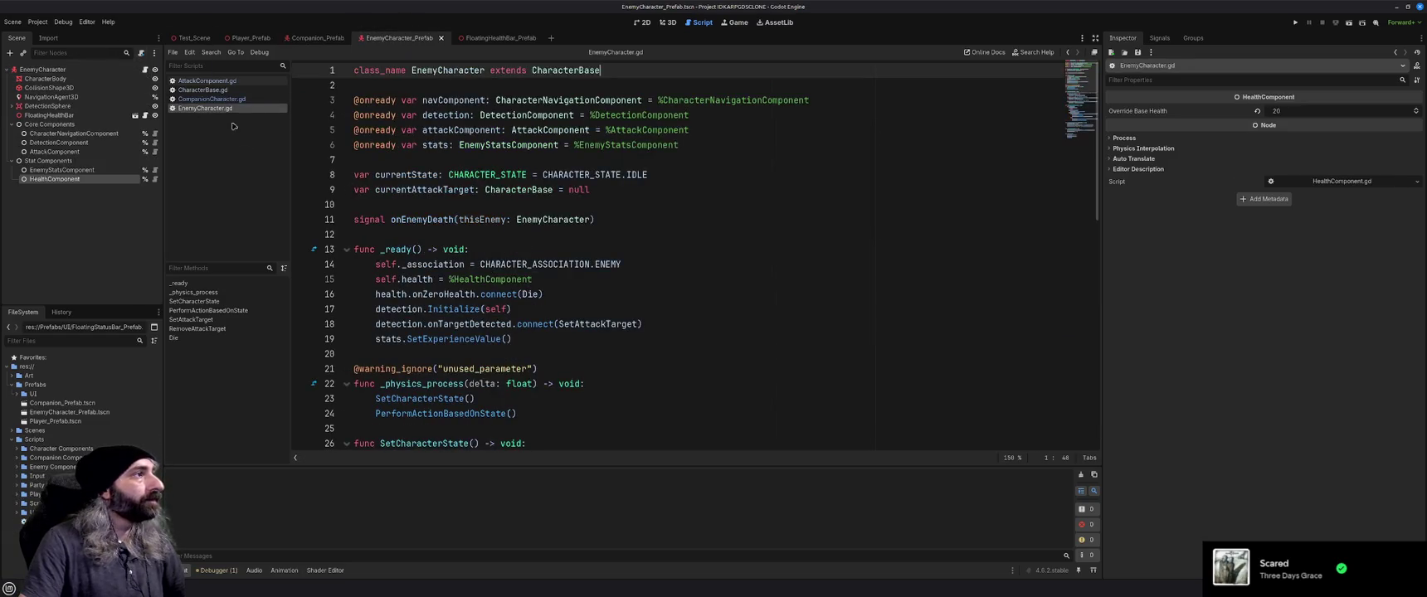
{"action": "left_click", "coordinate": [606, 219]}
{"action": "scroll", "coordinate": [608, 266], "scroll_direction": "down", "scroll_amount": 3}
{"action": "scroll", "coordinate": [609, 266], "scroll_direction": "down", "scroll_amount": 2}
{"action": "double_click", "coordinate": [444, 249]}
{"action": "scroll", "coordinate": [444, 249], "scroll_direction": "up", "scroll_amount": 5}
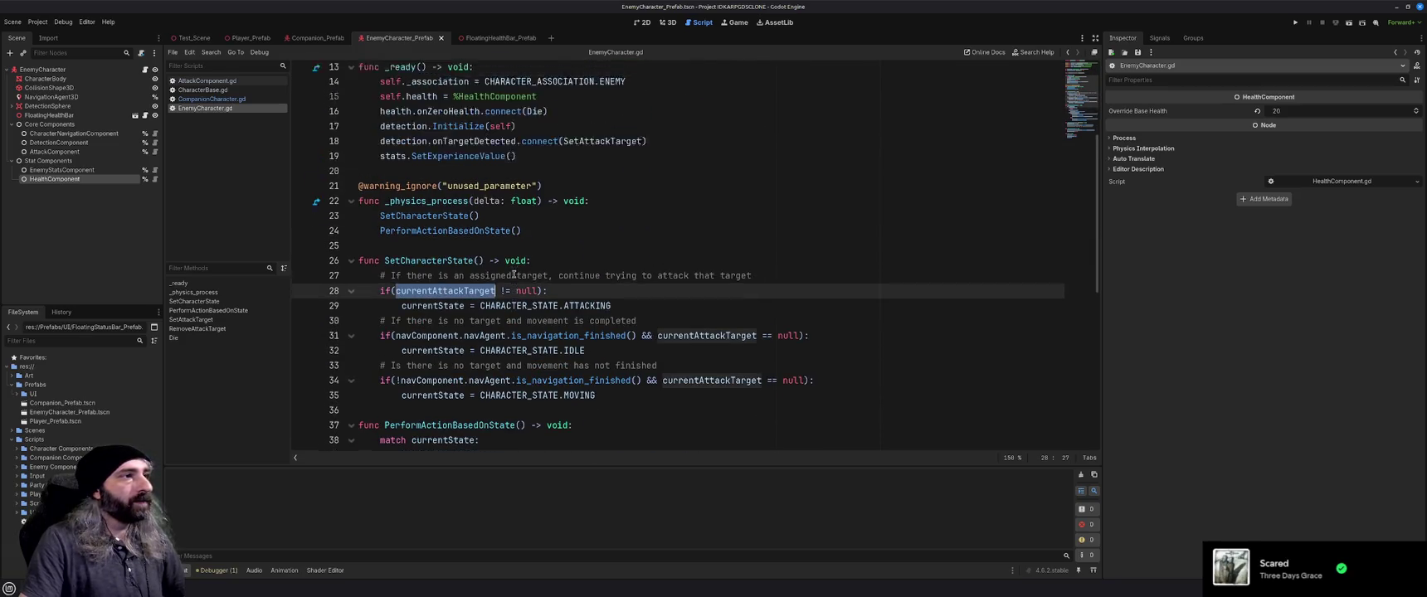
In the Companion_Prefab script, go to the currentAttackTarget declaration line
{"action": "left_click", "coordinate": [317, 37]}
{"action": "left_click", "coordinate": [510, 233]}
{"action": "scroll", "coordinate": [509, 231], "scroll_direction": "down", "scroll_amount": 5}
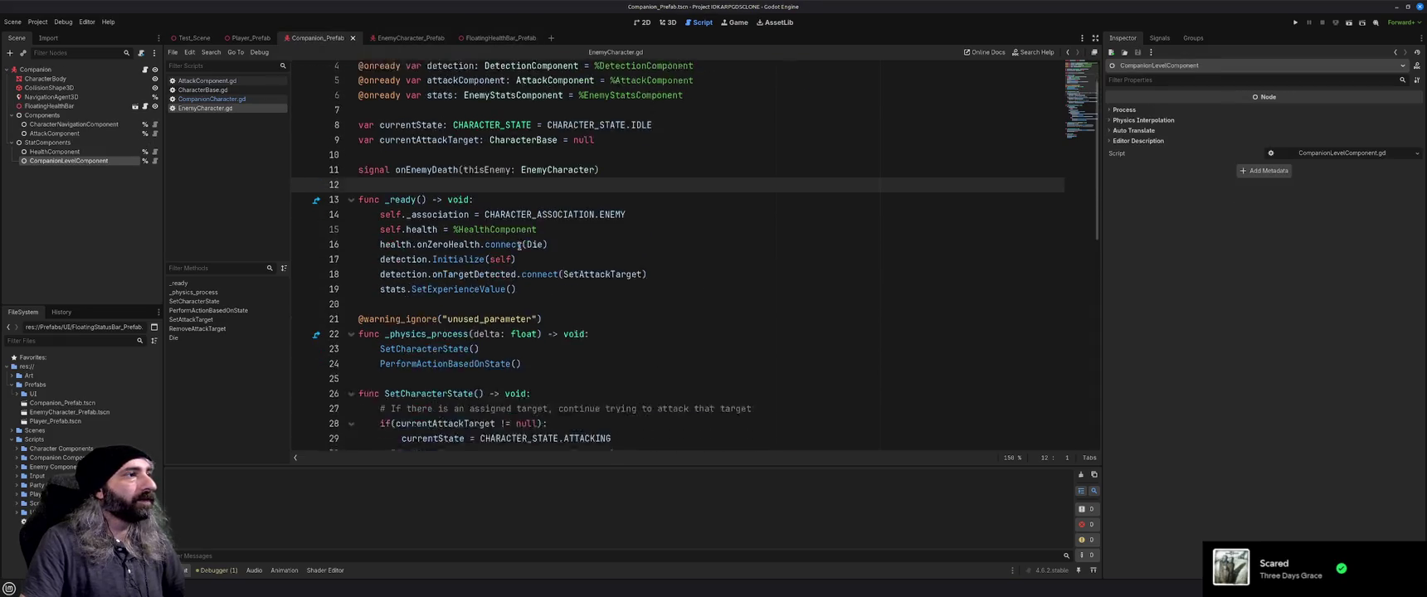
{"action": "scroll", "coordinate": [519, 246], "scroll_direction": "up", "scroll_amount": 5}
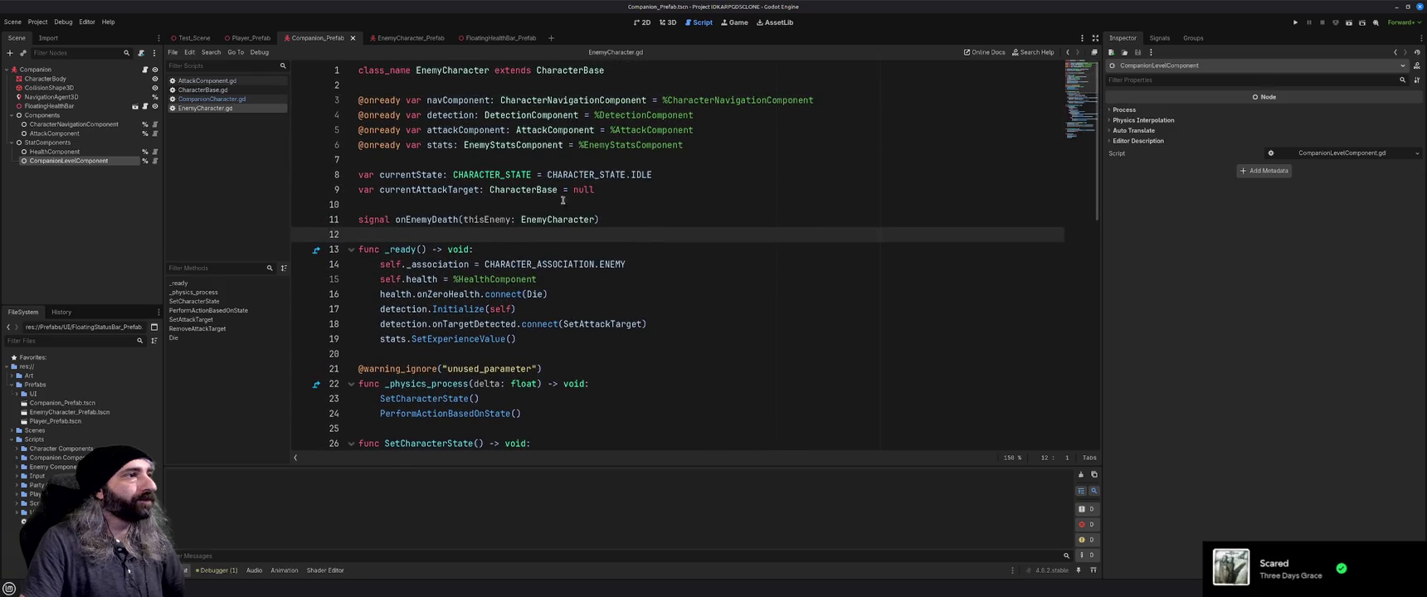
{"action": "left_click", "coordinate": [612, 191]}
Replace line 28's currentAttackTarget != null check with attackComponent.hasTarget and save
{"action": "type", "text": "l"}
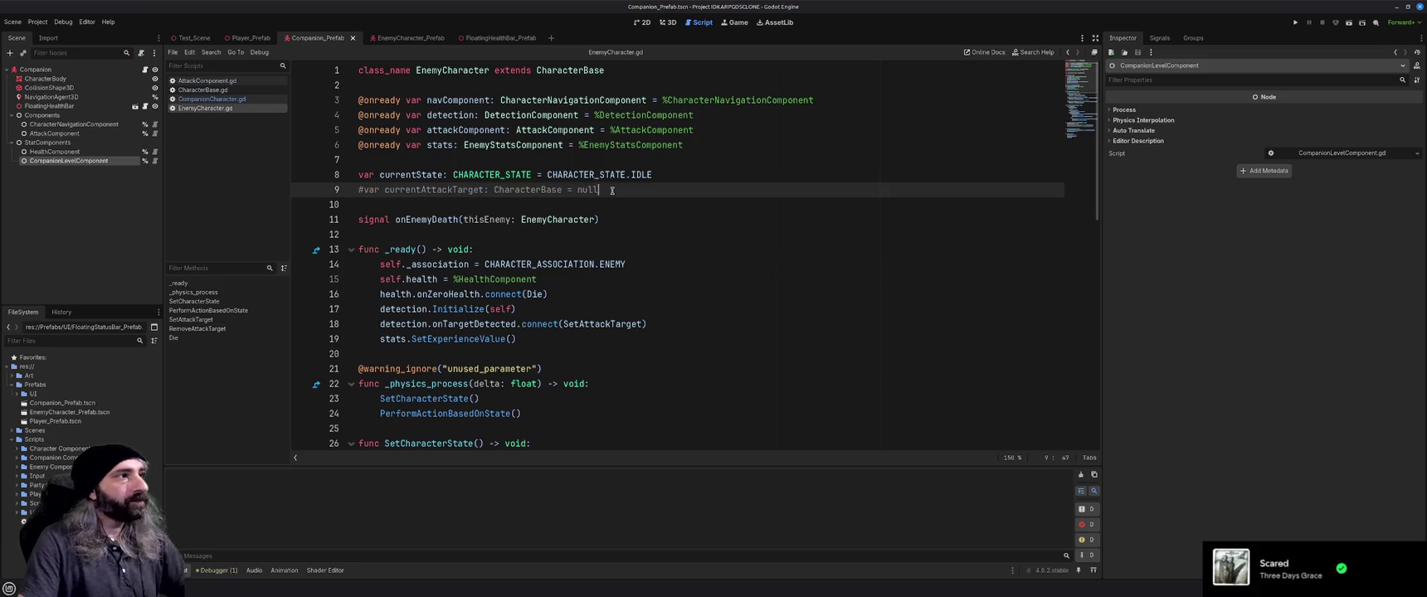
{"action": "scroll", "coordinate": [630, 294], "scroll_direction": "down", "scroll_amount": 12}
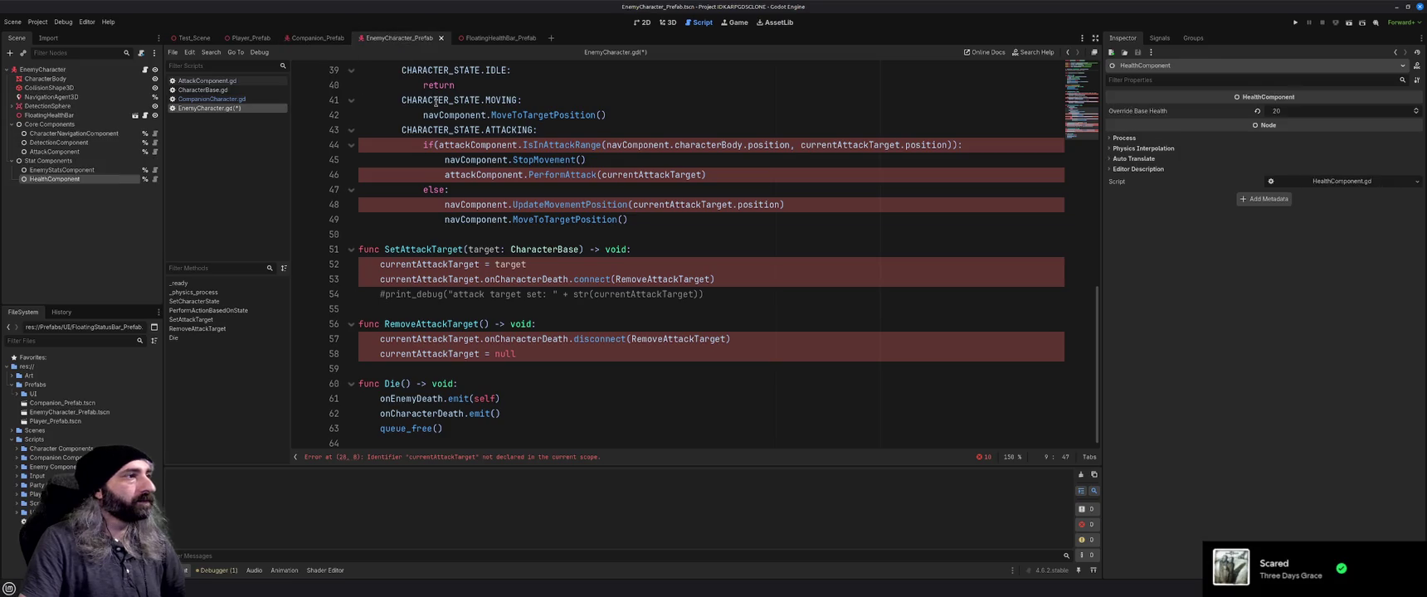
{"action": "scroll", "coordinate": [540, 305], "scroll_direction": "up", "scroll_amount": 12}
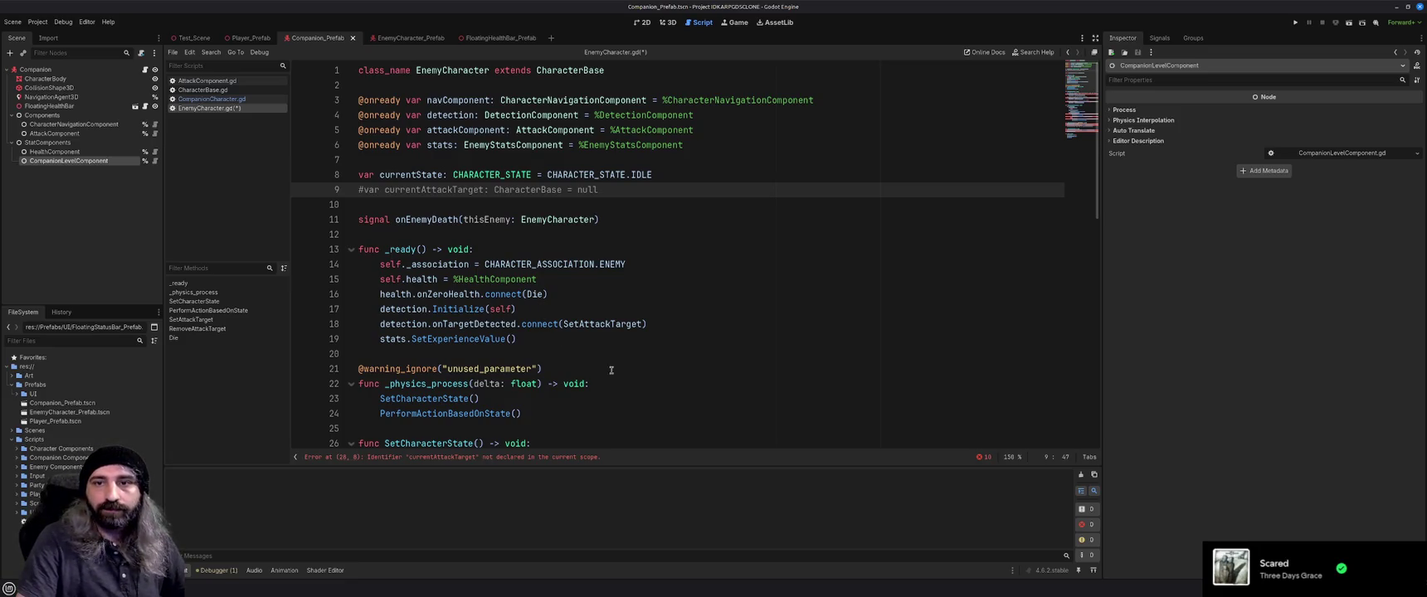
{"action": "scroll", "coordinate": [569, 385], "scroll_direction": "down", "scroll_amount": 4}
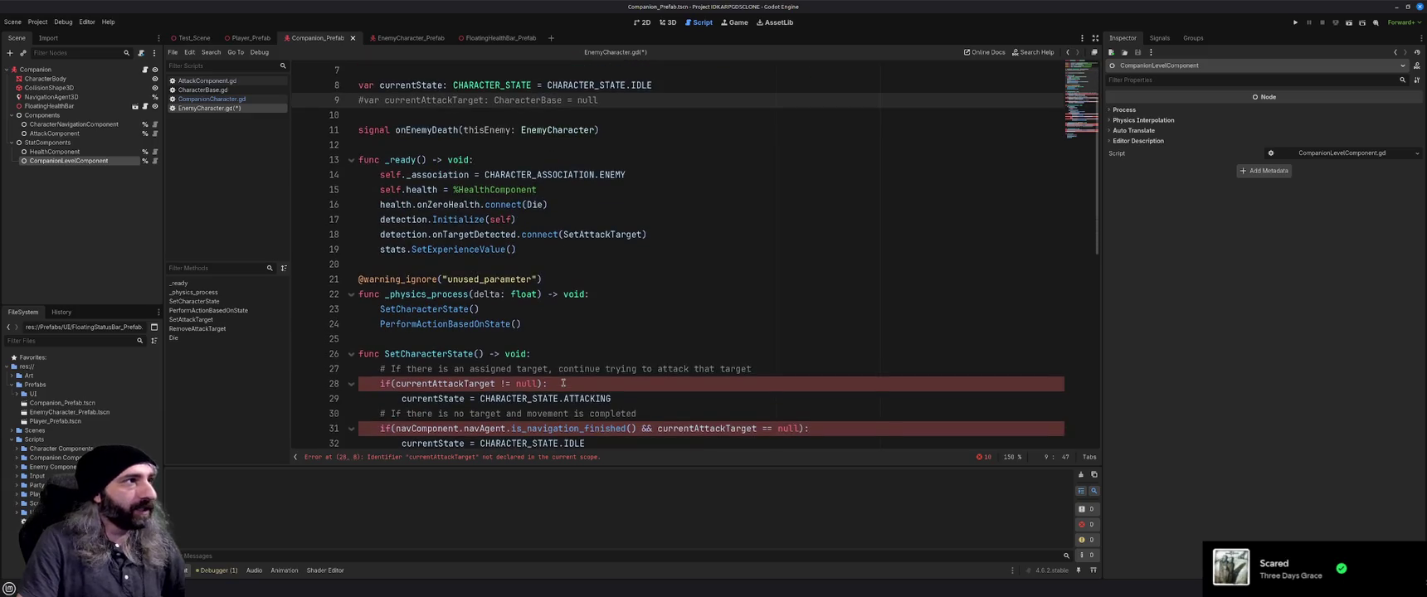
{"action": "scroll", "coordinate": [564, 383], "scroll_direction": "down", "scroll_amount": 1}
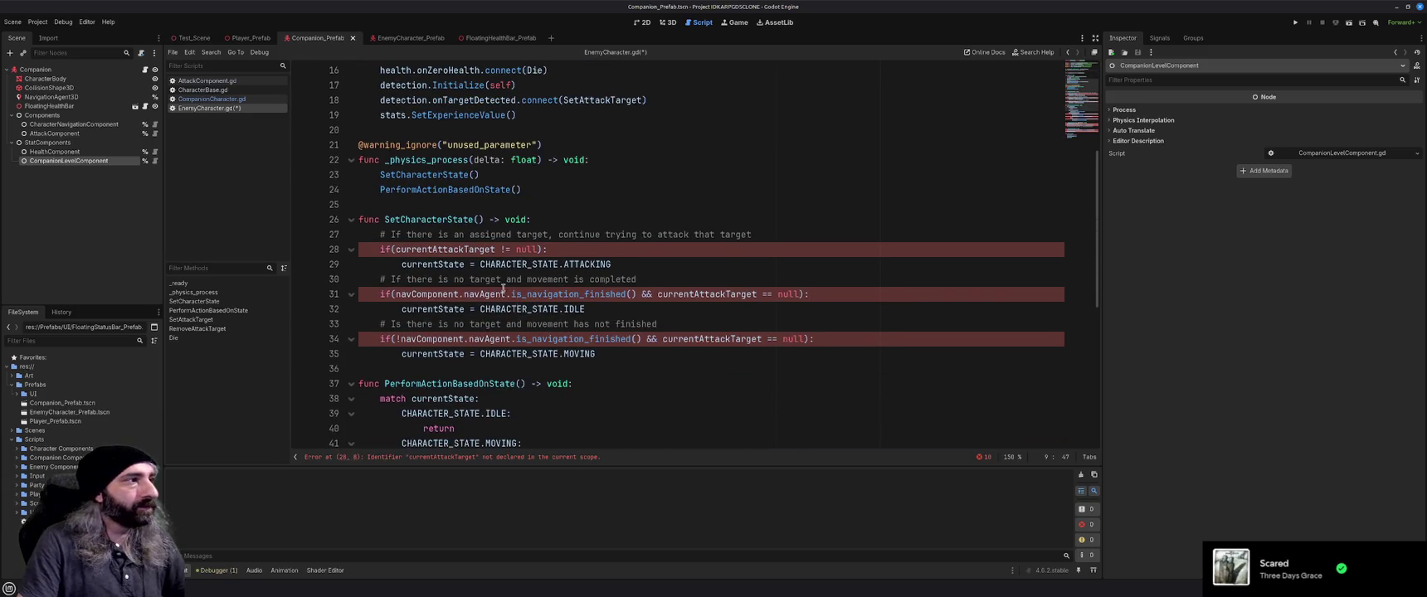
{"action": "double_click", "coordinate": [419, 248]}
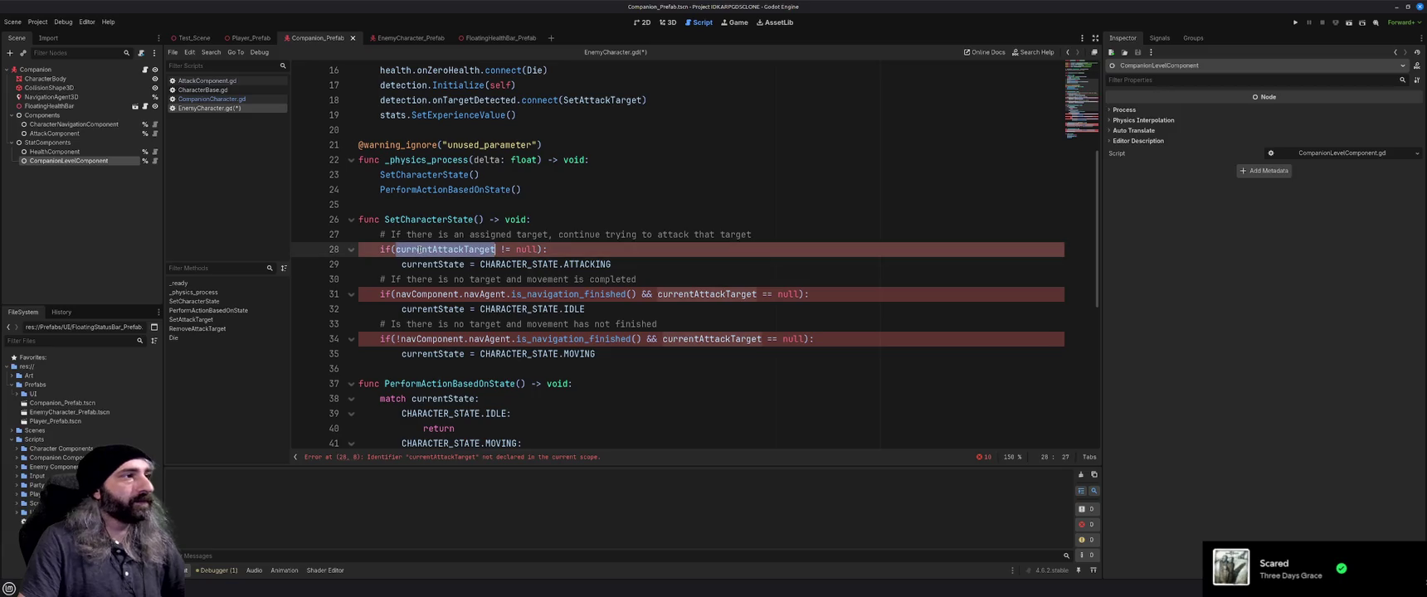
{"action": "type", "text": "attackComponent.has"}
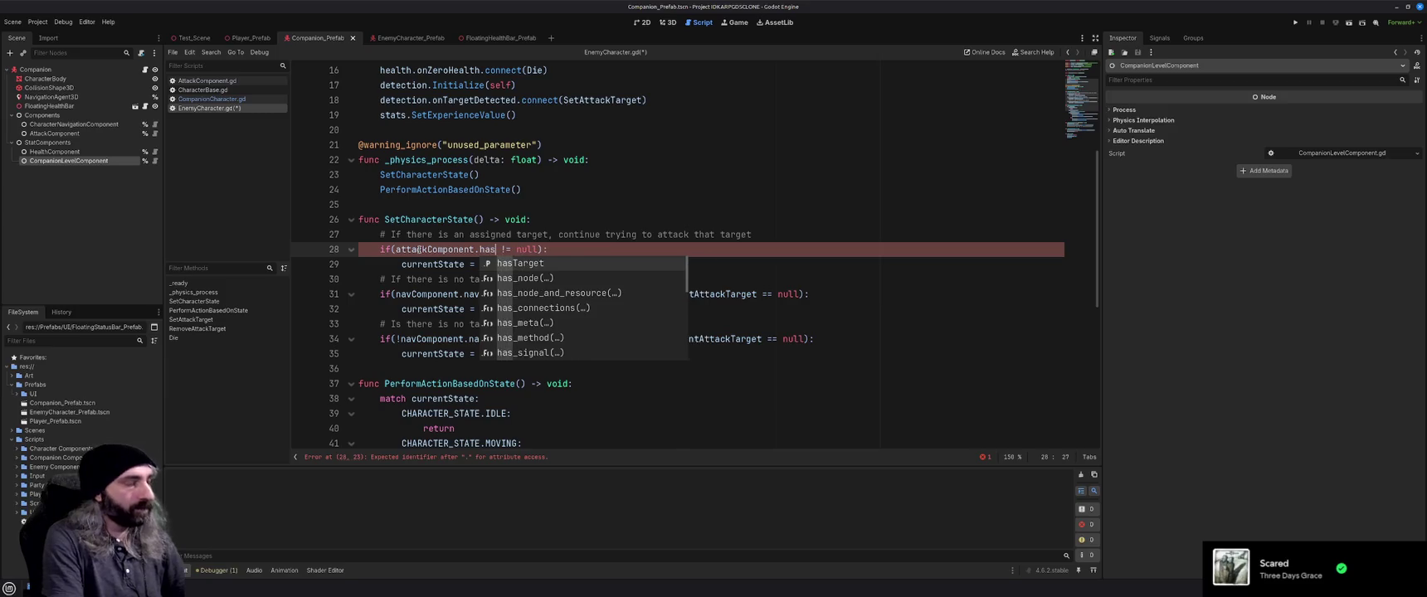
{"action": "key", "text": "Return"}
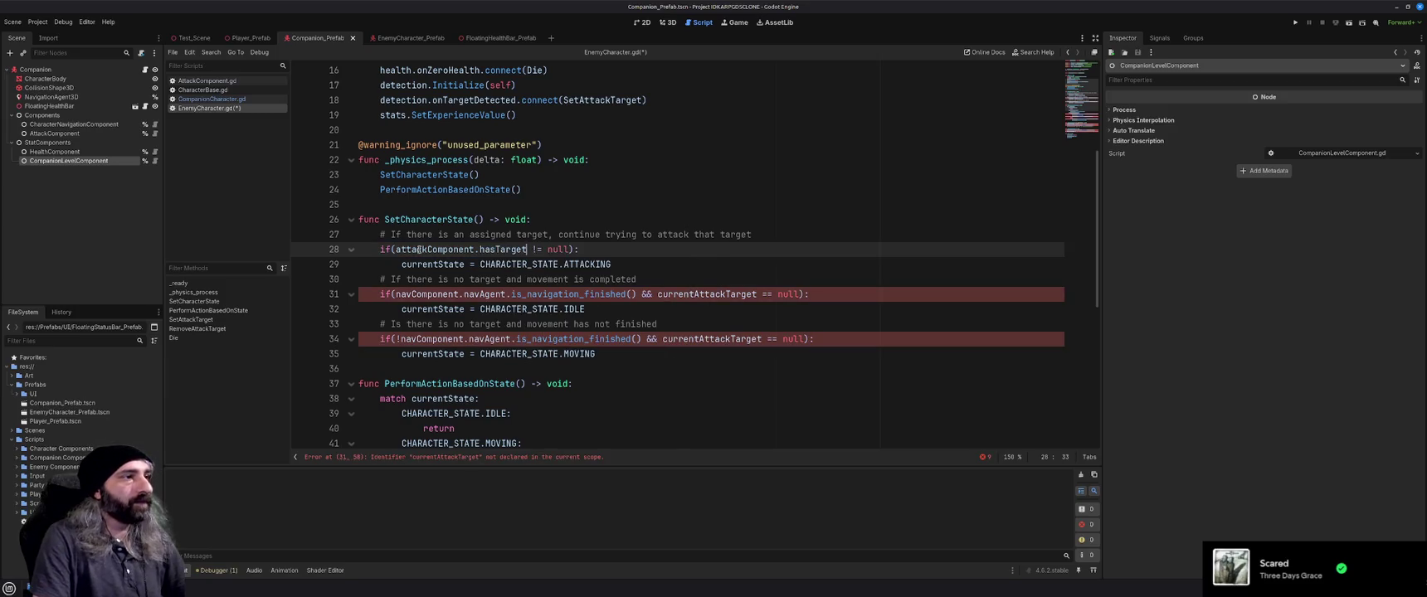
{"action": "key", "text": "Delete"}
{"action": "key", "text": "Delete"}
{"action": "key", "text": "Delete"}
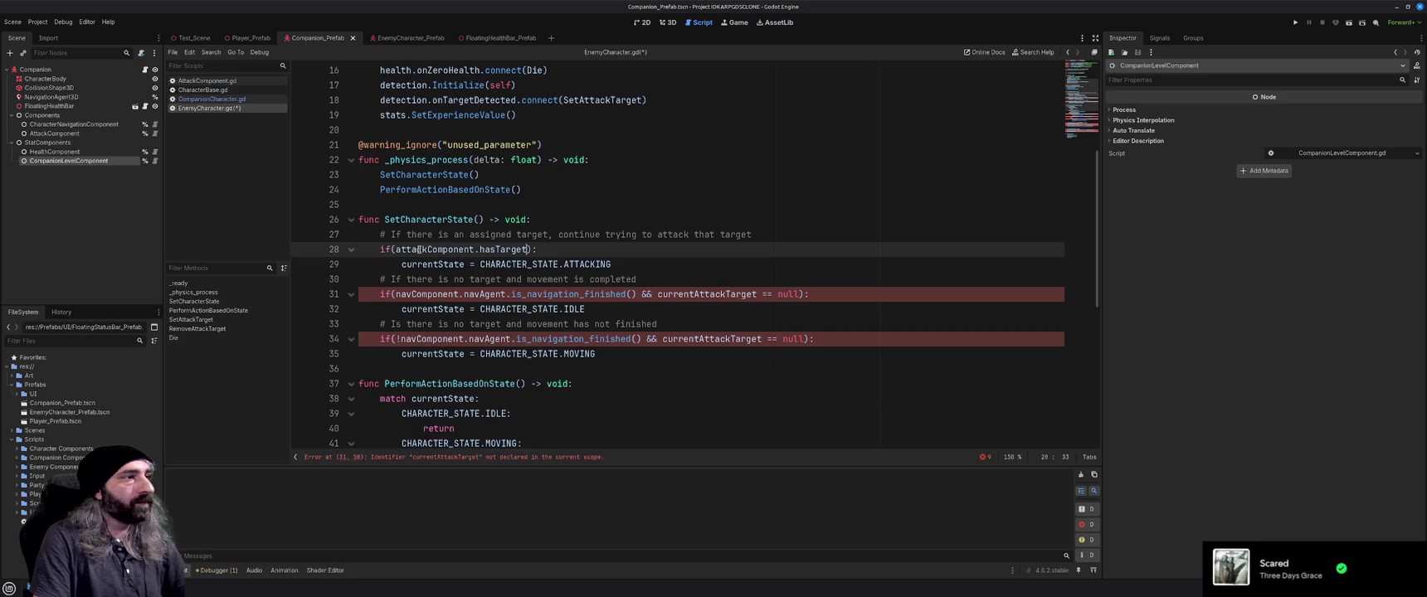
{"action": "left_click", "coordinate": [585, 250]}
{"action": "key", "text": "ctrl+s"}
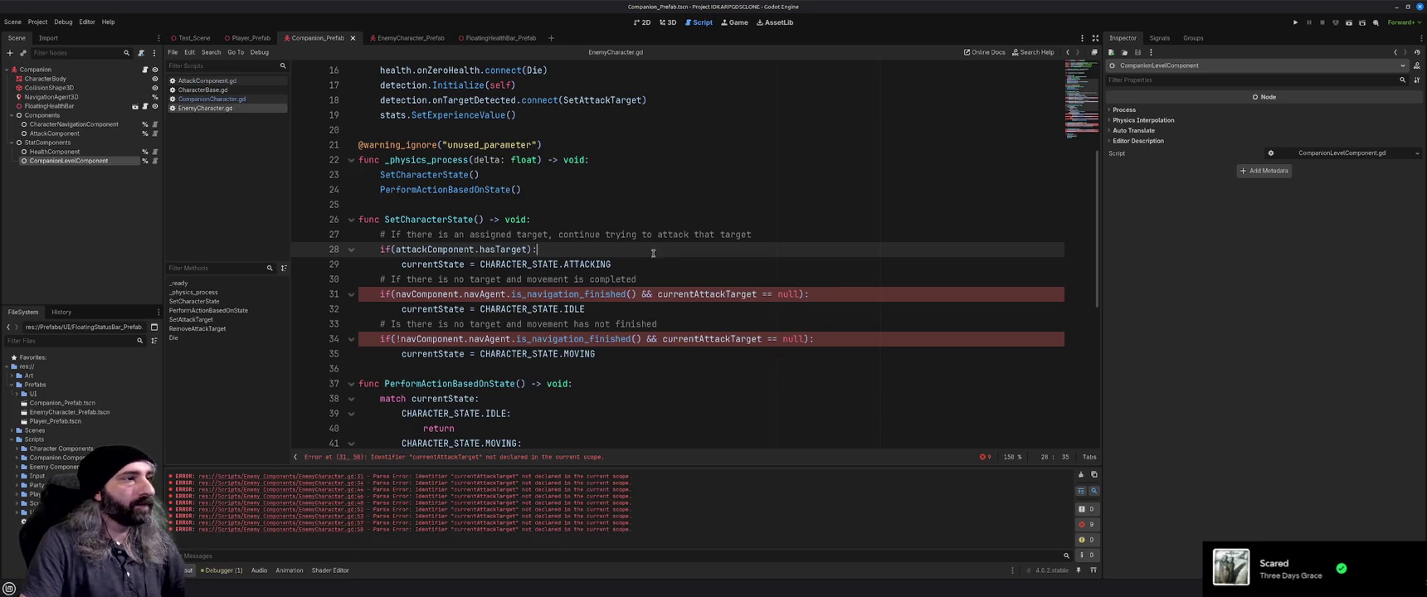
Change line 31's currentAttackTarget == null condition to attackComponent.hasTarget and copy that expression
{"action": "left_click_drag", "start_coordinate": [658, 295], "coordinate": [797, 294]}
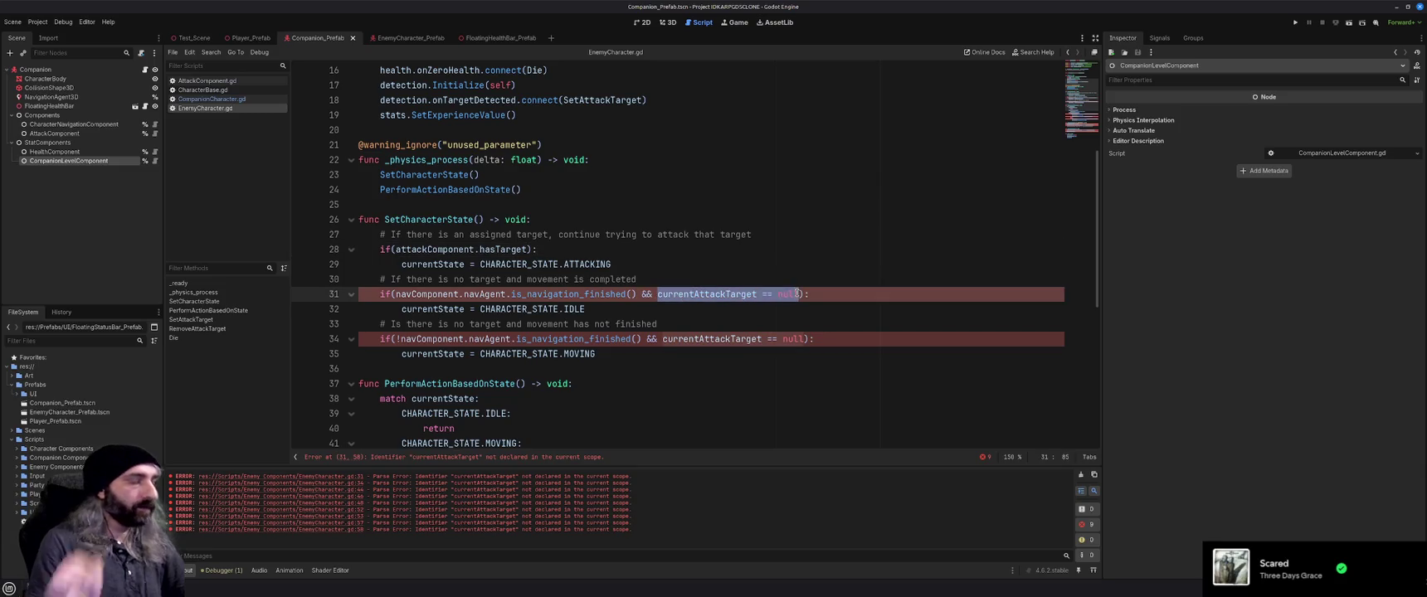
{"action": "type", "text": "attack"}
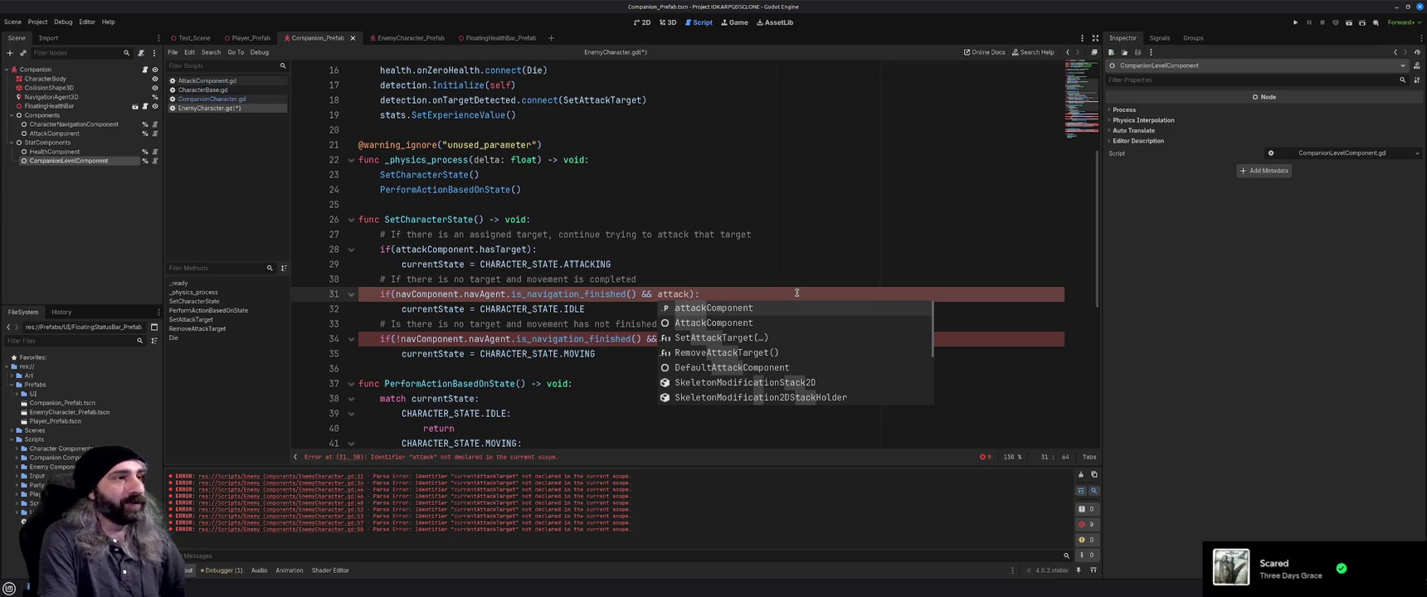
{"action": "key", "text": "Return"}
{"action": "type", "text": "."}
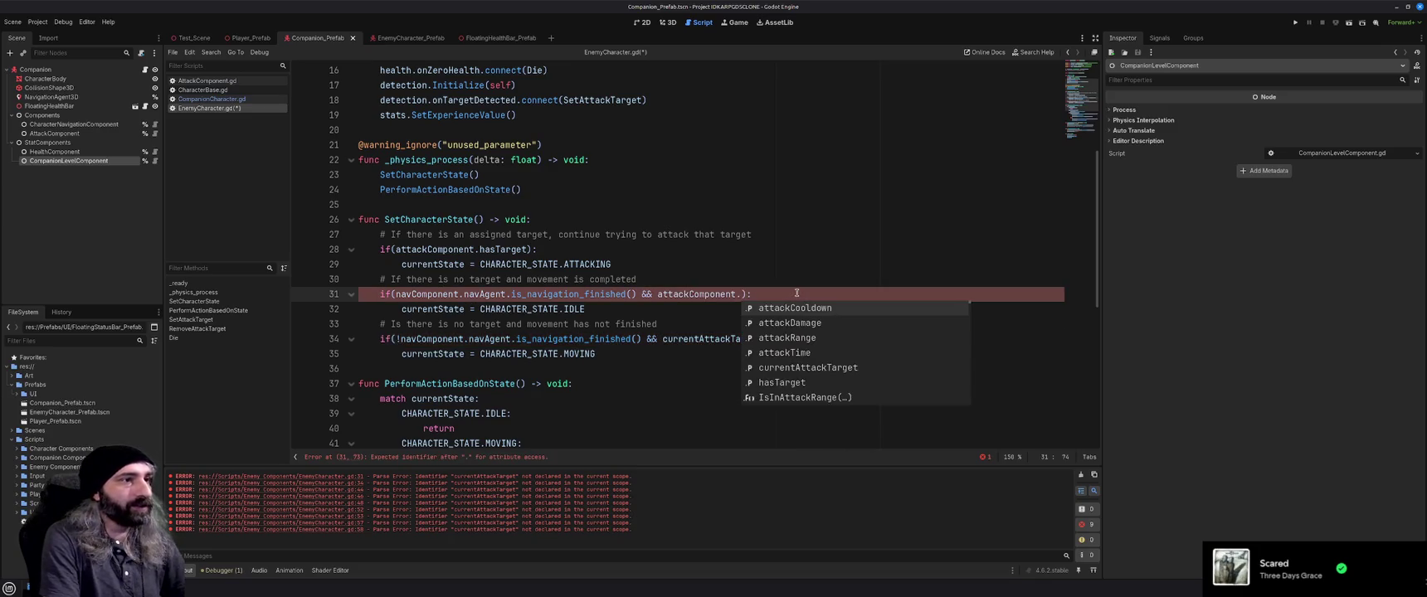
{"action": "type", "text": "has"}
{"action": "key", "text": "Return"}
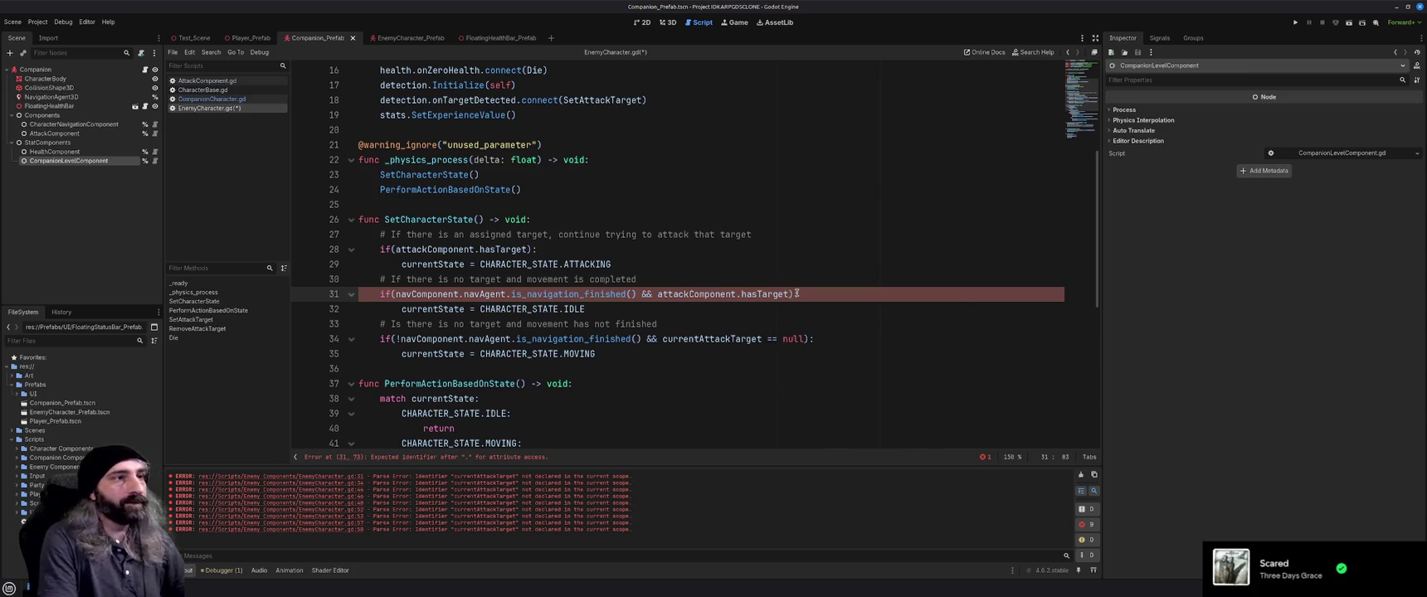
{"action": "left_click_drag", "start_coordinate": [658, 295], "coordinate": [789, 295]}
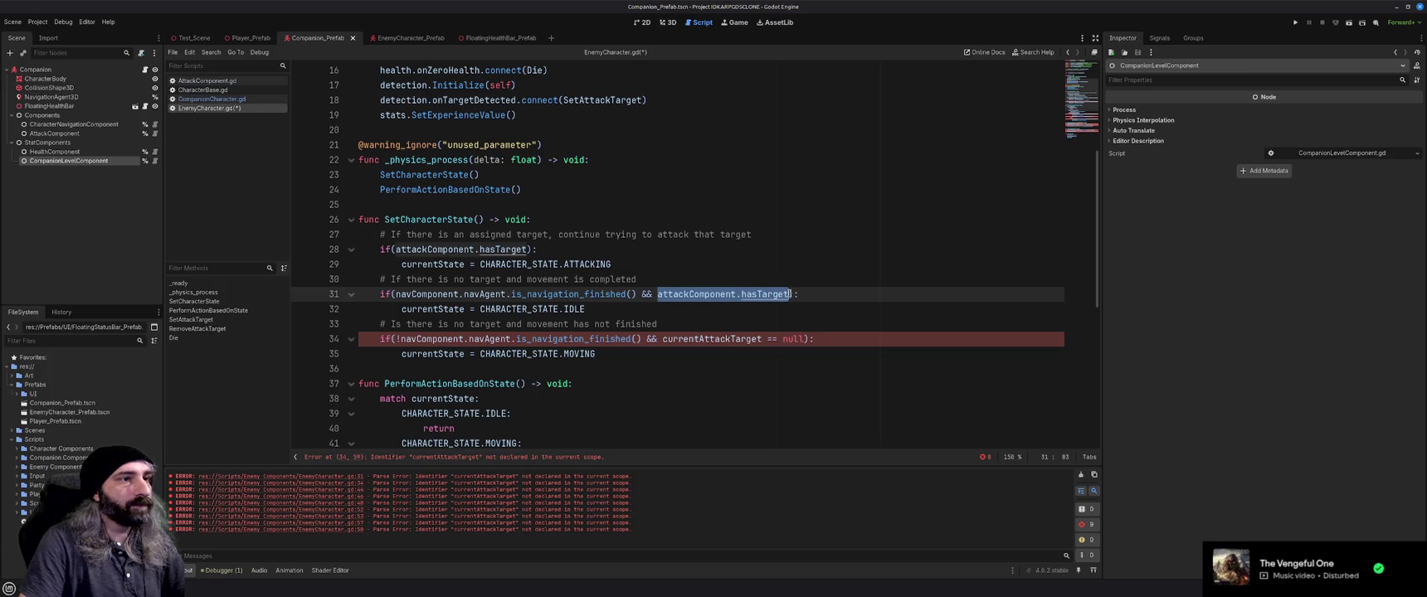
Replace line 34's currentAttackTarget == null condition with !attackComponent.hasTarget and save
{"action": "left_click_drag", "start_coordinate": [664, 339], "coordinate": [802, 339]}
{"action": "type", "text": "!"}
{"action": "key", "text": "ctrl+v"}
{"action": "key", "text": "ctrl+s"}
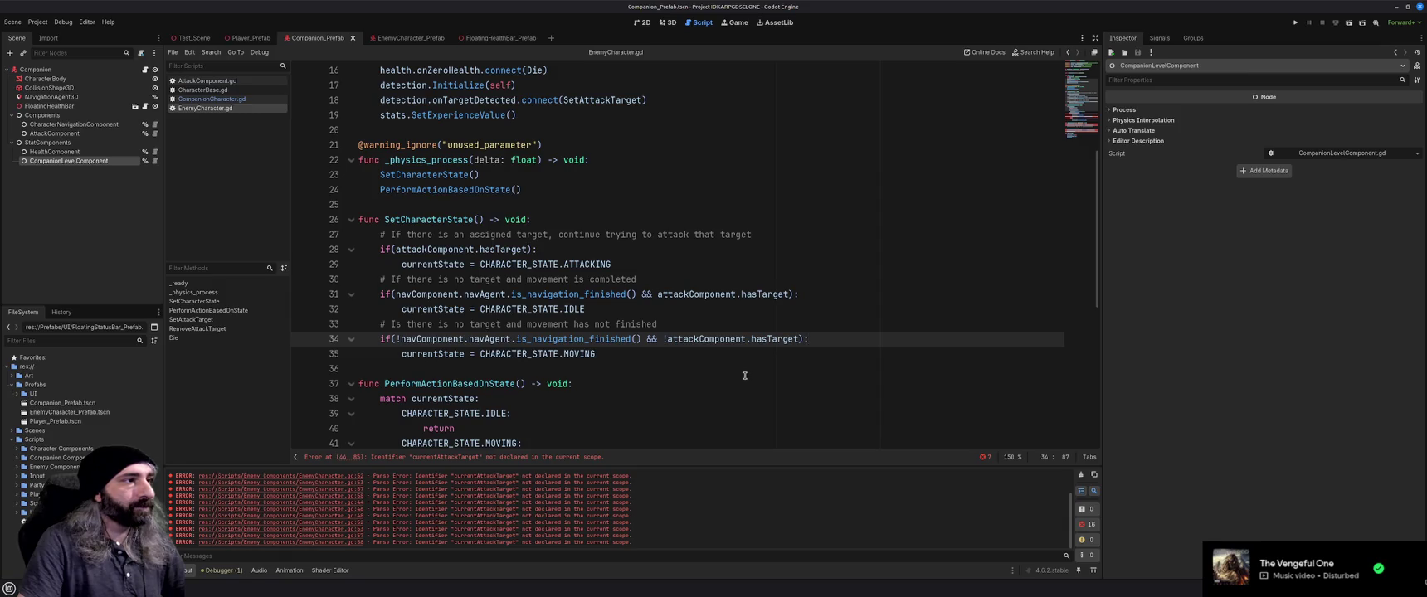
Negate line 31's condition to !attackComponent.hasTarget and save EnemyCharacter.gd again
{"action": "left_click", "coordinate": [659, 295]}
{"action": "type", "text": "!"}
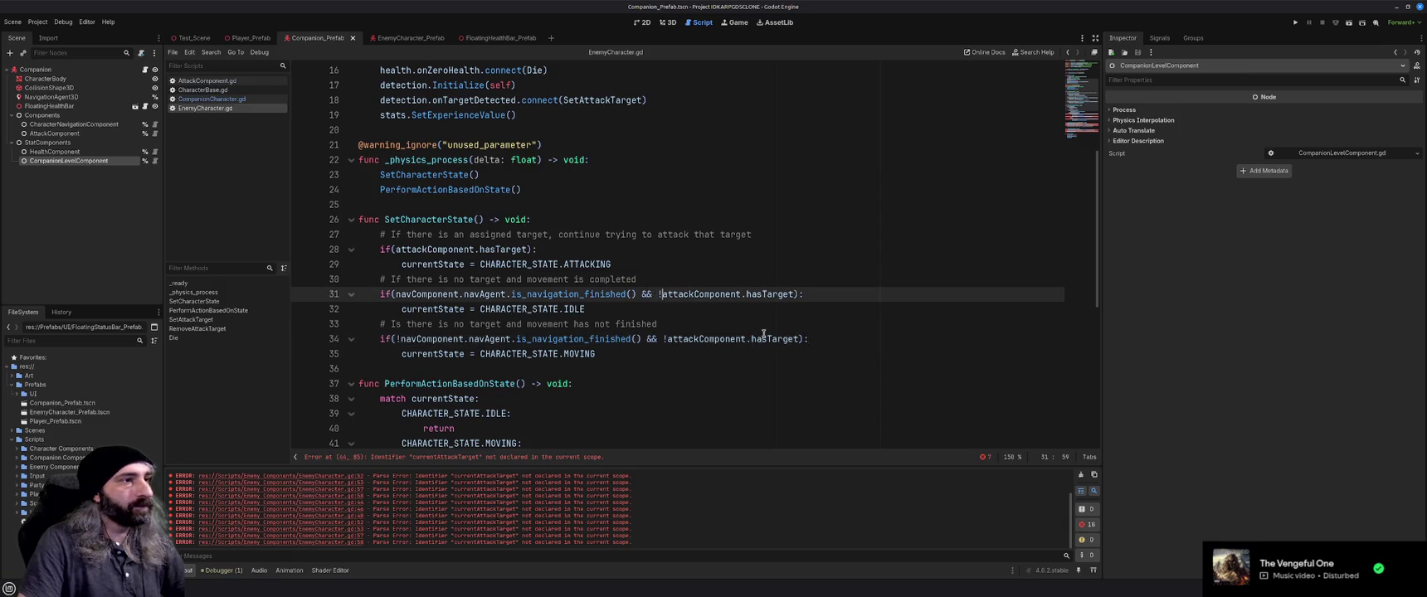
{"action": "left_click", "coordinate": [836, 340]}
{"action": "key", "text": "ctrl+s"}
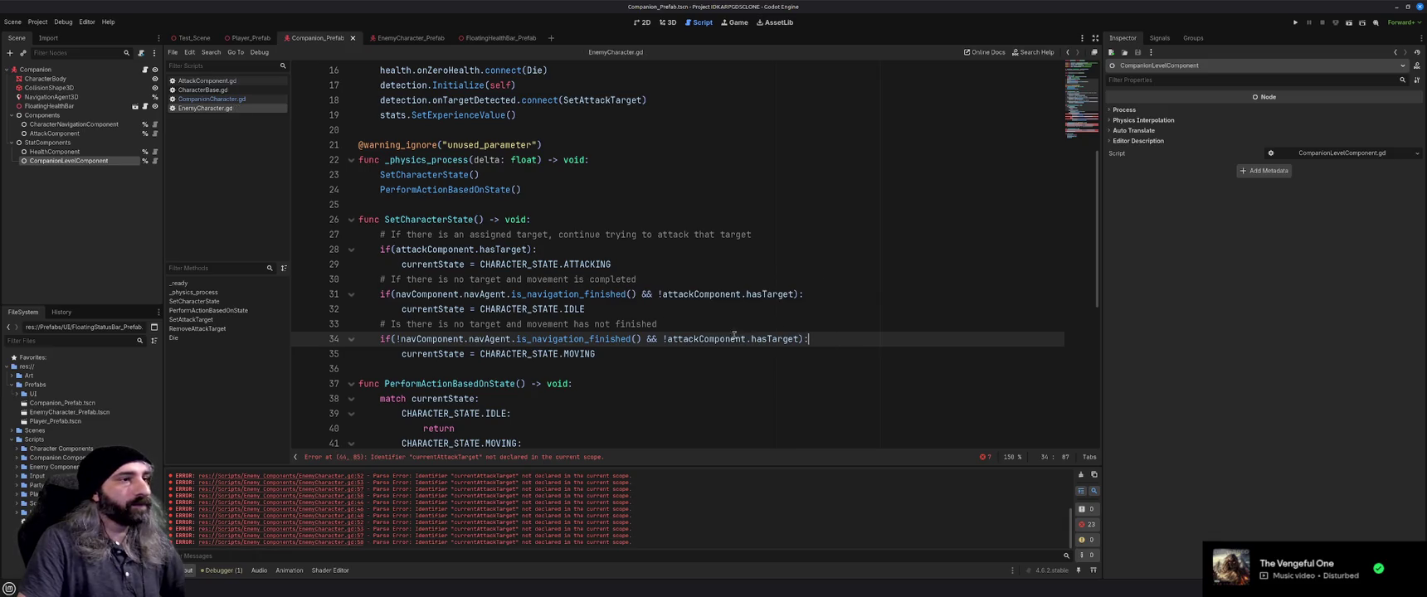
{"action": "mouse_move", "coordinate": [780, 341]}
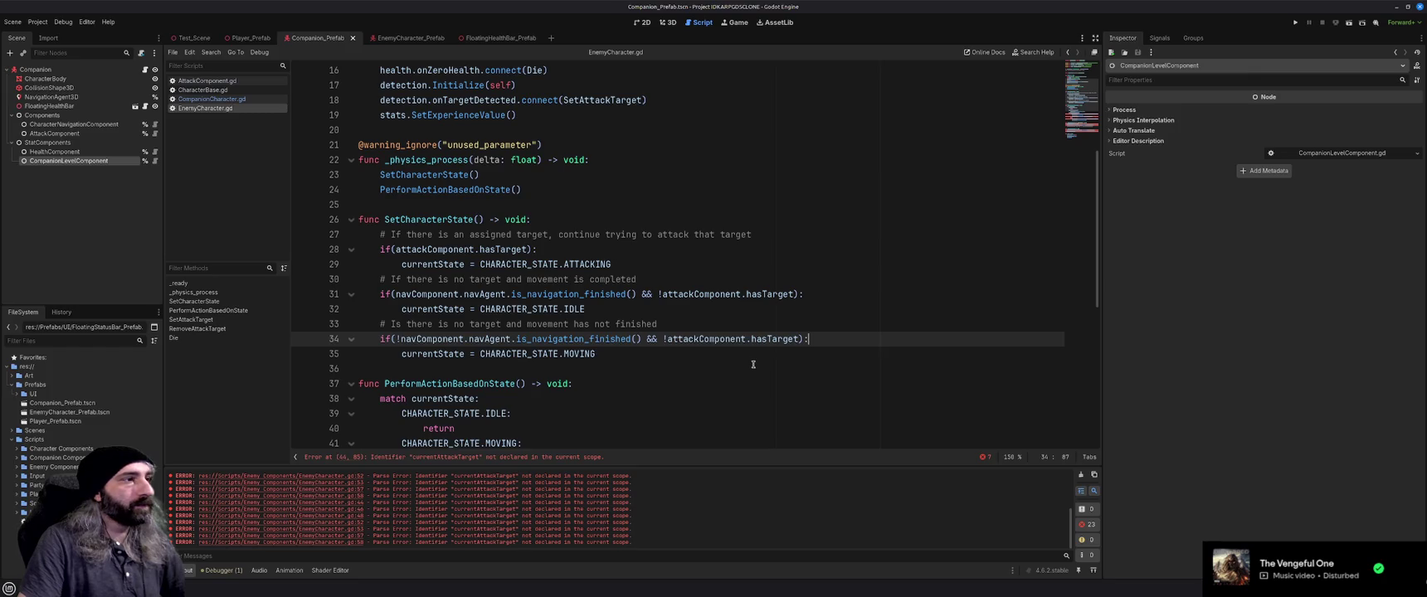
{"action": "scroll", "coordinate": [662, 370], "scroll_direction": "down", "scroll_amount": 4}
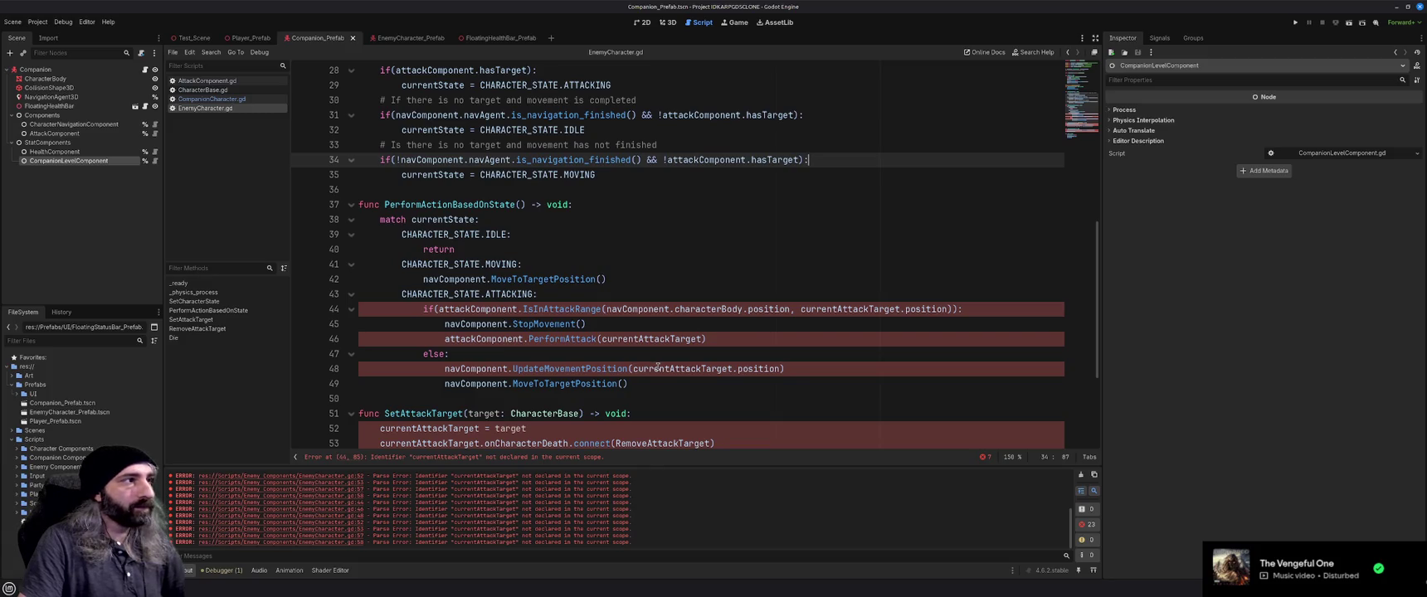
Scroll back up EnemyCharacter.gd, then switch to AttackComponent.gd in the Scripts list
{"action": "scroll", "coordinate": [657, 366], "scroll_direction": "up", "scroll_amount": 4}
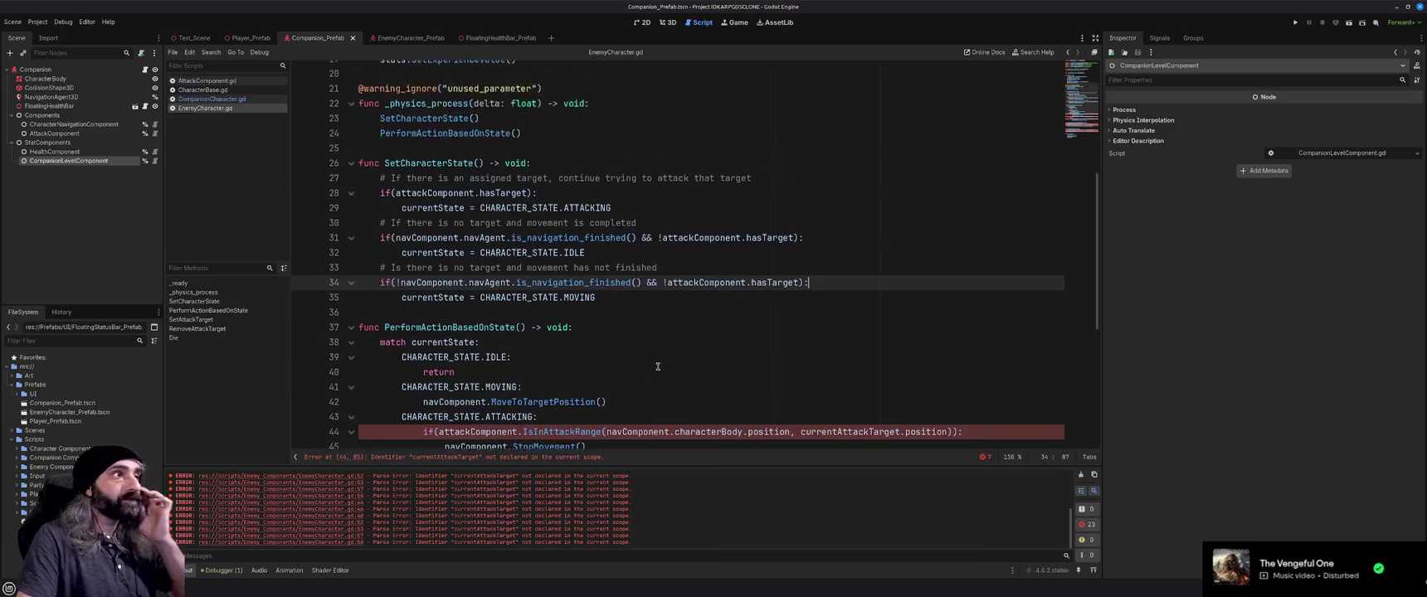
{"action": "scroll", "coordinate": [659, 366], "scroll_direction": "up", "scroll_amount": 5}
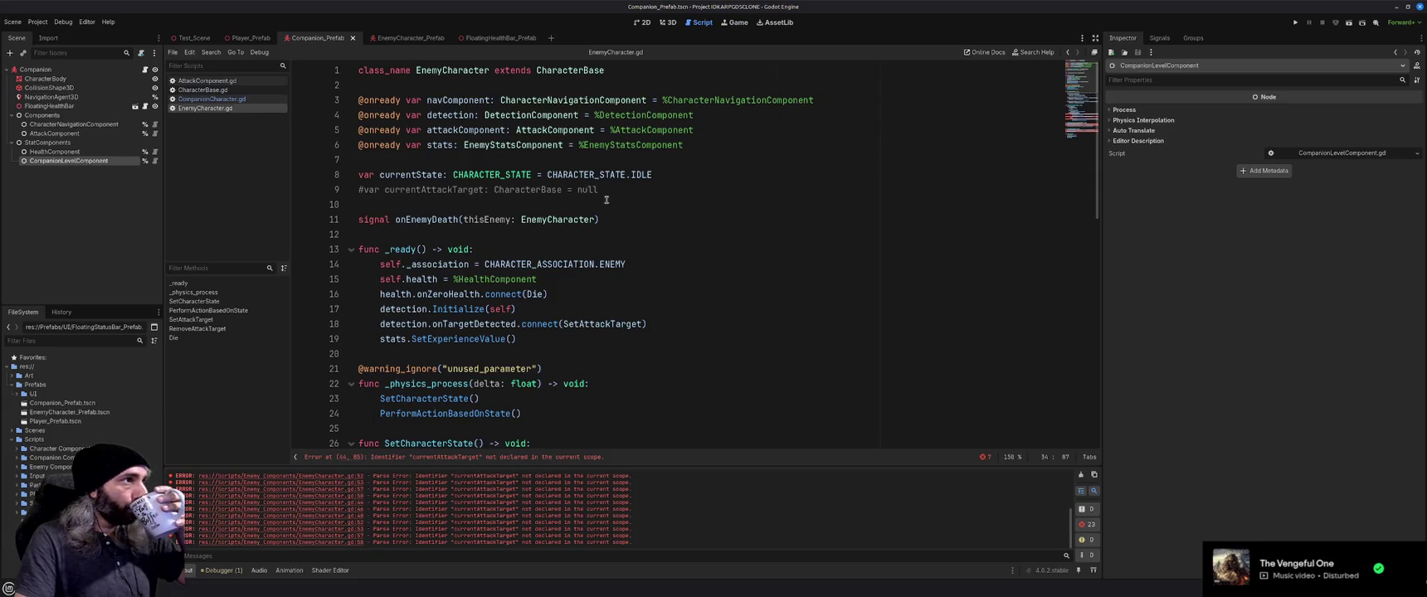
{"action": "left_click", "coordinate": [219, 81]}
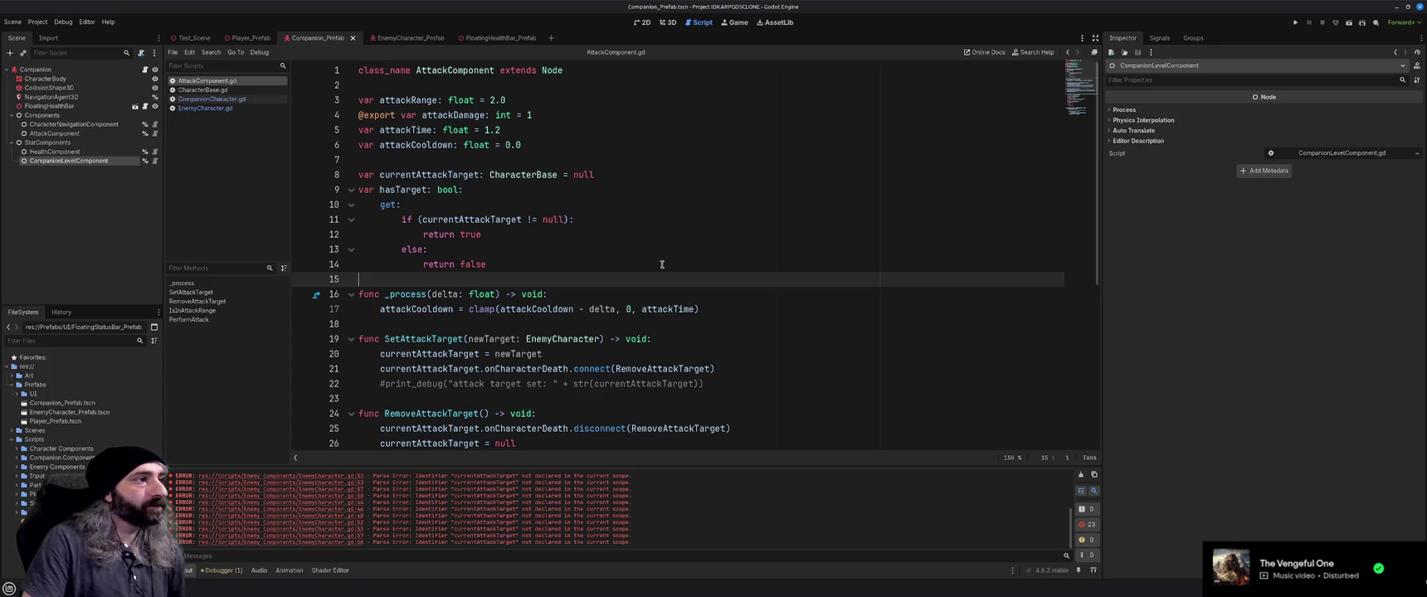
{"action": "scroll", "coordinate": [661, 264], "scroll_direction": "down", "scroll_amount": 2}
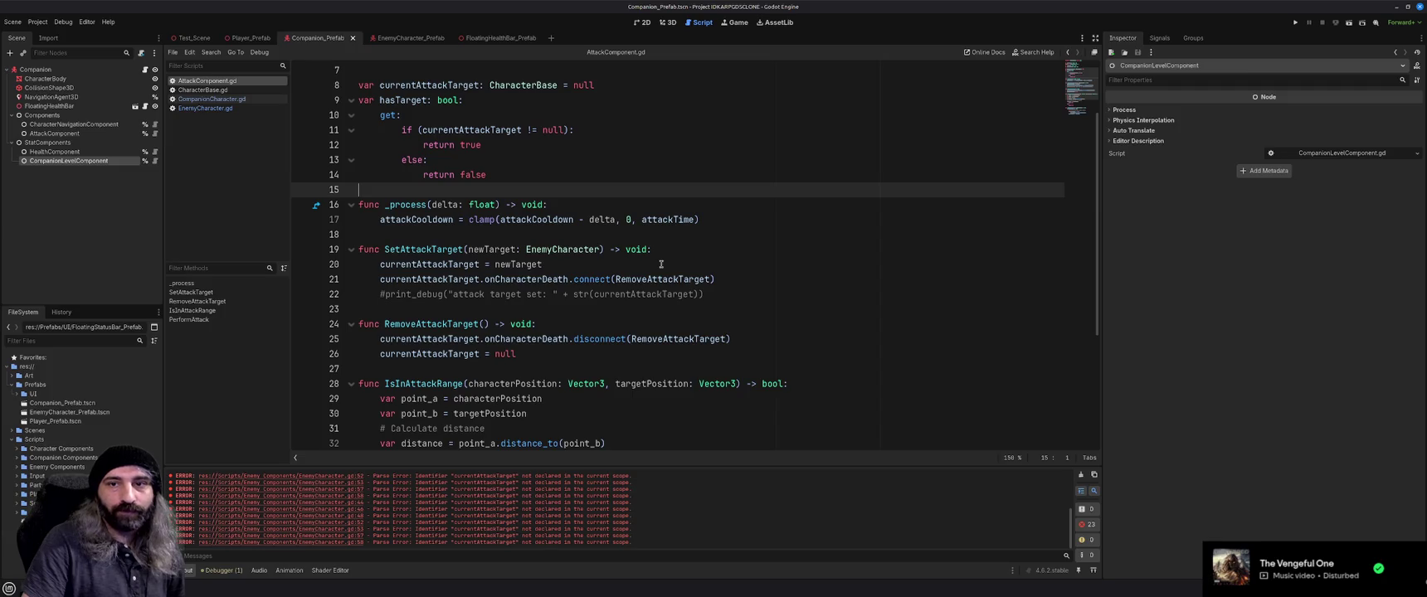
{"action": "scroll", "coordinate": [664, 274], "scroll_direction": "down", "scroll_amount": 2}
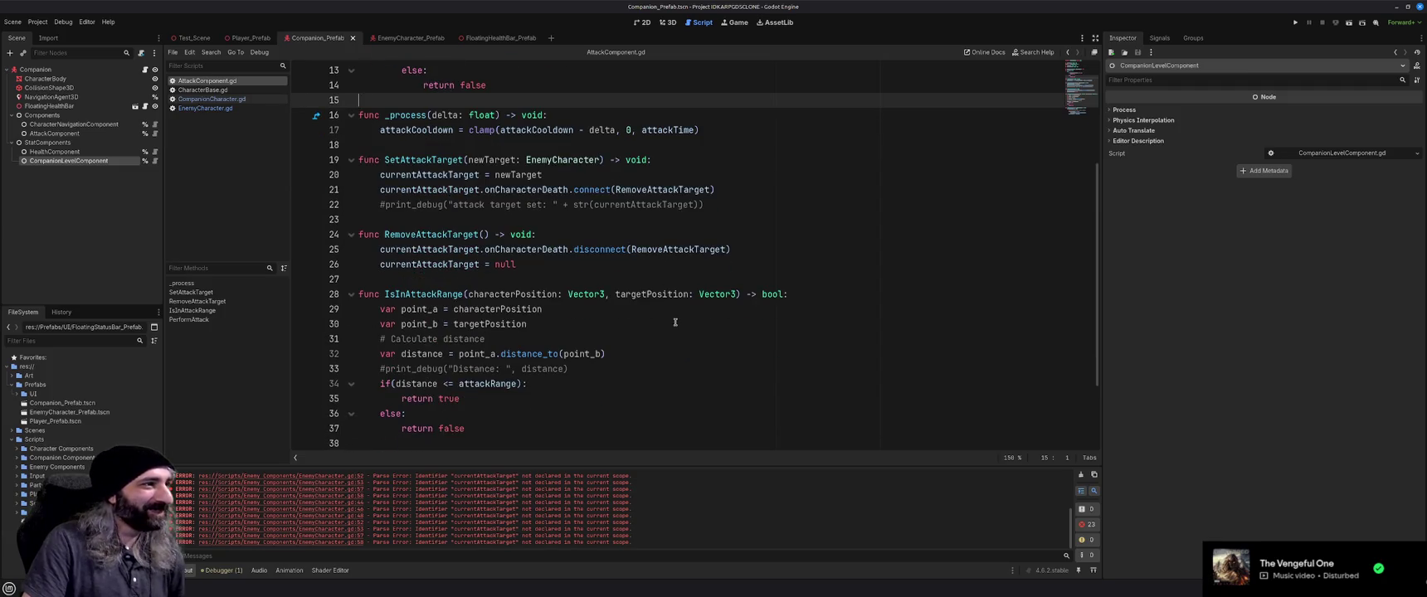
{"action": "scroll", "coordinate": [675, 322], "scroll_direction": "down", "scroll_amount": 2}
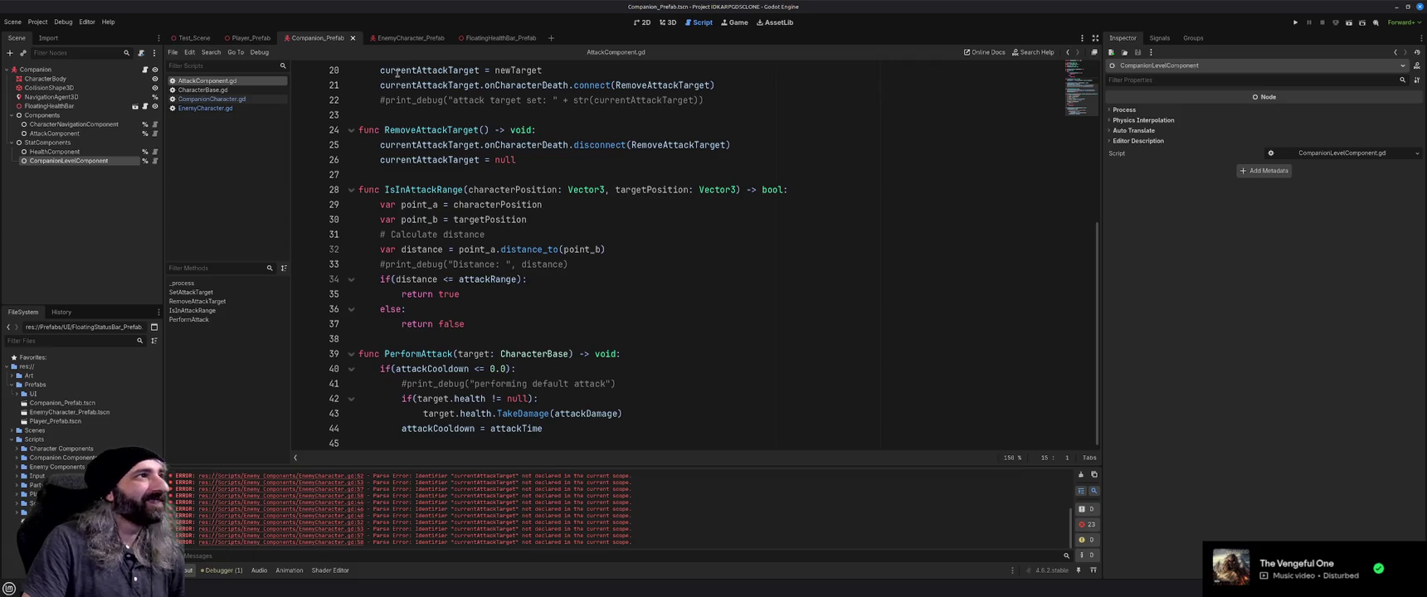
{"action": "mouse_move", "coordinate": [408, 45]}
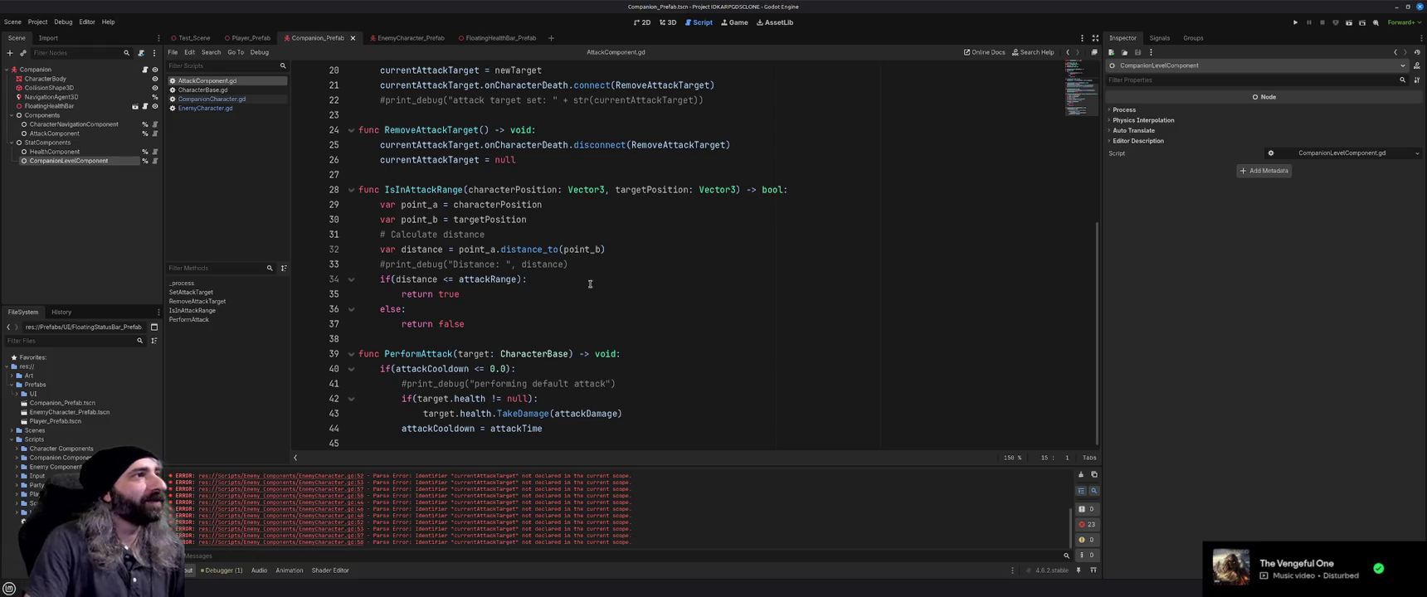
{"action": "scroll", "coordinate": [590, 284], "scroll_direction": "up", "scroll_amount": 6}
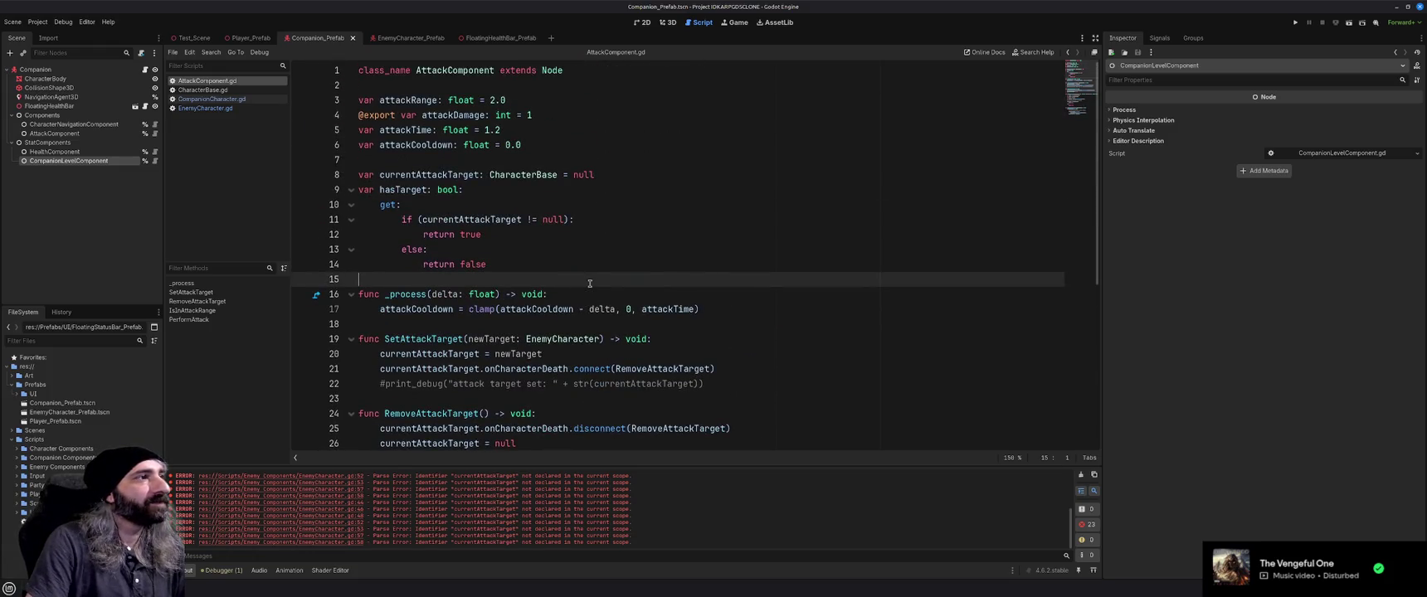
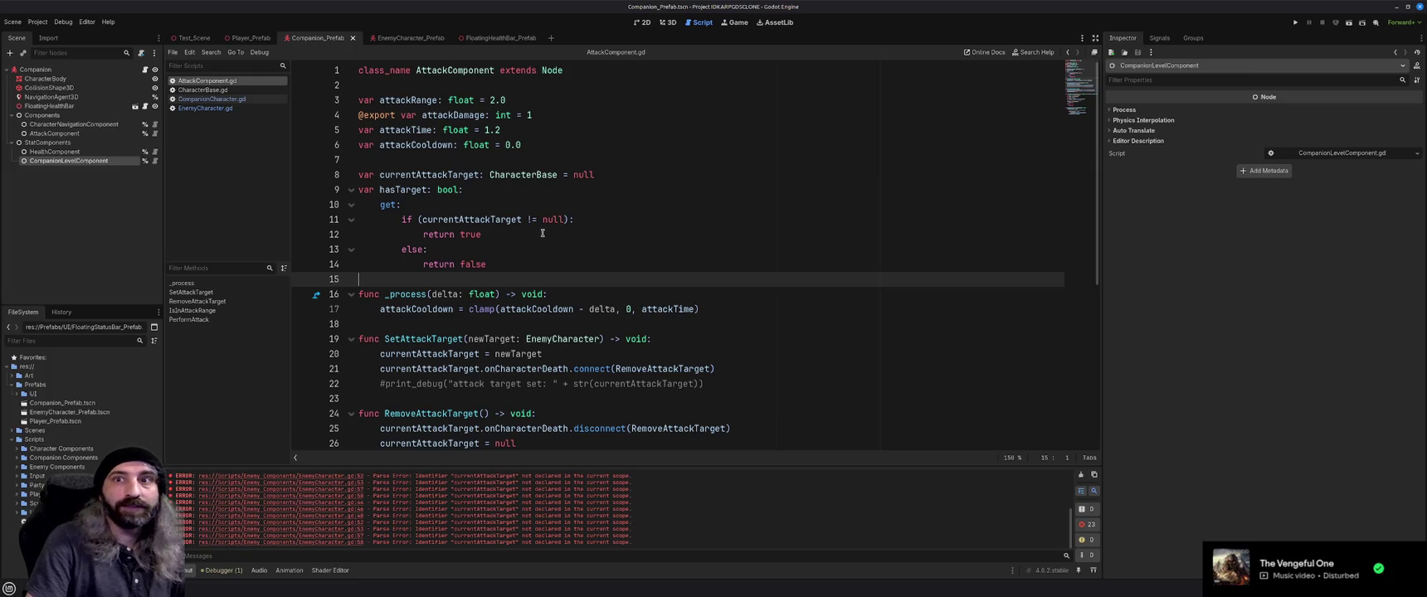
Clear the parse error messages from the Output log
{"action": "scroll", "coordinate": [539, 236], "scroll_direction": "down", "scroll_amount": 4}
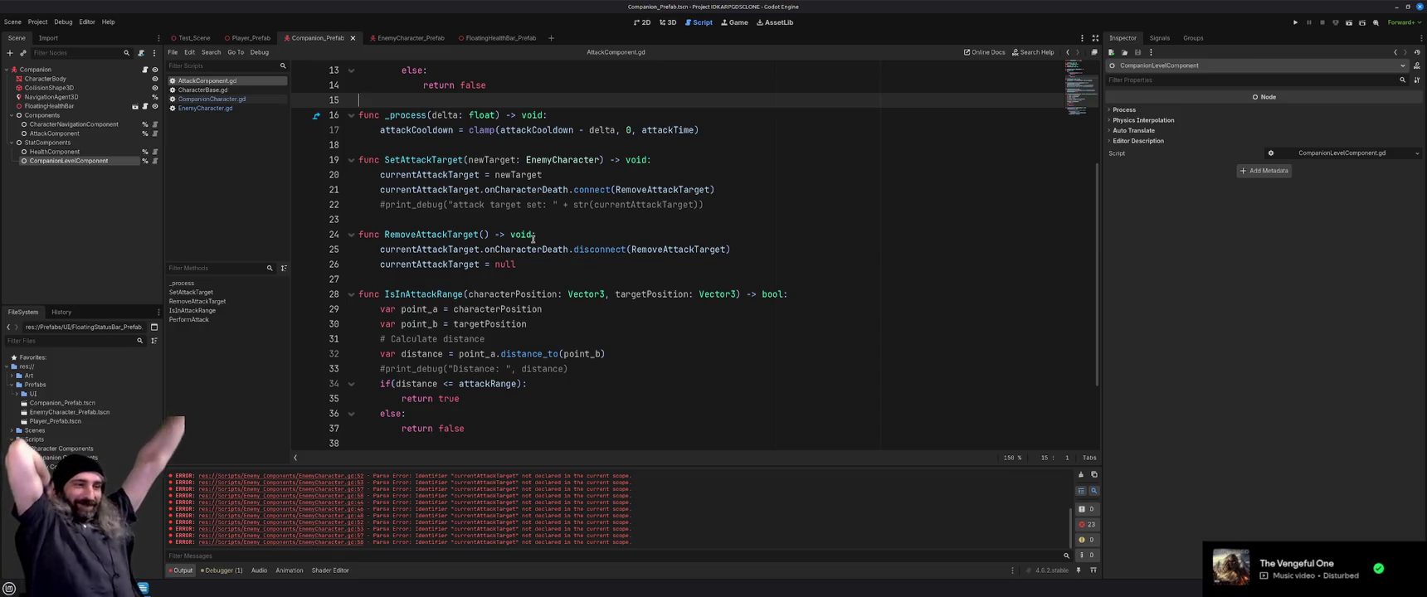
{"action": "left_click", "coordinate": [1081, 475]}
{"action": "left_click", "coordinate": [653, 308]}
Look over AttackComponent.gd's range, damage and cooldown code, then open Test_Scene
{"action": "scroll", "coordinate": [652, 312], "scroll_direction": "up", "scroll_amount": 4}
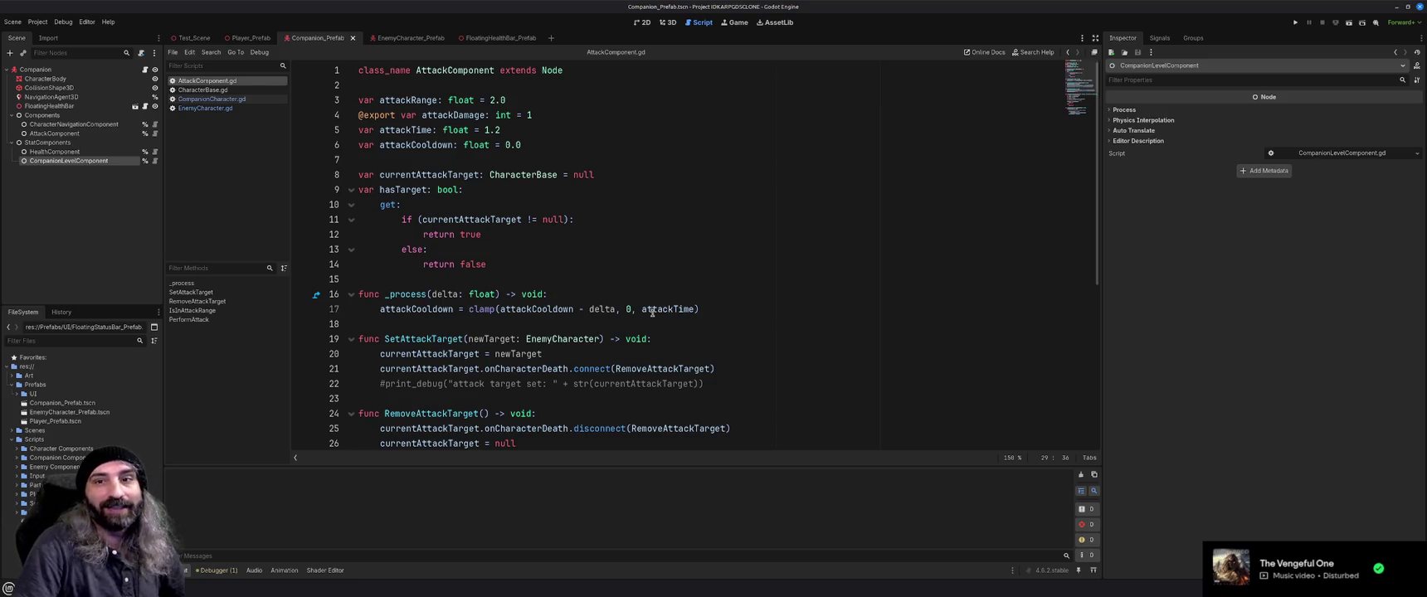
{"action": "left_click", "coordinate": [577, 280]}
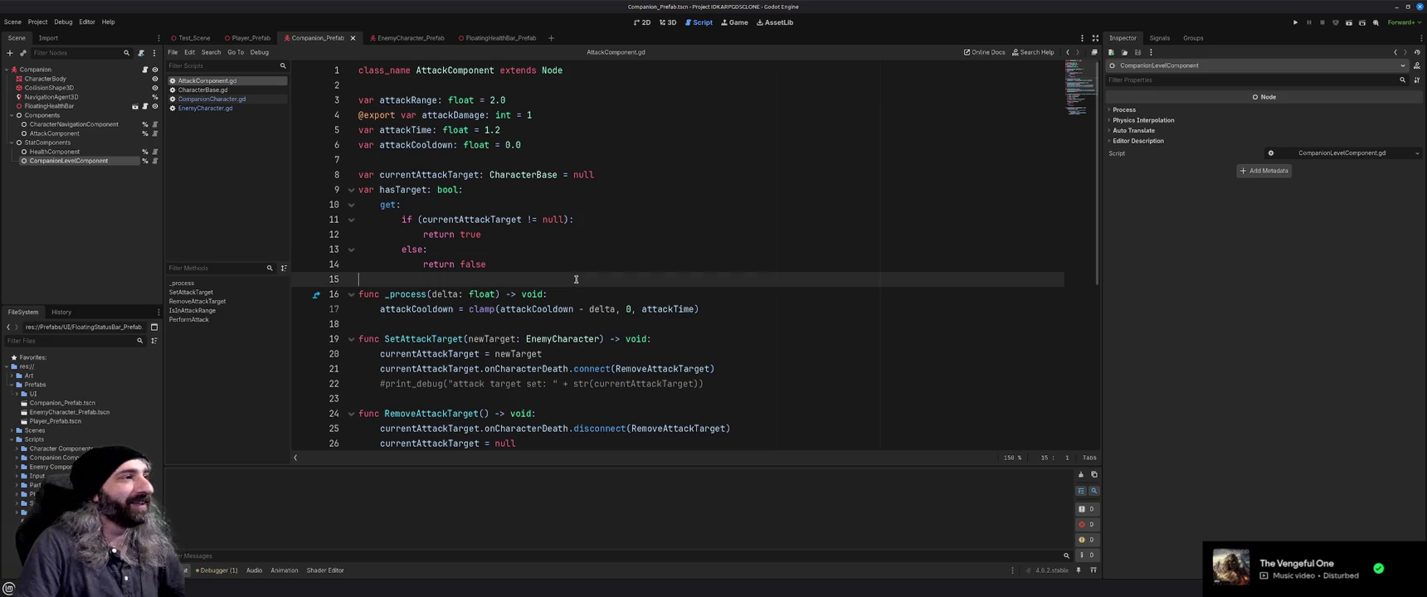
{"action": "left_click", "coordinate": [603, 324]}
{"action": "scroll", "coordinate": [695, 335], "scroll_direction": "down", "scroll_amount": 3}
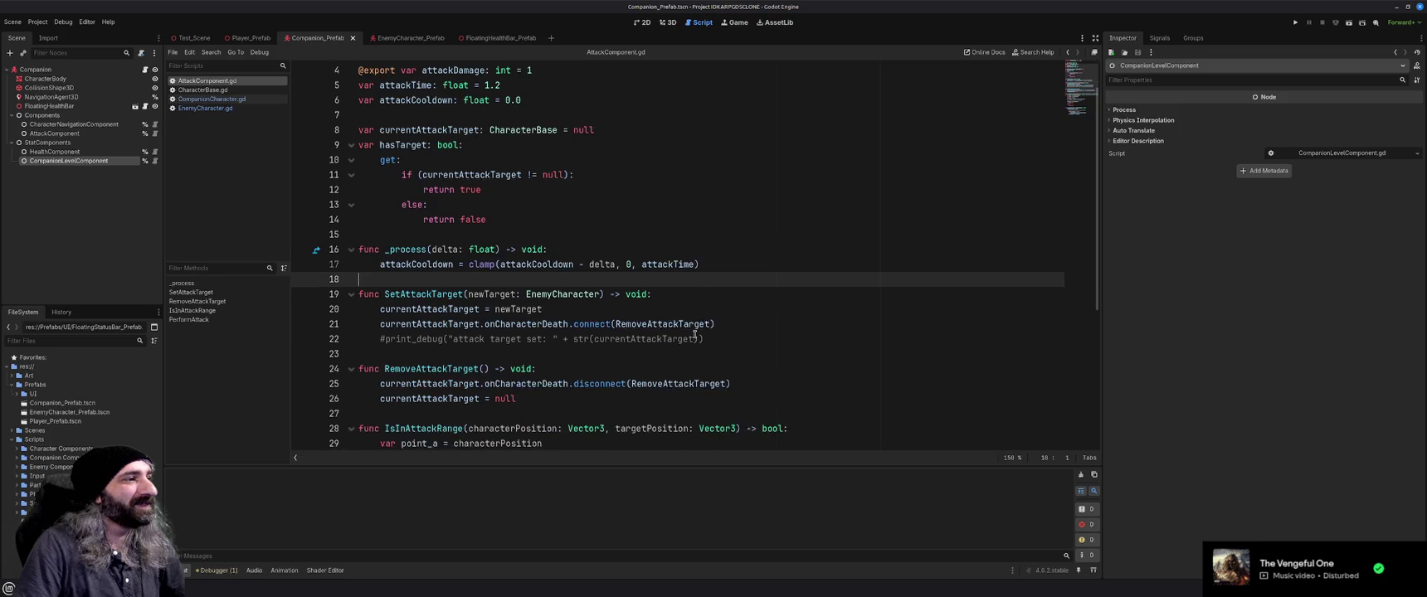
{"action": "scroll", "coordinate": [694, 335], "scroll_direction": "down", "scroll_amount": 3}
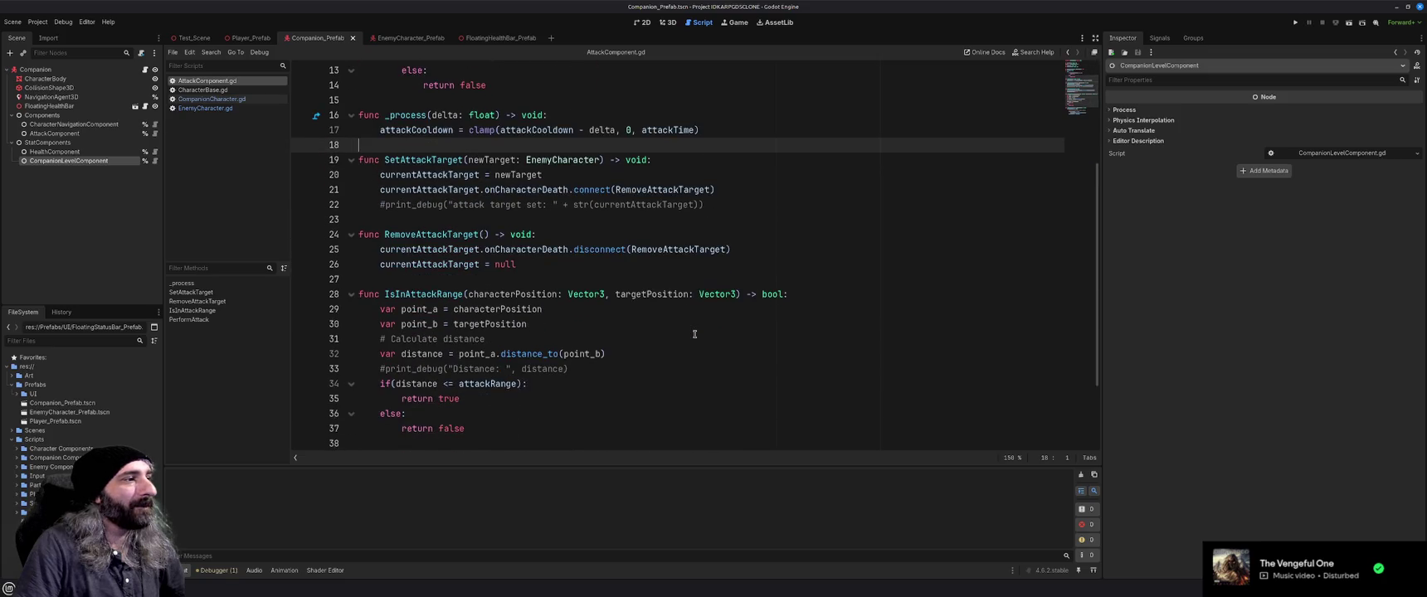
{"action": "scroll", "coordinate": [695, 335], "scroll_direction": "up", "scroll_amount": 6}
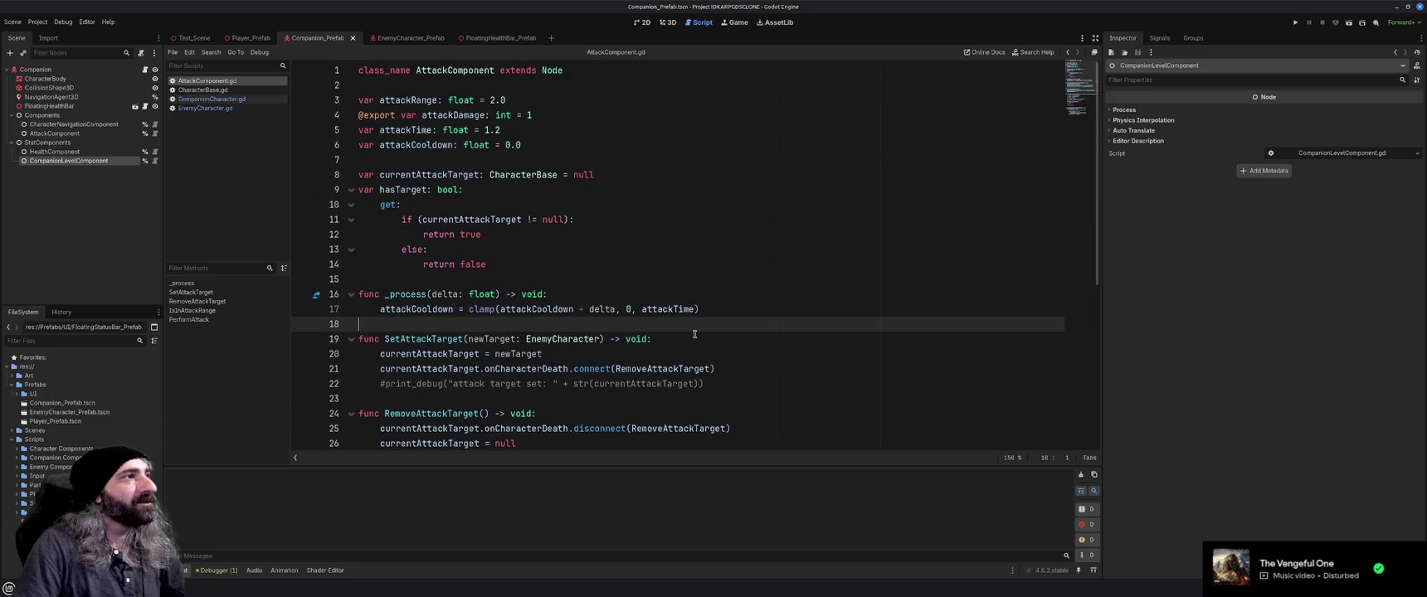
{"action": "left_click", "coordinate": [188, 38]}
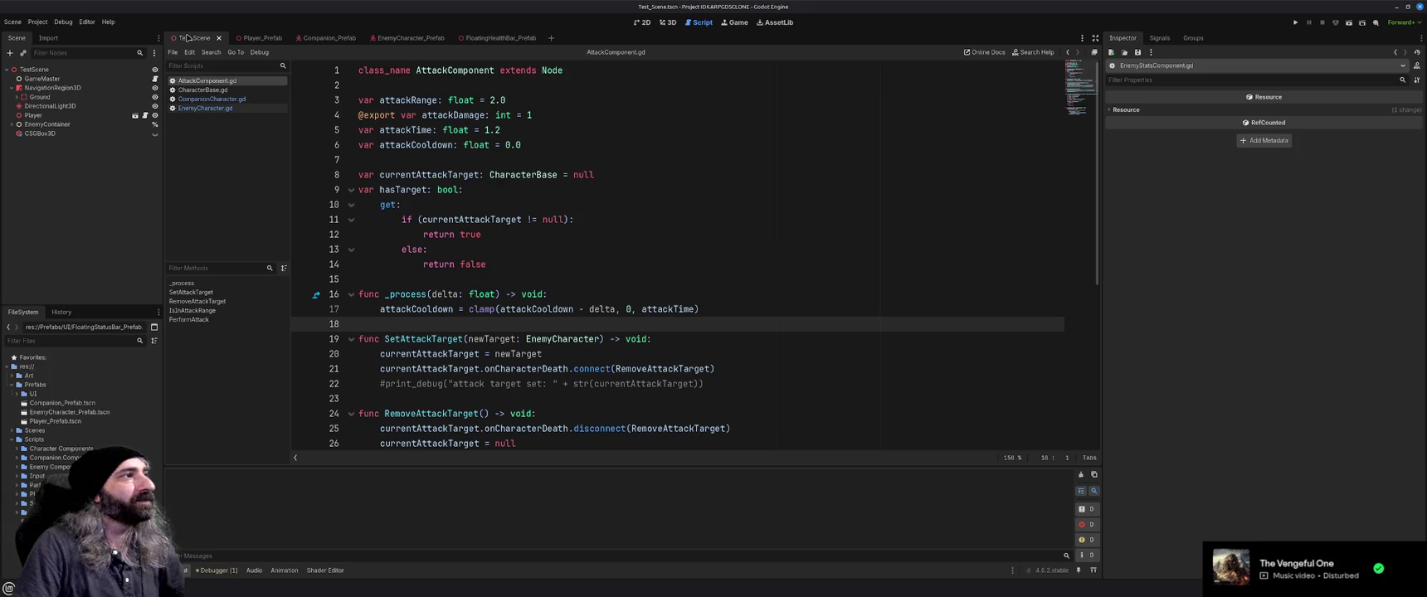
Look at the Player_Prefab and EnemyCharacter_Prefab scenes, then return to Companion_Prefab
{"action": "left_click", "coordinate": [265, 38]}
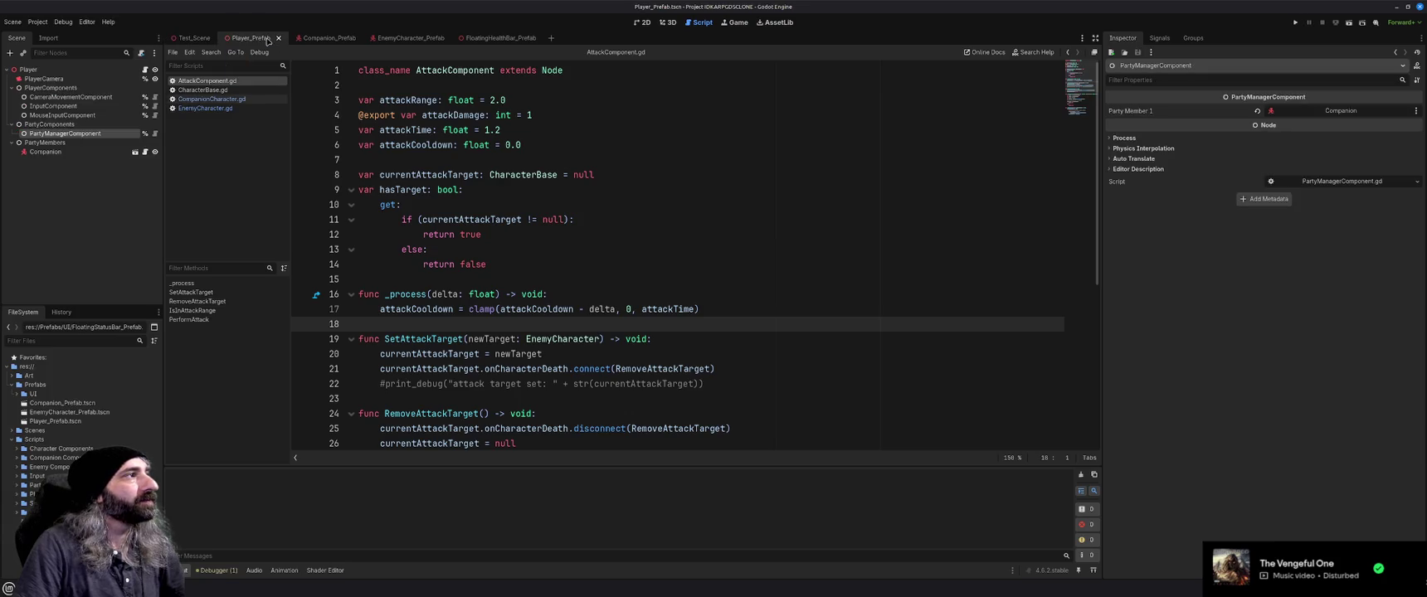
{"action": "left_click", "coordinate": [319, 39]}
{"action": "left_click", "coordinate": [405, 38]}
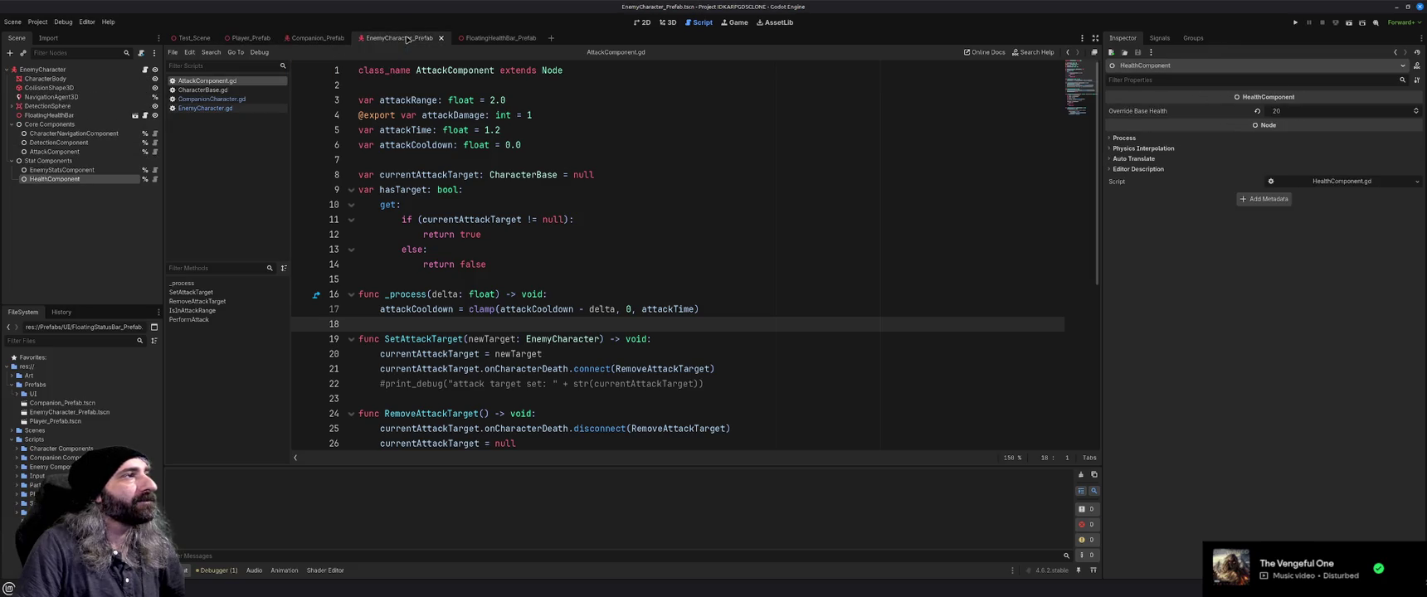
{"action": "left_click", "coordinate": [318, 38]}
Scroll through AttackComponent.gd's full code down to PerformAttack
{"action": "left_click", "coordinate": [520, 276]}
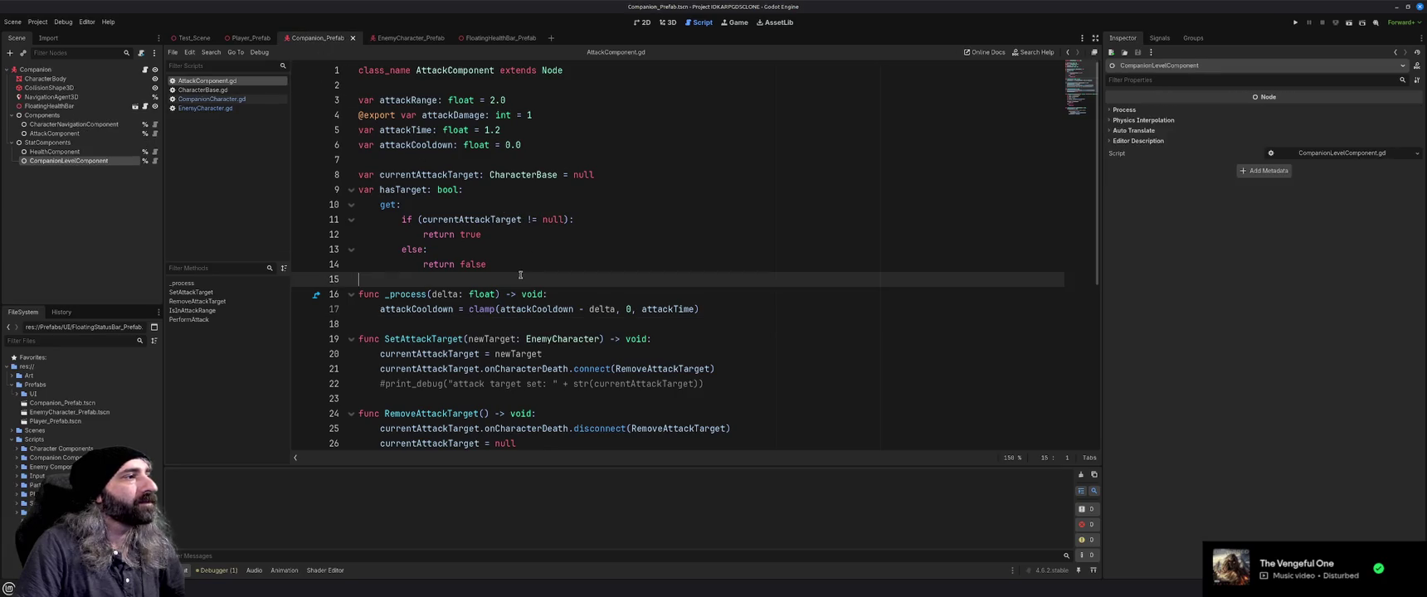
{"action": "scroll", "coordinate": [521, 274], "scroll_direction": "down", "scroll_amount": 2}
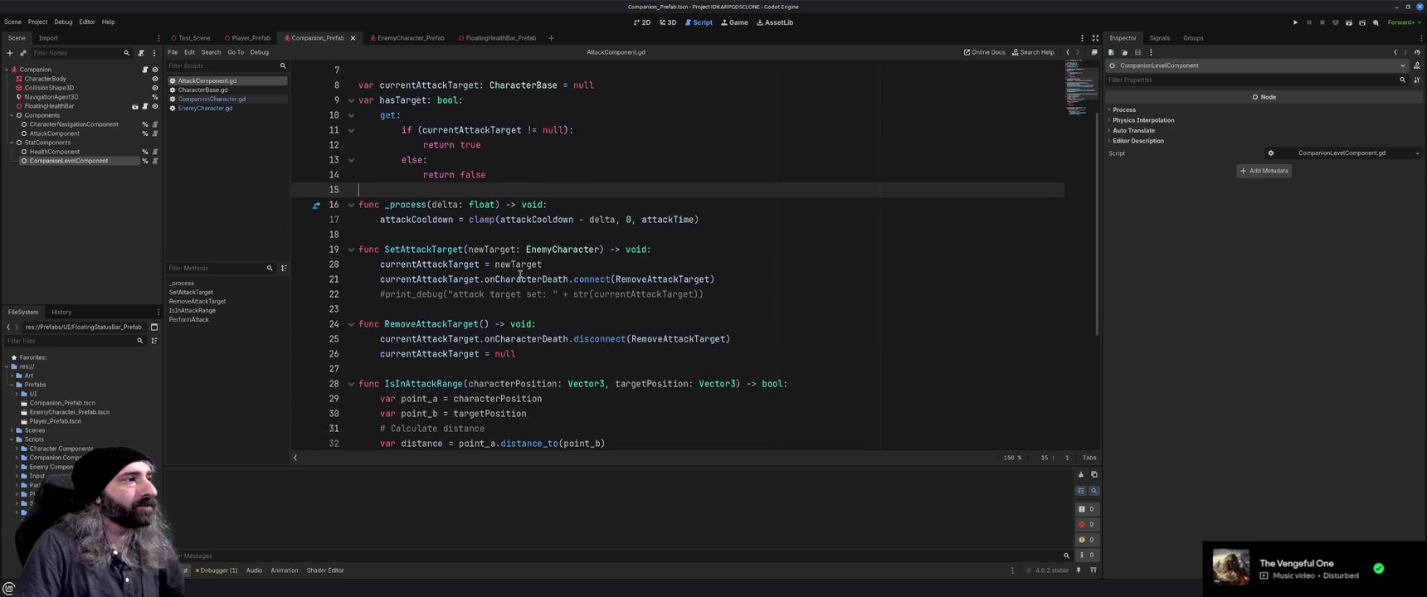
{"action": "scroll", "coordinate": [520, 276], "scroll_direction": "down", "scroll_amount": 2}
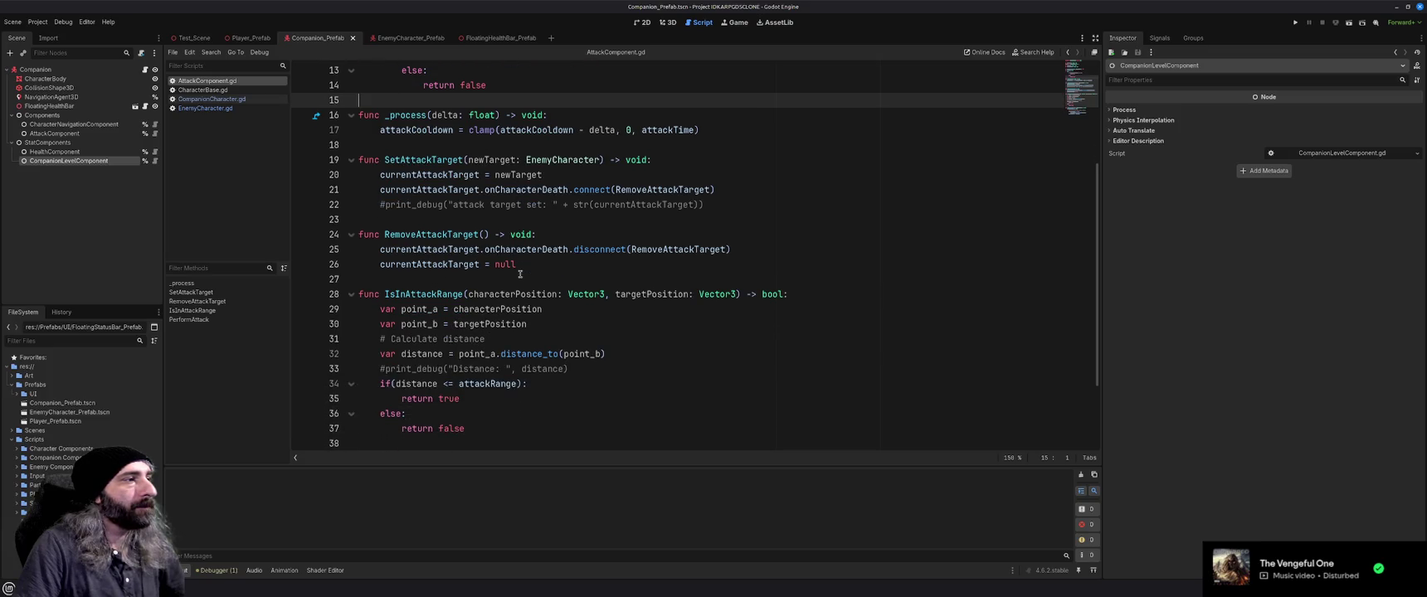
{"action": "scroll", "coordinate": [520, 274], "scroll_direction": "up", "scroll_amount": 4}
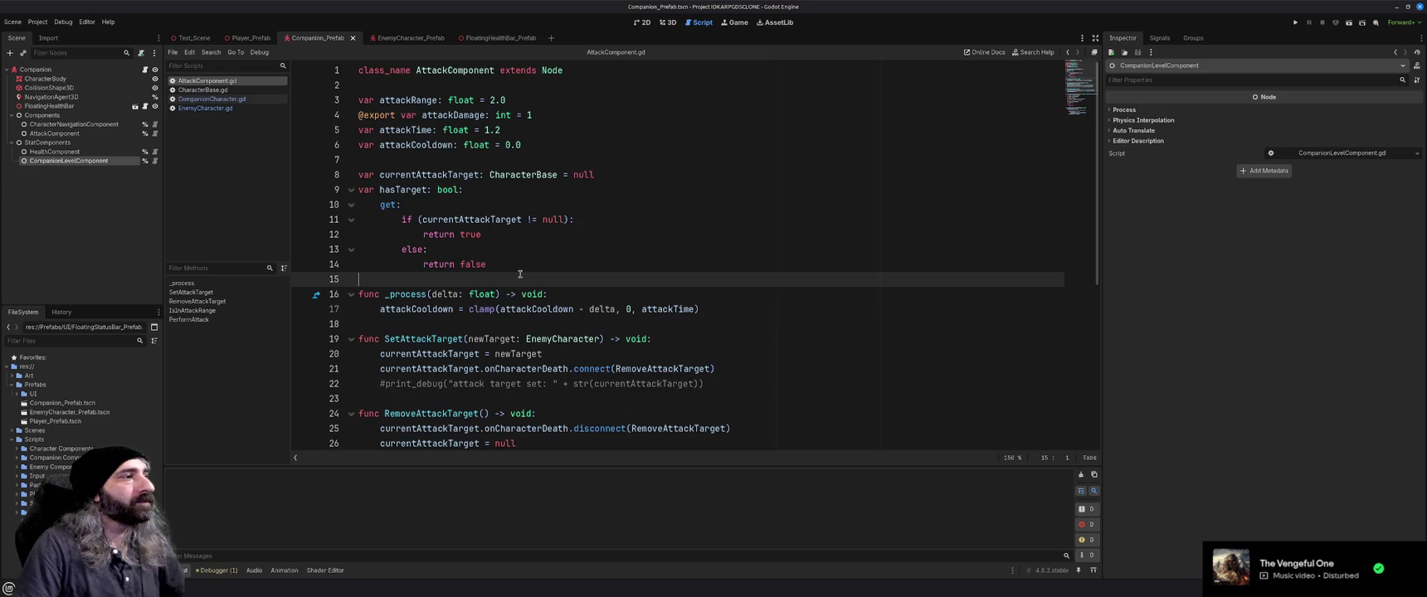
{"action": "scroll", "coordinate": [520, 274], "scroll_direction": "down", "scroll_amount": 1}
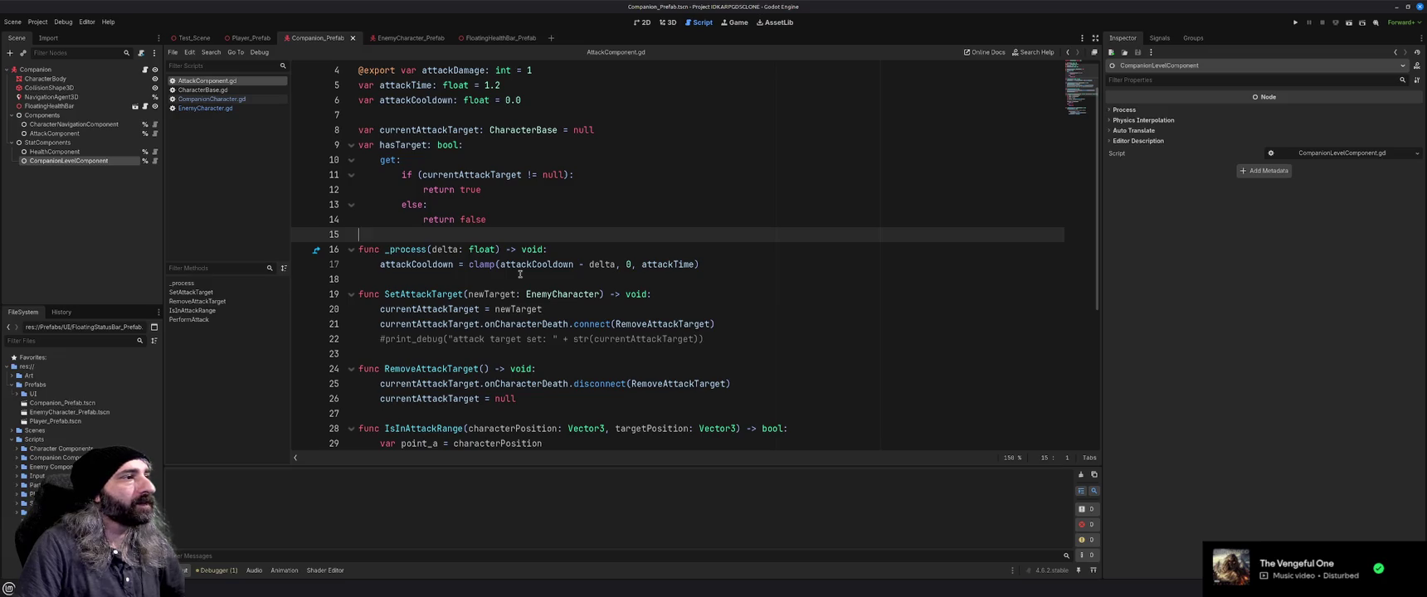
{"action": "scroll", "coordinate": [520, 273], "scroll_direction": "down", "scroll_amount": 1}
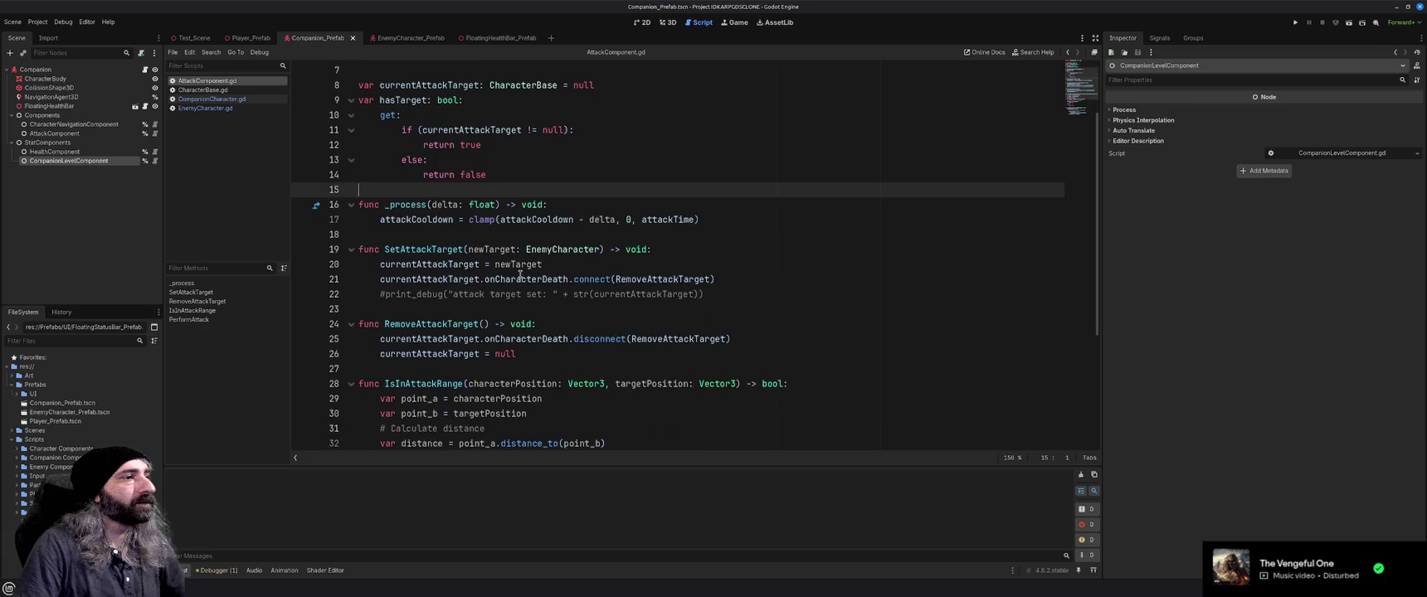
{"action": "scroll", "coordinate": [520, 275], "scroll_direction": "down", "scroll_amount": 3}
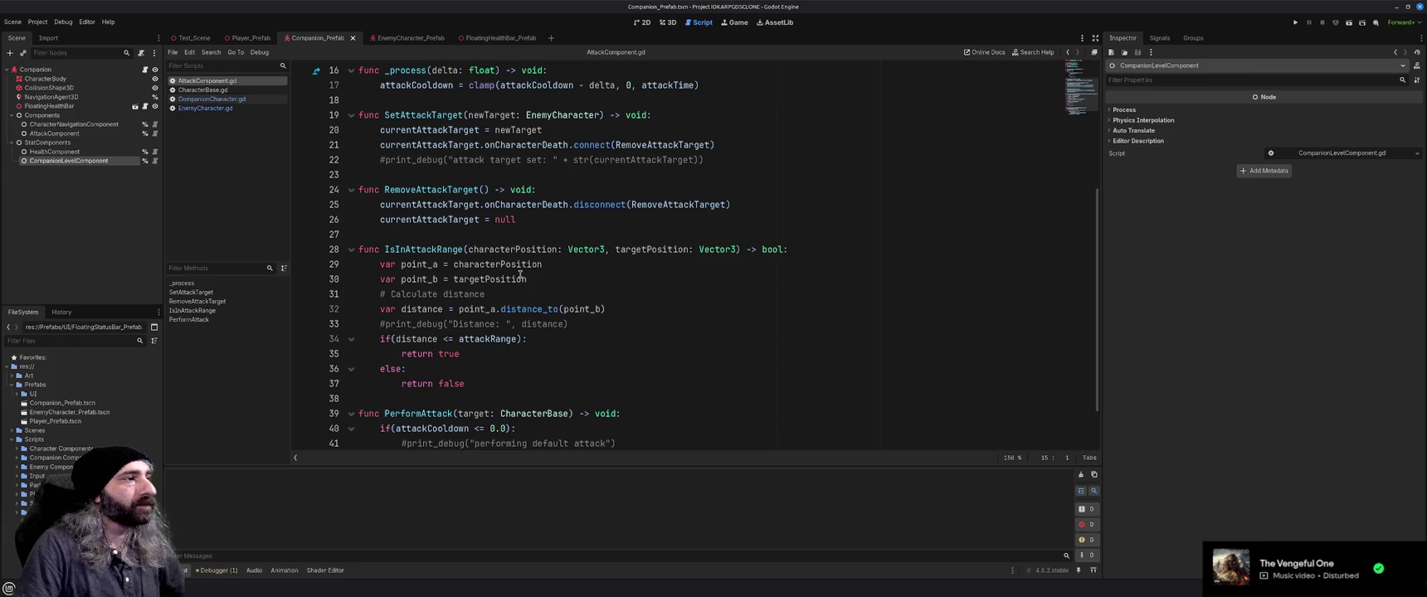
{"action": "scroll", "coordinate": [520, 274], "scroll_direction": "down", "scroll_amount": 1}
{"action": "scroll", "coordinate": [520, 275], "scroll_direction": "down", "scroll_amount": 1}
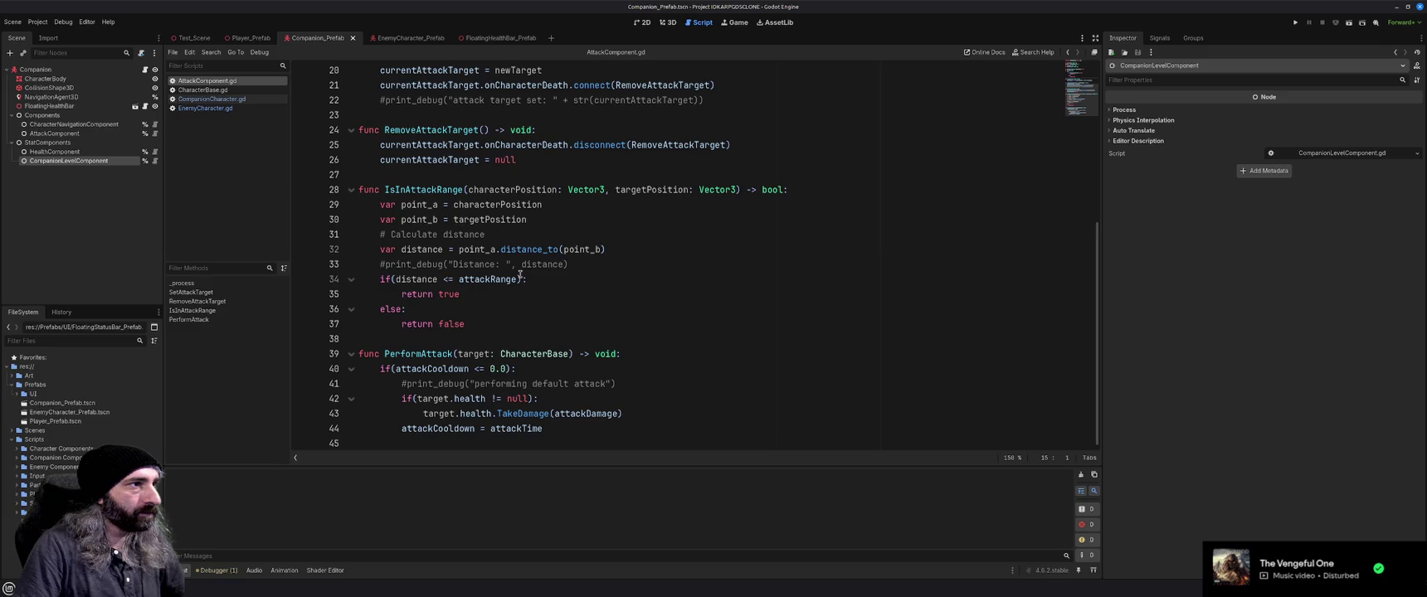
{"action": "scroll", "coordinate": [520, 275], "scroll_direction": "up", "scroll_amount": 3}
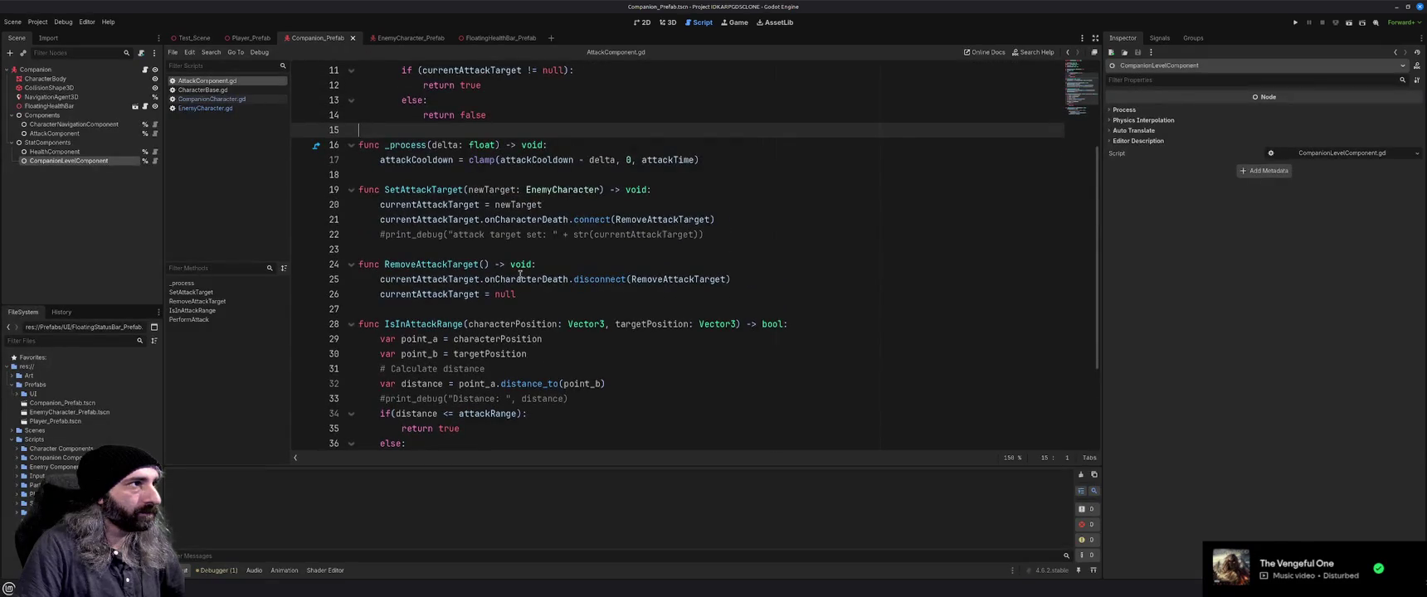
{"action": "scroll", "coordinate": [520, 274], "scroll_direction": "up", "scroll_amount": 3}
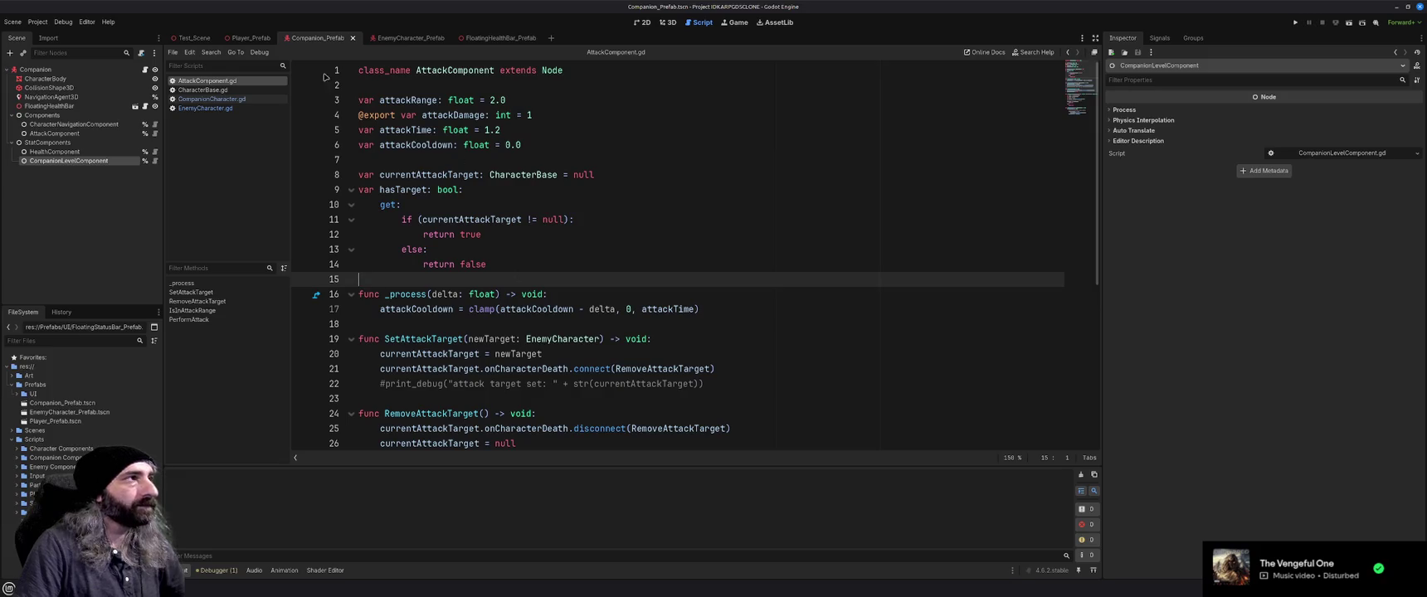
Inspect CompanionCharacter.gd's lines flagged for undeclared currentAttackTarget, then move to EnemyCharacter.gd
{"action": "left_click", "coordinate": [212, 98]}
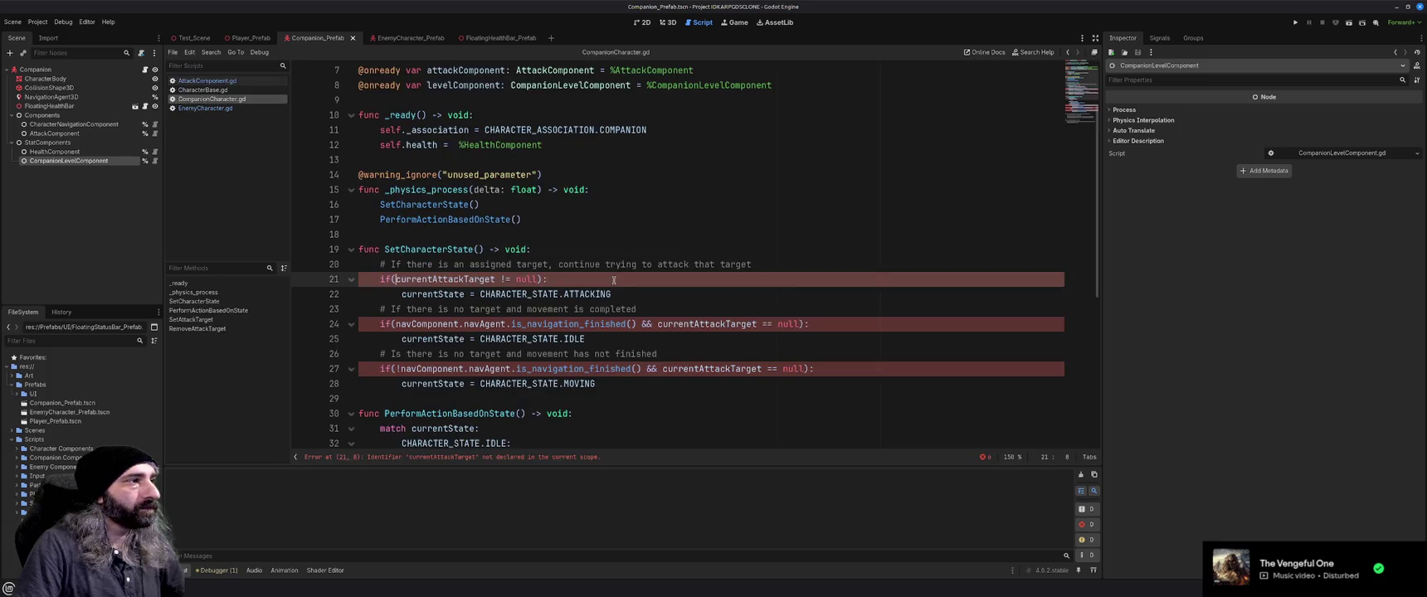
{"action": "scroll", "coordinate": [614, 279], "scroll_direction": "up", "scroll_amount": 2}
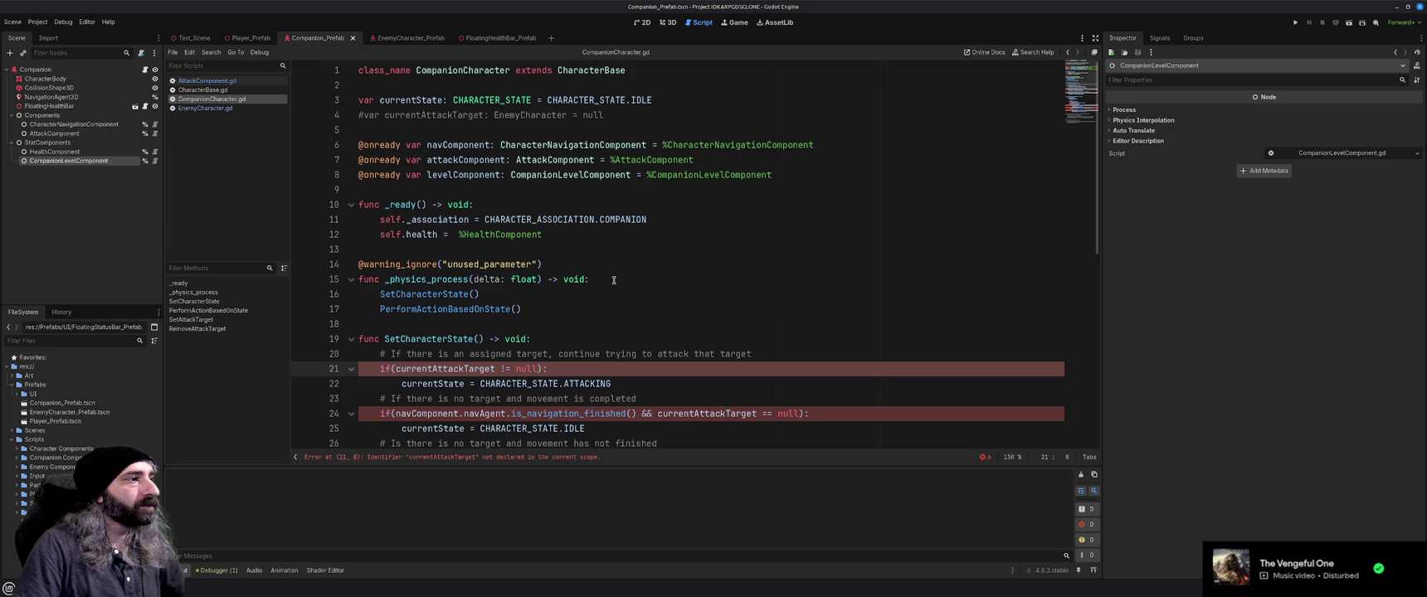
{"action": "scroll", "coordinate": [614, 280], "scroll_direction": "down", "scroll_amount": 7}
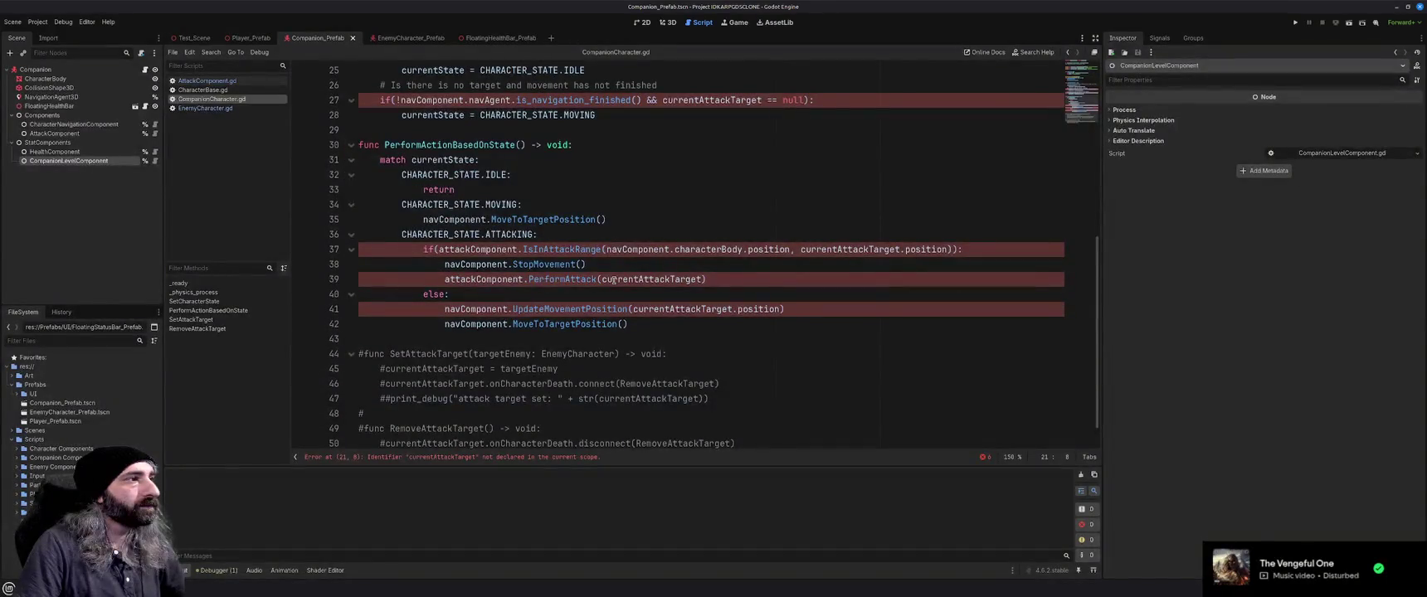
{"action": "scroll", "coordinate": [614, 280], "scroll_direction": "up", "scroll_amount": 4}
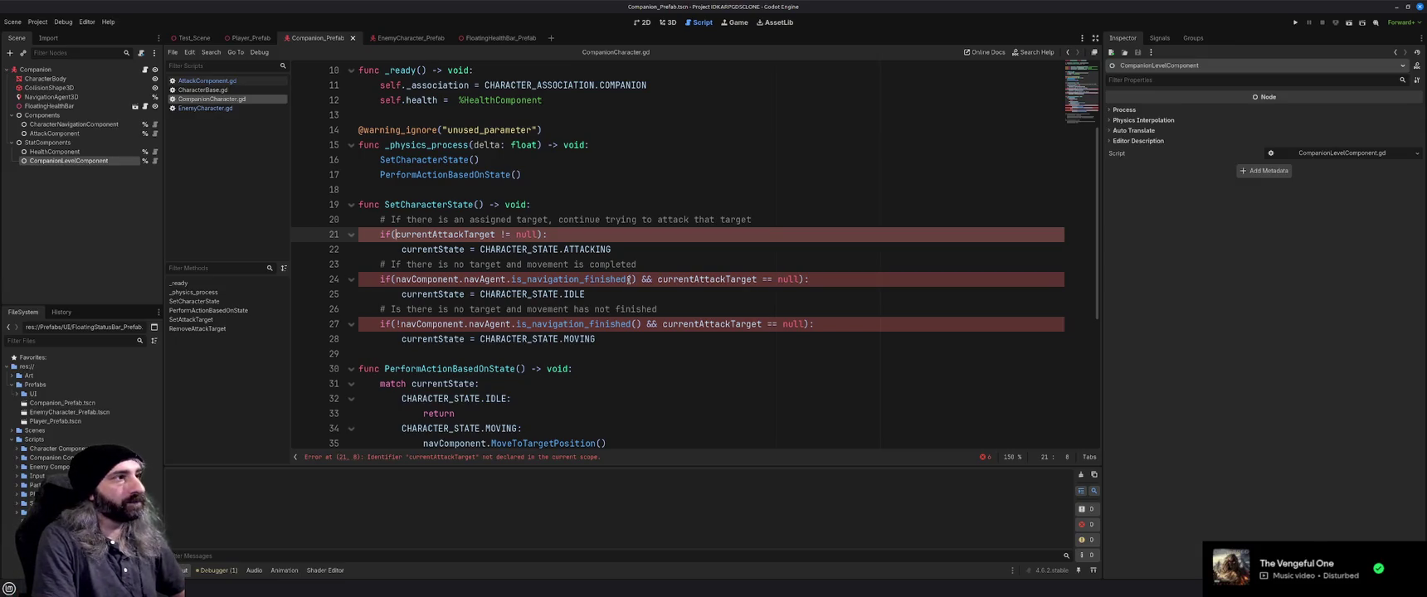
{"action": "scroll", "coordinate": [618, 366], "scroll_direction": "down", "scroll_amount": 3}
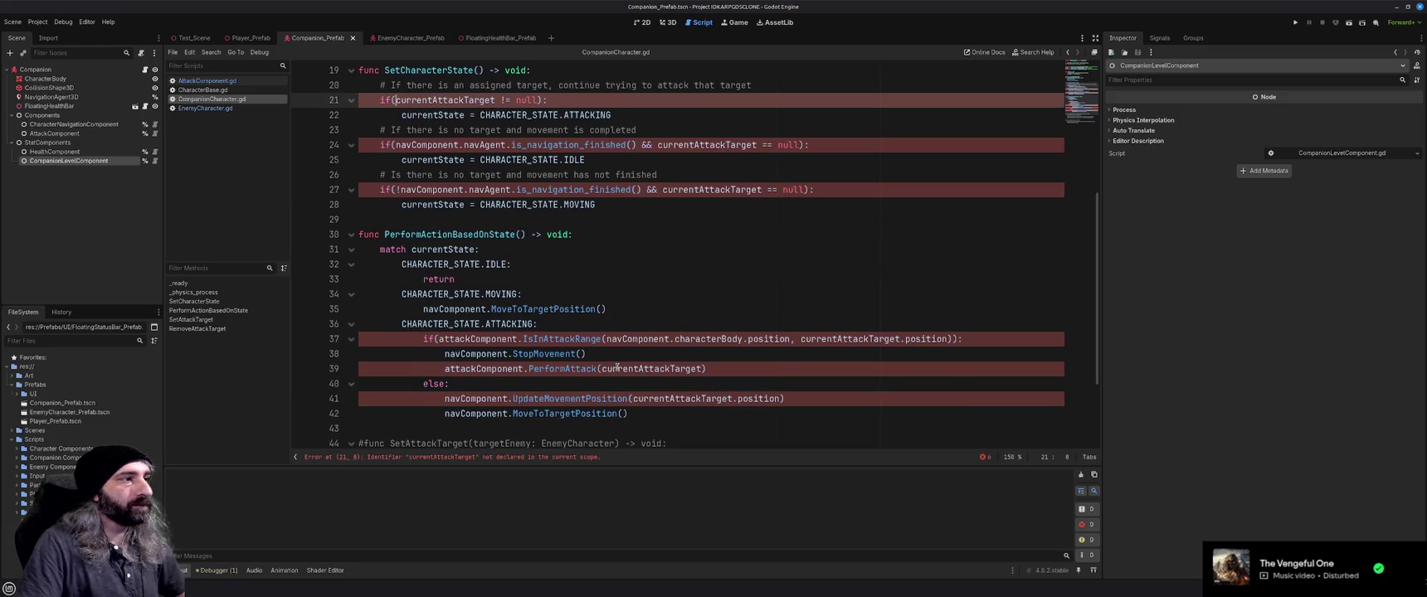
{"action": "scroll", "coordinate": [618, 366], "scroll_direction": "up", "scroll_amount": 3}
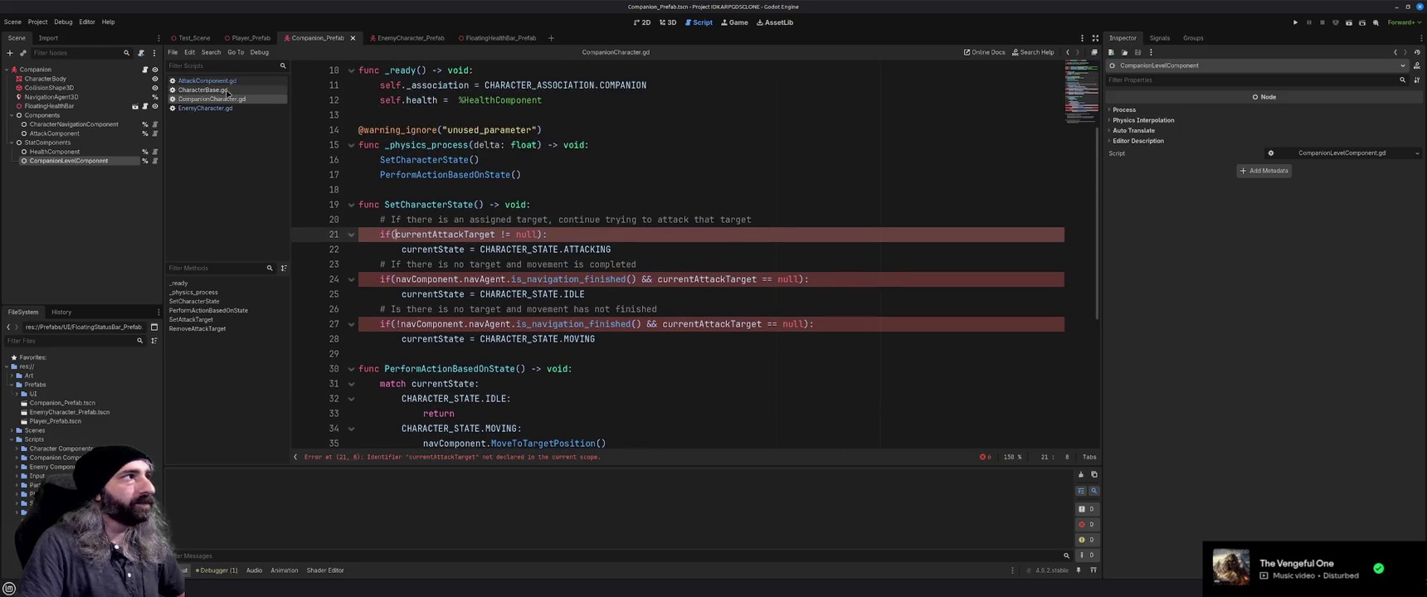
{"action": "left_click", "coordinate": [205, 107]}
Replace the companion's SetCharacterState with EnemyCharacter's hasTarget version
{"action": "scroll", "coordinate": [507, 291], "scroll_direction": "down", "scroll_amount": 5}
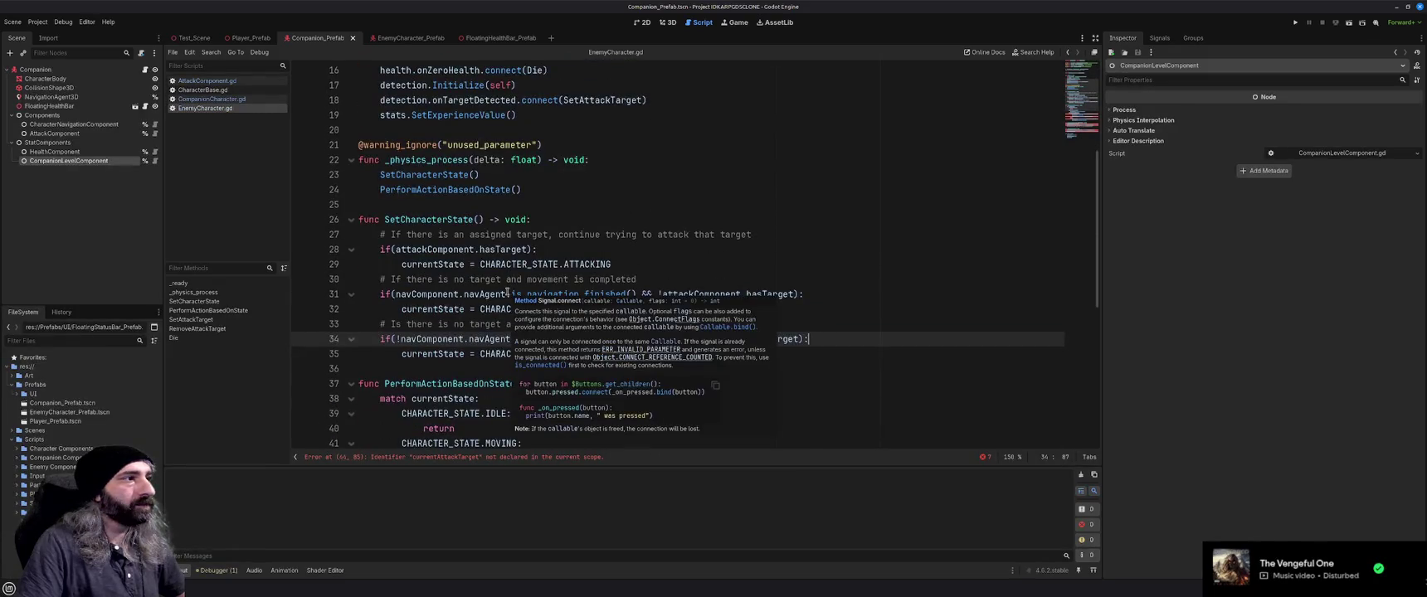
{"action": "scroll", "coordinate": [507, 291], "scroll_direction": "down", "scroll_amount": 1}
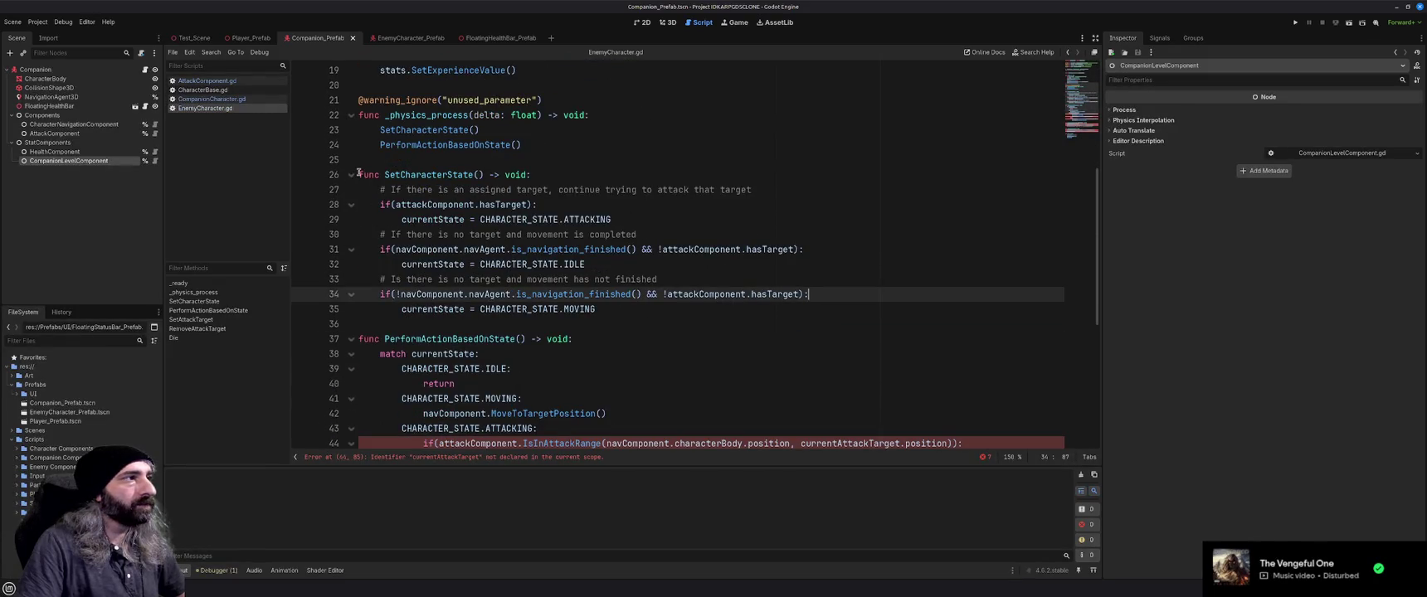
{"action": "left_click_drag", "start_coordinate": [359, 174], "coordinate": [500, 205]}
{"action": "left_click_drag", "start_coordinate": [631, 273], "coordinate": [647, 306]}
{"action": "key", "text": "ctrl+c"}
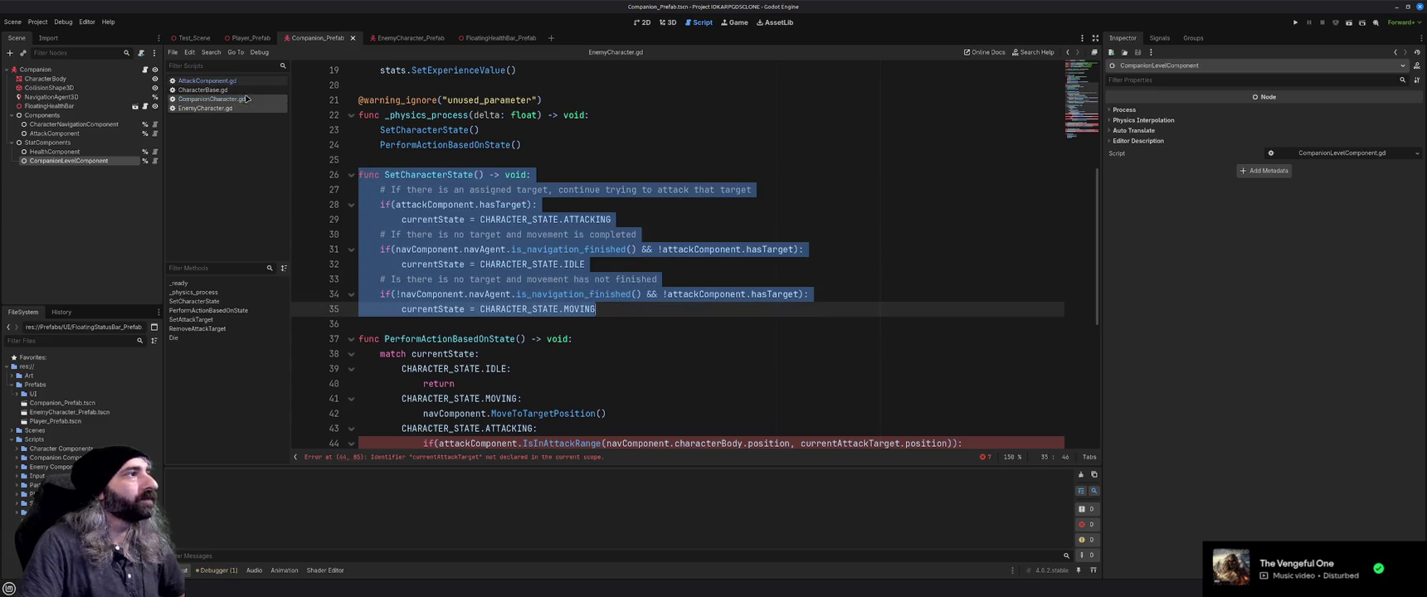
{"action": "left_click", "coordinate": [237, 99]}
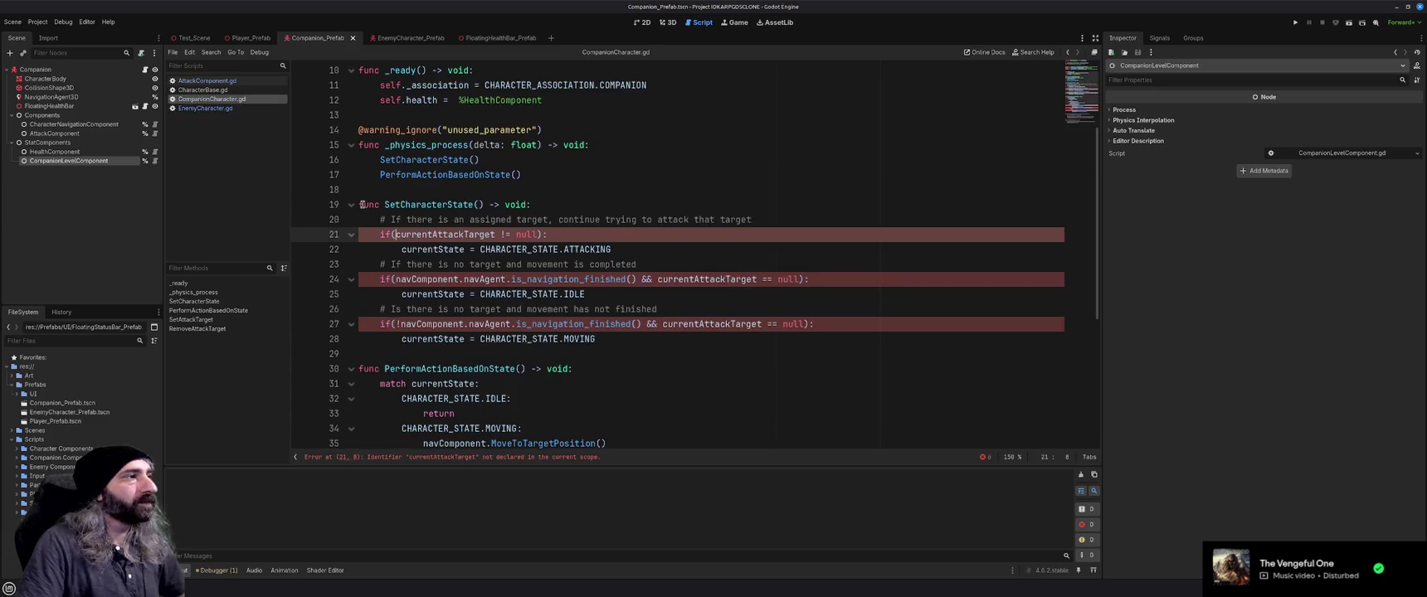
{"action": "left_click_drag", "start_coordinate": [359, 204], "coordinate": [618, 339]}
{"action": "key", "text": "ctrl+v"}
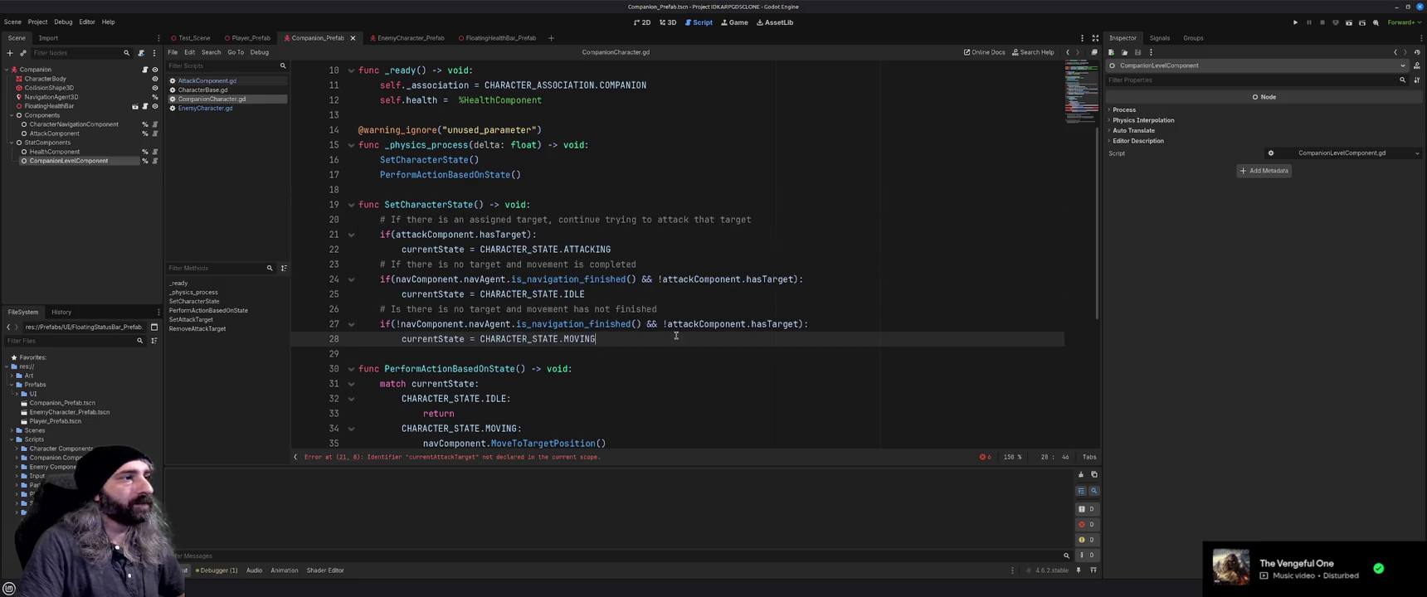
Review EnemyCharacter.gd's PerformActionBasedOnState and the attack-range check on line 44
{"action": "scroll", "coordinate": [669, 327], "scroll_direction": "down", "scroll_amount": 1}
{"action": "scroll", "coordinate": [670, 327], "scroll_direction": "down", "scroll_amount": 2}
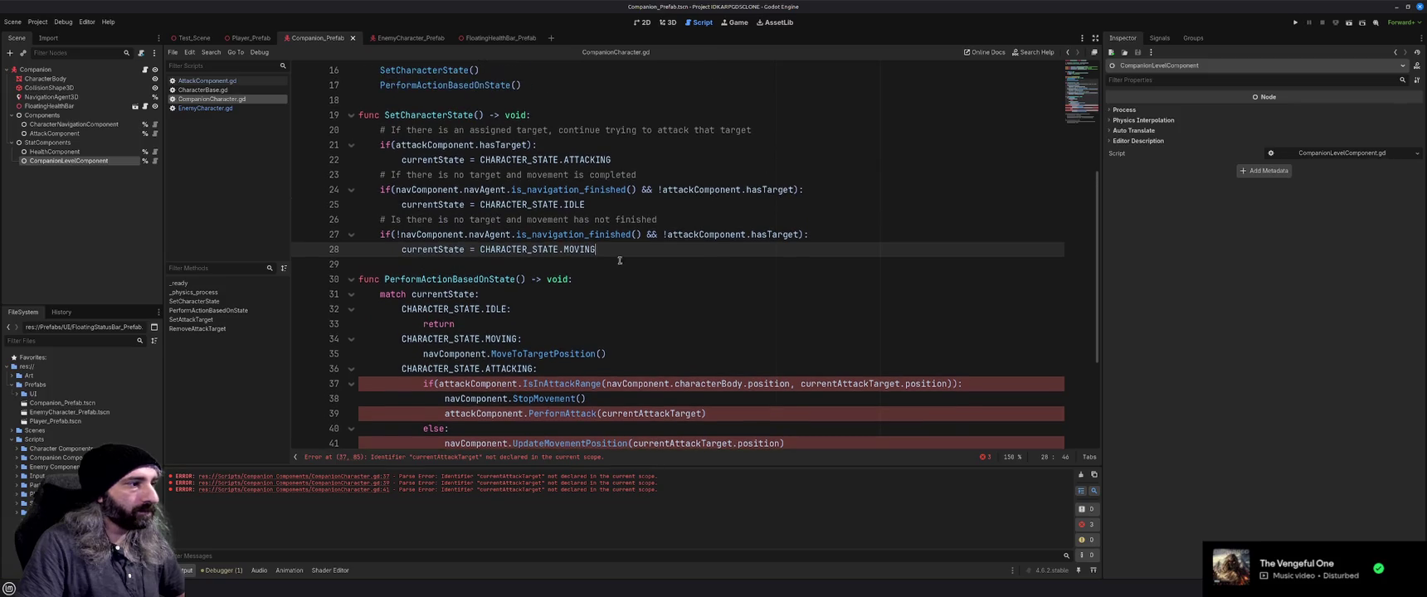
{"action": "left_click", "coordinate": [224, 109]}
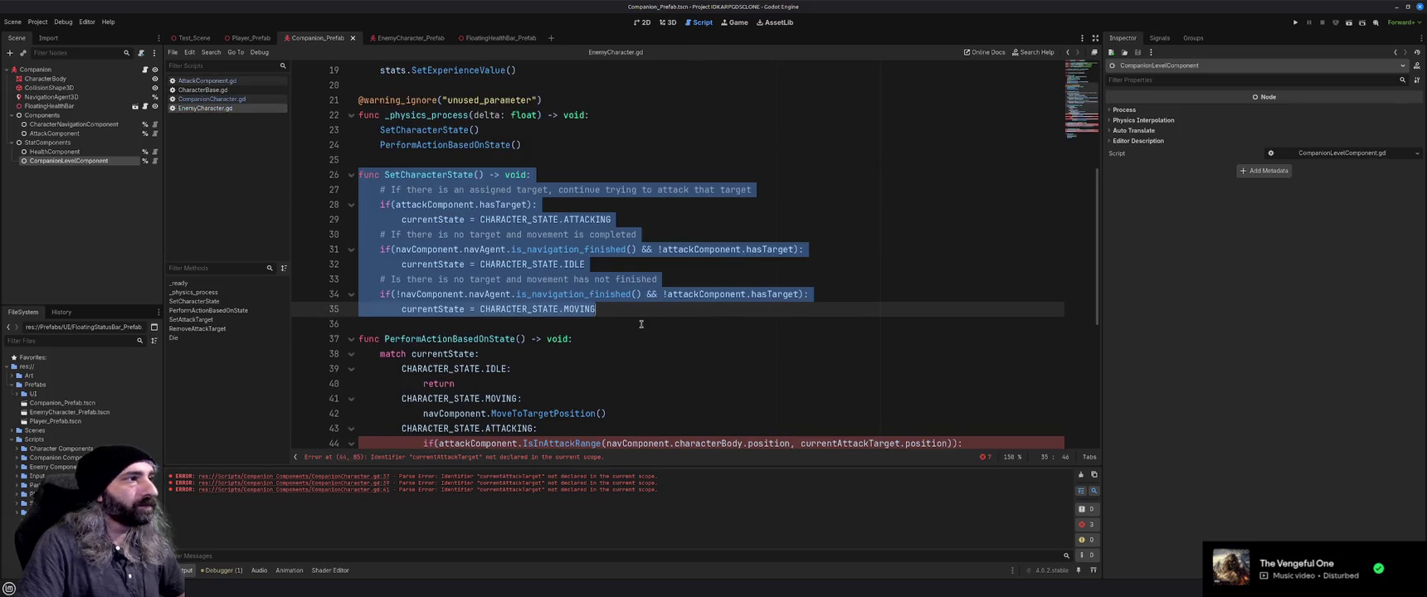
{"action": "left_click", "coordinate": [641, 325]}
{"action": "scroll", "coordinate": [641, 325], "scroll_direction": "down", "scroll_amount": 4}
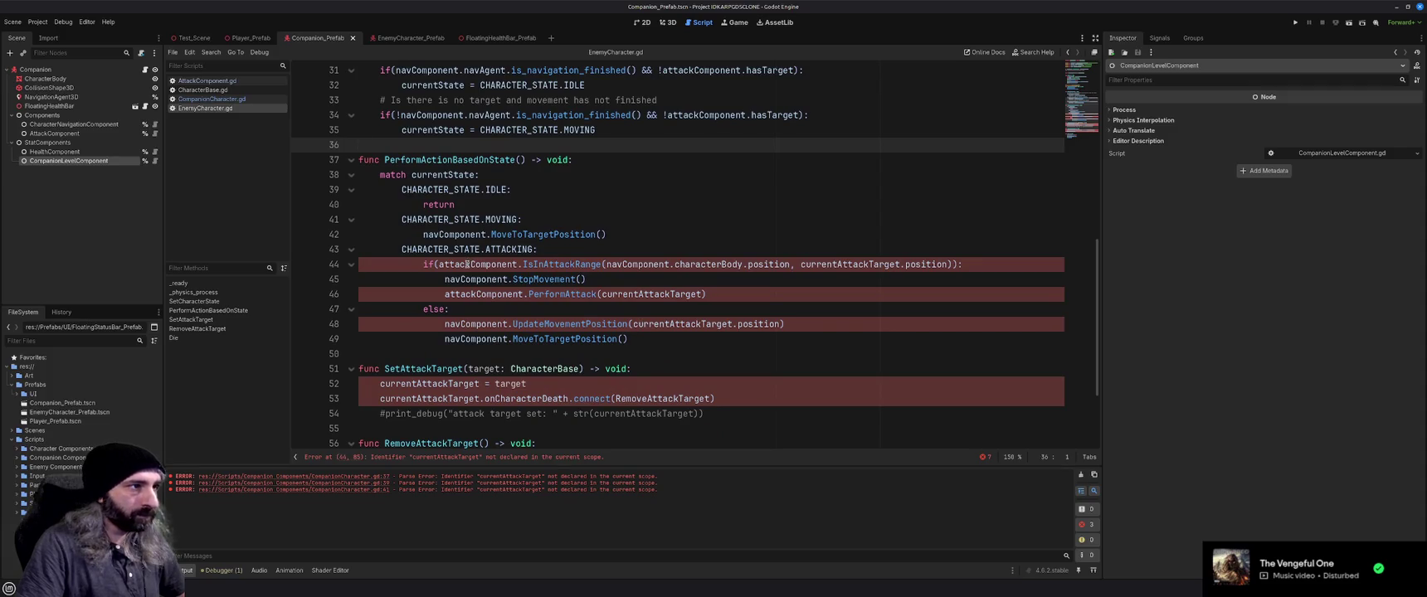
{"action": "mouse_move", "coordinate": [468, 264]}
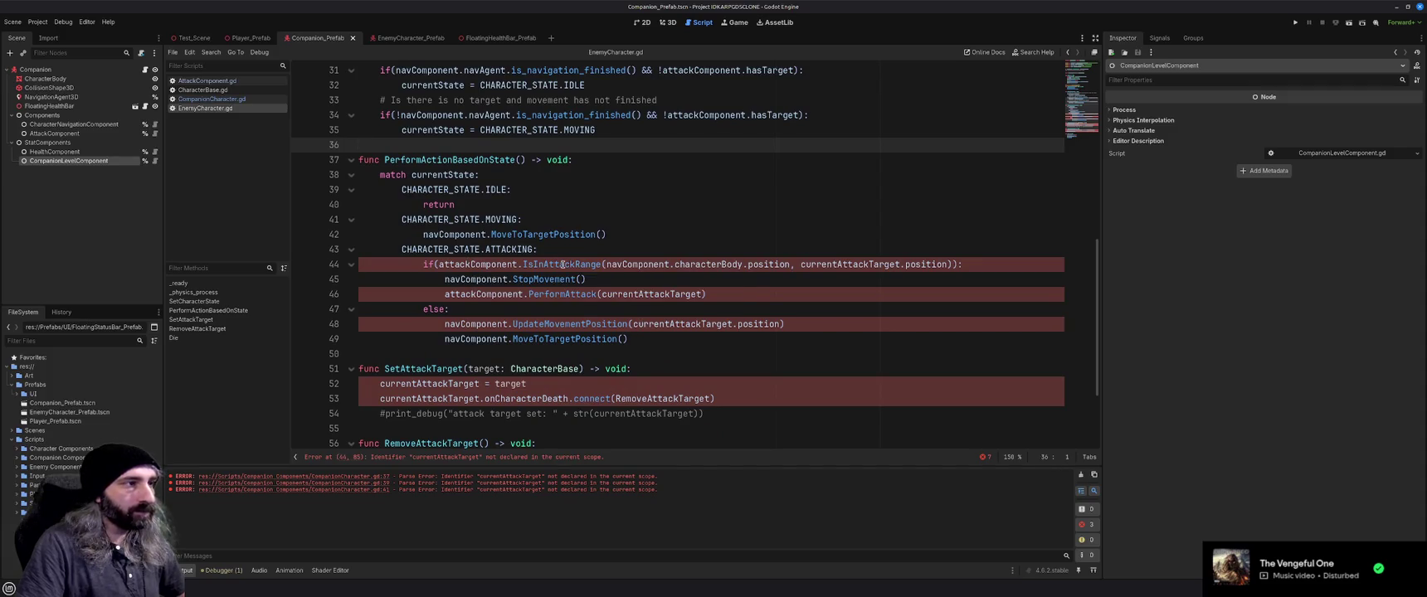
{"action": "mouse_move", "coordinate": [563, 264]}
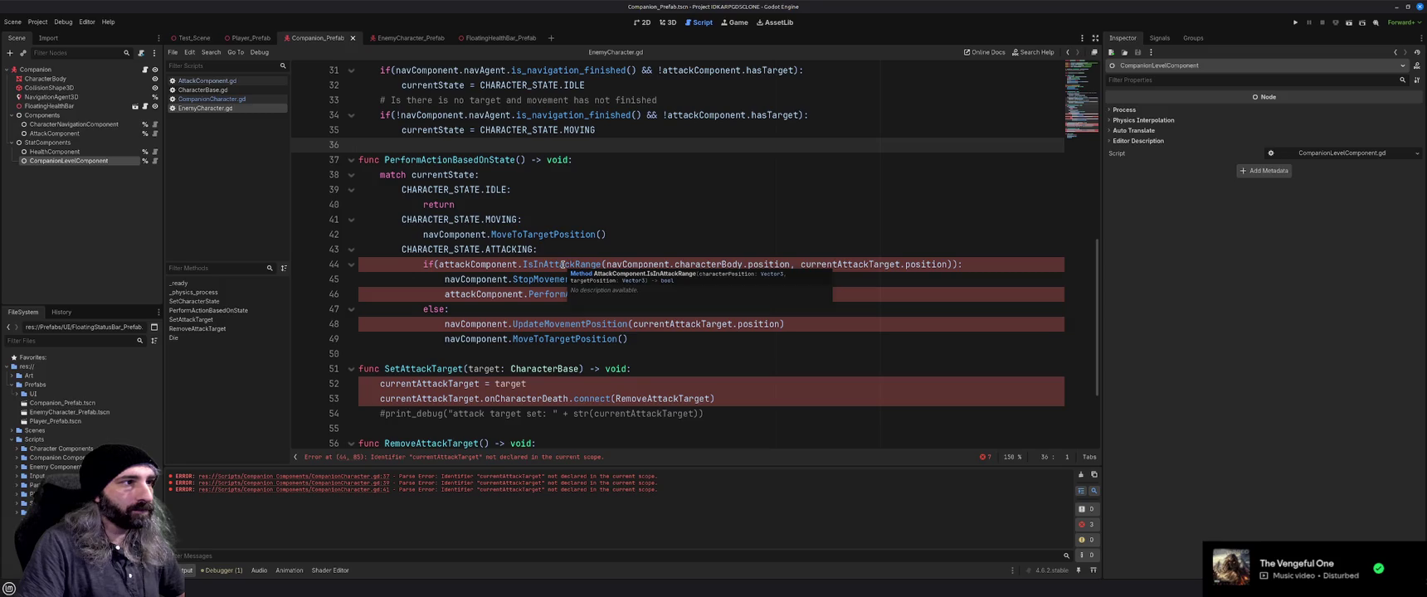
{"action": "scroll", "coordinate": [638, 235], "scroll_direction": "up", "scroll_amount": 10}
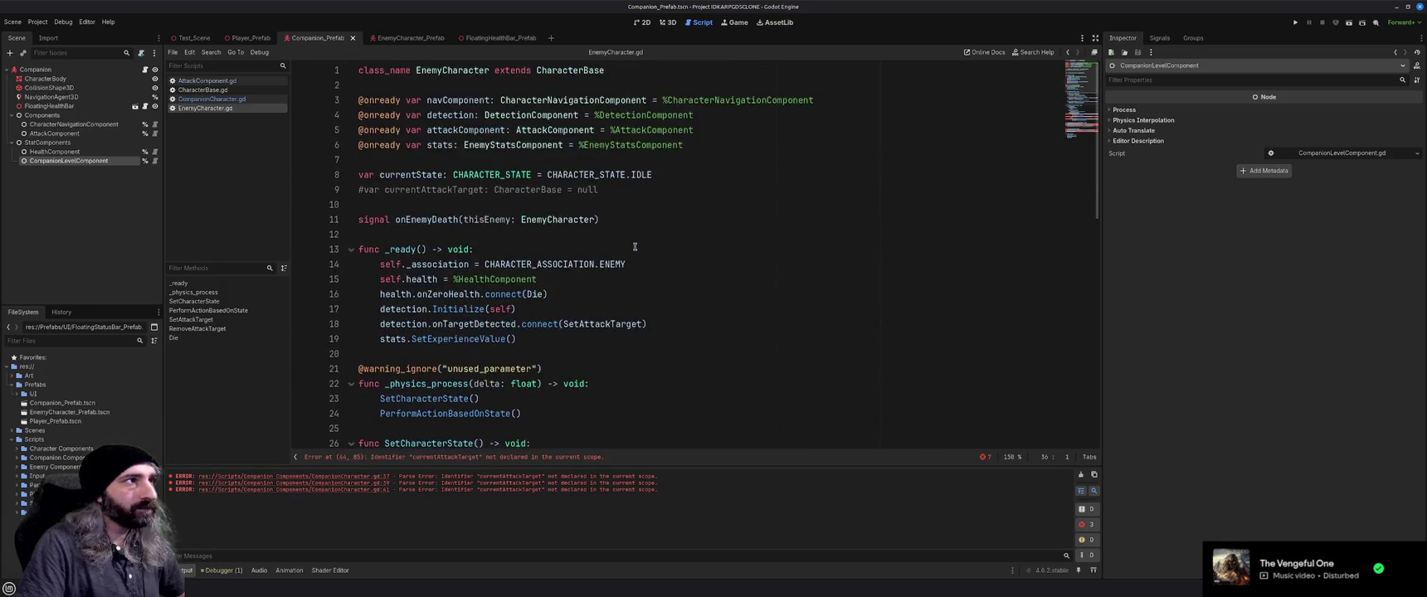
{"action": "scroll", "coordinate": [635, 247], "scroll_direction": "down", "scroll_amount": 9}
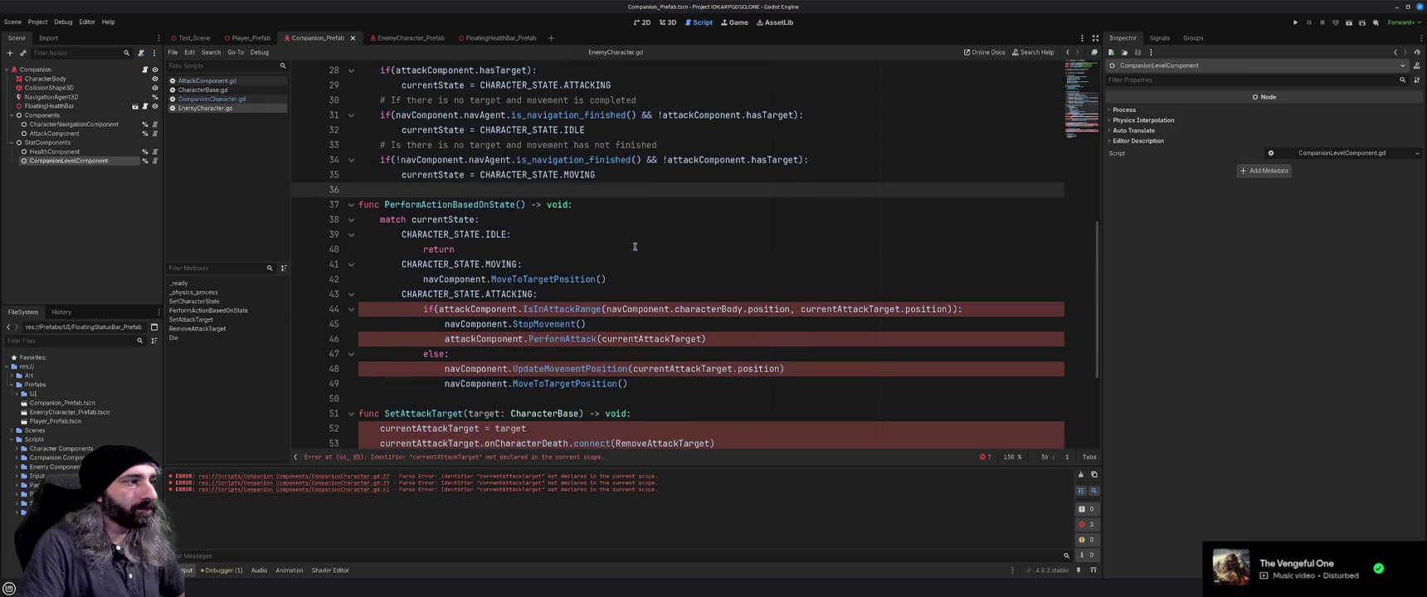
{"action": "scroll", "coordinate": [632, 256], "scroll_direction": "down", "scroll_amount": 1}
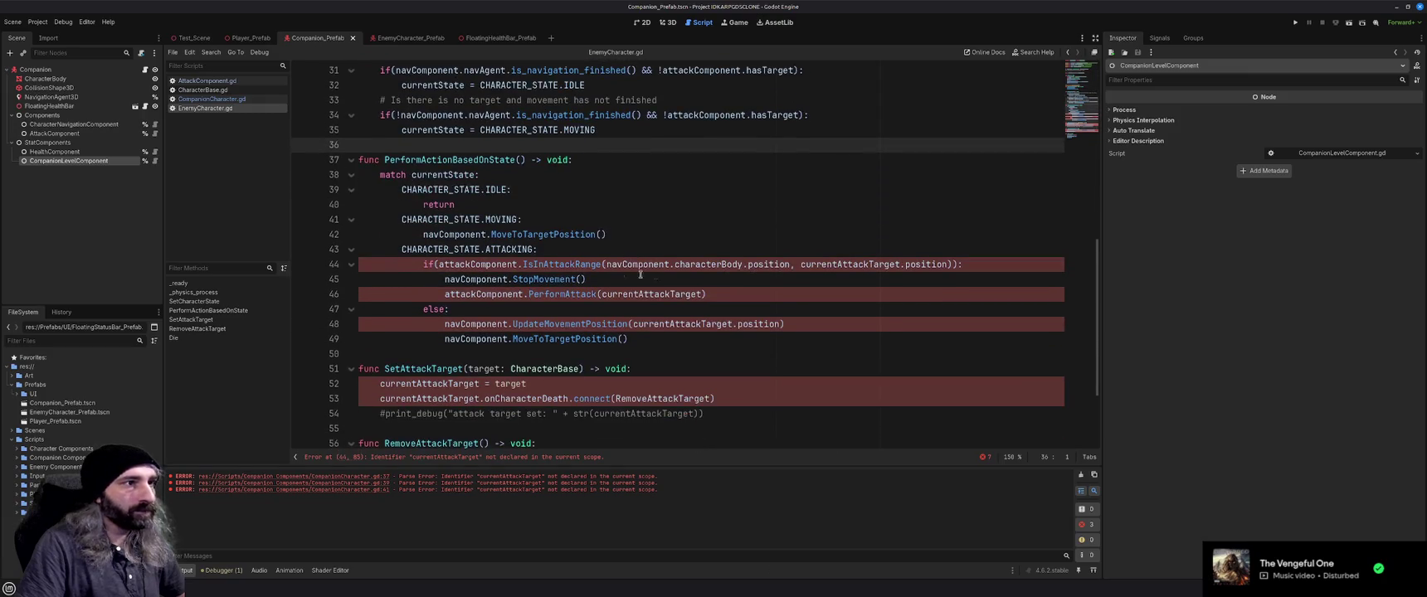
{"action": "left_click", "coordinate": [802, 264]}
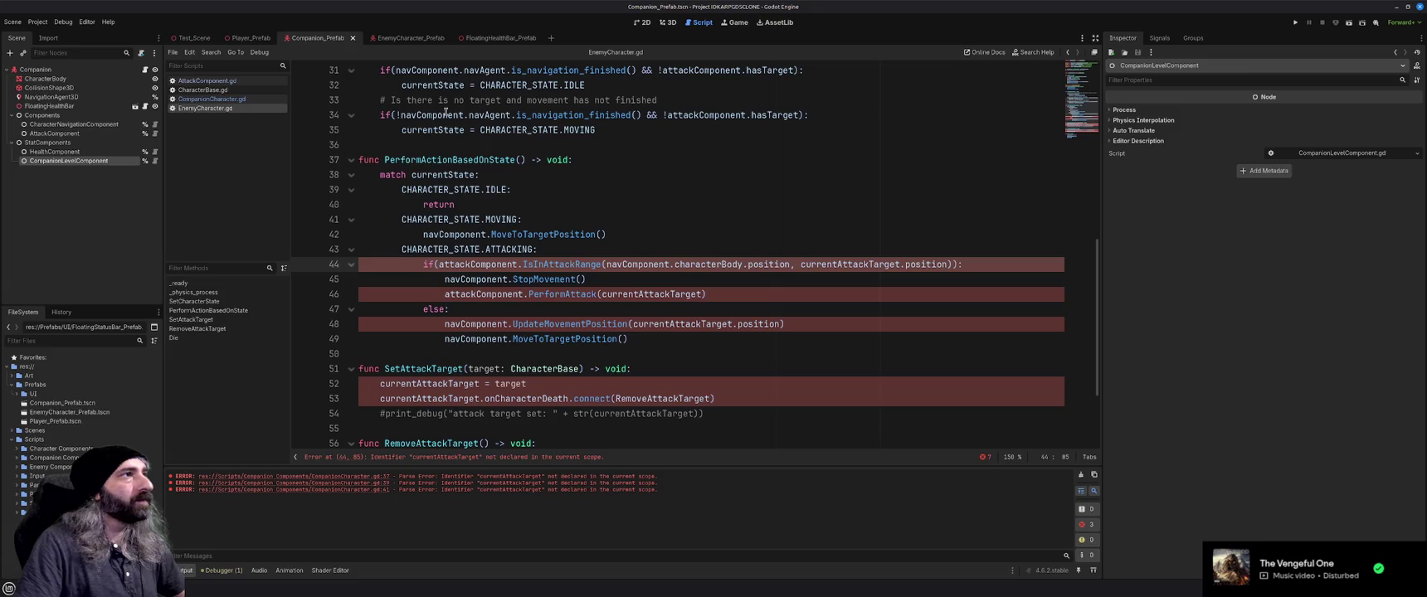
Bring AttackComponent.gd's PerformAttack into view and select its target parameter
{"action": "left_click", "coordinate": [214, 81]}
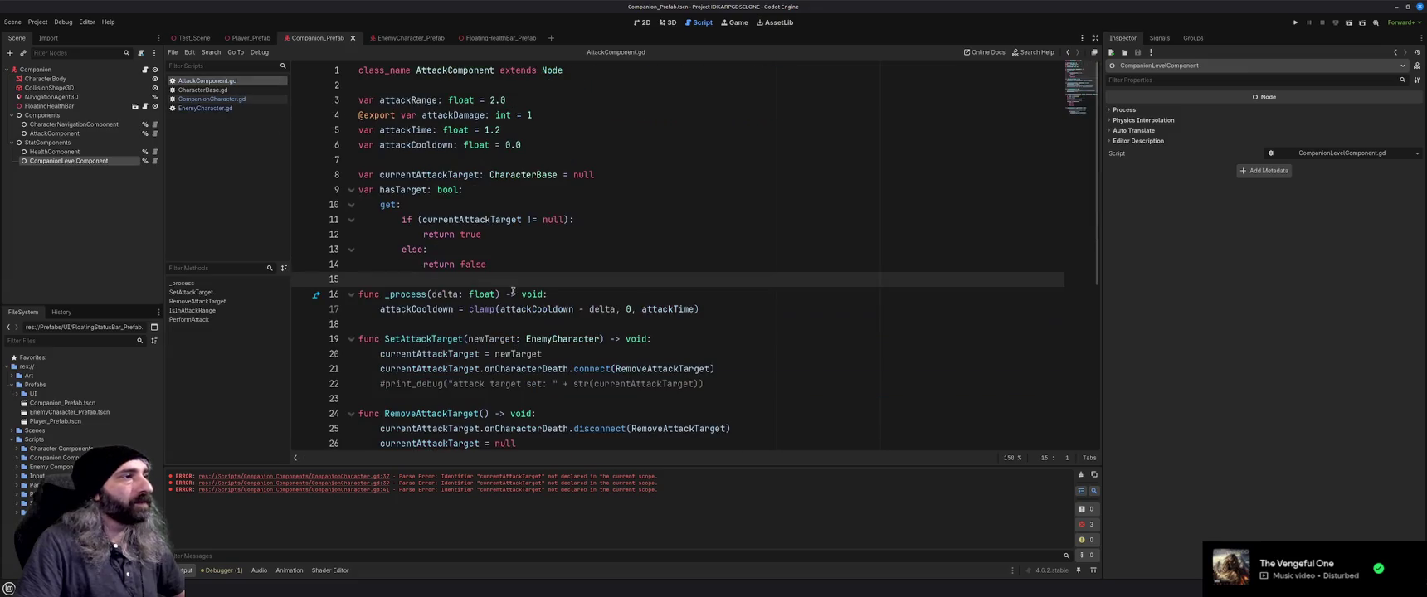
{"action": "scroll", "coordinate": [578, 319], "scroll_direction": "down", "scroll_amount": 6}
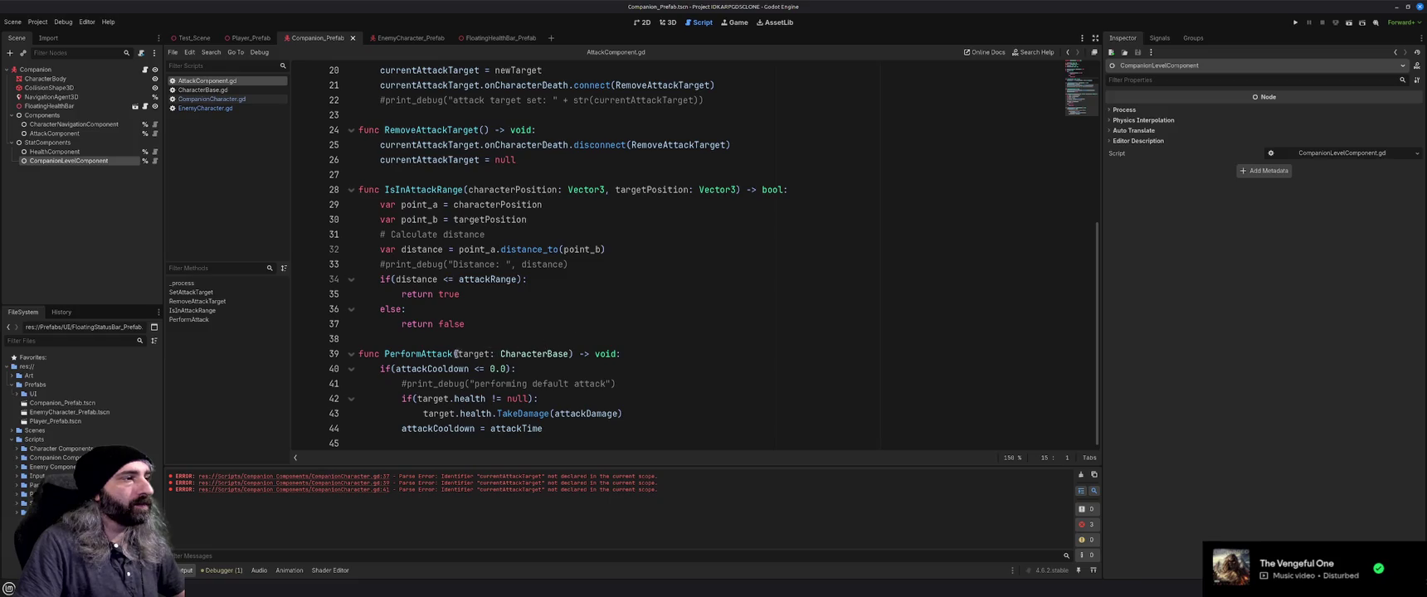
{"action": "left_click_drag", "start_coordinate": [457, 354], "coordinate": [571, 355]}
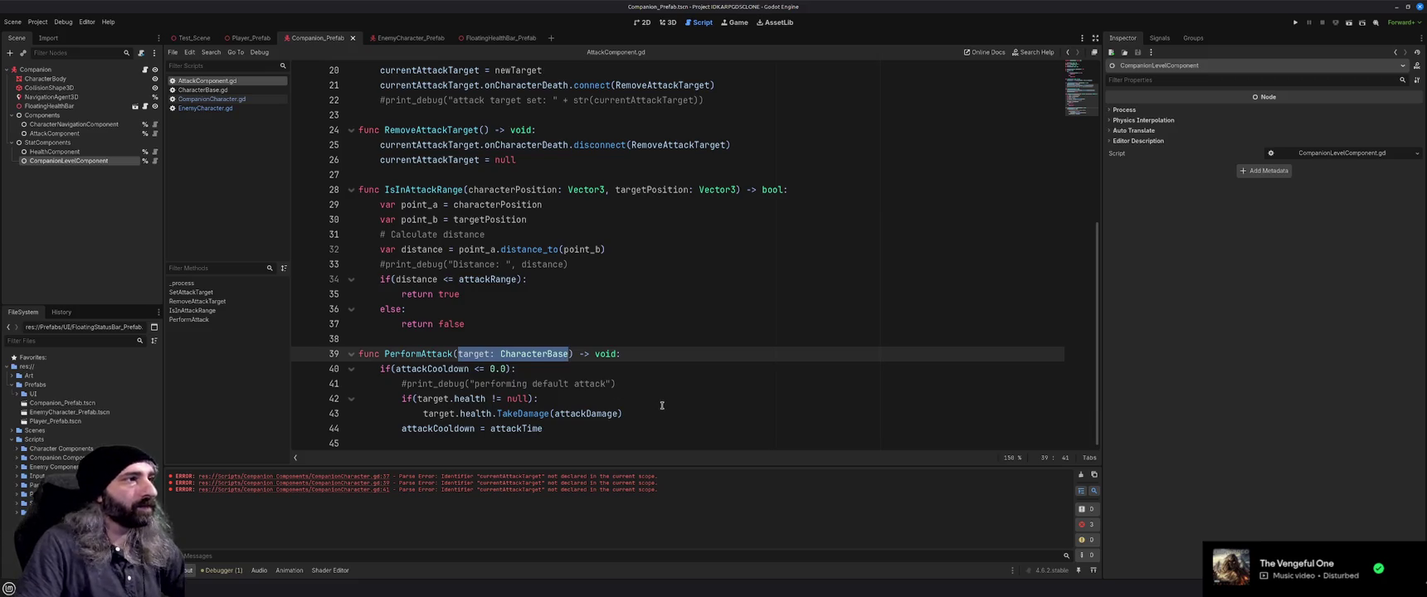
Duplicate PerformAttack below itself and comment out the copy with Ctrl+K
{"action": "left_click", "coordinate": [633, 400]}
{"action": "mouse_move", "coordinate": [581, 429]}
{"action": "left_mouse_down"}
{"action": "mouse_move", "coordinate": [464, 370]}
{"action": "mouse_move", "coordinate": [360, 355]}
{"action": "left_mouse_up"}
{"action": "key", "text": "ctrl+c"}
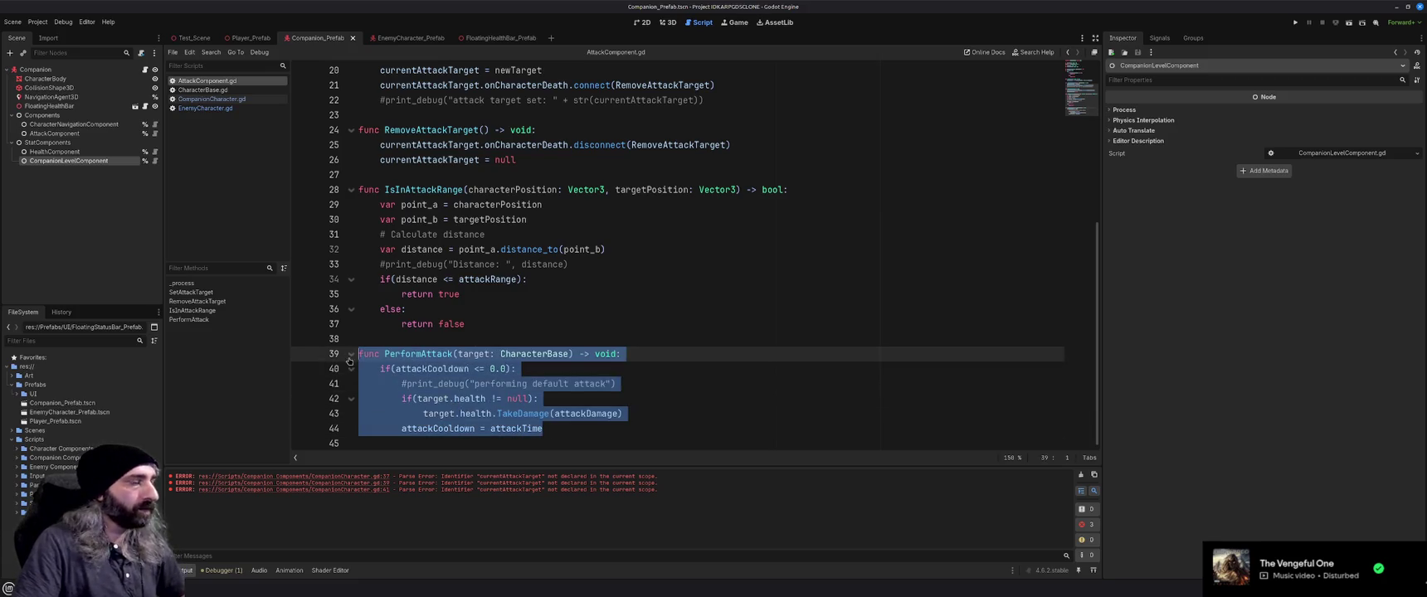
{"action": "left_click", "coordinate": [396, 332]}
{"action": "key", "text": "Return"}
{"action": "key", "text": "Return"}
{"action": "left_click", "coordinate": [396, 332]}
{"action": "key", "text": "ctrl+z"}
{"action": "key", "text": "ctrl+z"}
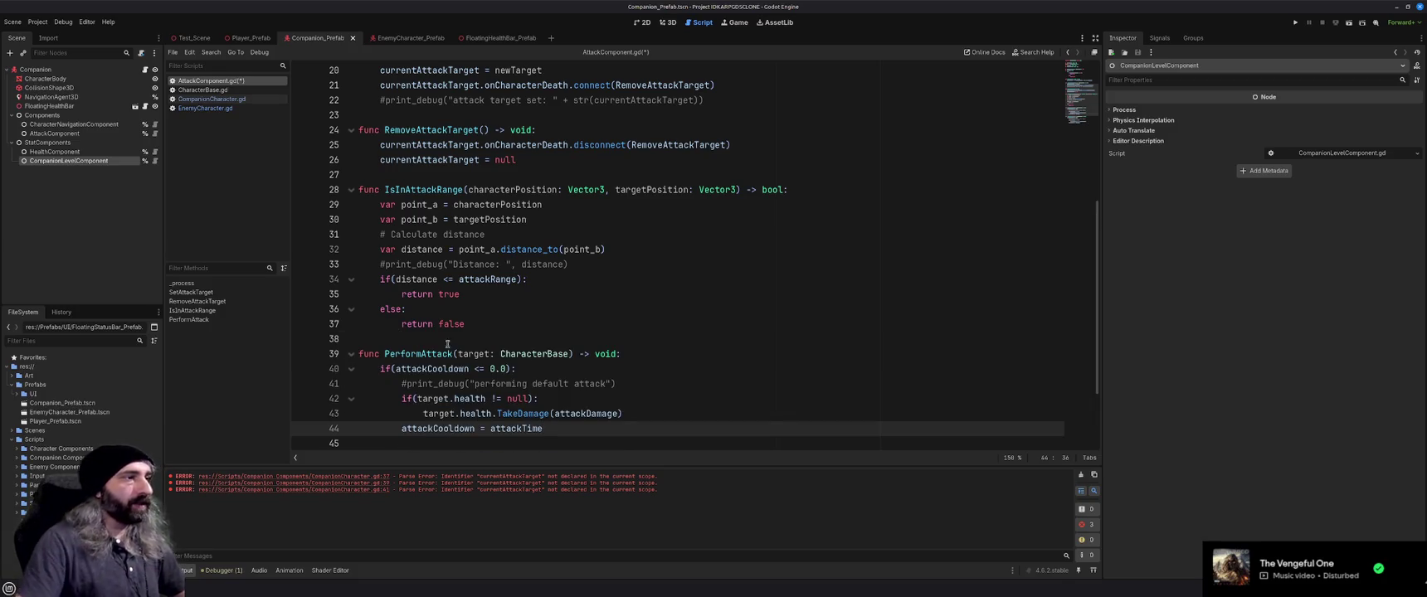
{"action": "key", "text": "ctrl+v"}
{"action": "mouse_move", "coordinate": [543, 429]}
{"action": "left_mouse_down"}
{"action": "mouse_move", "coordinate": [359, 371]}
{"action": "mouse_move", "coordinate": [350, 354]}
{"action": "left_mouse_up"}
{"action": "key", "text": "ctrl+k"}
Remove PerformAttack's CharacterBase target parameter and save the script
{"action": "double_click", "coordinate": [519, 249]}
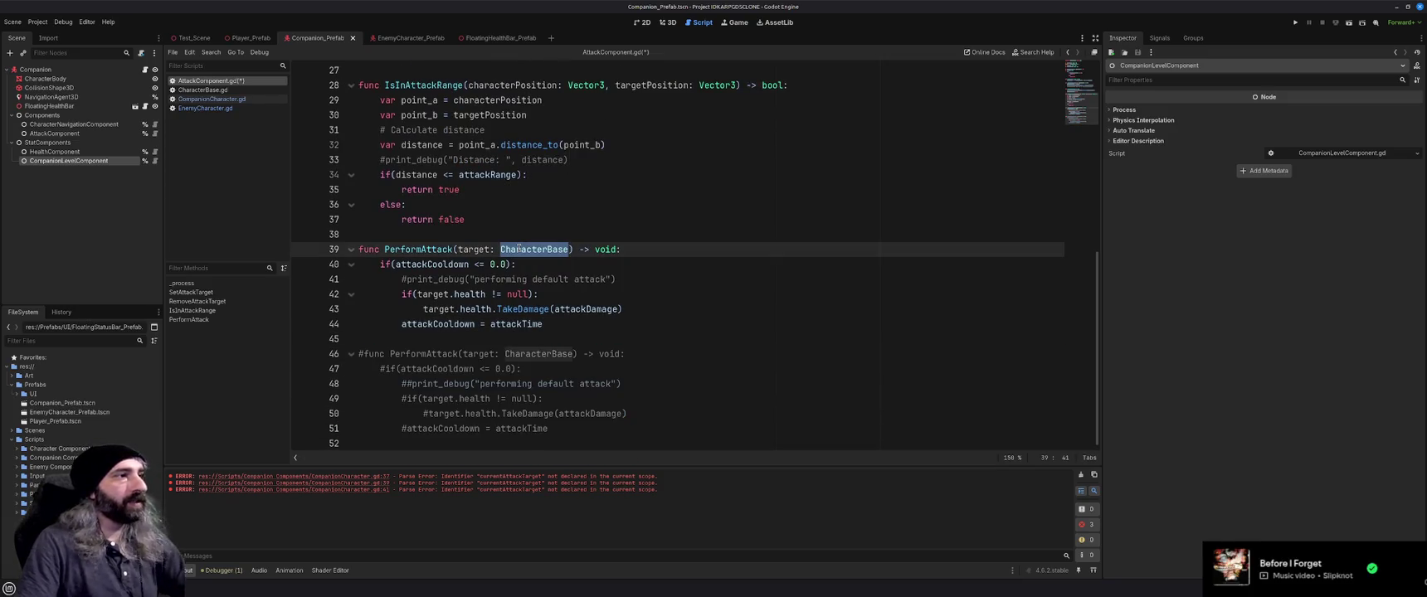
{"action": "key", "text": "BackSpace"}
{"action": "key", "text": "BackSpace"}
{"action": "key", "text": "BackSpace"}
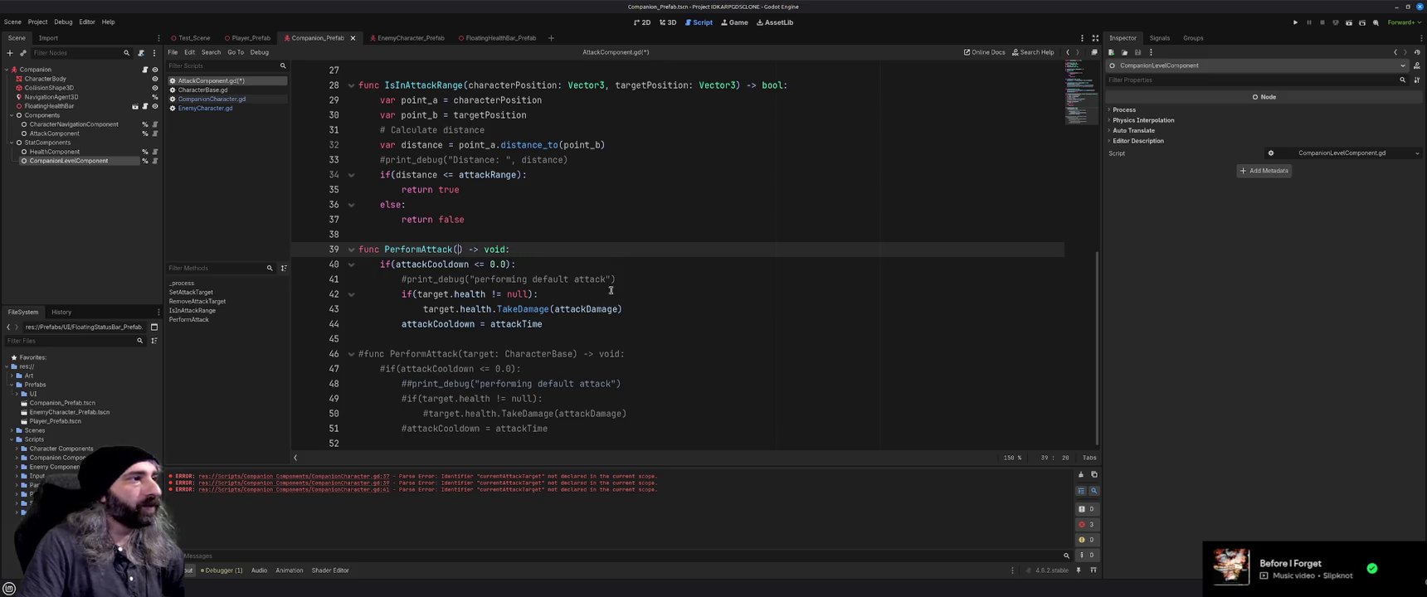
{"action": "key", "text": "ctrl+s"}
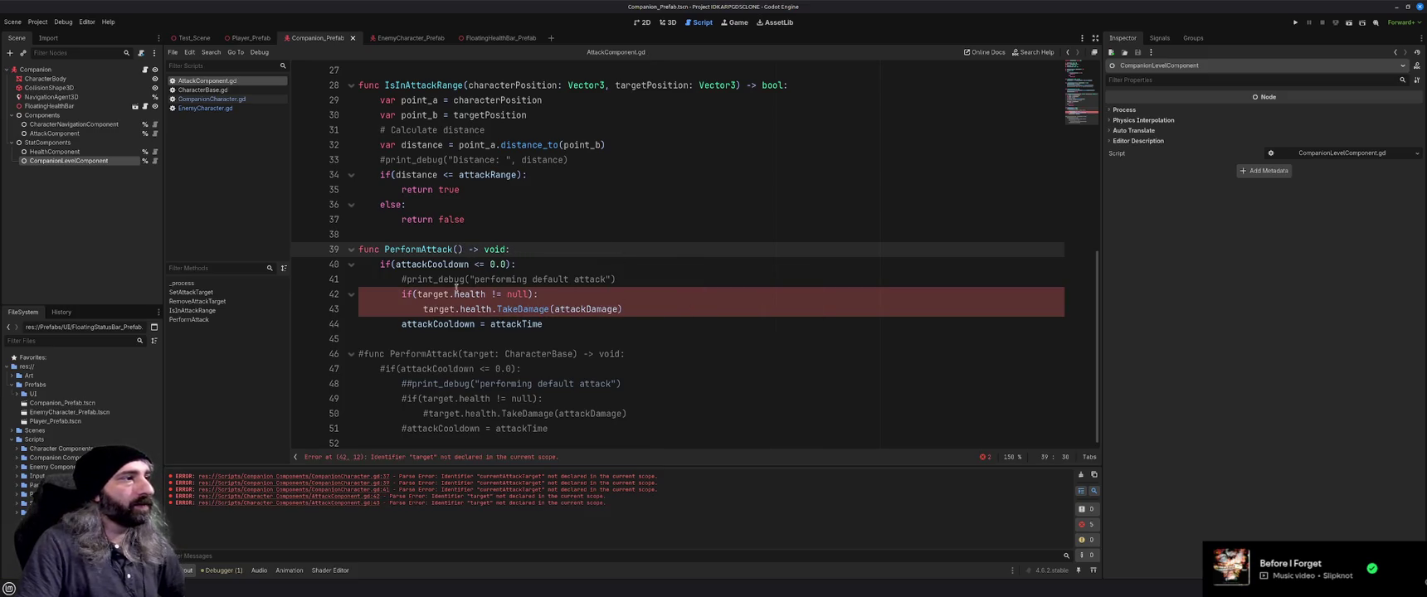
{"action": "double_click", "coordinate": [432, 294]}
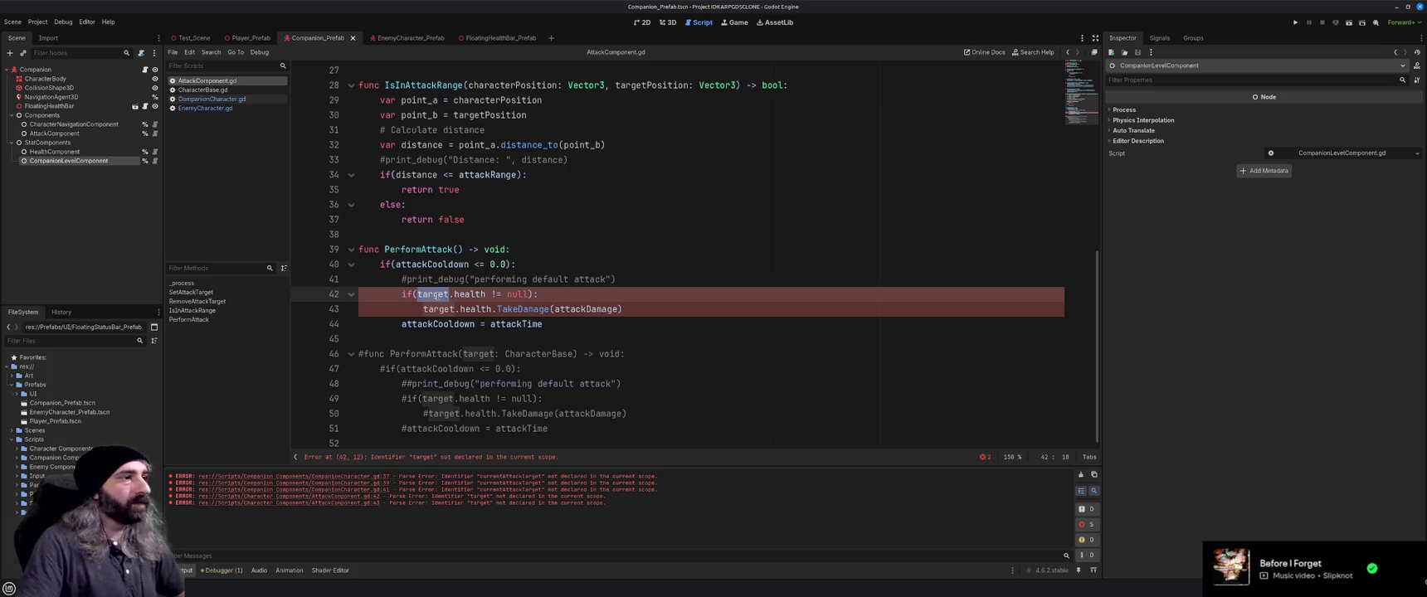
{"action": "left_click", "coordinate": [584, 294]}
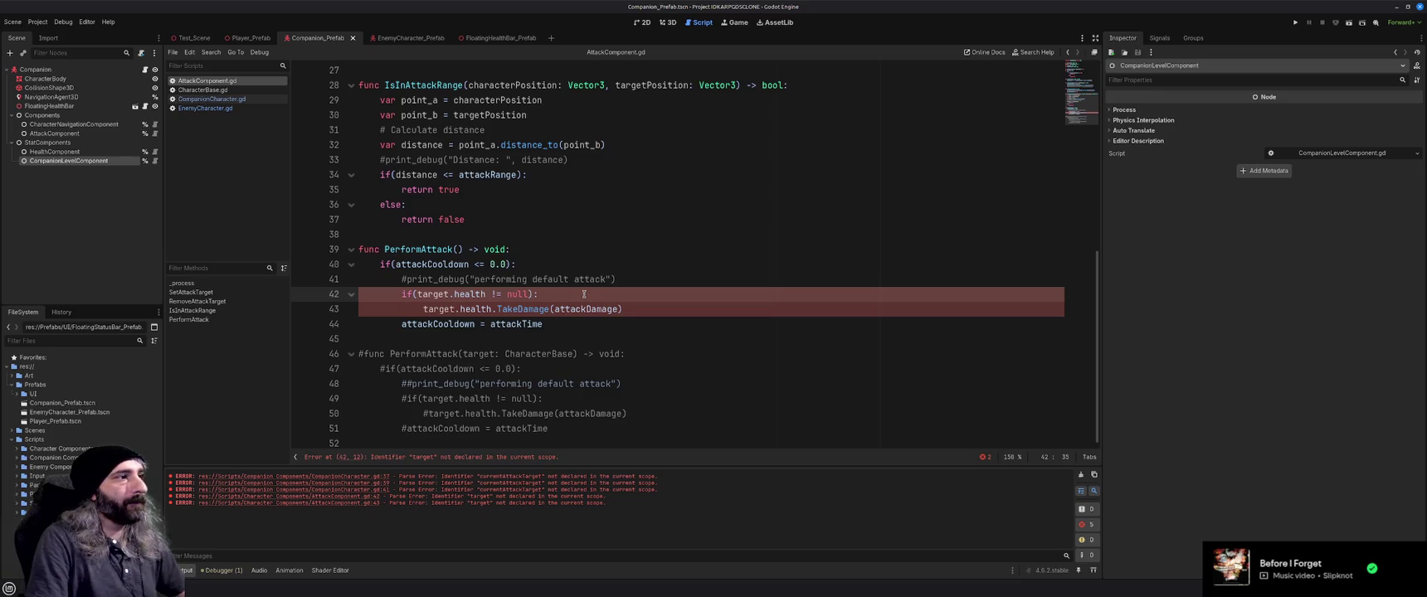
{"action": "key", "text": "Up"}
{"action": "key", "text": "Up"}
{"action": "key", "text": "Up"}
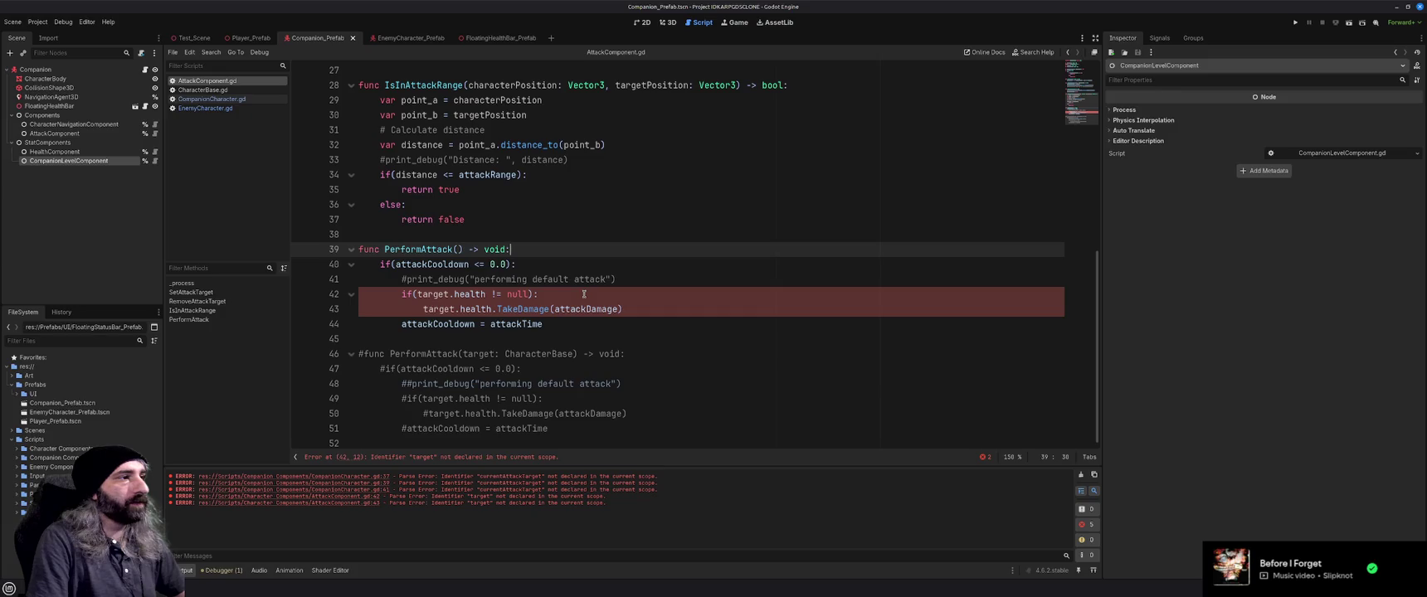
Add an if(hasTarget): guard under the signature and indent the cooldown block beneath it
{"action": "key", "text": "Return"}
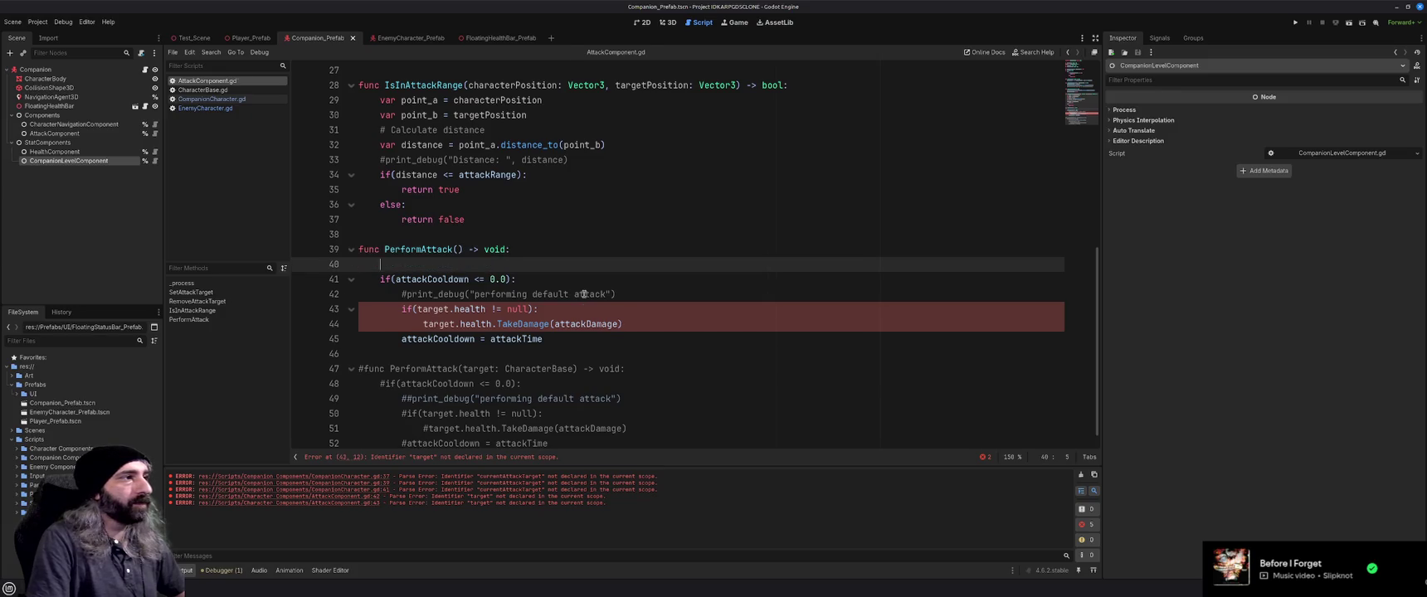
{"action": "type", "text": "if"}
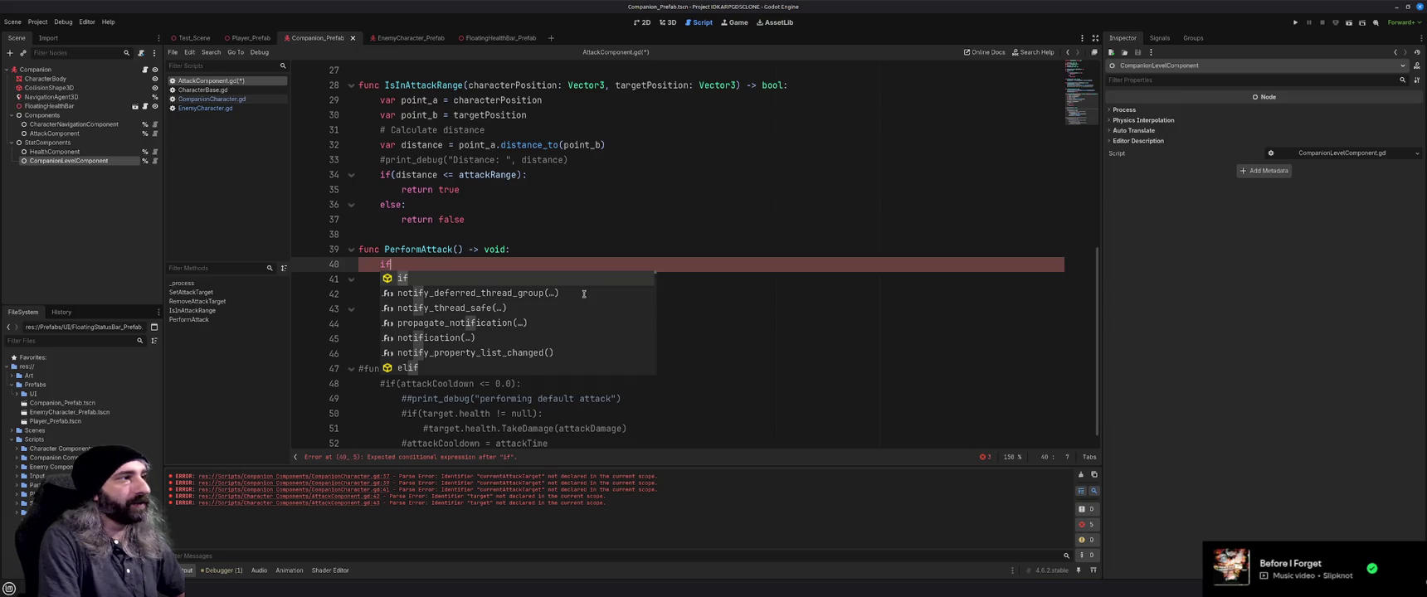
{"action": "type", "text": "(hasT)"}
{"action": "key", "text": "Return"}
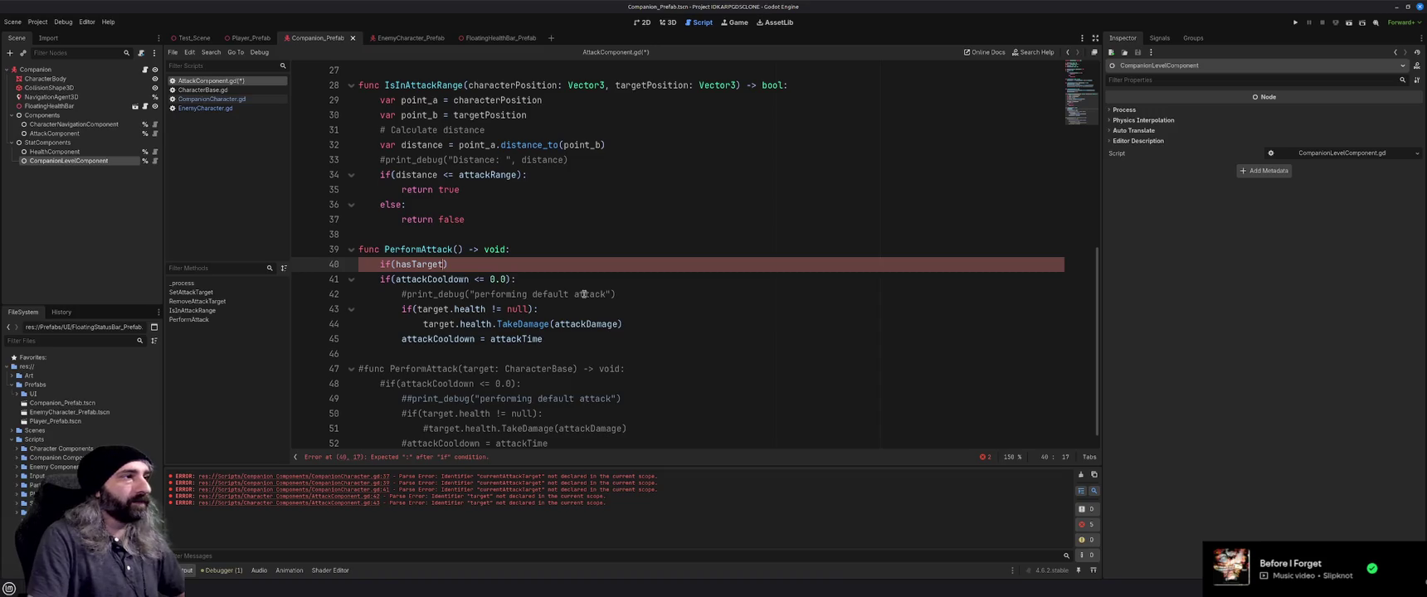
{"action": "left_click_drag", "start_coordinate": [556, 340], "coordinate": [375, 282]}
{"action": "key", "text": "Tab"}
{"action": "key", "text": "End"}
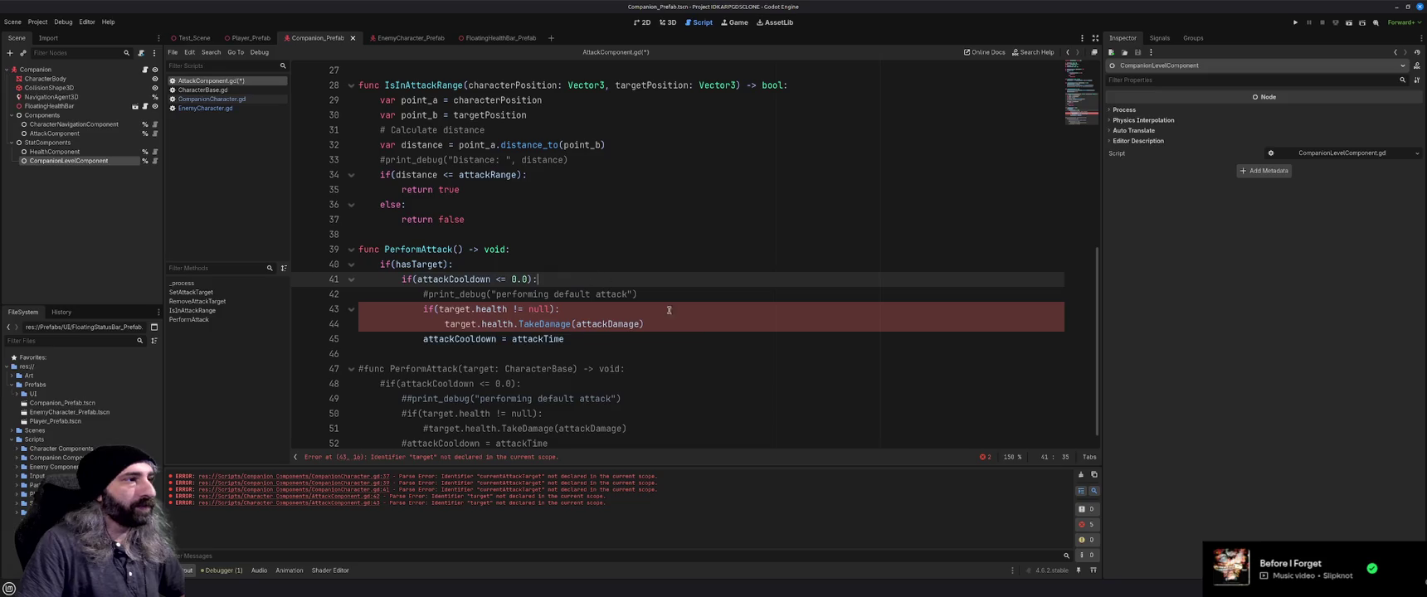
Delete the health null-check, outdent the TakeDamage line, and start retyping its target as attackTar
{"action": "left_click", "coordinate": [596, 314]}
{"action": "key", "text": "shift+Home"}
{"action": "key", "text": "BackSpace"}
{"action": "key", "text": "BackSpace"}
{"action": "key", "text": "BackSpace"}
{"action": "key", "text": "Down"}
{"action": "key", "text": "Home"}
{"action": "key", "text": "BackSpace"}
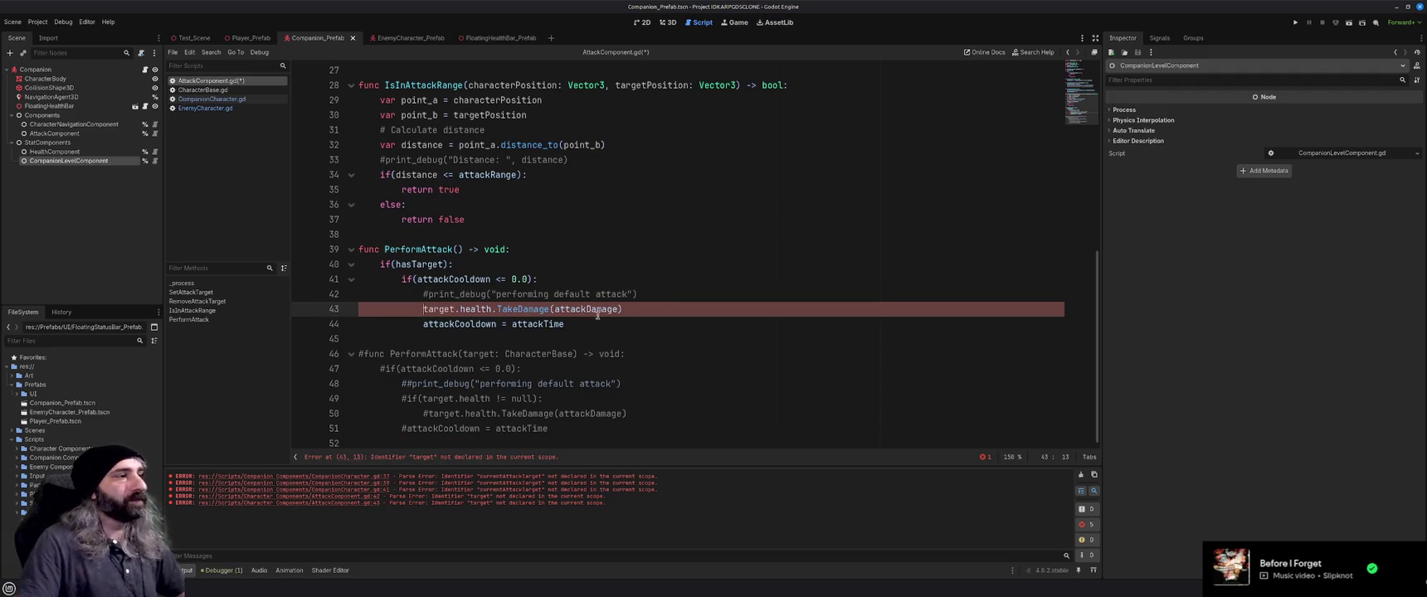
{"action": "double_click", "coordinate": [440, 309]}
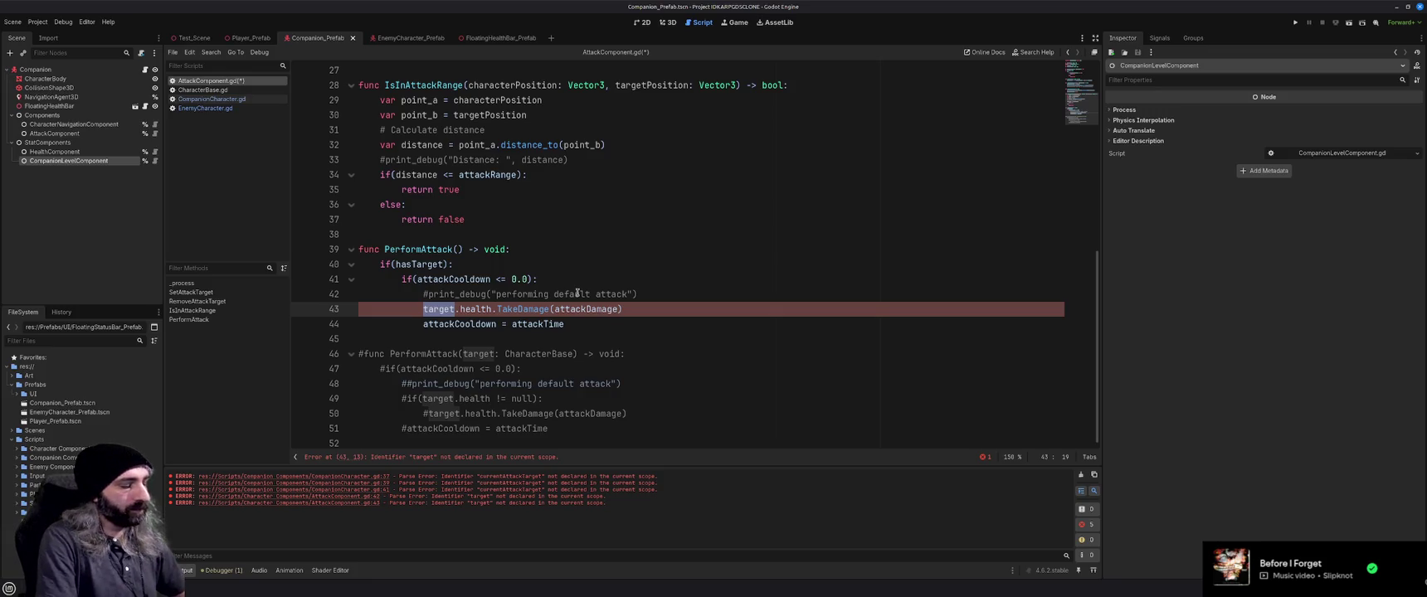
{"action": "type", "text": "attackT"}
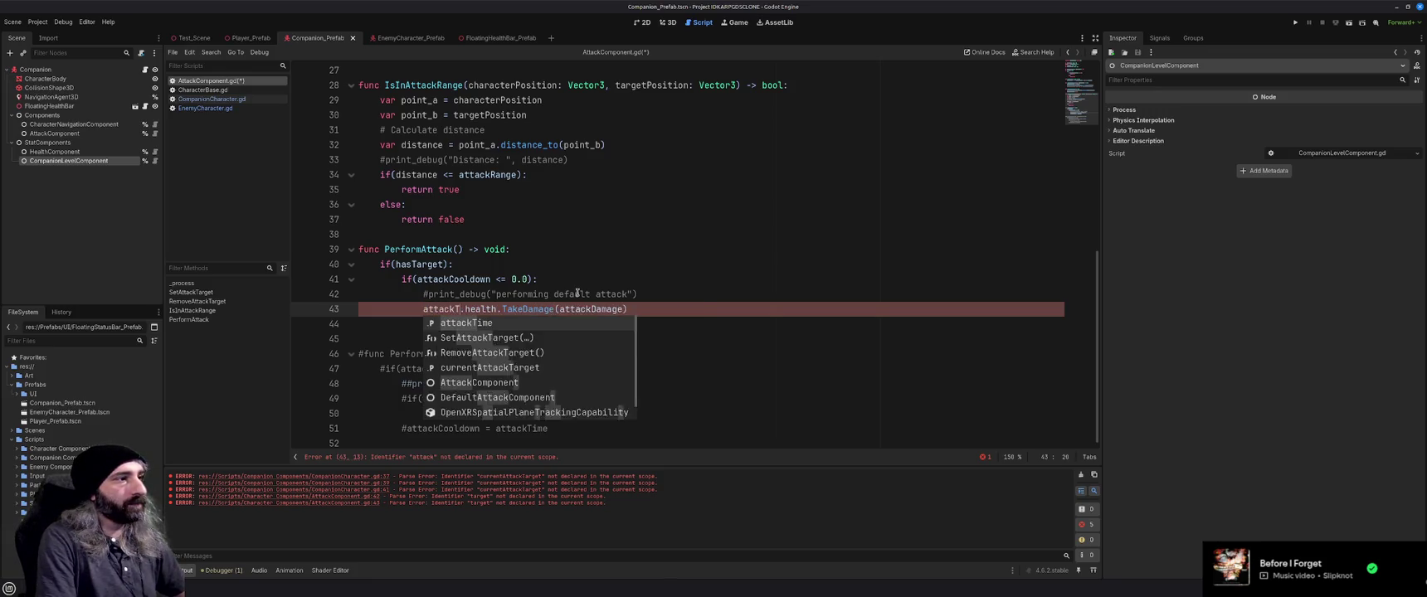
{"action": "type", "text": "ar"}
{"action": "key", "text": "Escape"}
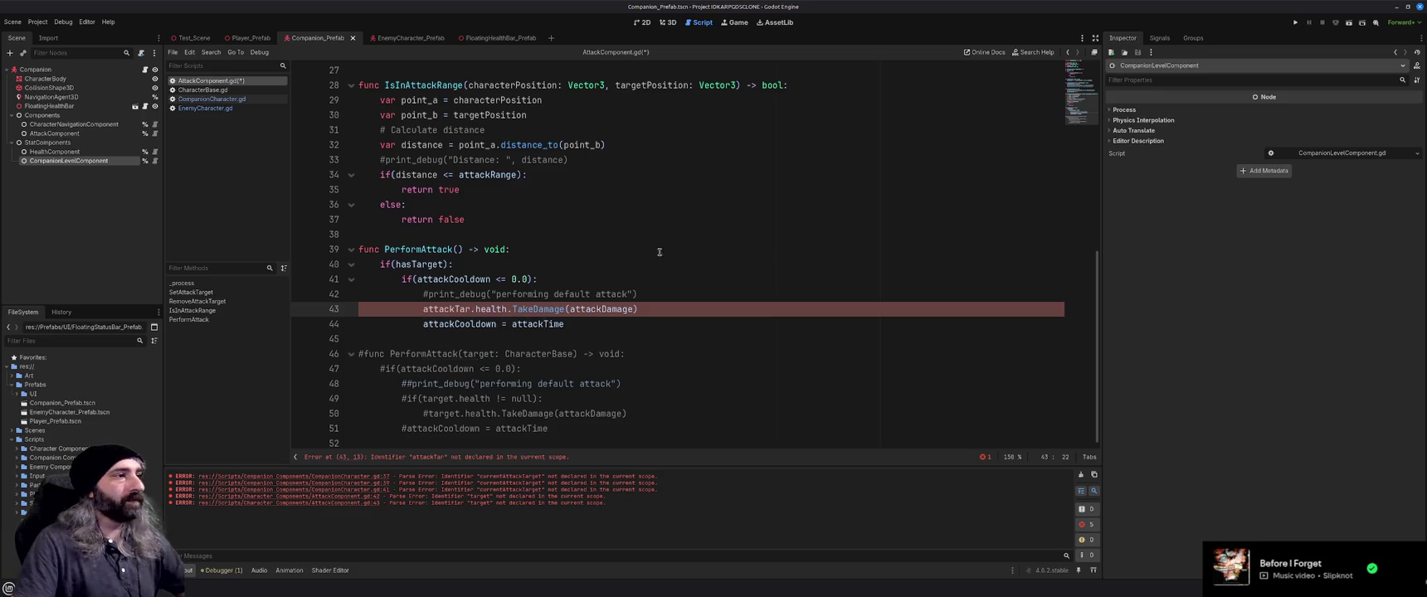
{"action": "scroll", "coordinate": [660, 252], "scroll_direction": "up", "scroll_amount": 9}
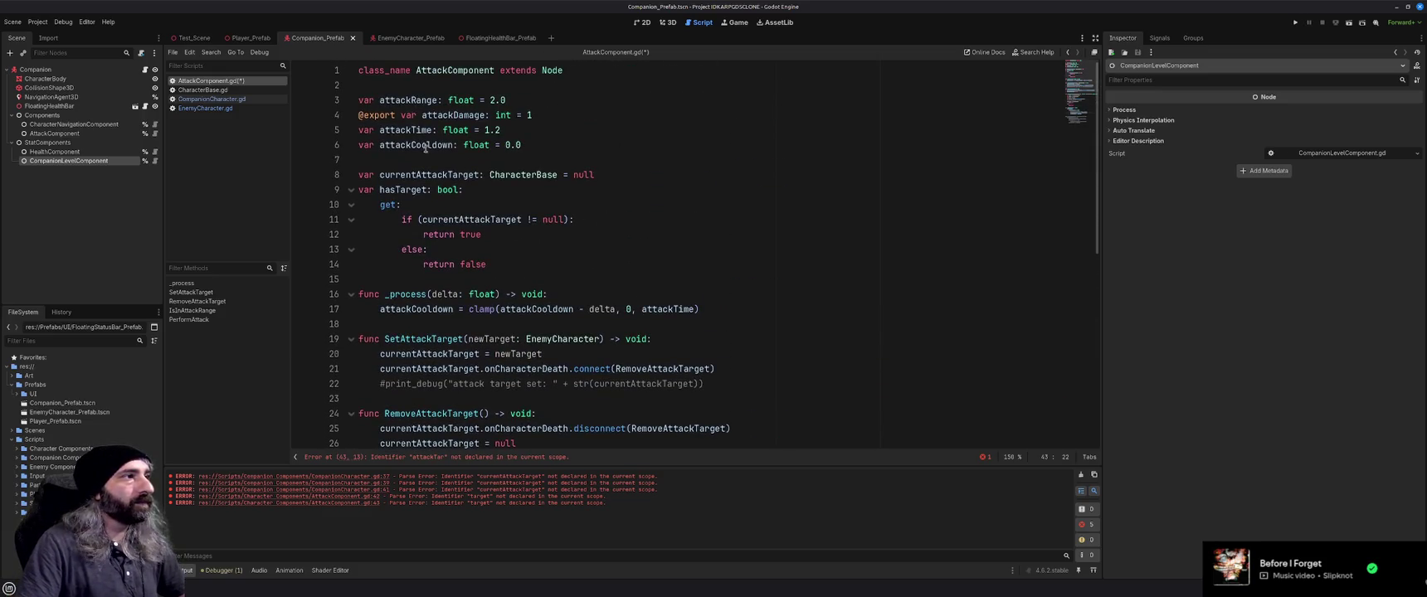
Rename currentAttackTarget to attackTarget on lines 8, 11, 20, 21, 25 and 26
{"action": "double_click", "coordinate": [429, 174]}
{"action": "type", "text": "attackTarget"}
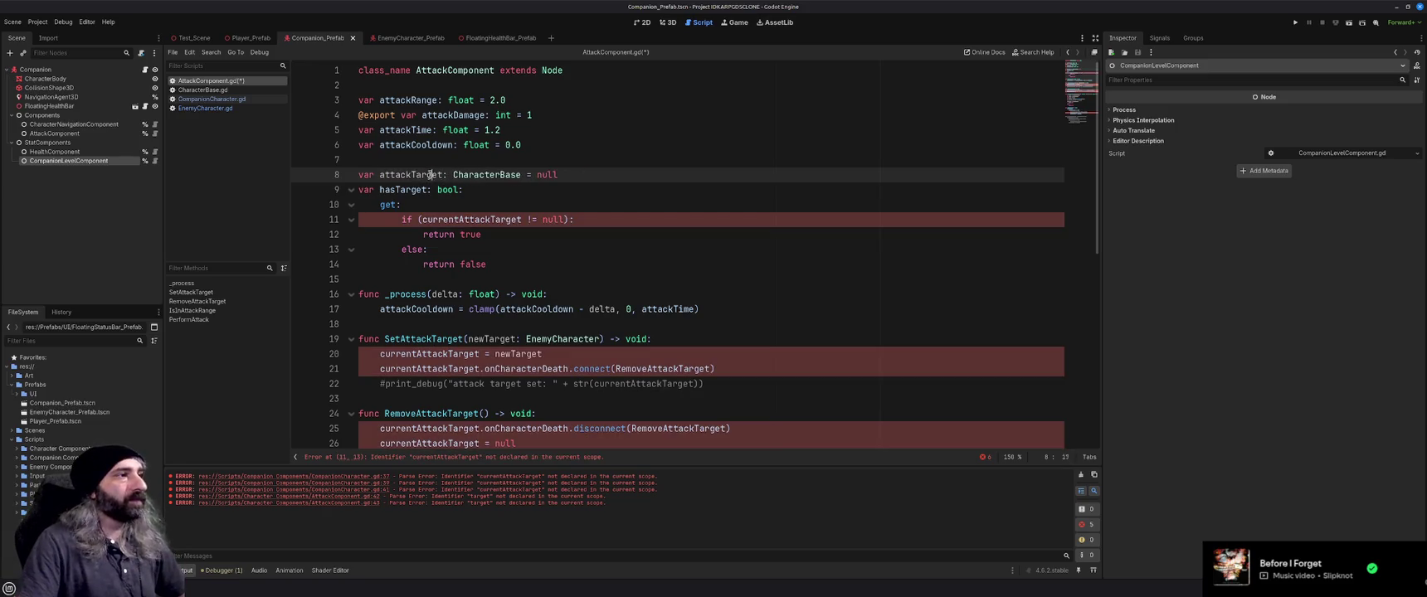
{"action": "double_click", "coordinate": [430, 174]}
{"action": "key", "text": "ctrl+c"}
{"action": "double_click", "coordinate": [468, 220]}
{"action": "key", "text": "ctrl+v"}
{"action": "scroll", "coordinate": [445, 267], "scroll_direction": "down", "scroll_amount": 2}
{"action": "double_click", "coordinate": [444, 264]}
{"action": "key", "text": "ctrl+v"}
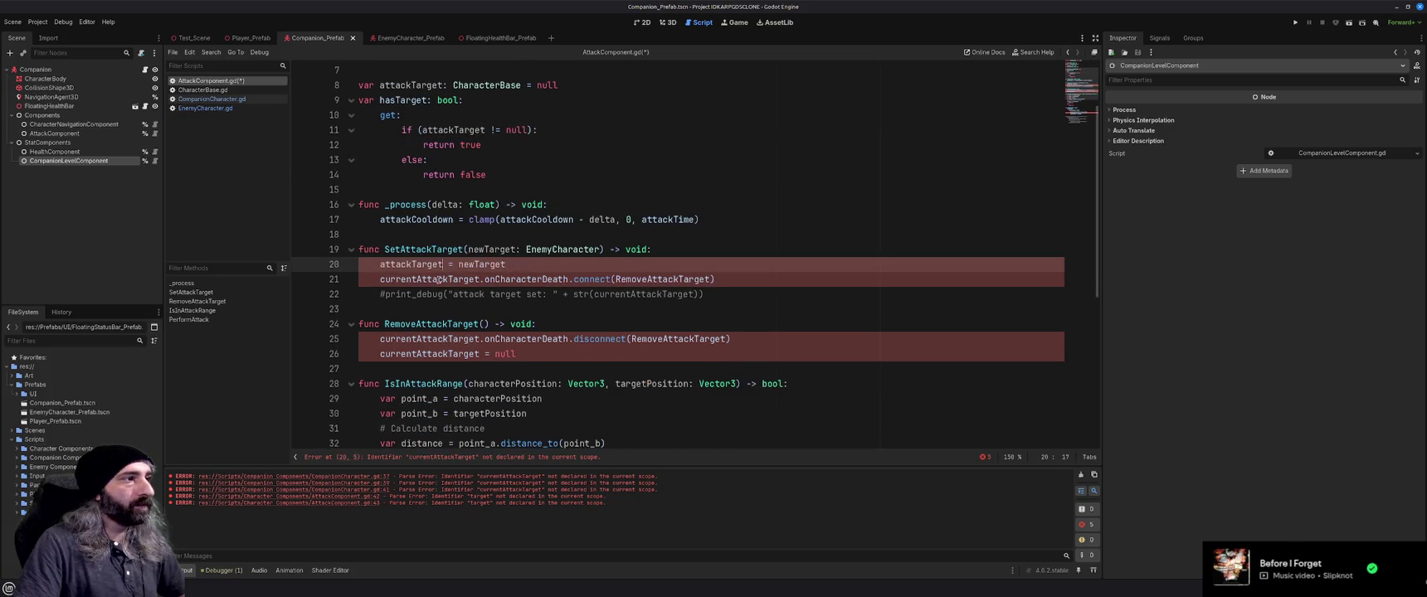
{"action": "double_click", "coordinate": [445, 279]}
{"action": "key", "text": "ctrl+v"}
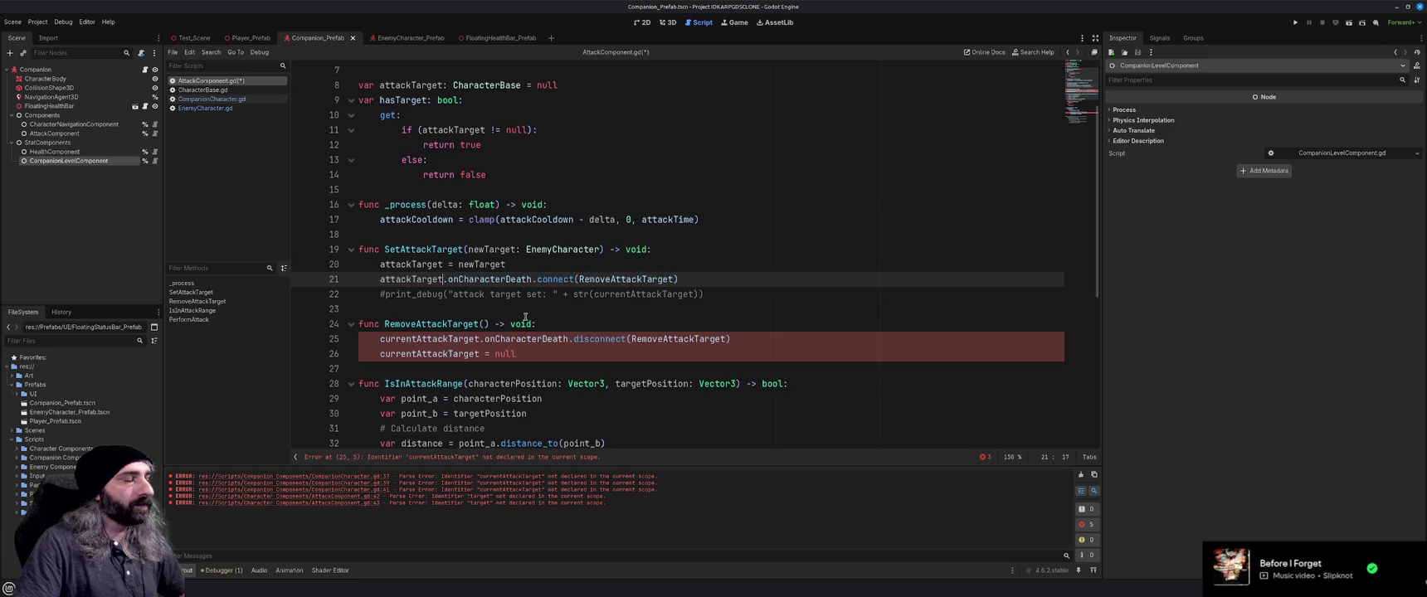
{"action": "scroll", "coordinate": [525, 317], "scroll_direction": "down", "scroll_amount": 1}
{"action": "double_click", "coordinate": [432, 294]}
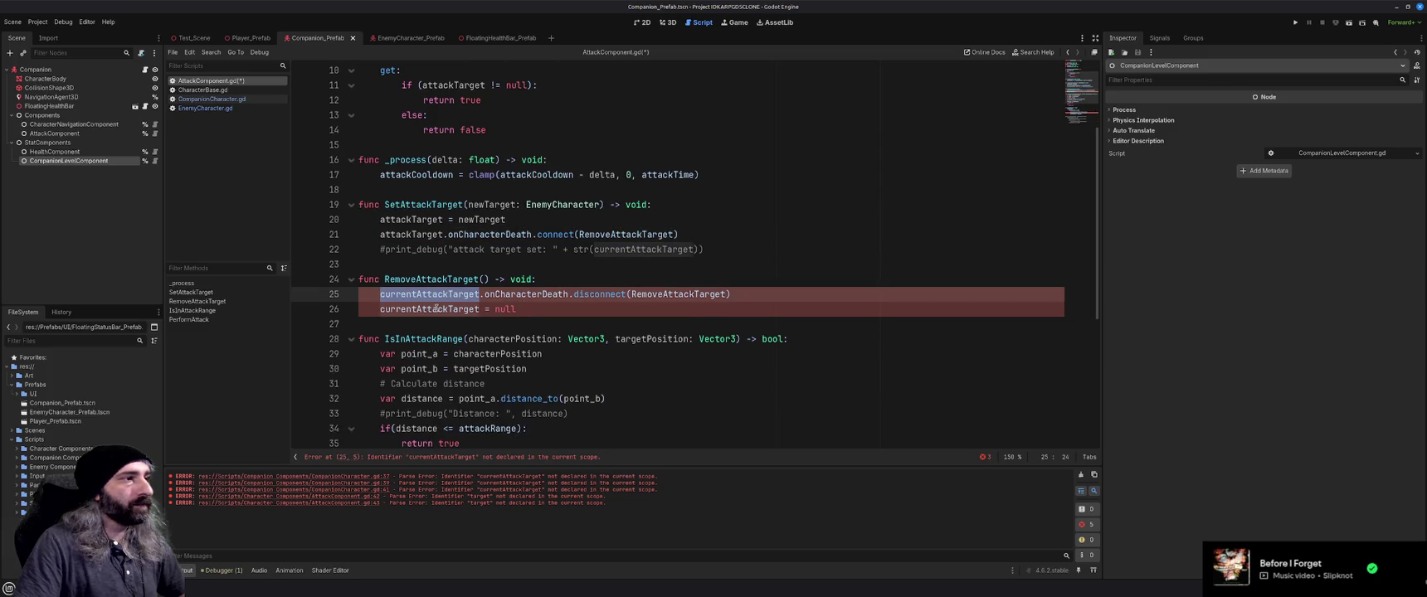
{"action": "key", "text": "ctrl+v"}
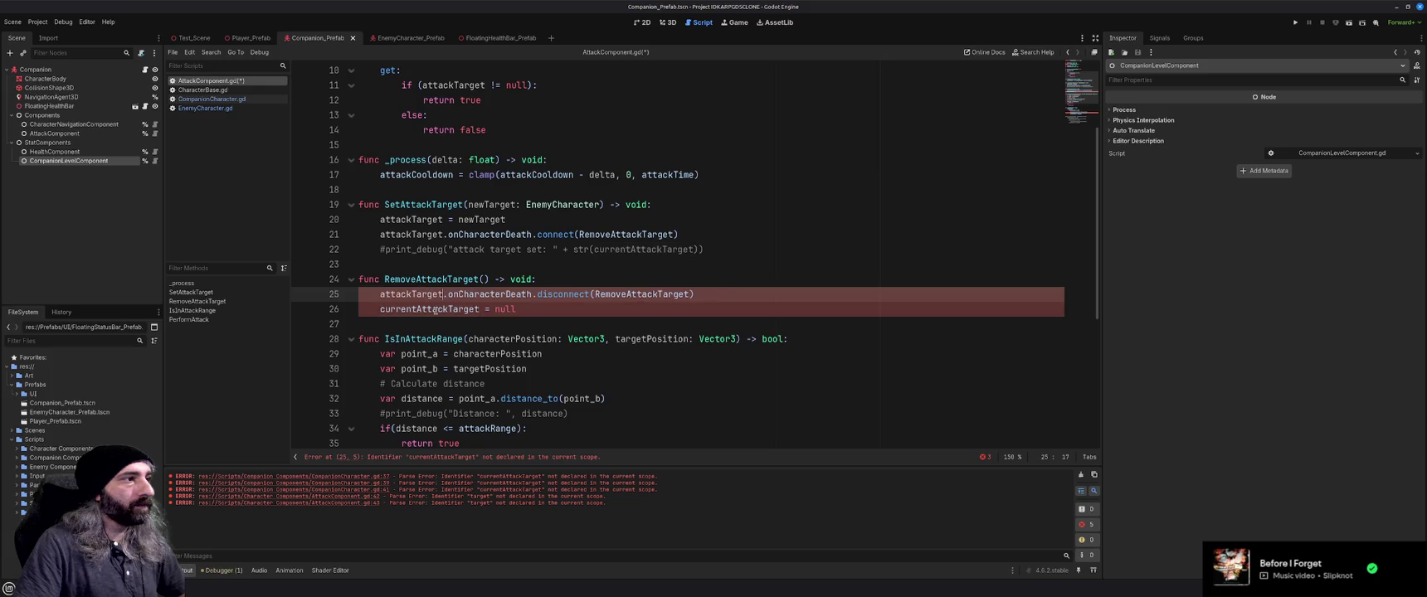
{"action": "double_click", "coordinate": [431, 310]}
{"action": "key", "text": "ctrl+v"}
Complete the truncated attackTar on line 43 to attackTarget and save
{"action": "scroll", "coordinate": [474, 333], "scroll_direction": "down", "scroll_amount": 5}
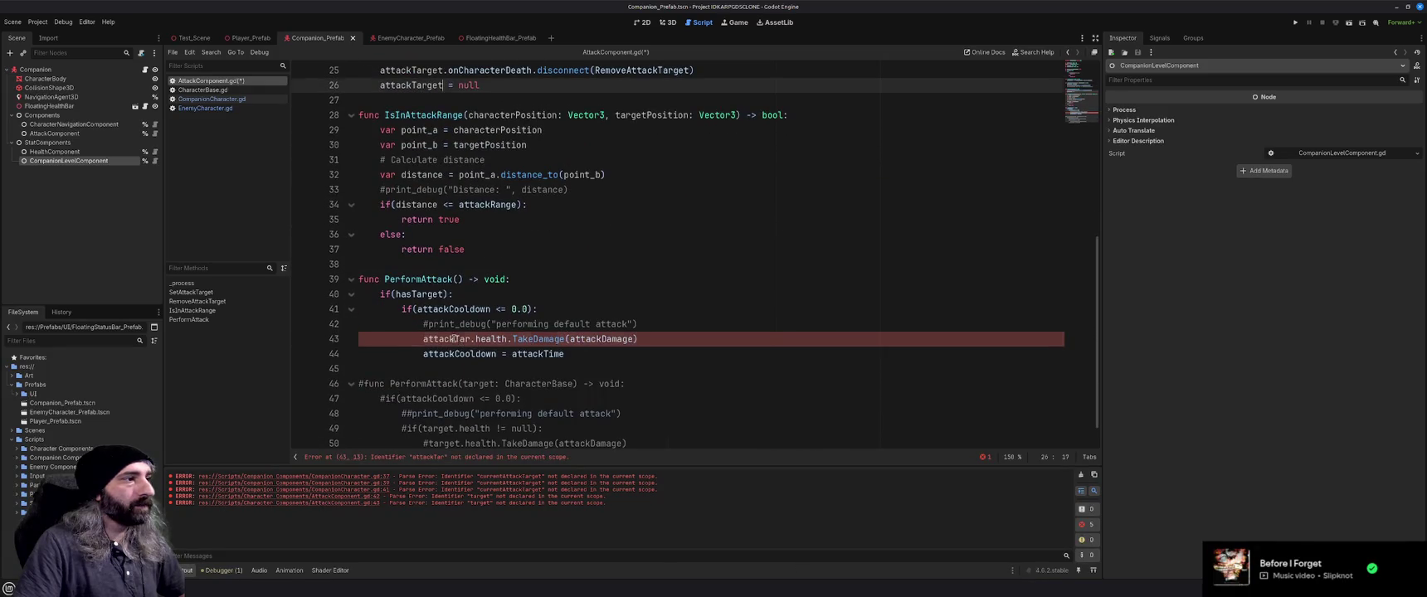
{"action": "left_click", "coordinate": [474, 338]}
{"action": "type", "text": "get"}
{"action": "left_click", "coordinate": [711, 341]}
{"action": "key", "text": "ctrl+s"}
Drop IsInAttackRange's targetPosition parameter, measure to attackTarget.position instead, and save
{"action": "scroll", "coordinate": [711, 341], "scroll_direction": "down", "scroll_amount": 1}
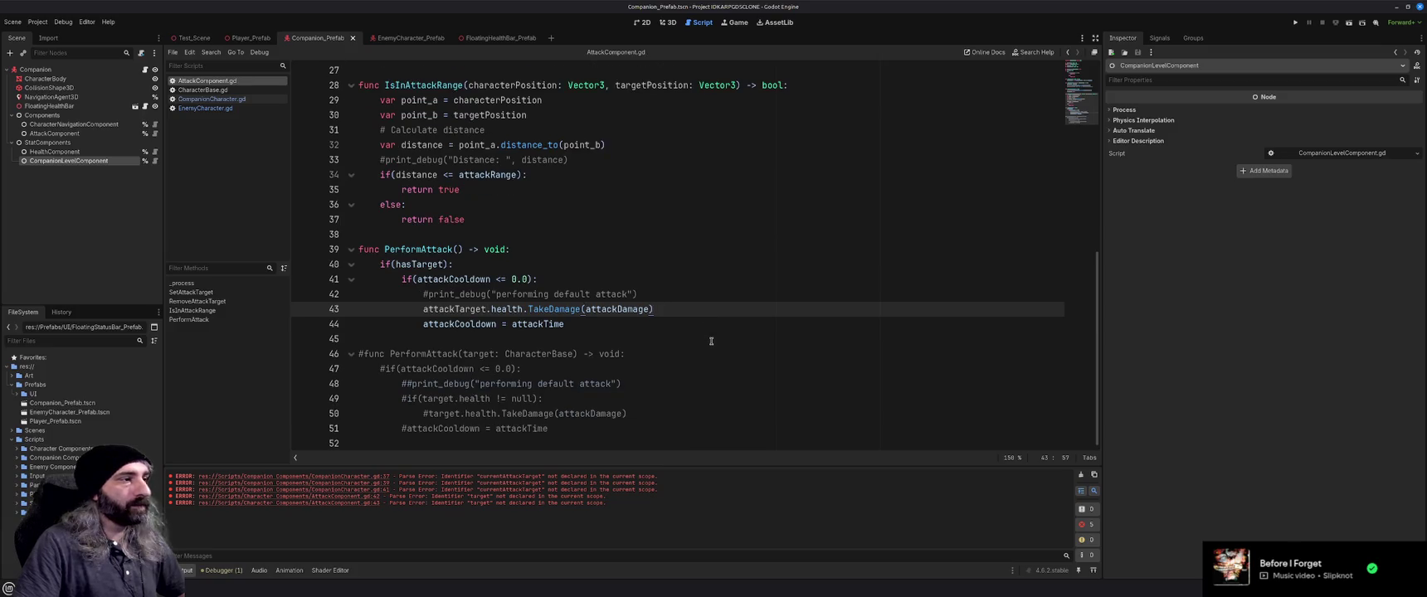
{"action": "scroll", "coordinate": [712, 340], "scroll_direction": "up", "scroll_amount": 5}
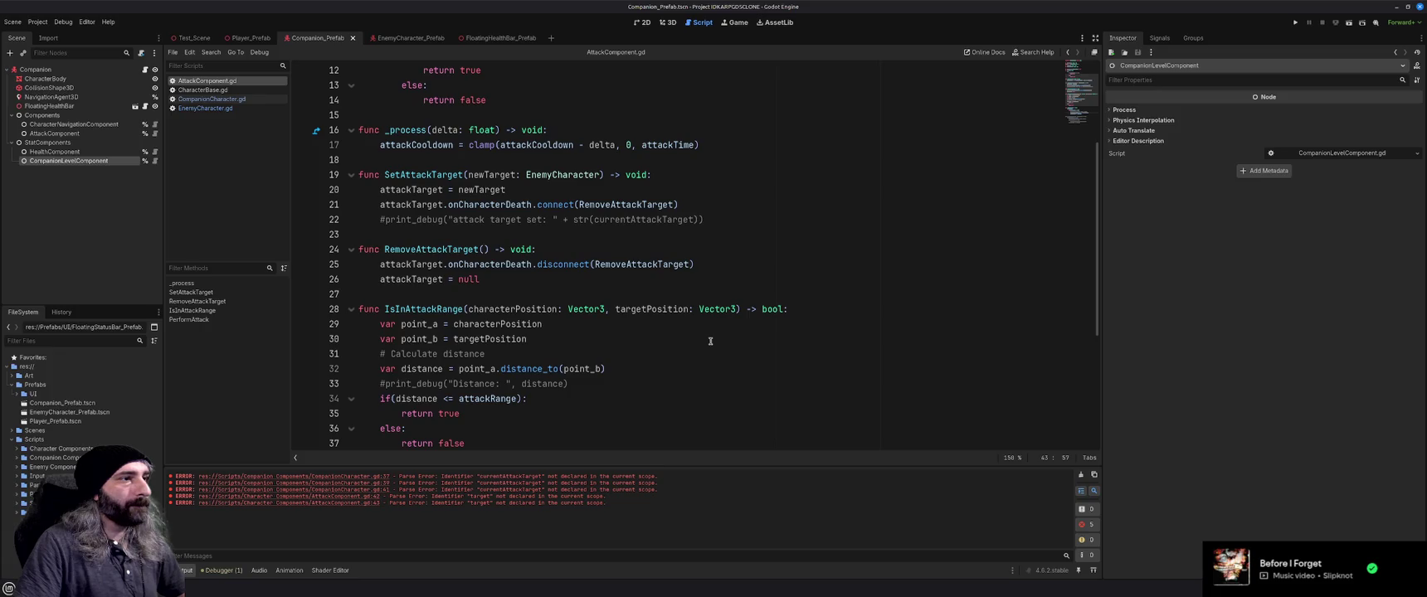
{"action": "left_click_drag", "start_coordinate": [736, 309], "coordinate": [606, 308]}
{"action": "key", "text": "BackSpace"}
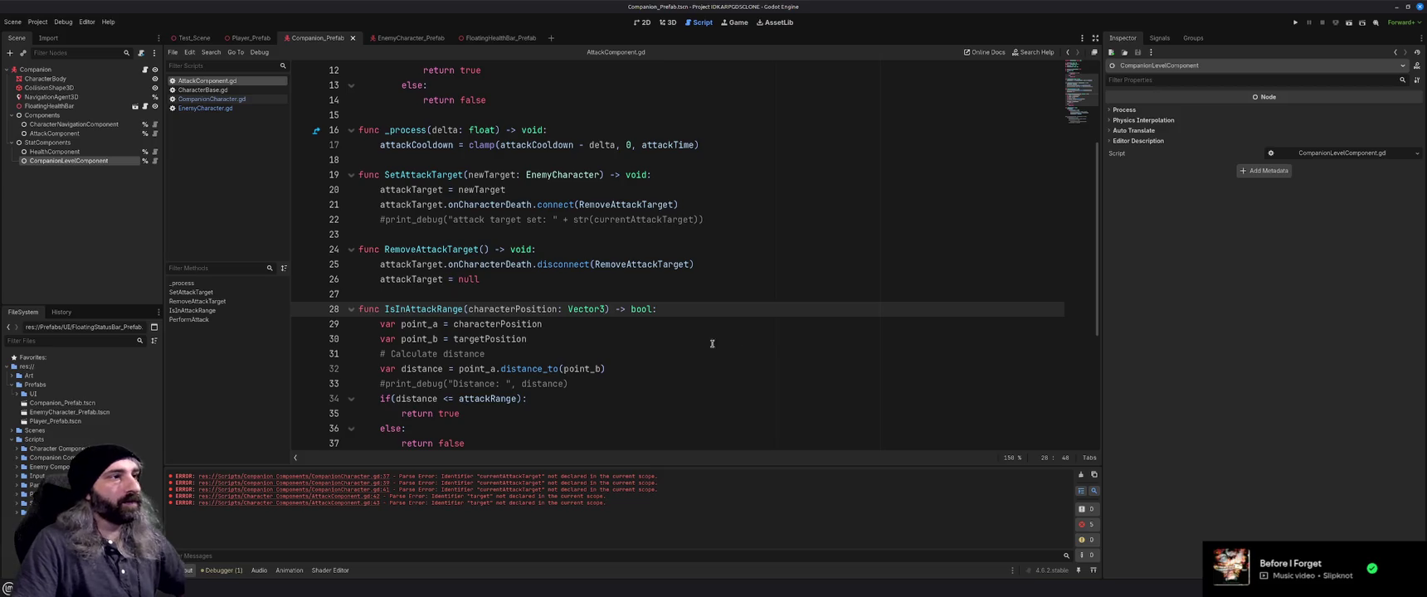
{"action": "double_click", "coordinate": [504, 341]}
{"action": "type", "text": "attackTarget"}
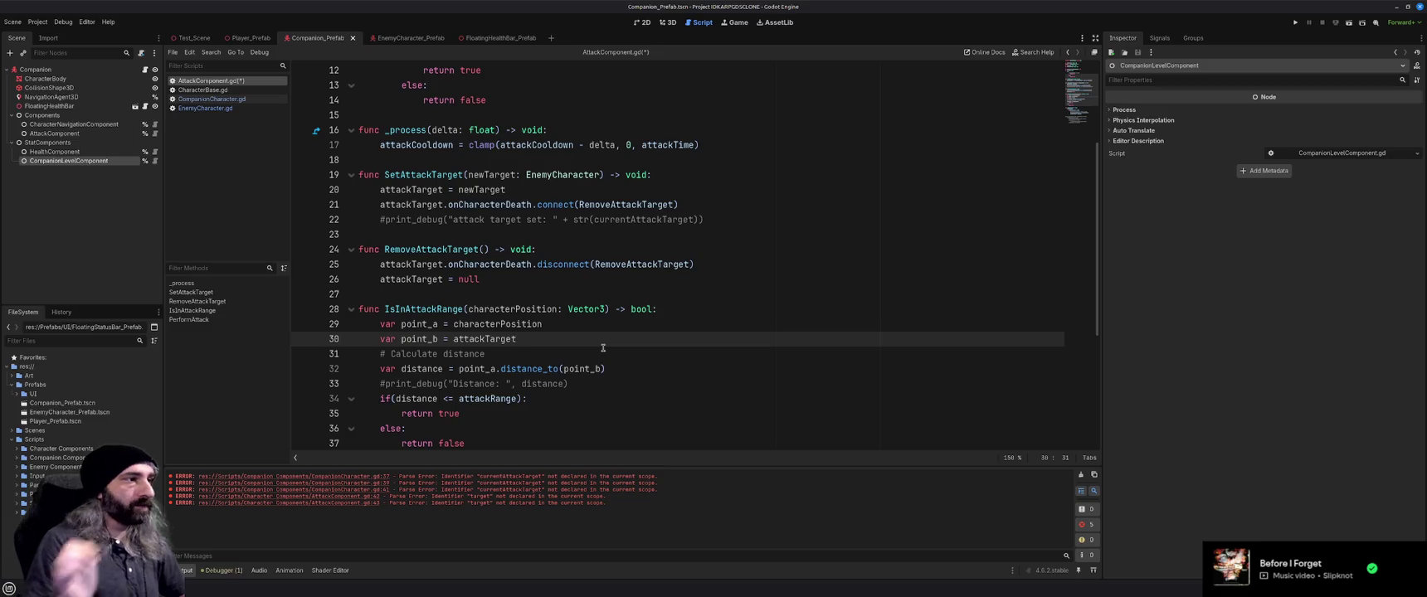
{"action": "type", "text": ".position"}
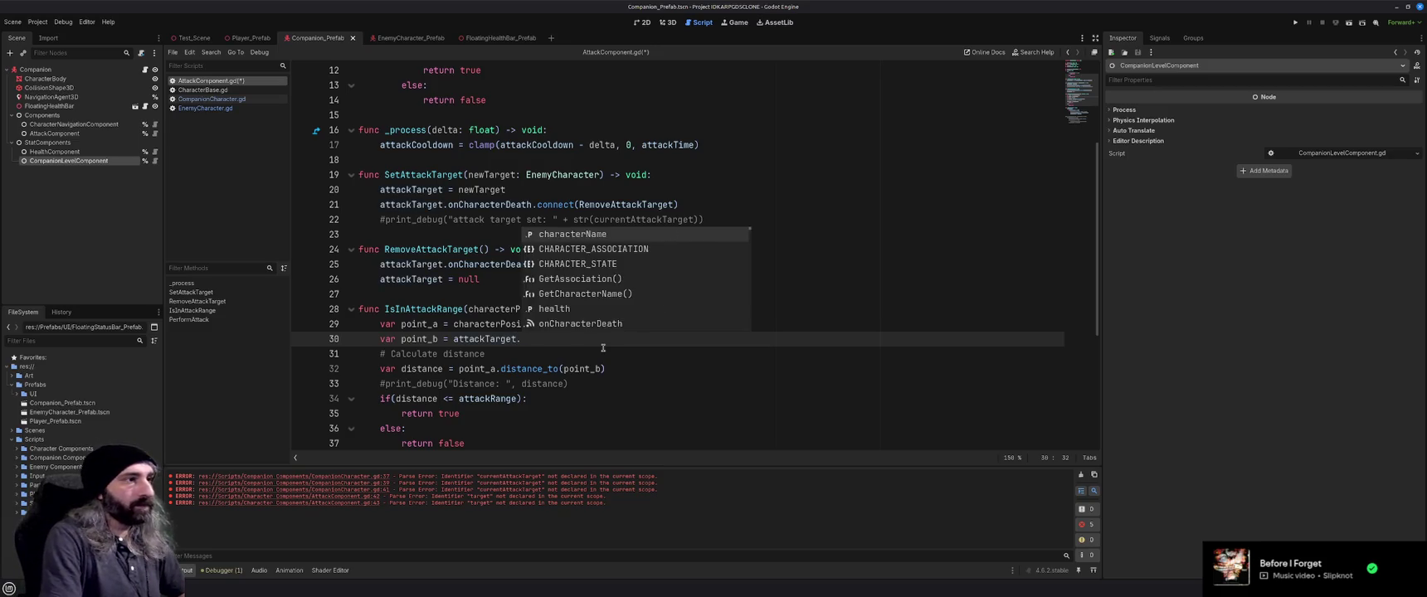
{"action": "key", "text": "Return"}
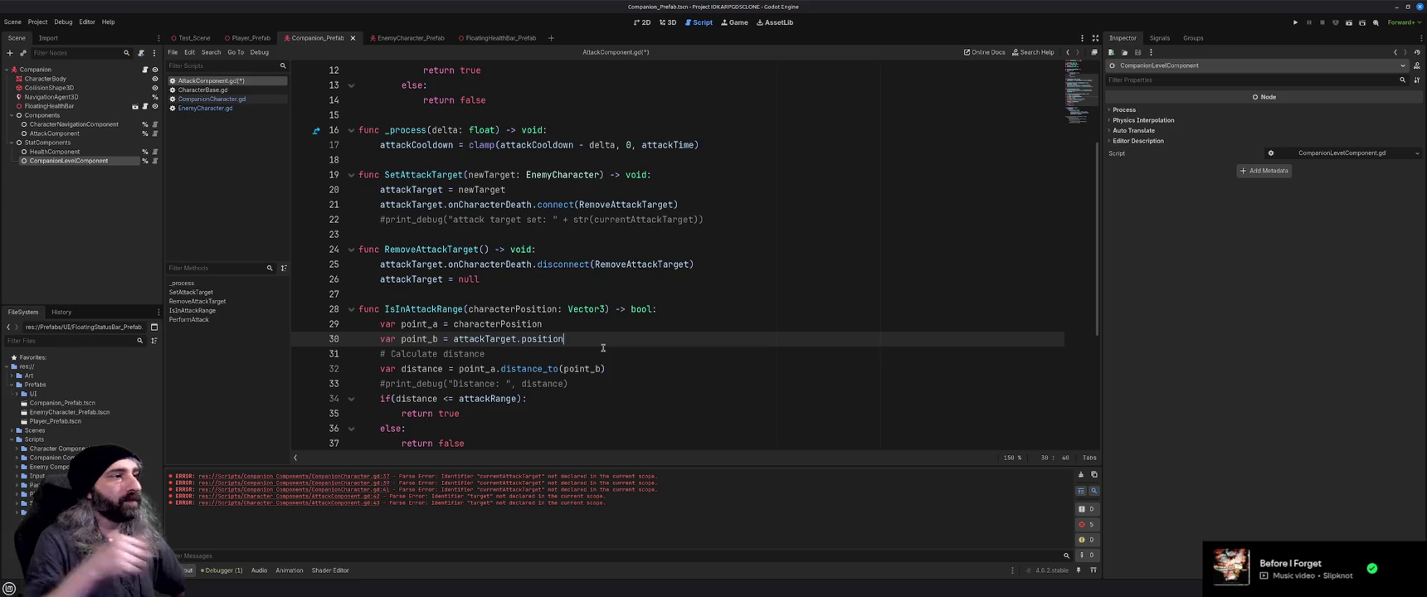
{"action": "left_click", "coordinate": [600, 352]}
{"action": "key", "text": "ctrl+s"}
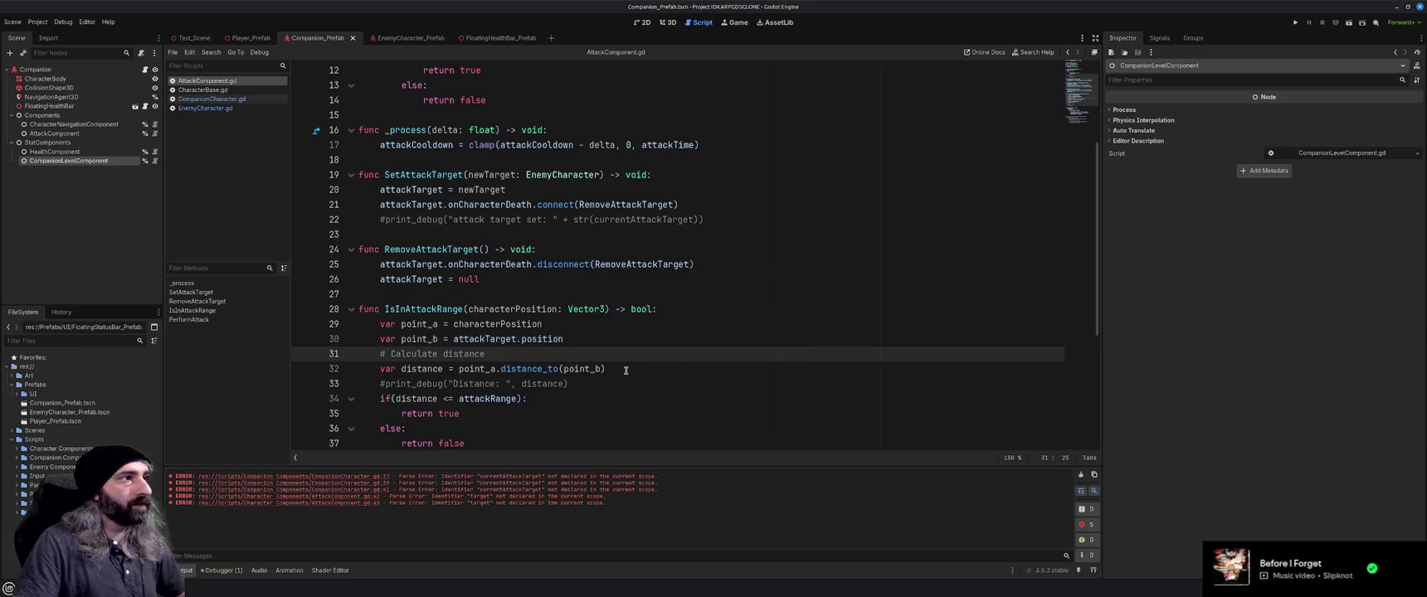
{"action": "scroll", "coordinate": [626, 370], "scroll_direction": "up", "scroll_amount": 4}
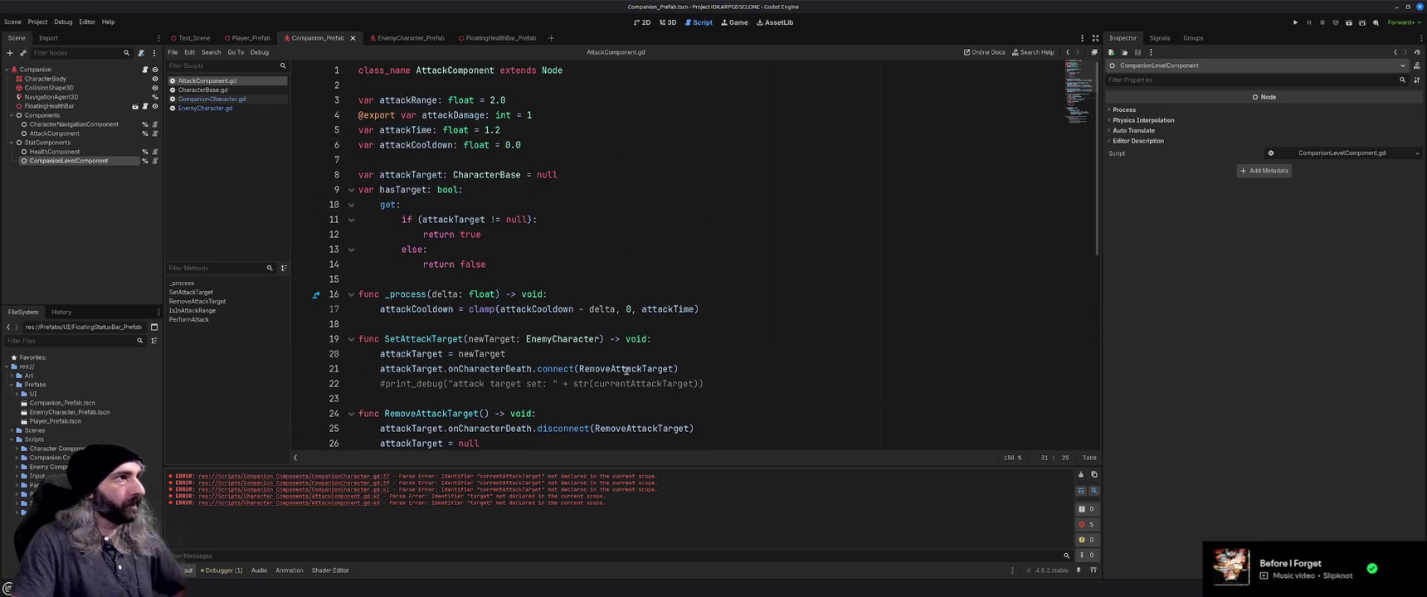
{"action": "scroll", "coordinate": [626, 370], "scroll_direction": "down", "scroll_amount": 9}
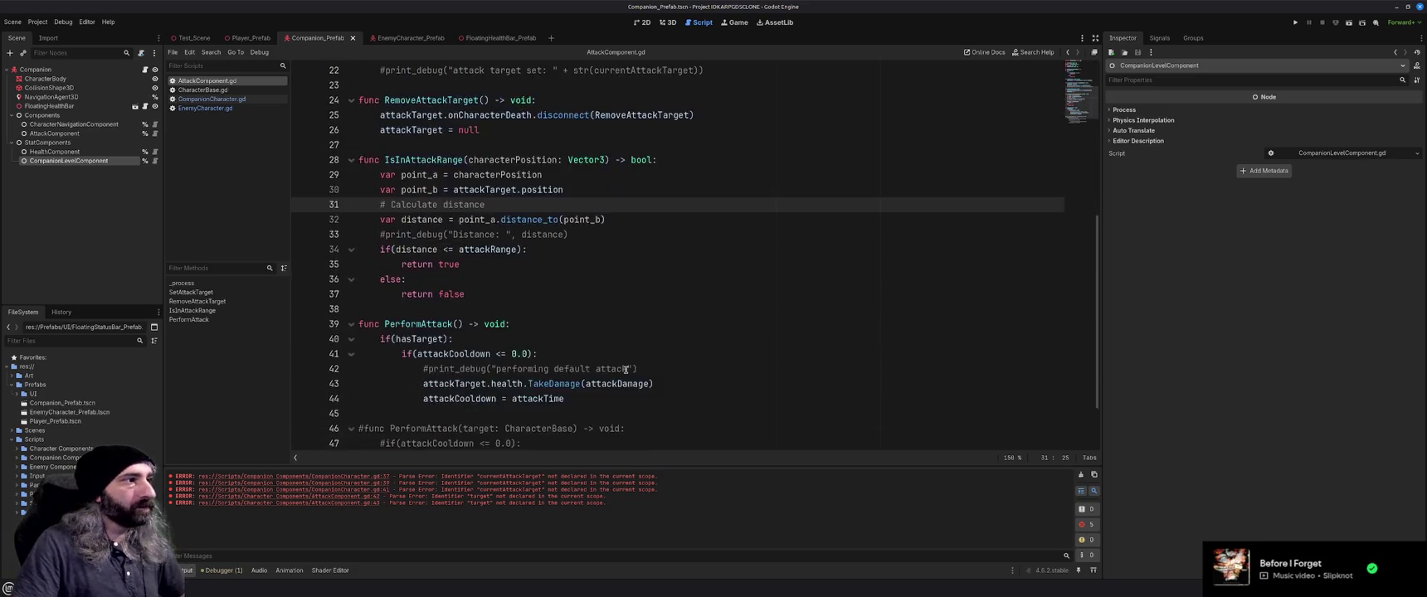
Look over the Player, Companion and EnemyCharacter prefab scenes
{"action": "left_click", "coordinate": [250, 37]}
{"action": "scroll", "coordinate": [614, 316], "scroll_direction": "up", "scroll_amount": 8}
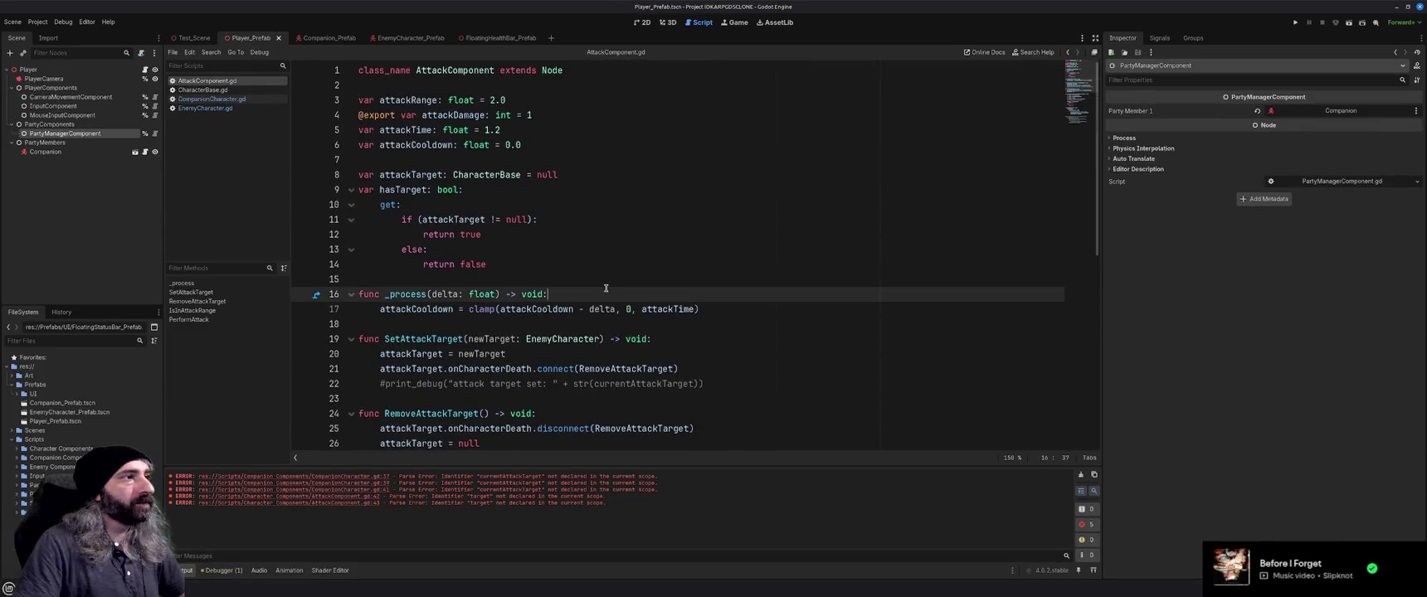
{"action": "left_click", "coordinate": [605, 278]}
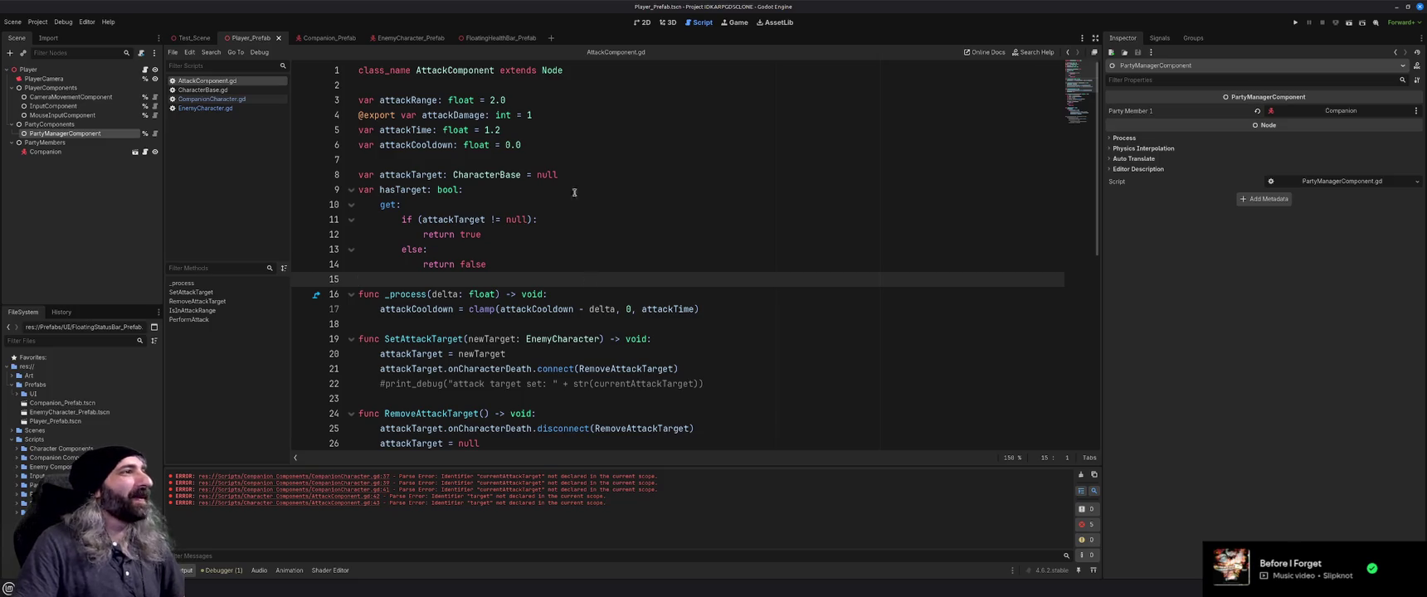
{"action": "left_click", "coordinate": [324, 40]}
{"action": "scroll", "coordinate": [544, 230], "scroll_direction": "down", "scroll_amount": 8}
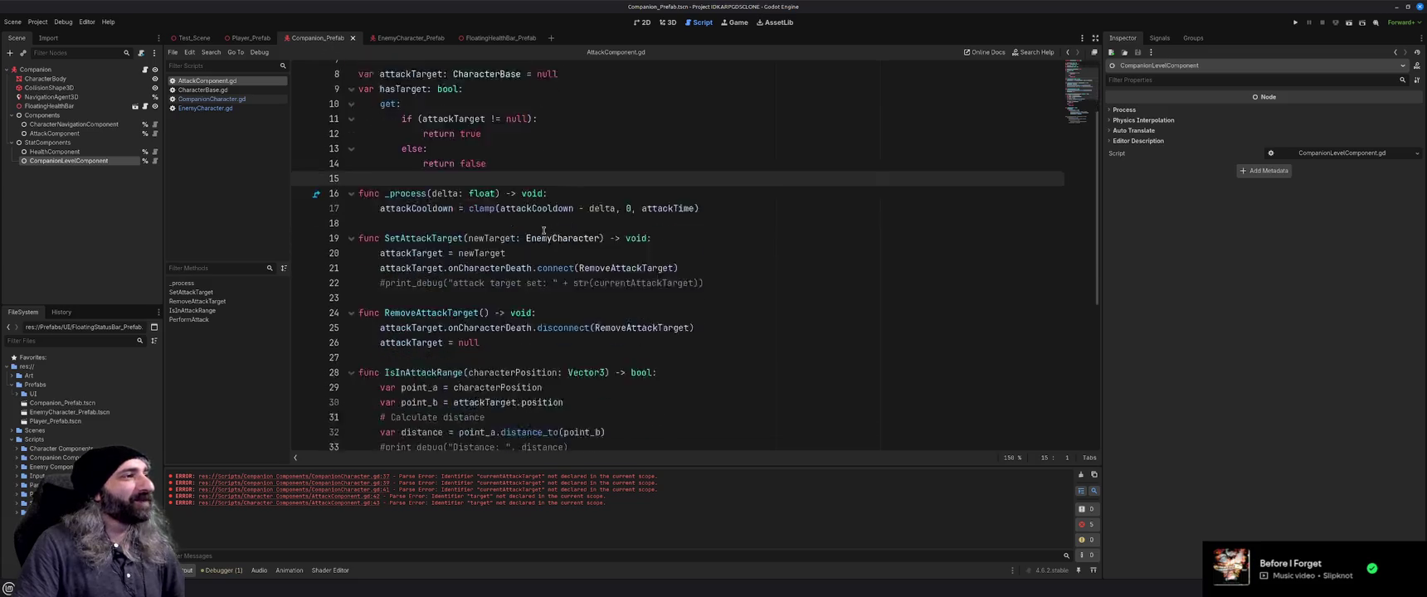
{"action": "left_click", "coordinate": [400, 38]}
{"action": "scroll", "coordinate": [573, 289], "scroll_direction": "up", "scroll_amount": 1}
{"action": "scroll", "coordinate": [574, 290], "scroll_direction": "up", "scroll_amount": 5}
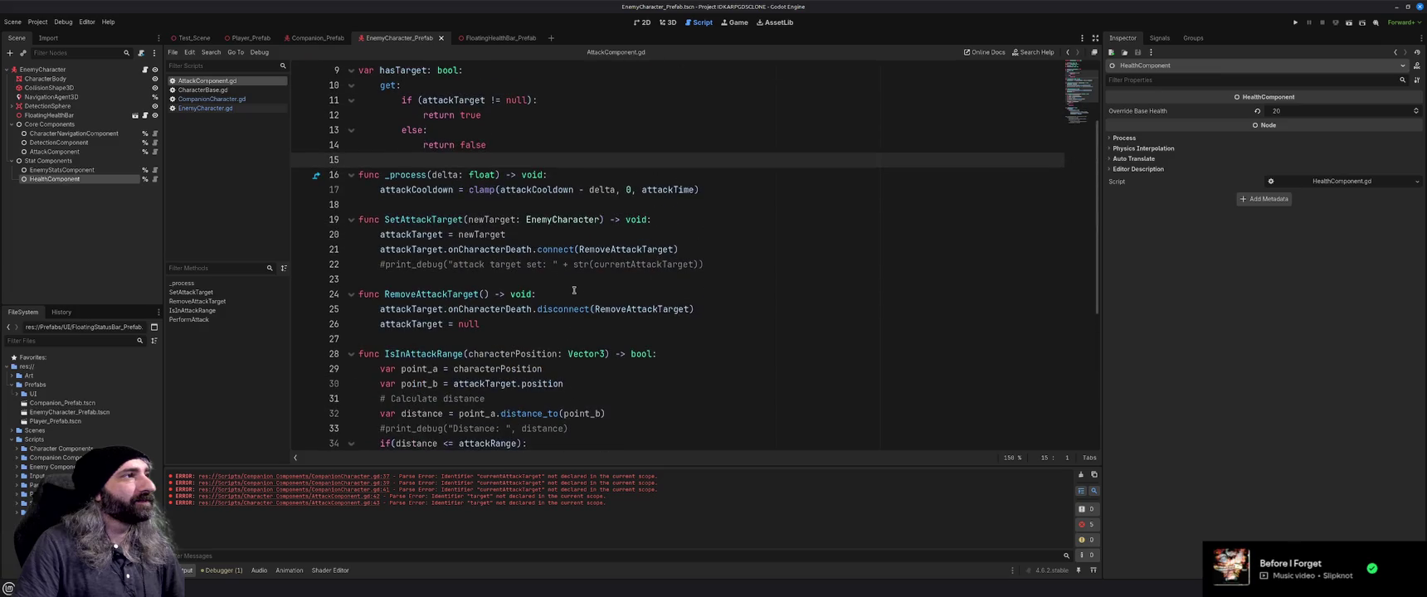
{"action": "left_click", "coordinate": [316, 38]}
Check CharacterBase.gd and CompanionCharacter.gd, then bring up EnemyCharacter.gd
{"action": "left_click", "coordinate": [211, 91]}
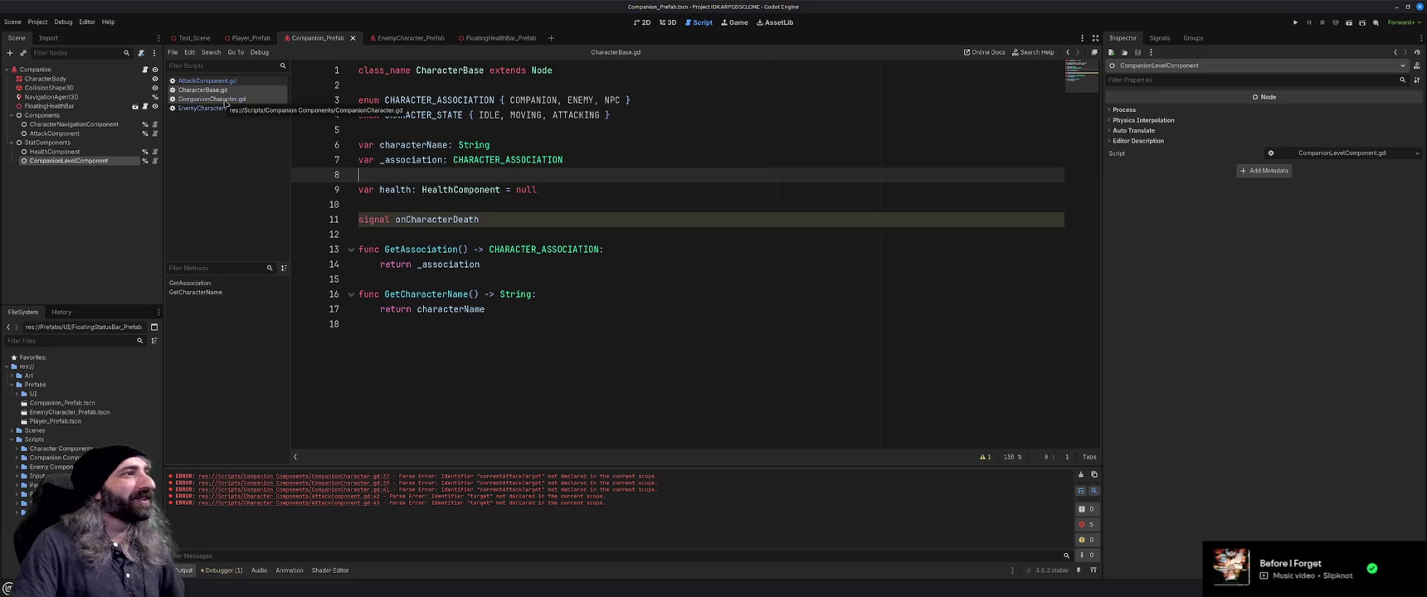
{"action": "left_click", "coordinate": [225, 100]}
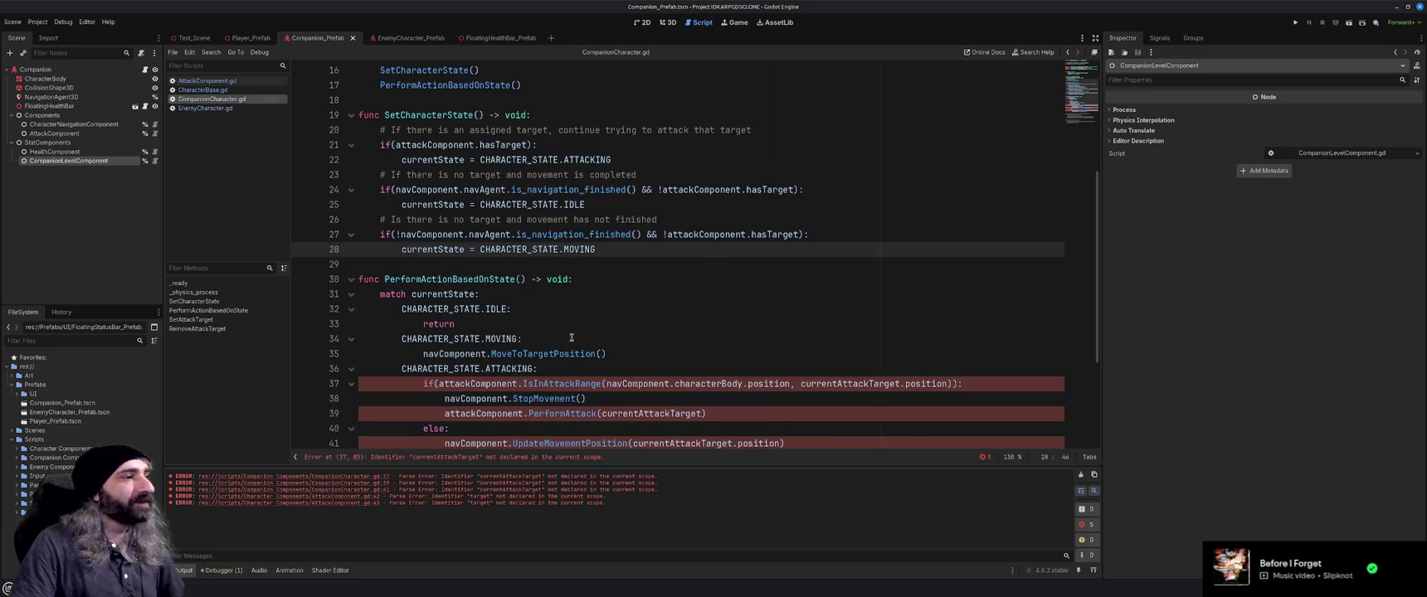
{"action": "scroll", "coordinate": [571, 338], "scroll_direction": "down", "scroll_amount": 1}
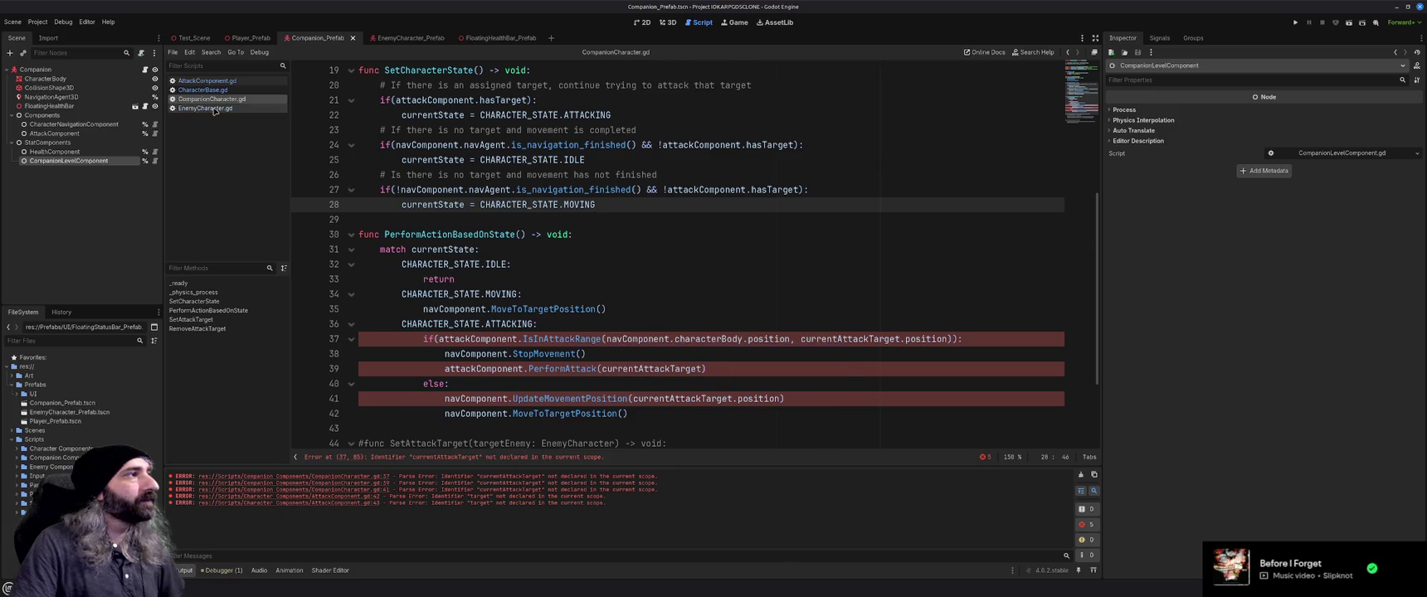
{"action": "left_click", "coordinate": [212, 108]}
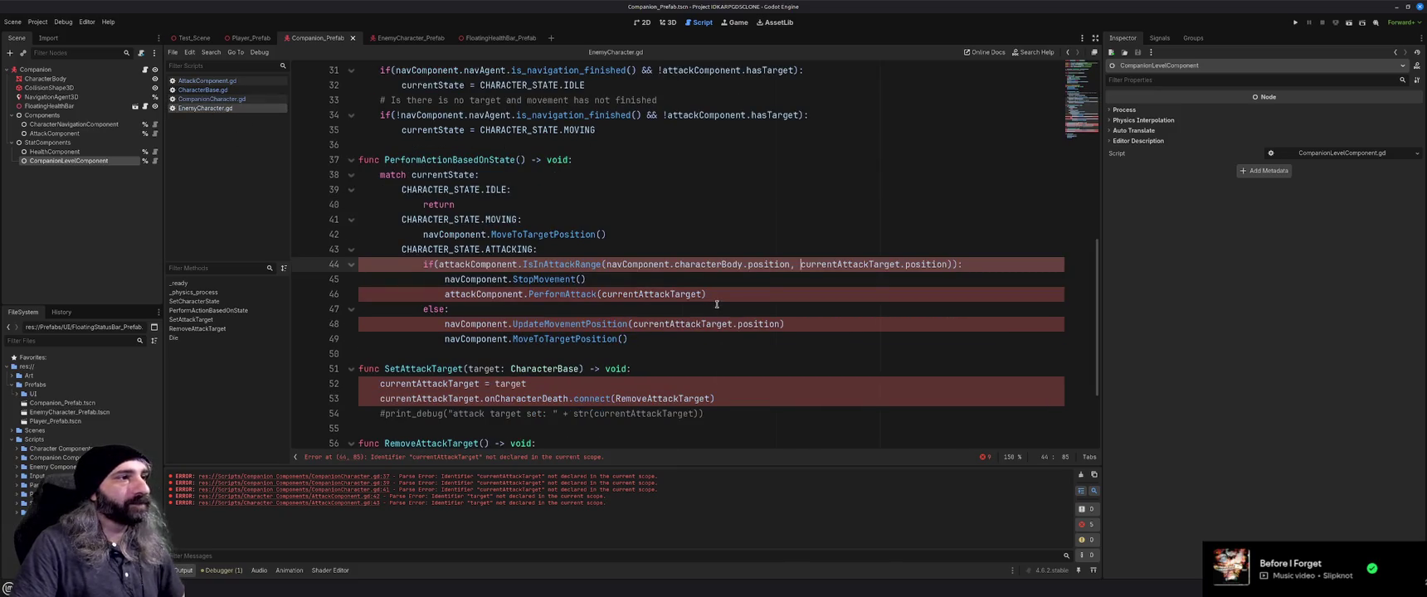
Drop the target arguments from the IsInAttackRange and PerformAttack calls
{"action": "left_click_drag", "start_coordinate": [948, 264], "coordinate": [793, 263]}
{"action": "key", "text": "BackSpace"}
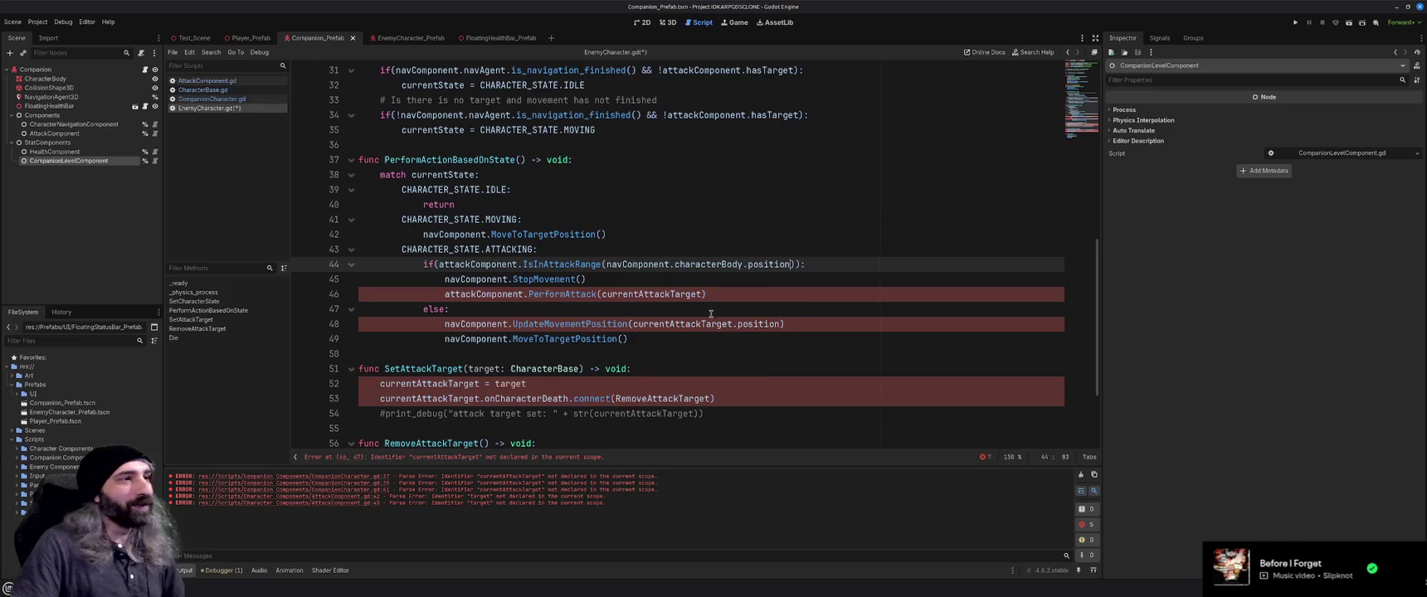
{"action": "double_click", "coordinate": [642, 295]}
{"action": "key", "text": "BackSpace"}
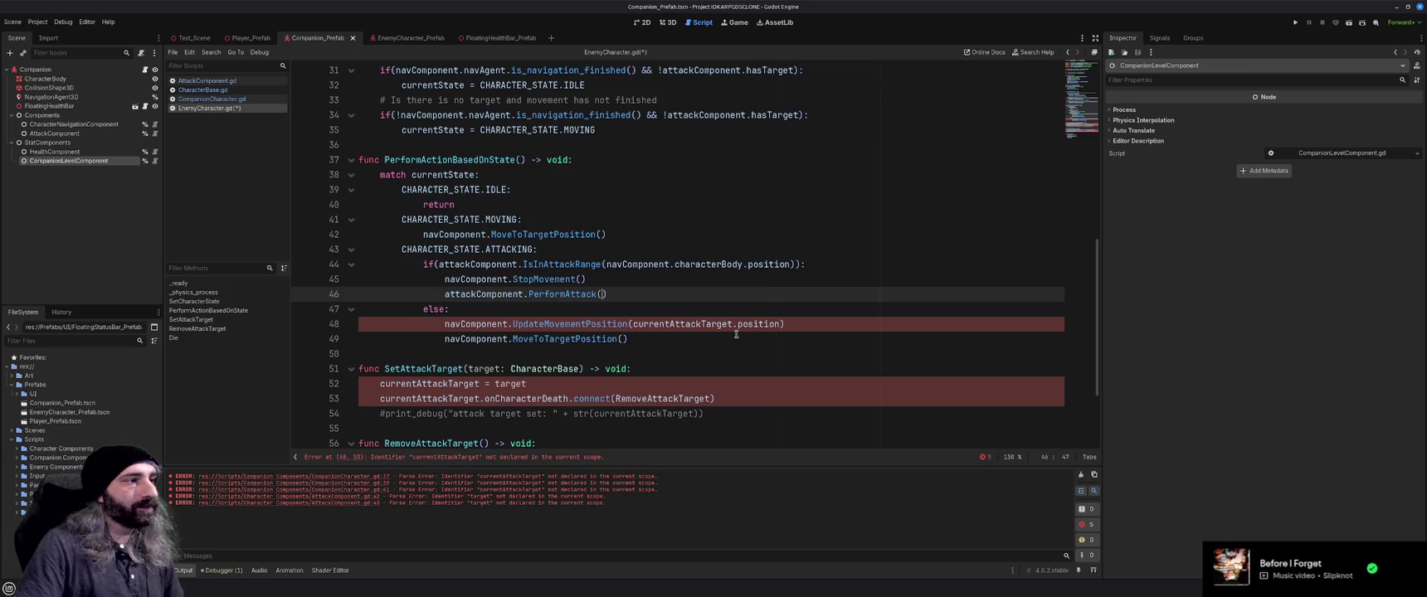
Make line 48's movement use attackComponent.currentAttackTarget.position
{"action": "left_click", "coordinate": [633, 323]}
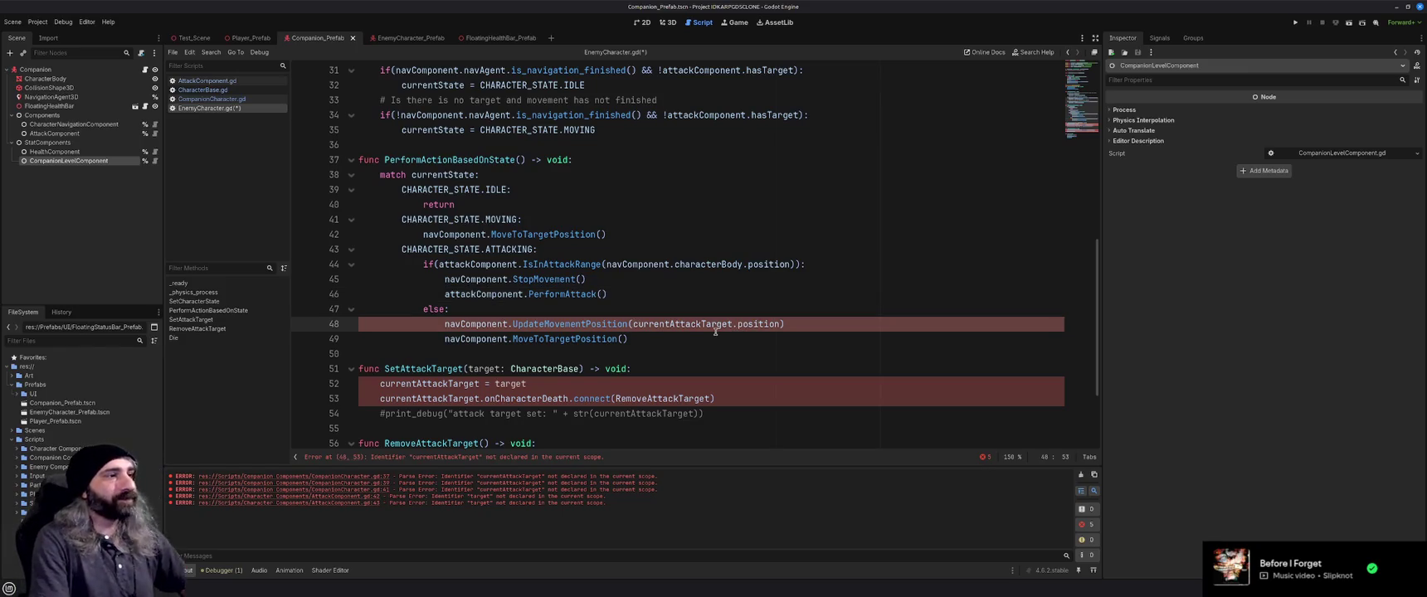
{"action": "type", "text": "attac,"}
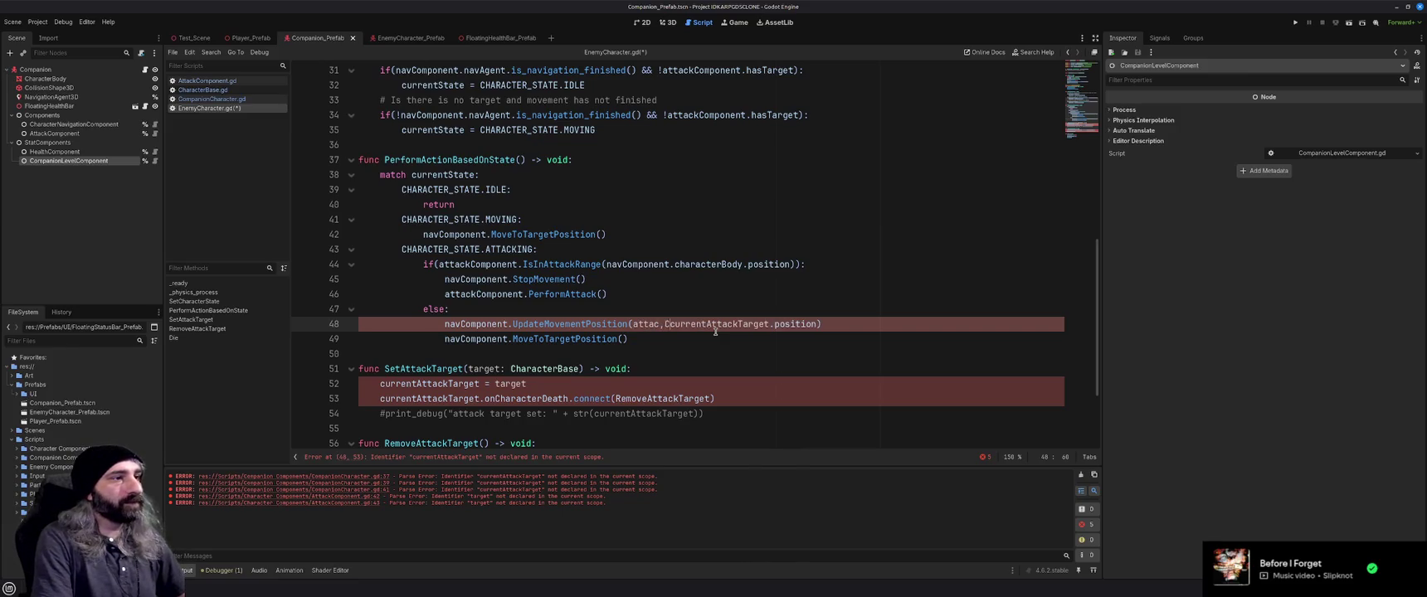
{"action": "key", "text": "BackSpace"}
{"action": "key", "text": "BackSpace"}
{"action": "type", "text": "kCompo"}
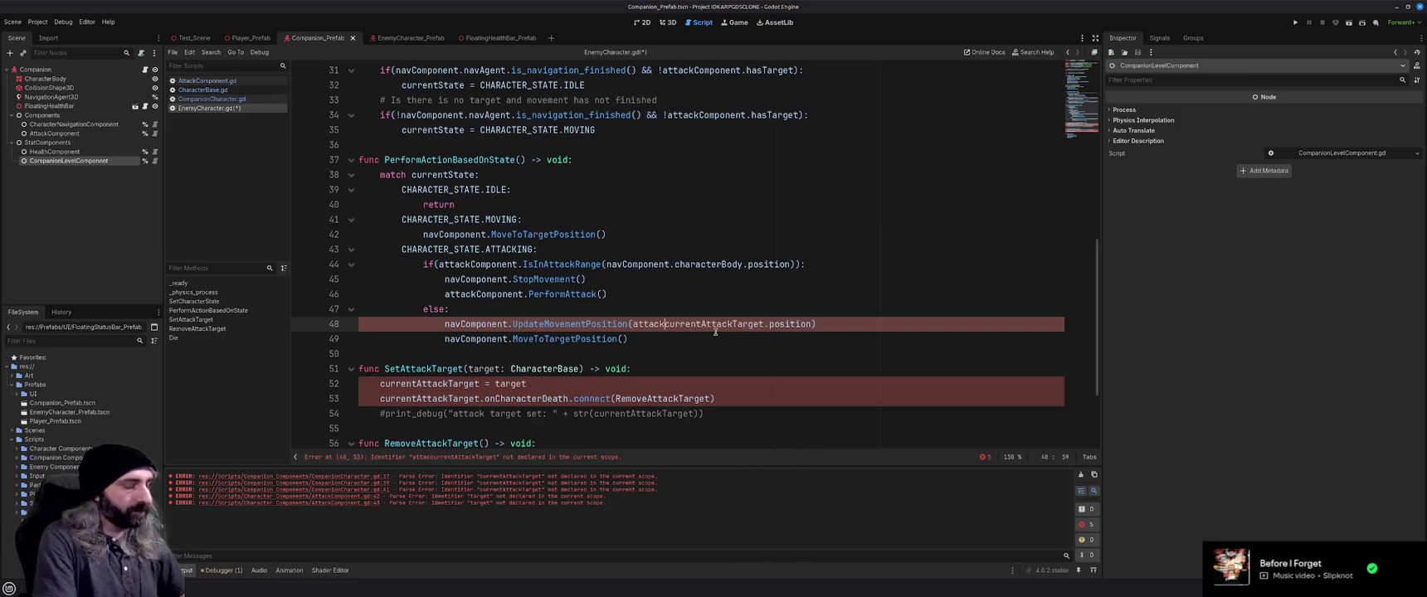
{"action": "type", "text": "nent."}
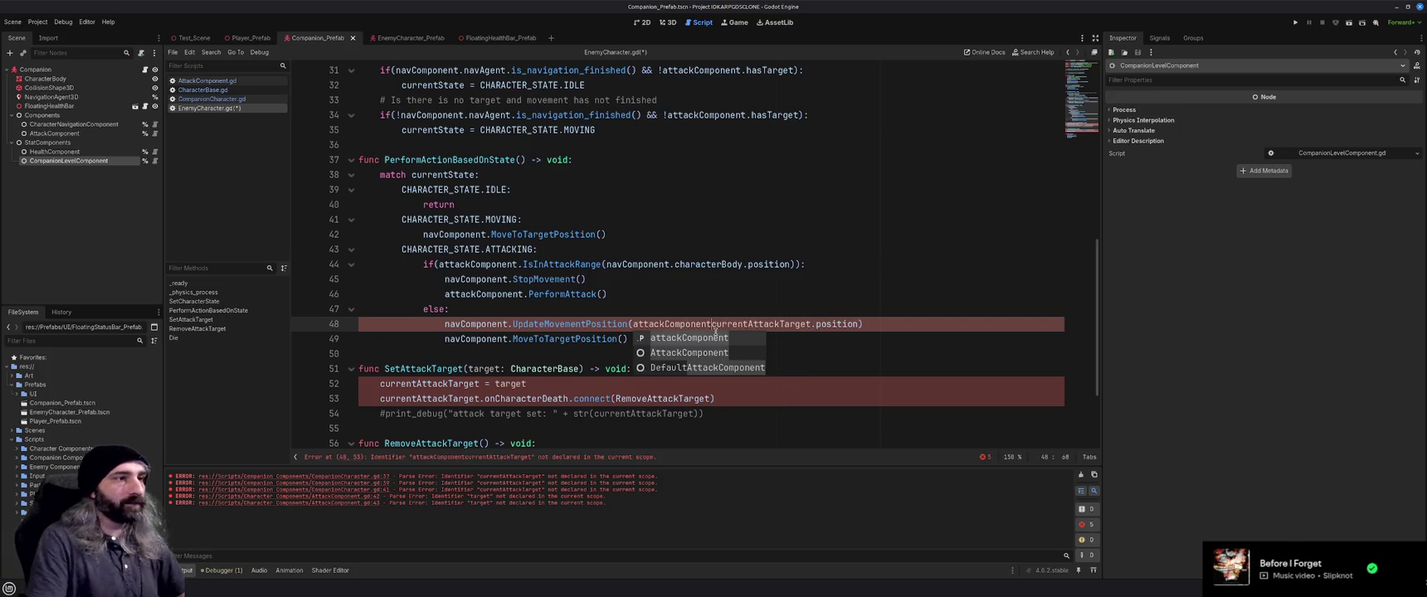
{"action": "left_click", "coordinate": [684, 369]}
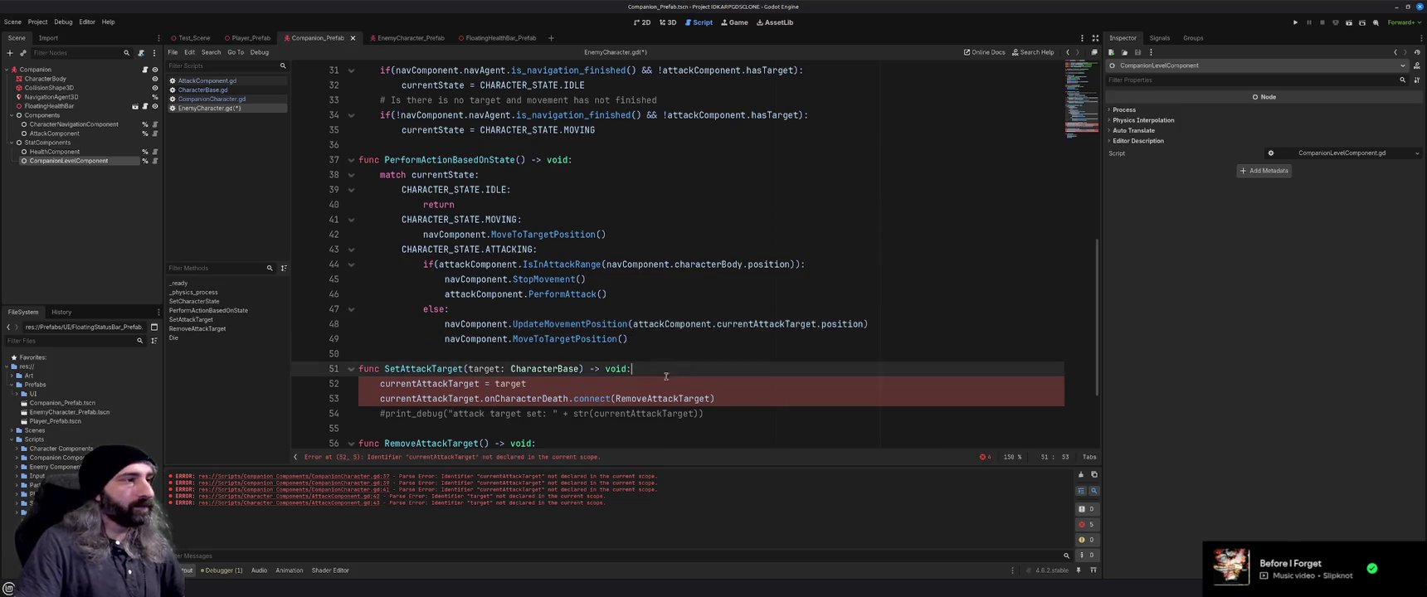
{"action": "scroll", "coordinate": [582, 384], "scroll_direction": "down", "scroll_amount": 3}
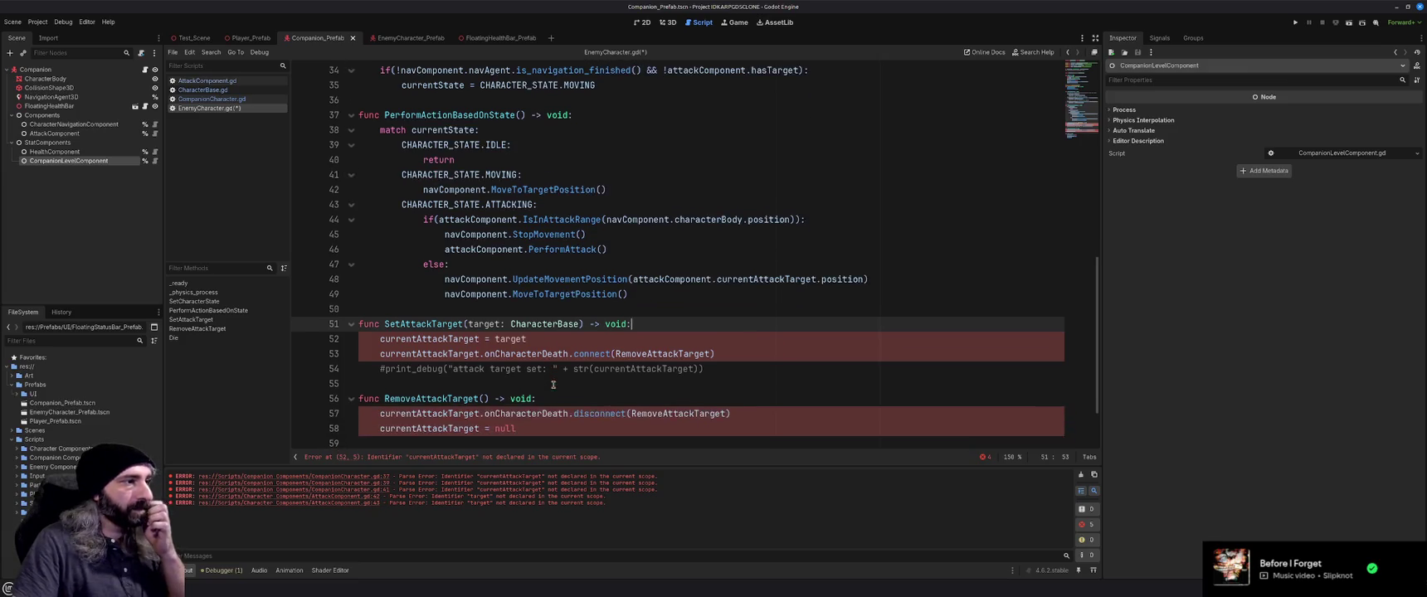
Comment out SetAttackTarget and RemoveAttackTarget, then save EnemyCharacter.gd
{"action": "left_click_drag", "start_coordinate": [583, 384], "coordinate": [351, 282]}
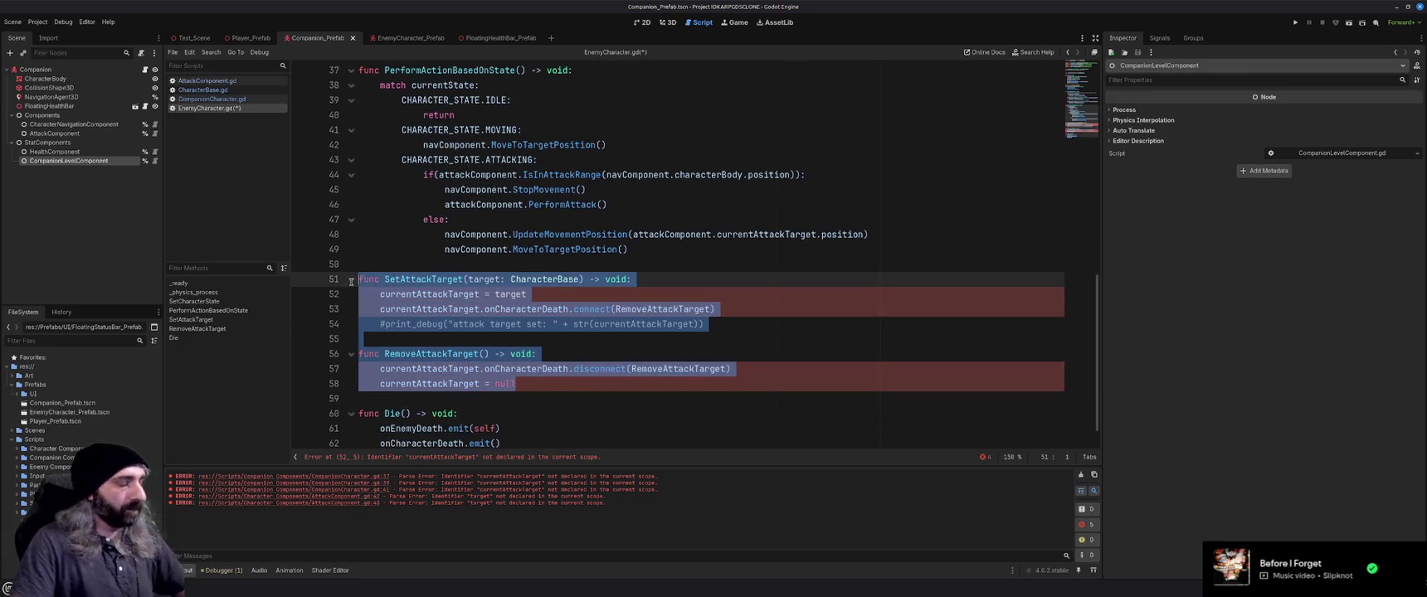
{"action": "key", "text": "ctrl+k"}
{"action": "scroll", "coordinate": [647, 372], "scroll_direction": "down", "scroll_amount": 1}
{"action": "key", "text": "ctrl+s"}
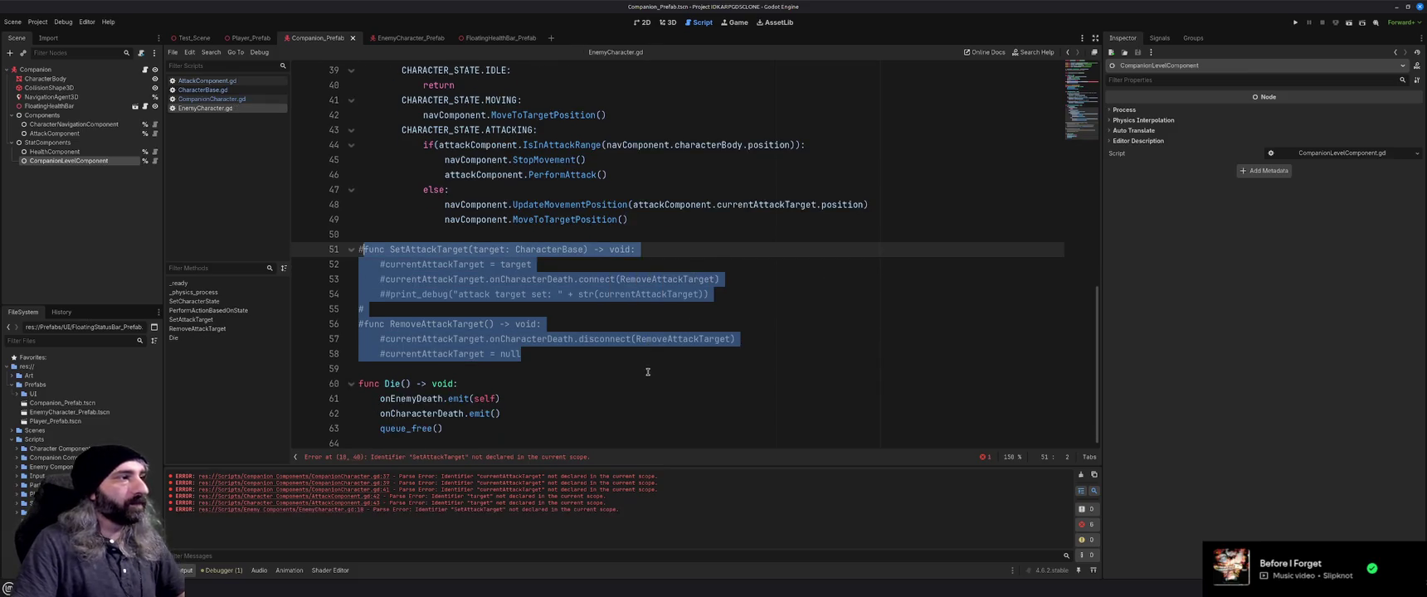
Follow SetAttackTarget from line 18 to its commented-out definition at line 51
{"action": "scroll", "coordinate": [647, 372], "scroll_direction": "up", "scroll_amount": 10}
{"action": "scroll", "coordinate": [648, 371], "scroll_direction": "up", "scroll_amount": 1}
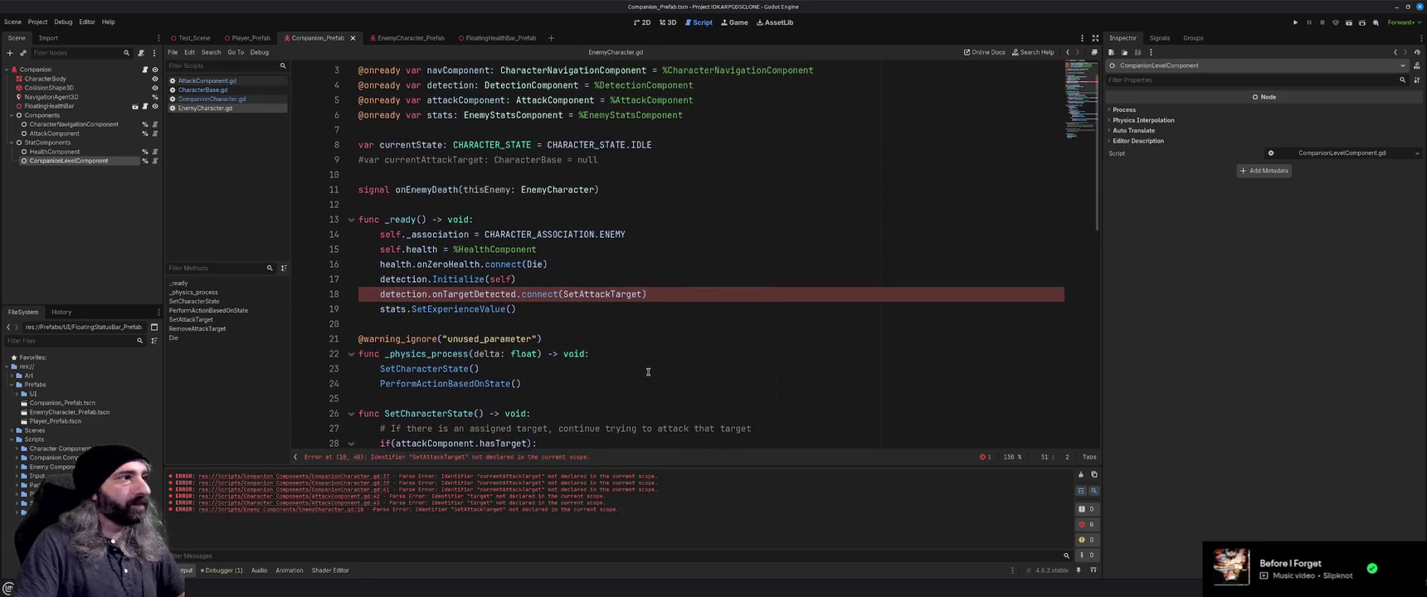
{"action": "scroll", "coordinate": [576, 328], "scroll_direction": "up", "scroll_amount": 1}
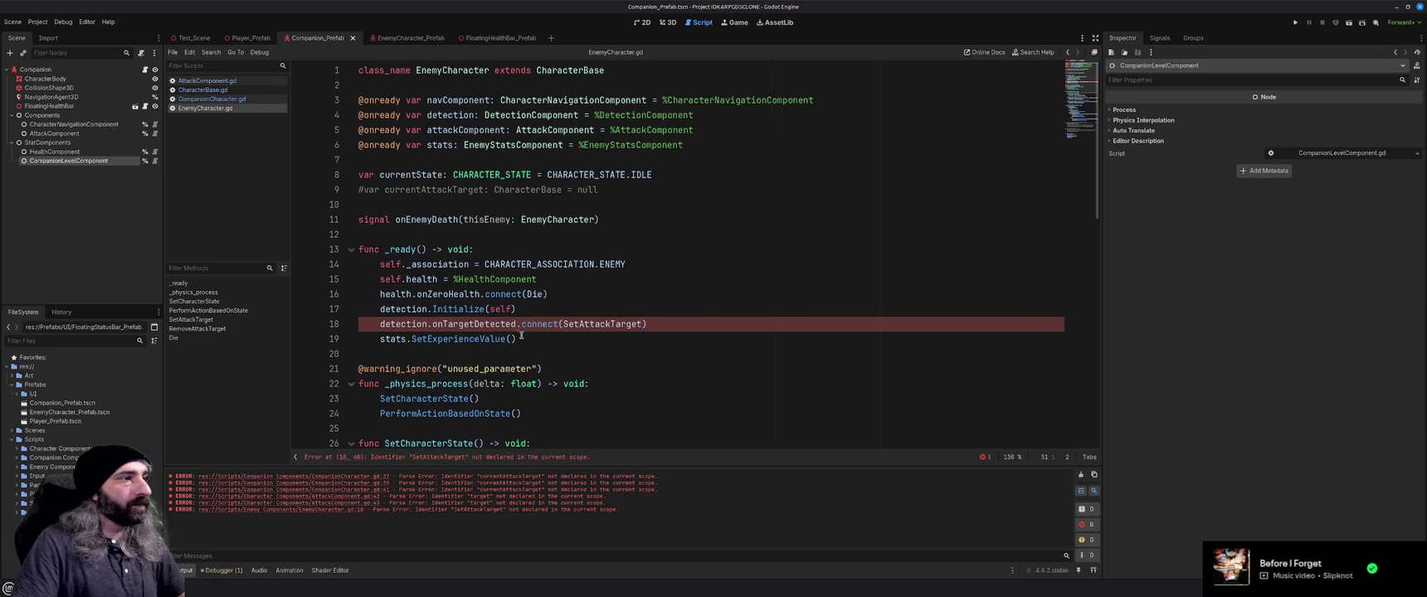
{"action": "mouse_move", "coordinate": [463, 326]}
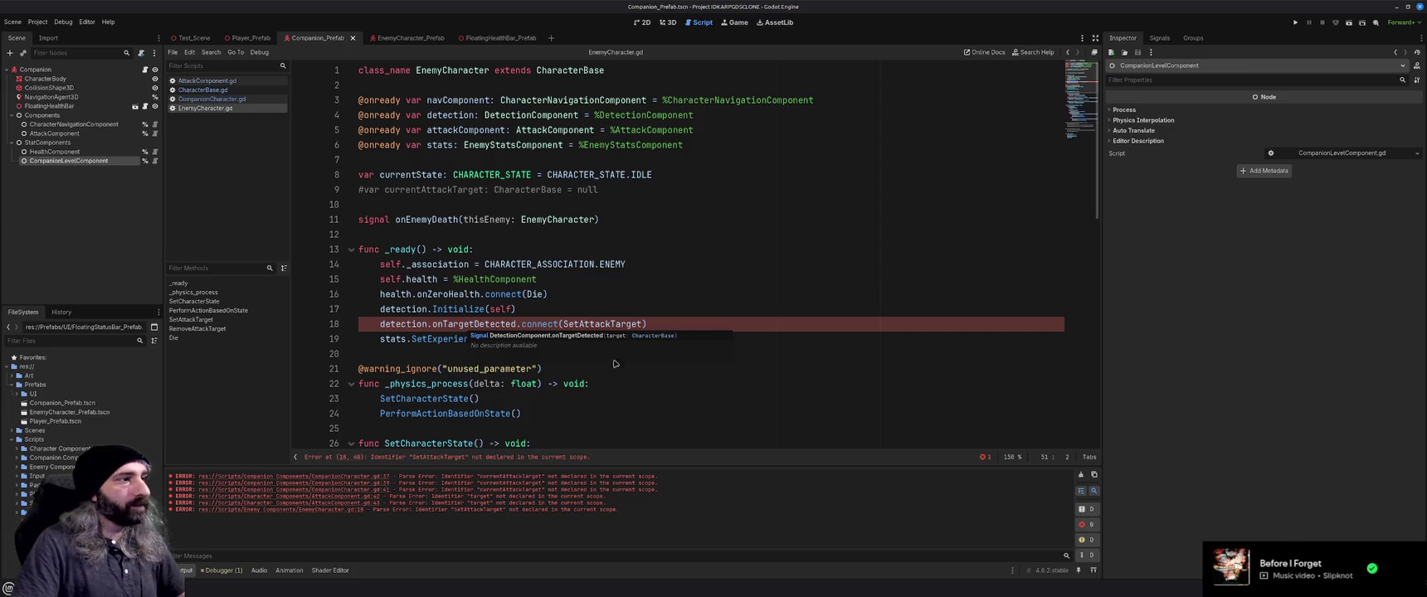
{"action": "left_click", "coordinate": [593, 324], "text": "ctrl"}
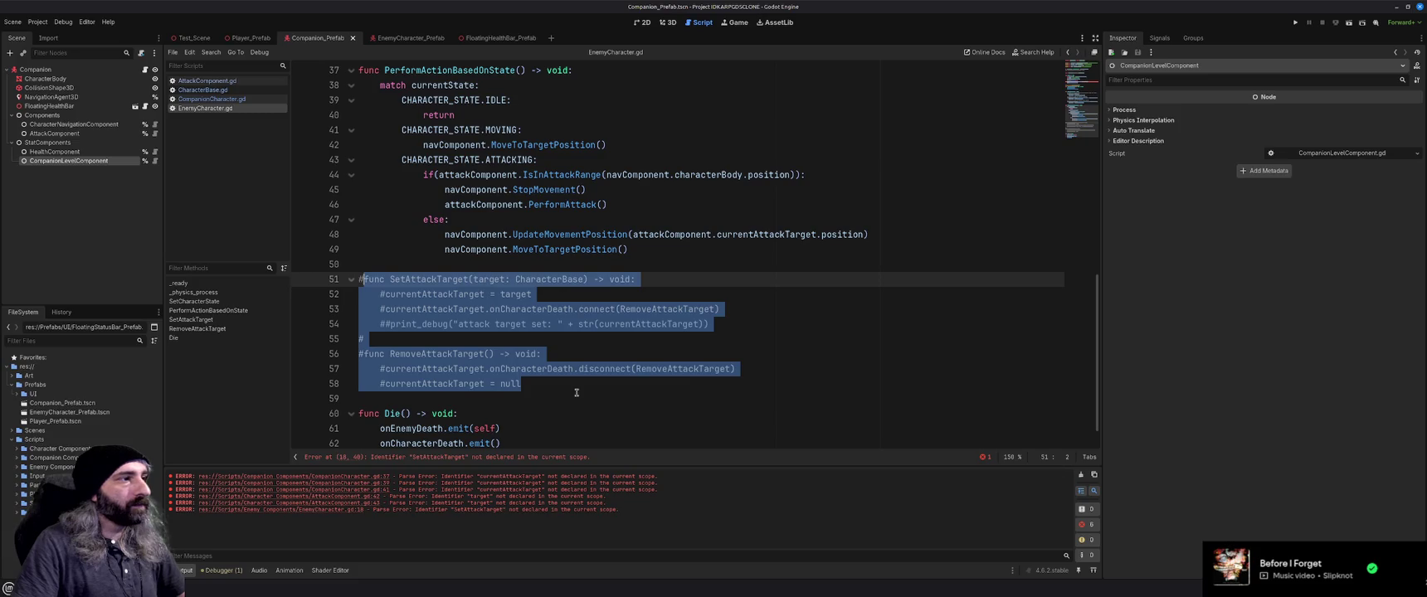
{"action": "scroll", "coordinate": [577, 392], "scroll_direction": "up", "scroll_amount": 8}
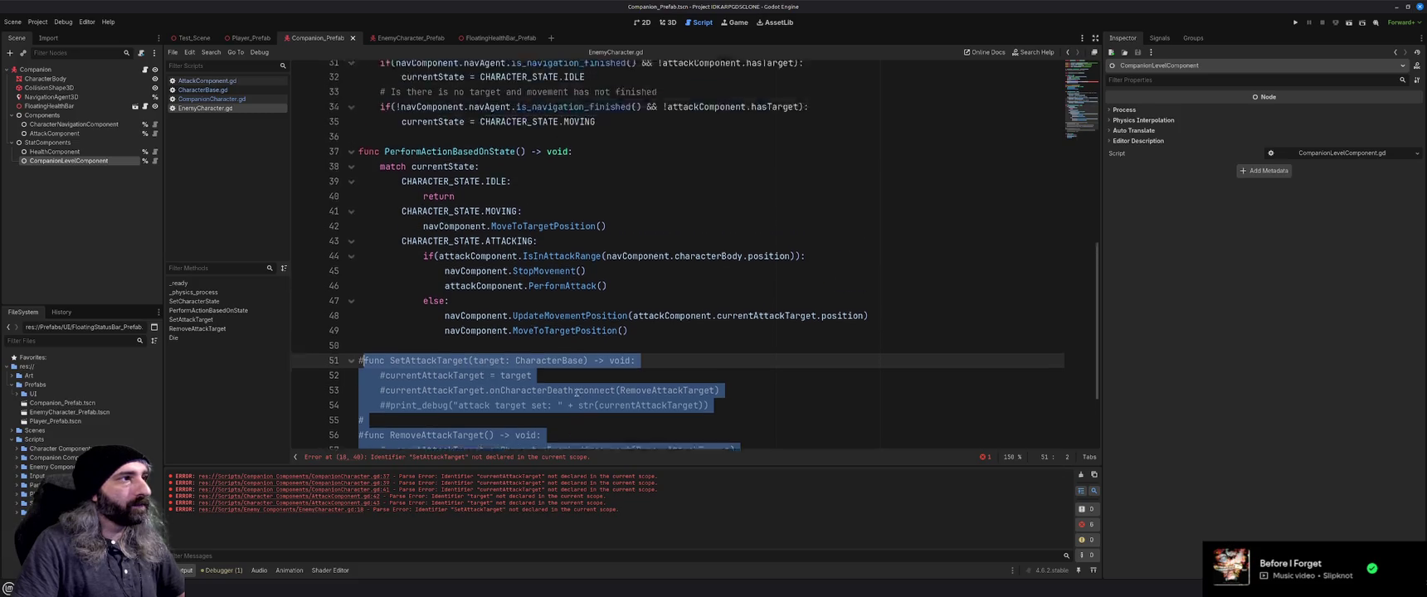
{"action": "scroll", "coordinate": [577, 392], "scroll_direction": "up", "scroll_amount": 3}
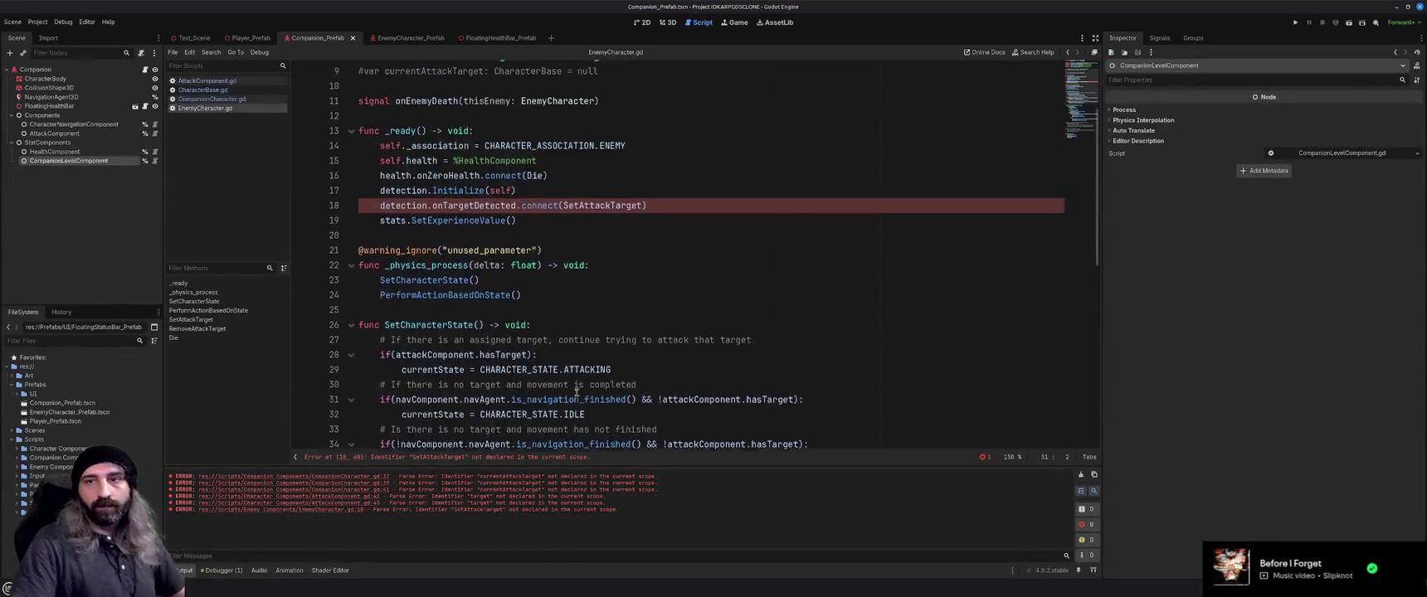
{"action": "scroll", "coordinate": [577, 392], "scroll_direction": "up", "scroll_amount": 1}
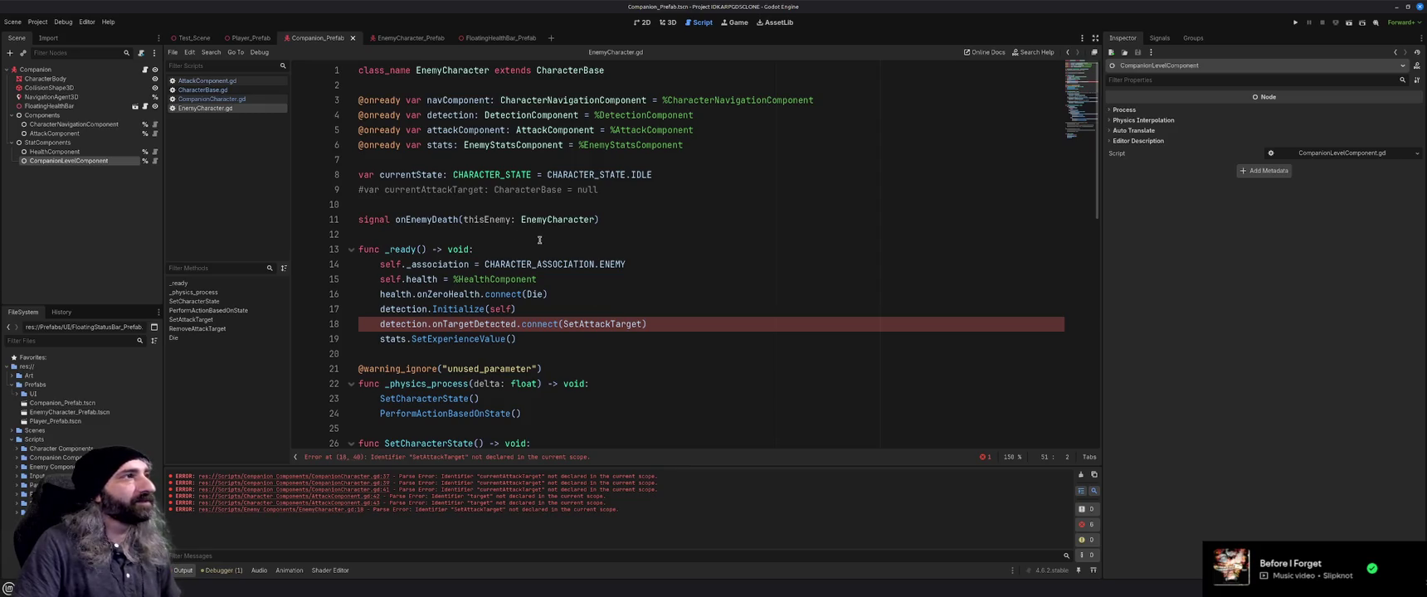
{"action": "scroll", "coordinate": [540, 240], "scroll_direction": "down", "scroll_amount": 1}
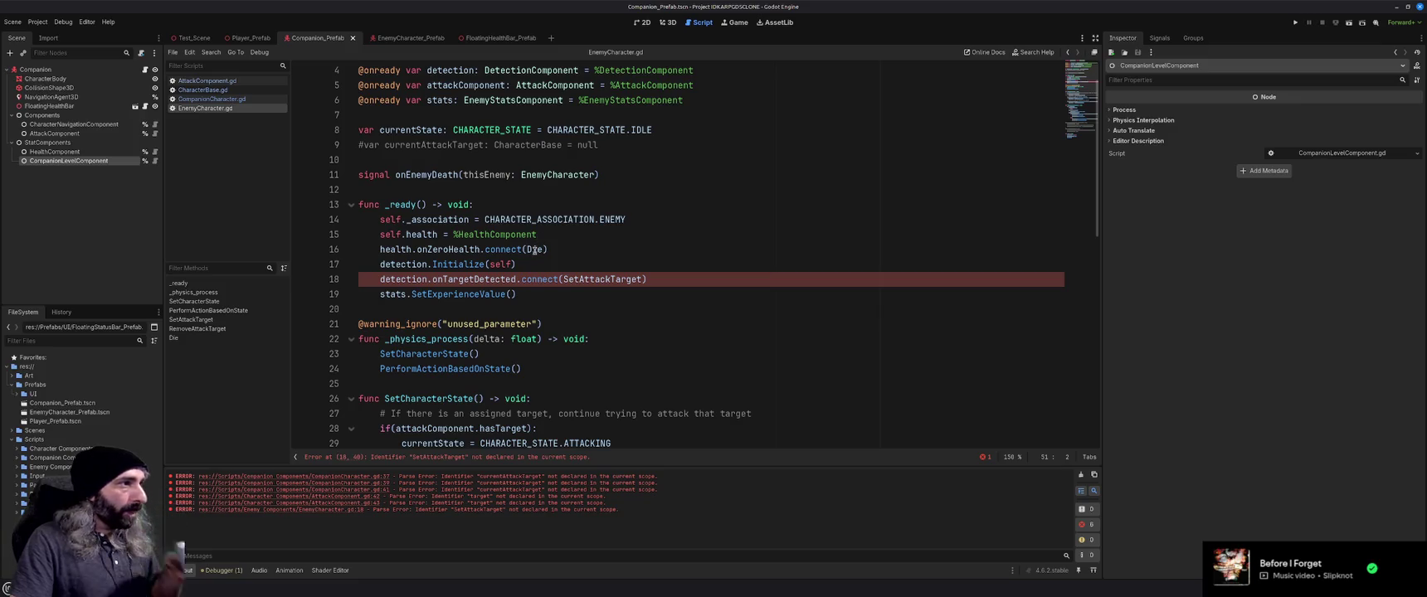
{"action": "mouse_move", "coordinate": [535, 250]}
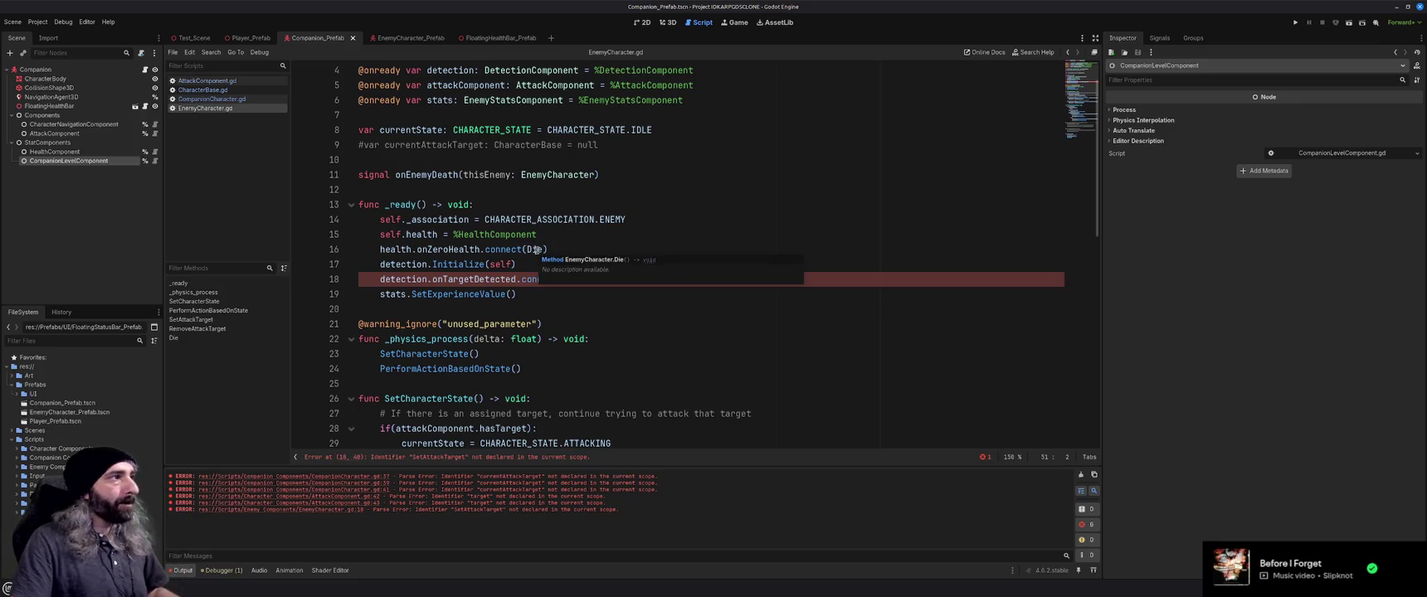
{"action": "scroll", "coordinate": [594, 340], "scroll_direction": "down", "scroll_amount": 10}
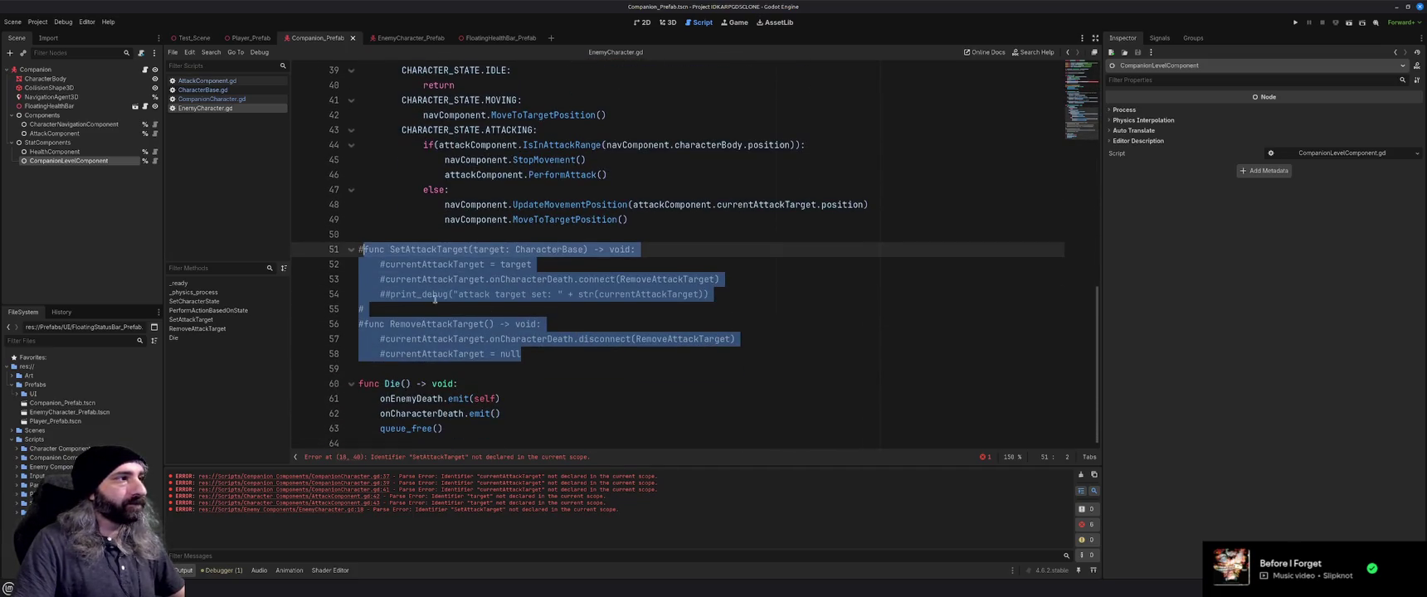
Uncomment the SetAttackTarget function on lines 51–54
{"action": "left_click", "coordinate": [426, 307]}
{"action": "left_click_drag", "start_coordinate": [714, 293], "coordinate": [358, 249]}
{"action": "key", "text": "ctrl+k"}
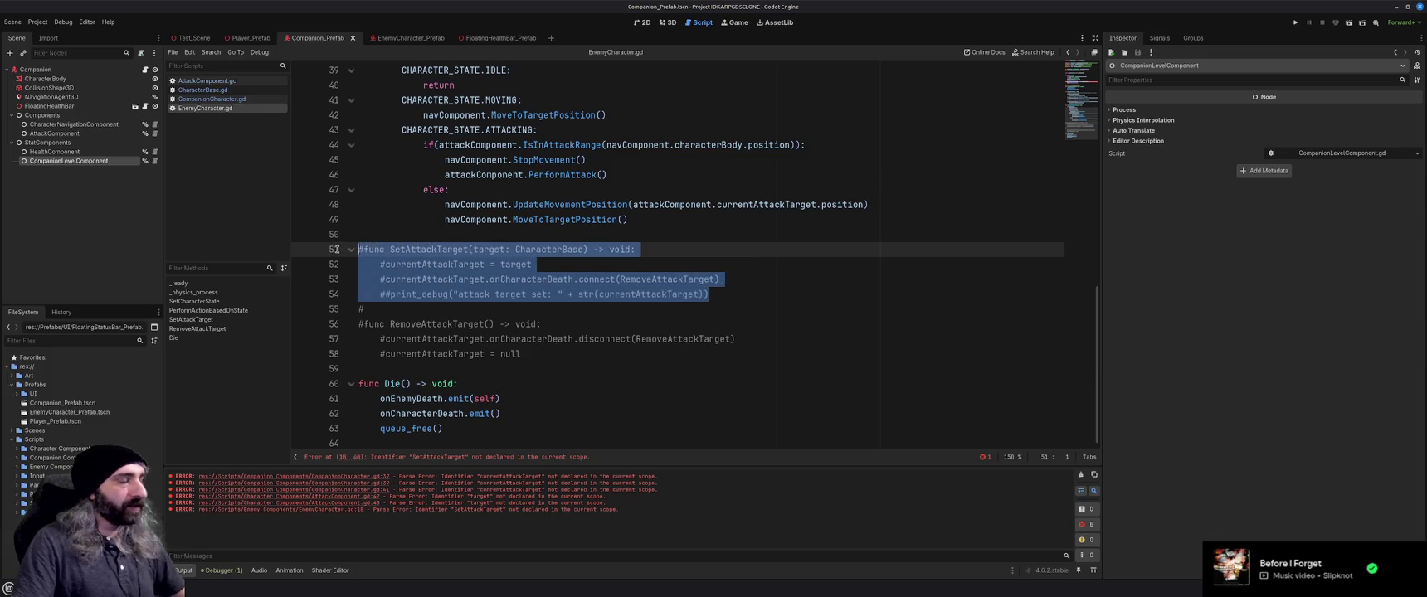
Rewrite line 52 as attackComponent.SetAttackTarget(target)
{"action": "left_click", "coordinate": [578, 263]}
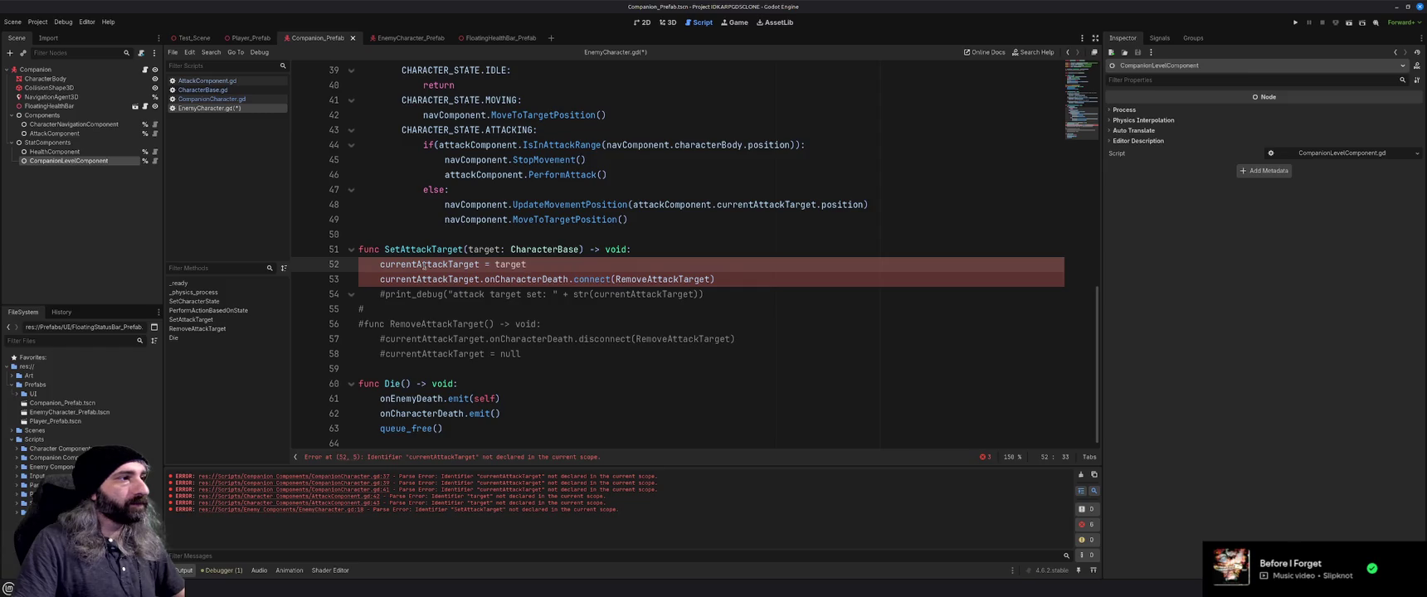
{"action": "left_click", "coordinate": [375, 264]}
{"action": "type", "text": "attack"}
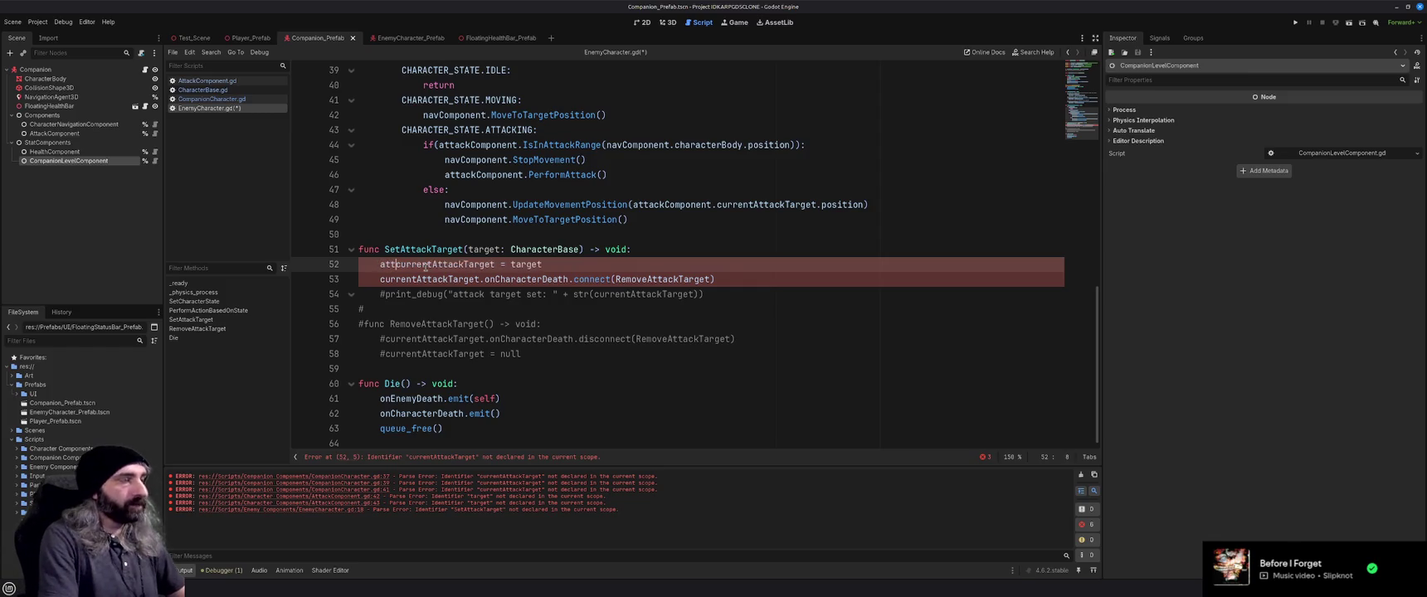
{"action": "type", "text": "Compo"}
{"action": "key", "text": "Return"}
{"action": "type", "text": ".Set"}
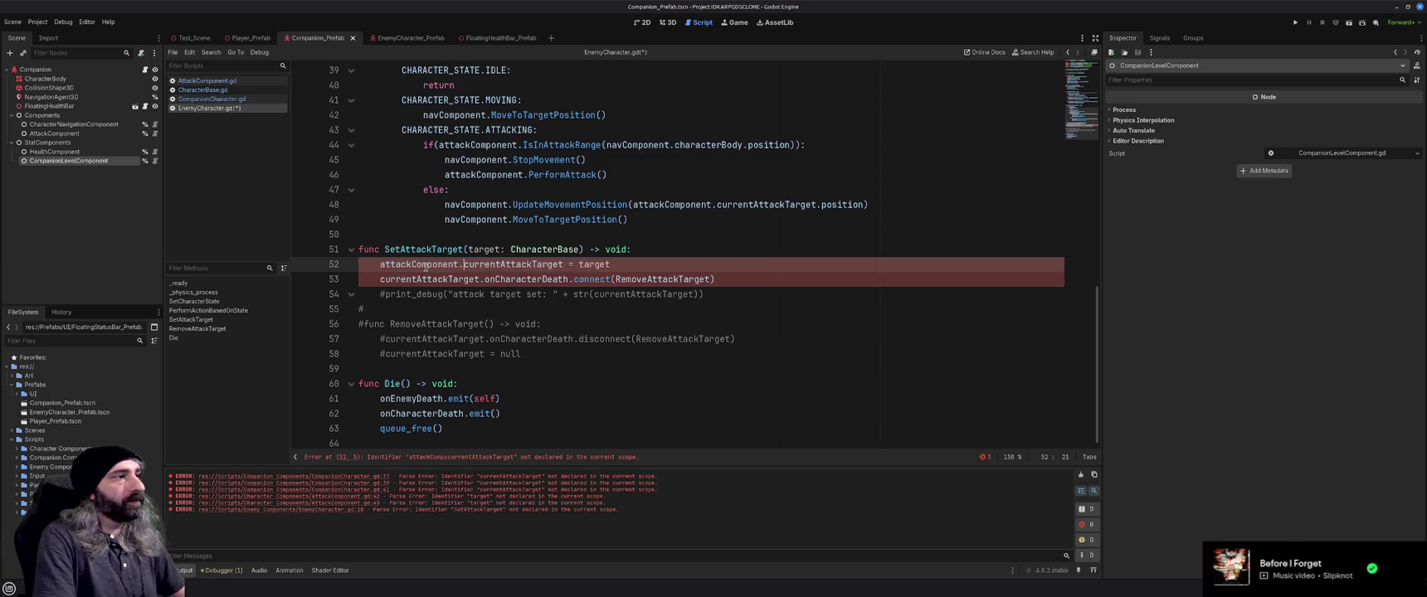
{"action": "key", "text": "Return"}
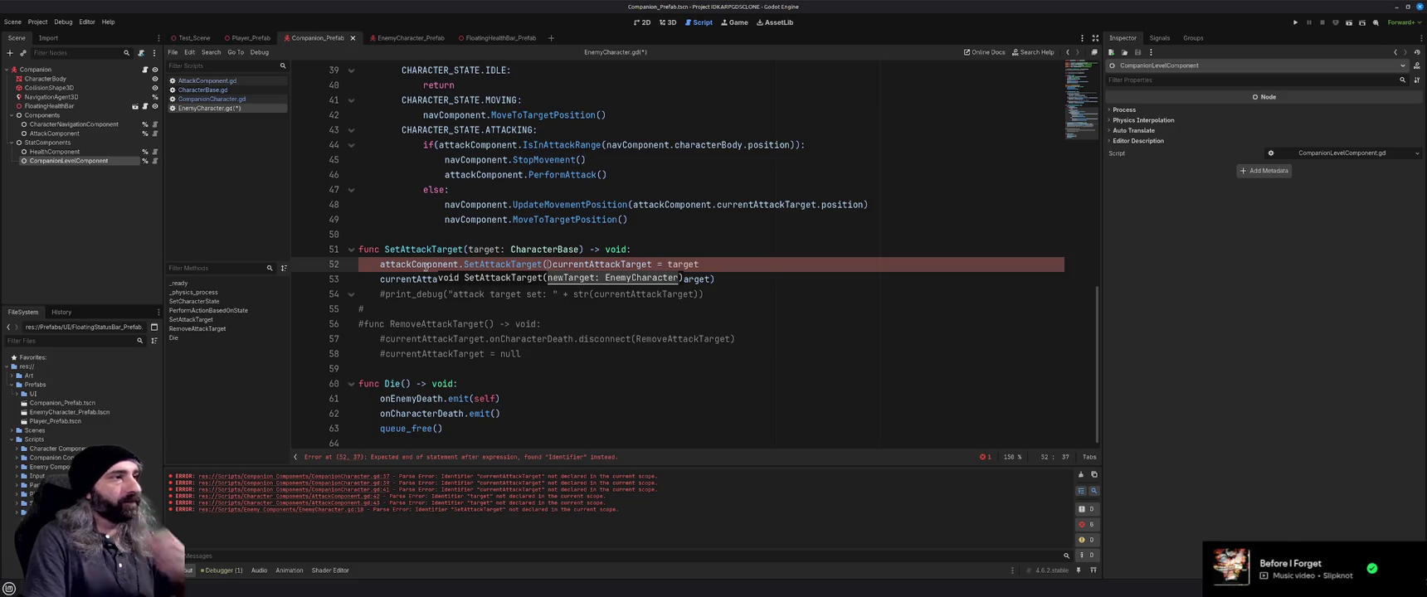
{"action": "key", "text": "Delete"}
{"action": "key", "text": "Delete"}
{"action": "key", "text": "Delete"}
{"action": "type", "text": "target"}
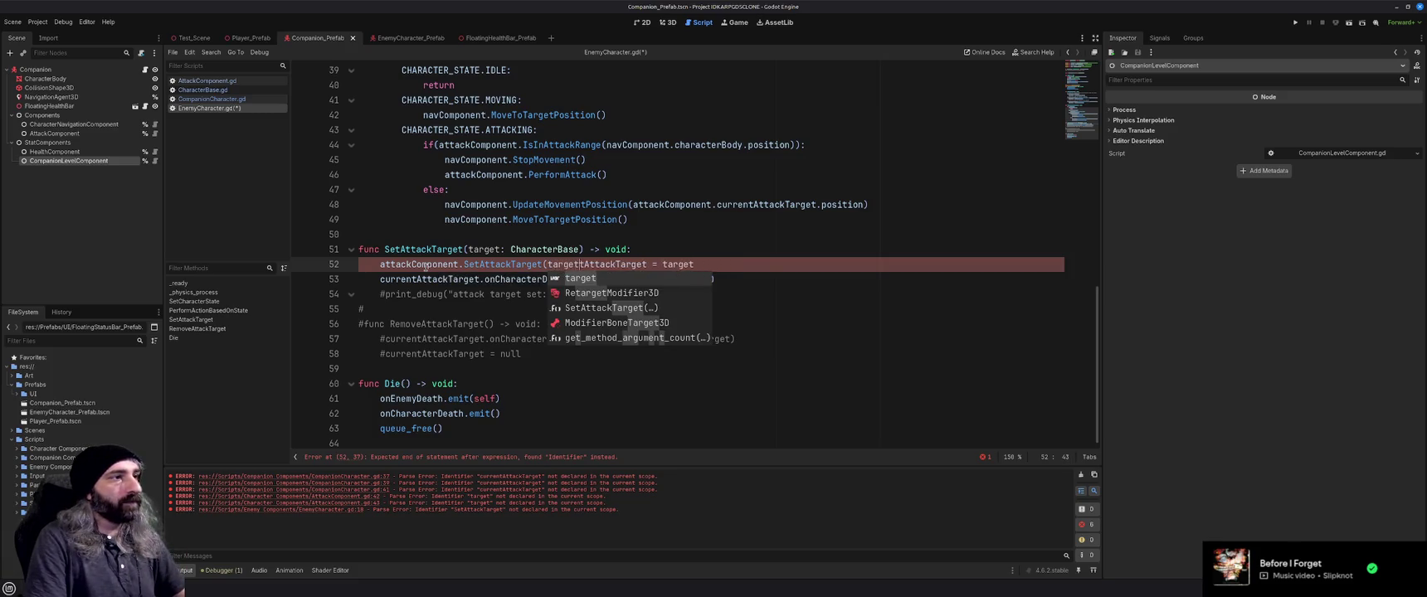
{"action": "key", "text": "Delete"}
{"action": "key", "text": "Delete"}
{"action": "key", "text": "Delete"}
{"action": "type", "text": ")"}
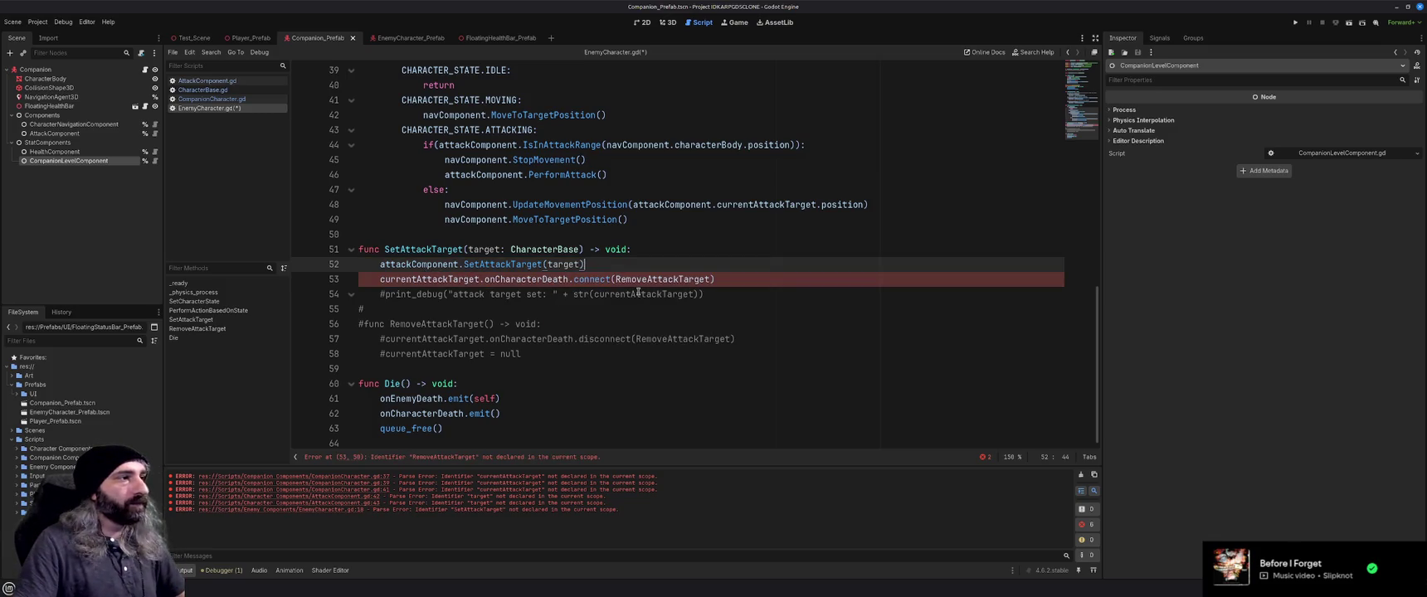
Compare against AttackComponent.gd and CompanionCharacter.gd before returning to EnemyCharacter.gd
{"action": "left_click", "coordinate": [722, 279]}
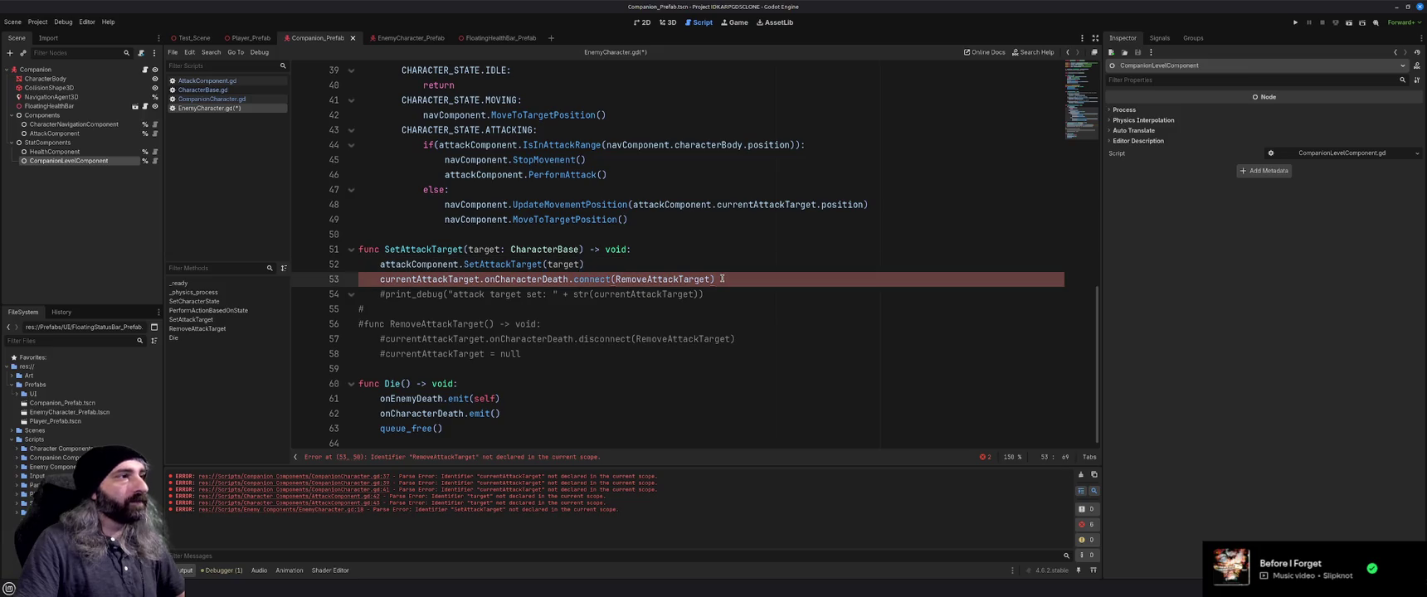
{"action": "left_click", "coordinate": [215, 82]}
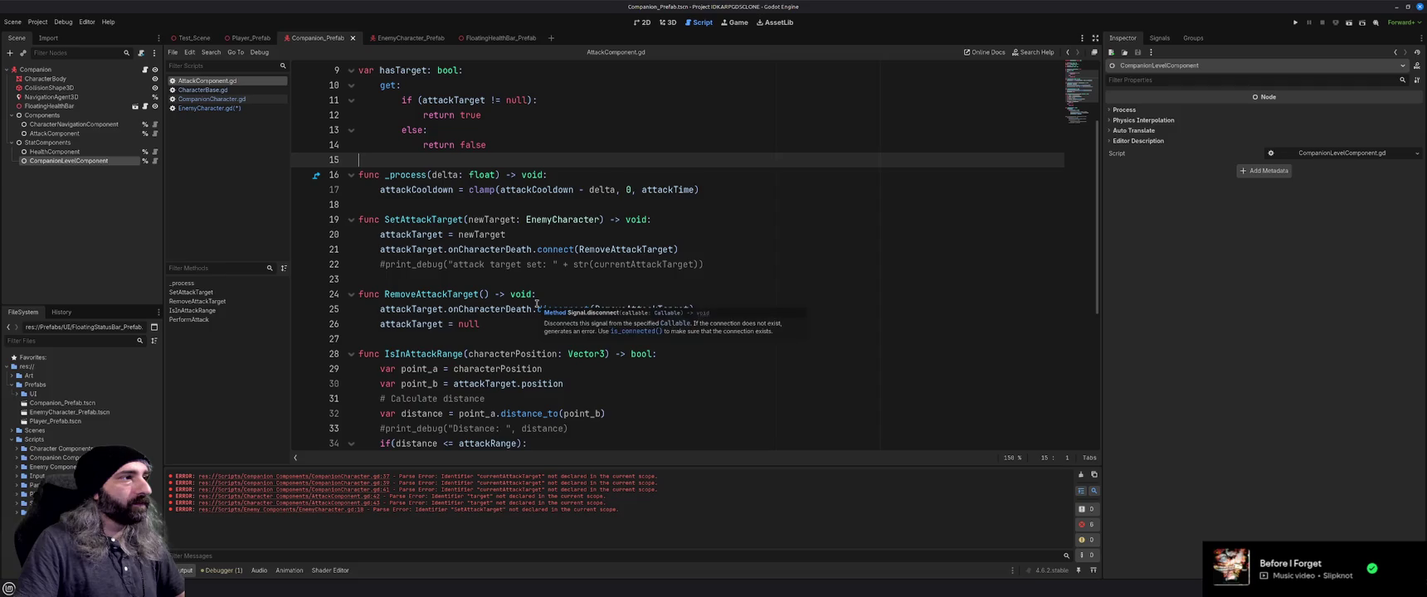
{"action": "left_click", "coordinate": [218, 99]}
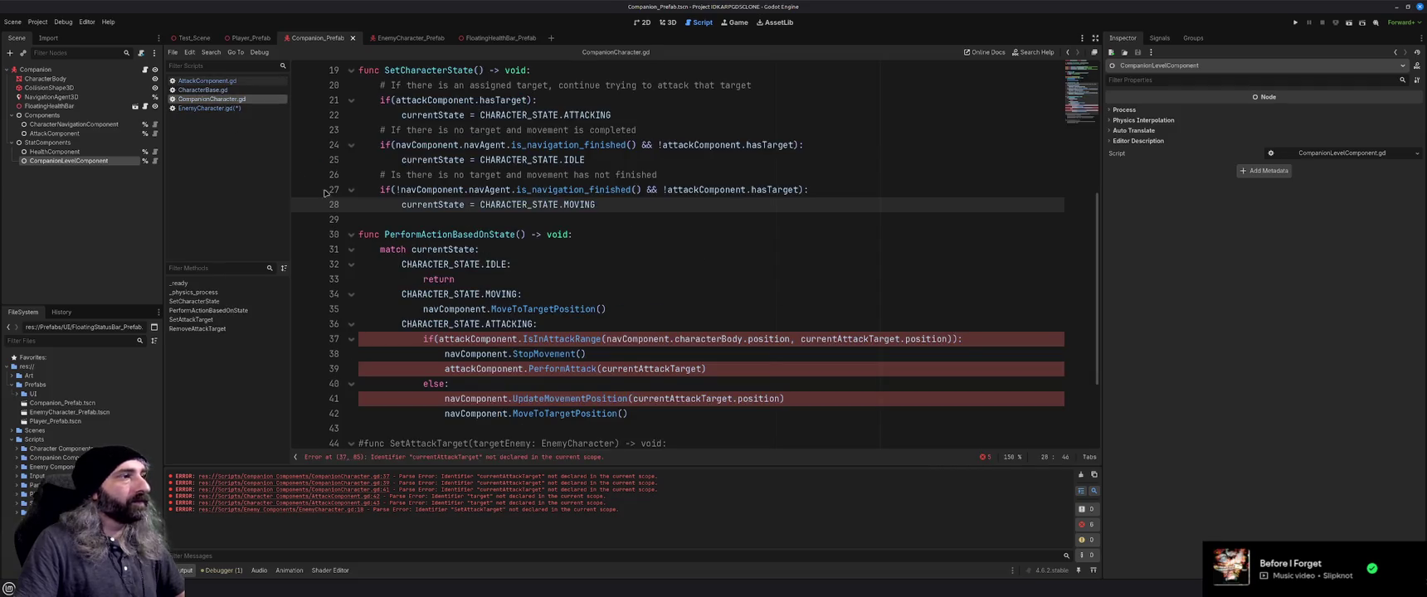
{"action": "left_click", "coordinate": [210, 109]}
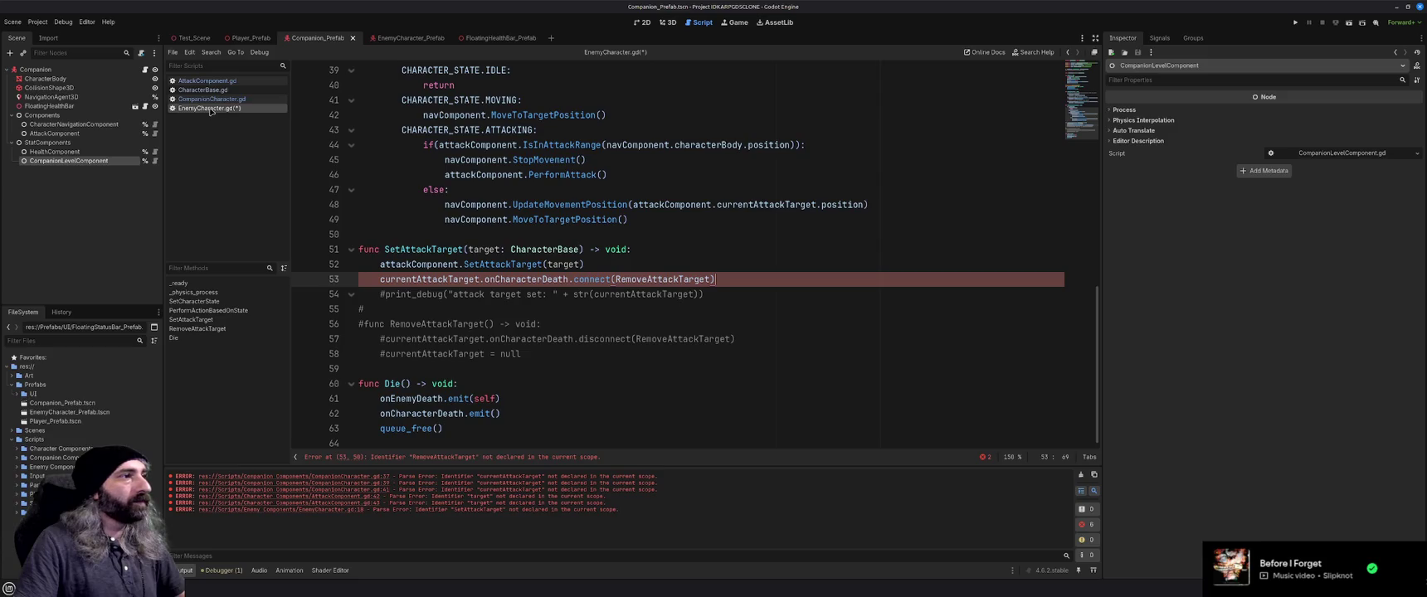
Delete the obsolete connect line 53 and save EnemyCharacter.gd
{"action": "left_click", "coordinate": [742, 283]}
{"action": "key", "text": "shift+Home"}
{"action": "key", "text": "BackSpace"}
{"action": "key", "text": "BackSpace"}
{"action": "key", "text": "BackSpace"}
{"action": "key", "text": "ctrl+s"}
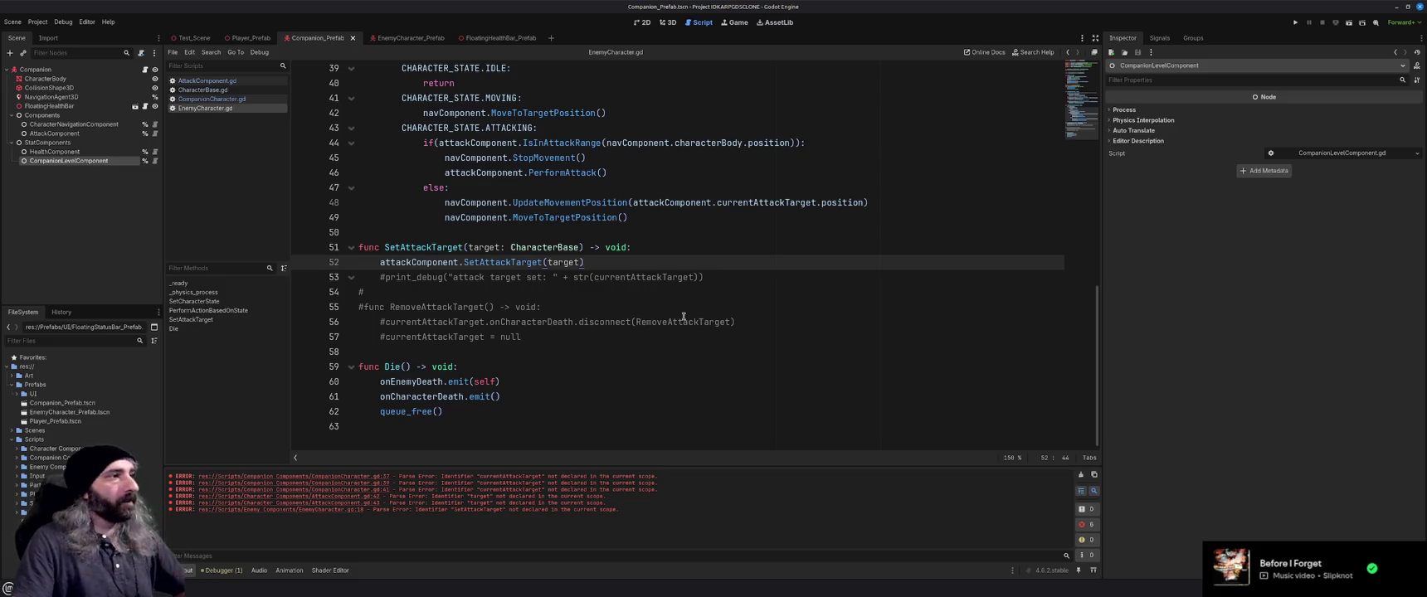
Scroll to the top of EnemyCharacter.gd, then switch over to the Steam window
{"action": "scroll", "coordinate": [684, 316], "scroll_direction": "up", "scroll_amount": 2}
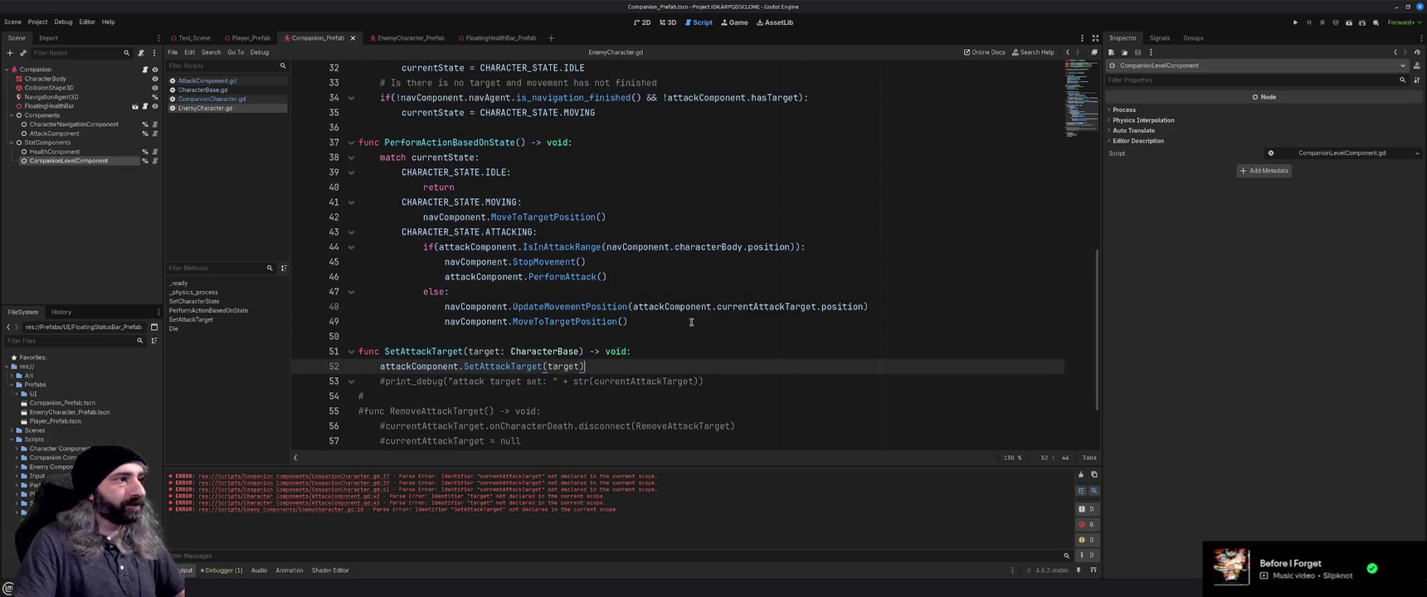
{"action": "scroll", "coordinate": [691, 322], "scroll_direction": "up", "scroll_amount": 10}
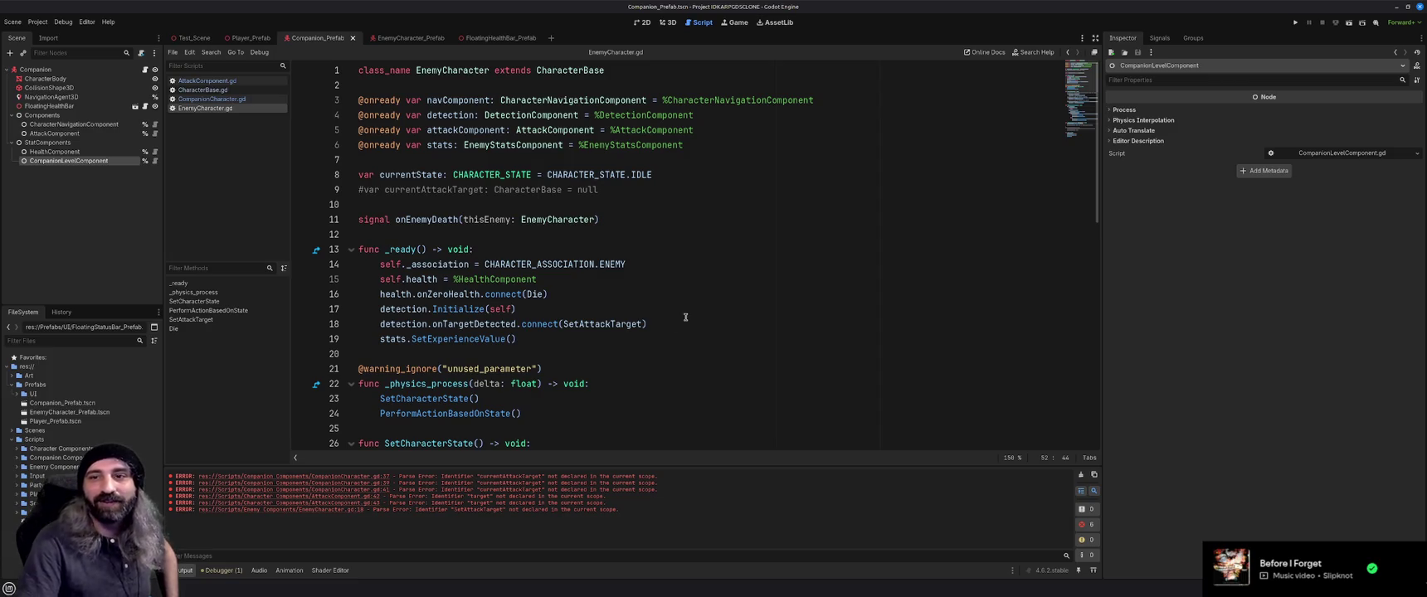
{"action": "key", "text": "alt+Tab"}
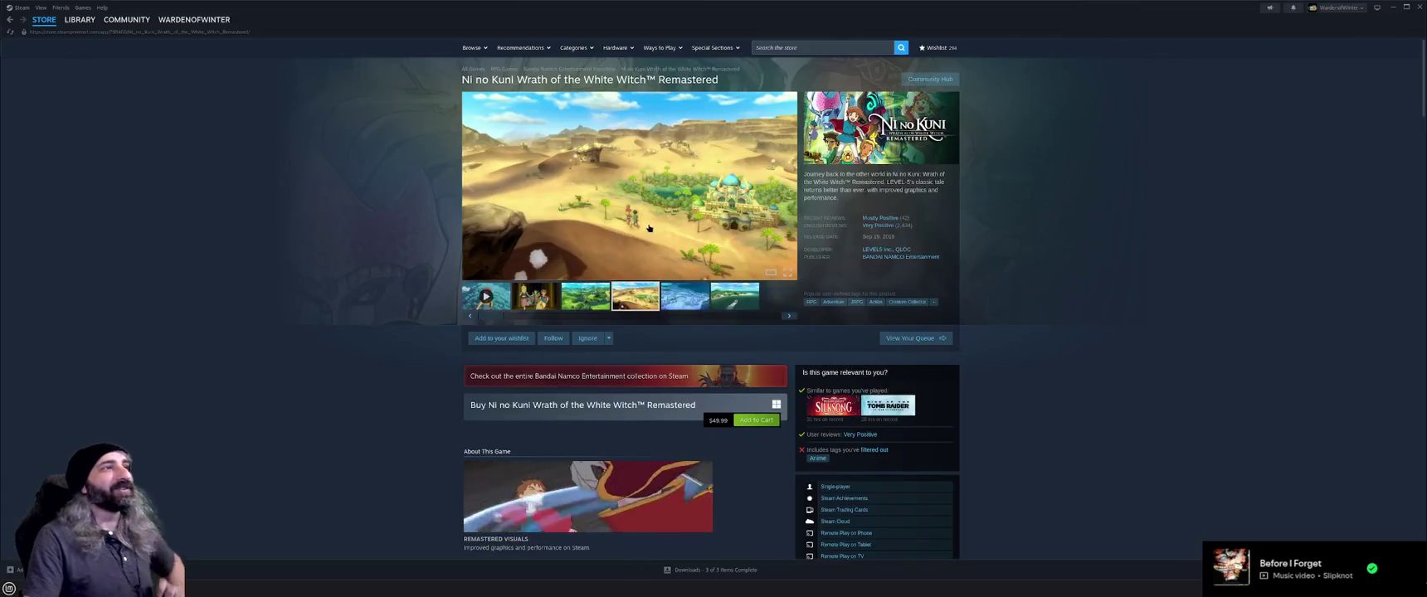
Search the store for 'enter the chr' and open Enter the Chronosphere's page
{"action": "left_click", "coordinate": [812, 48]}
{"action": "type", "text": "ente"}
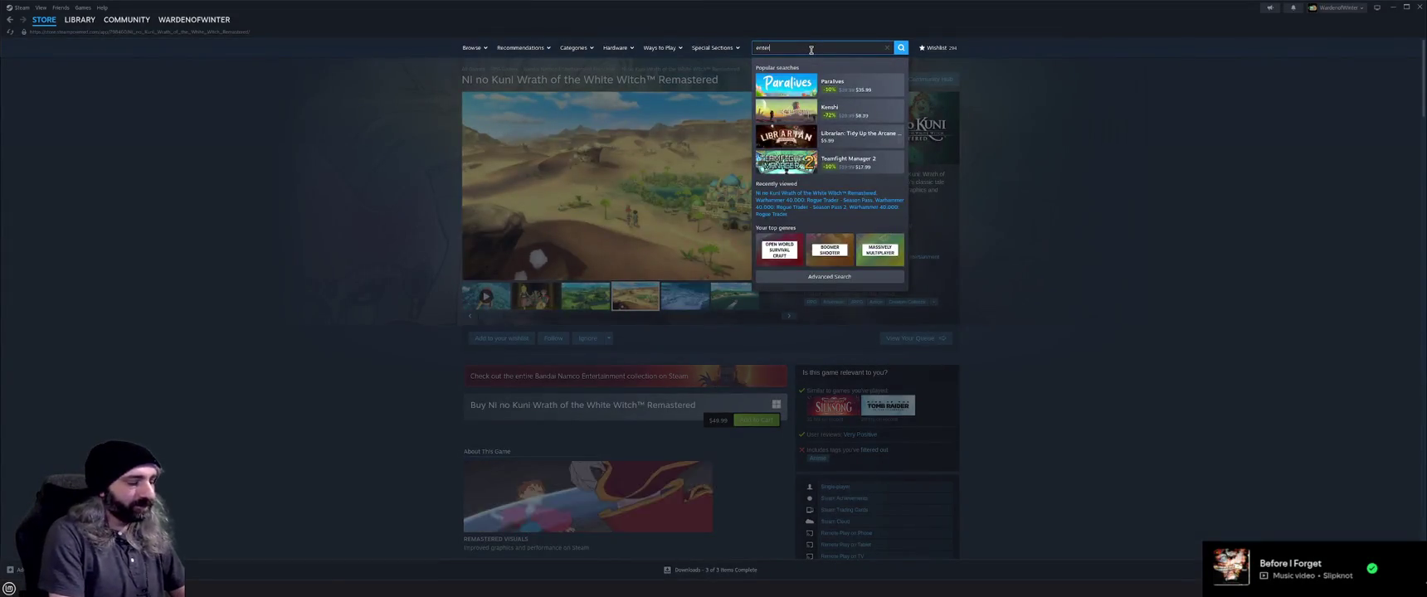
{"action": "type", "text": "r the chr"}
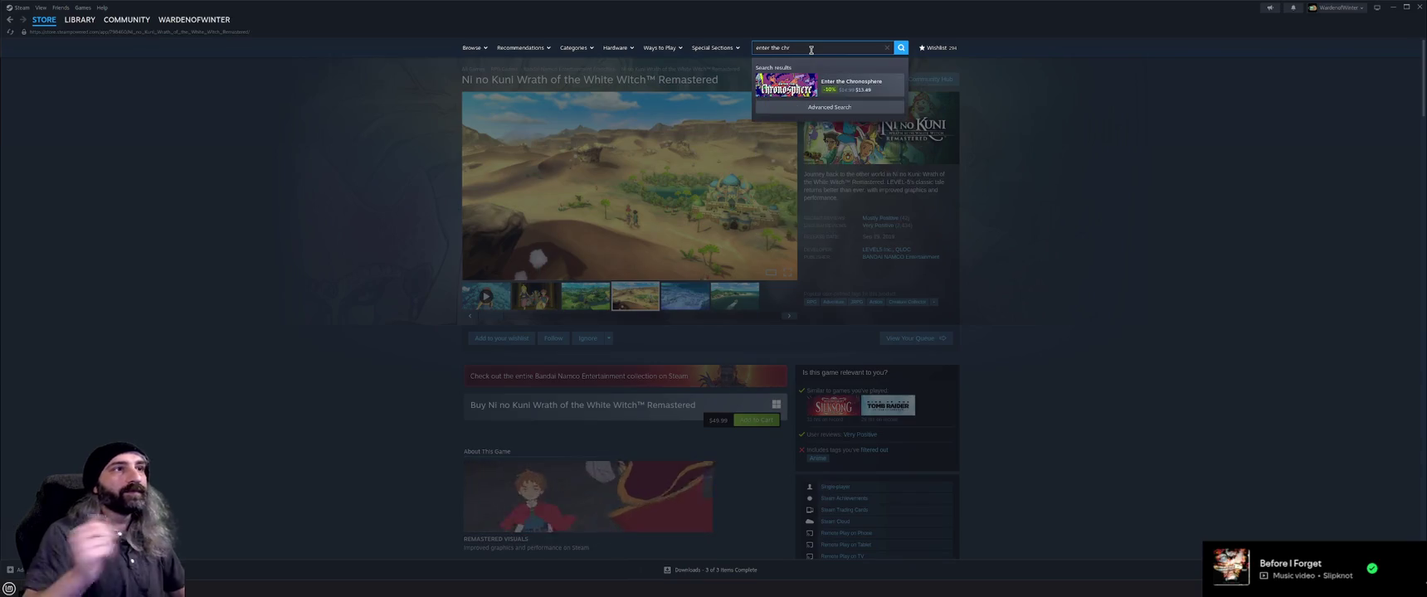
{"action": "left_click", "coordinate": [839, 91]}
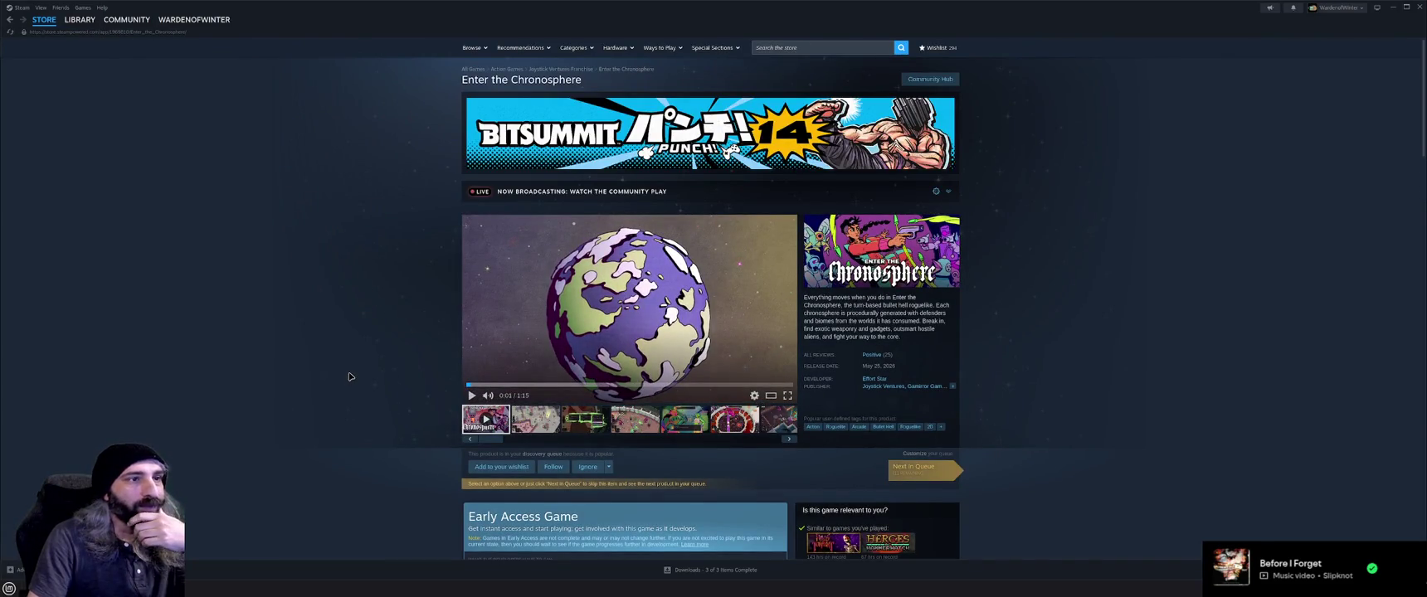
Flip through the gallery screenshots in the main preview
{"action": "scroll", "coordinate": [349, 377], "scroll_direction": "down", "scroll_amount": 1}
{"action": "left_click", "coordinate": [580, 371]}
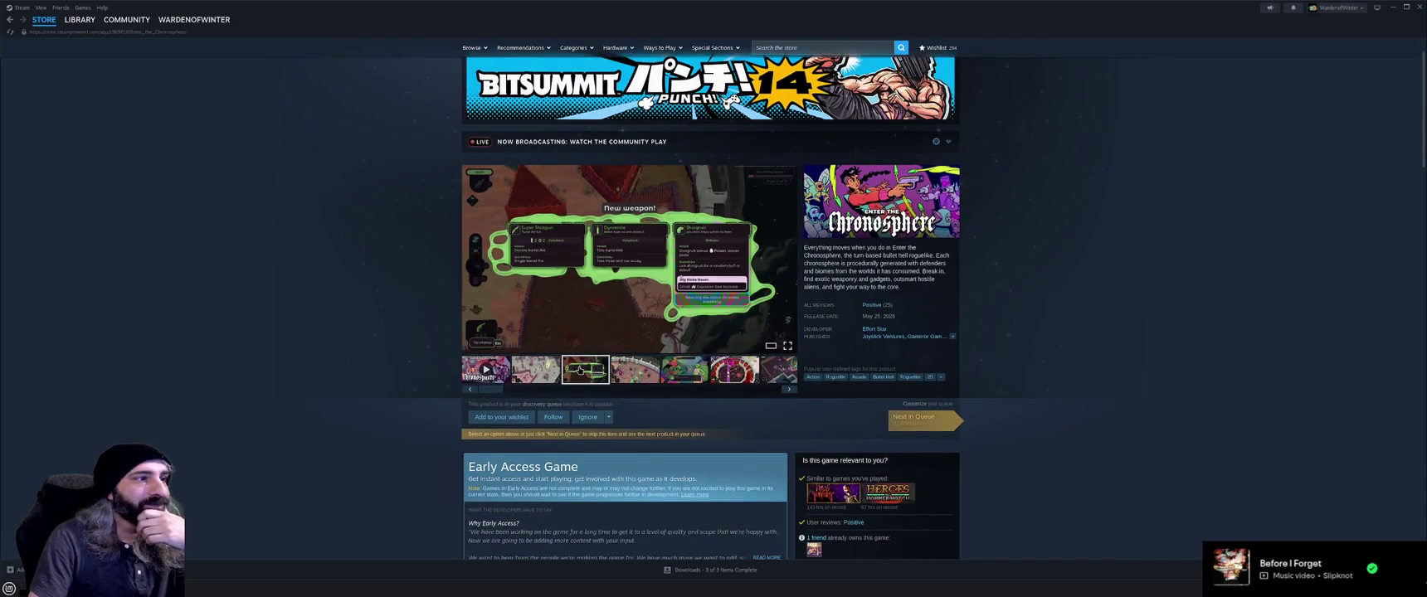
{"action": "left_click", "coordinate": [631, 374]}
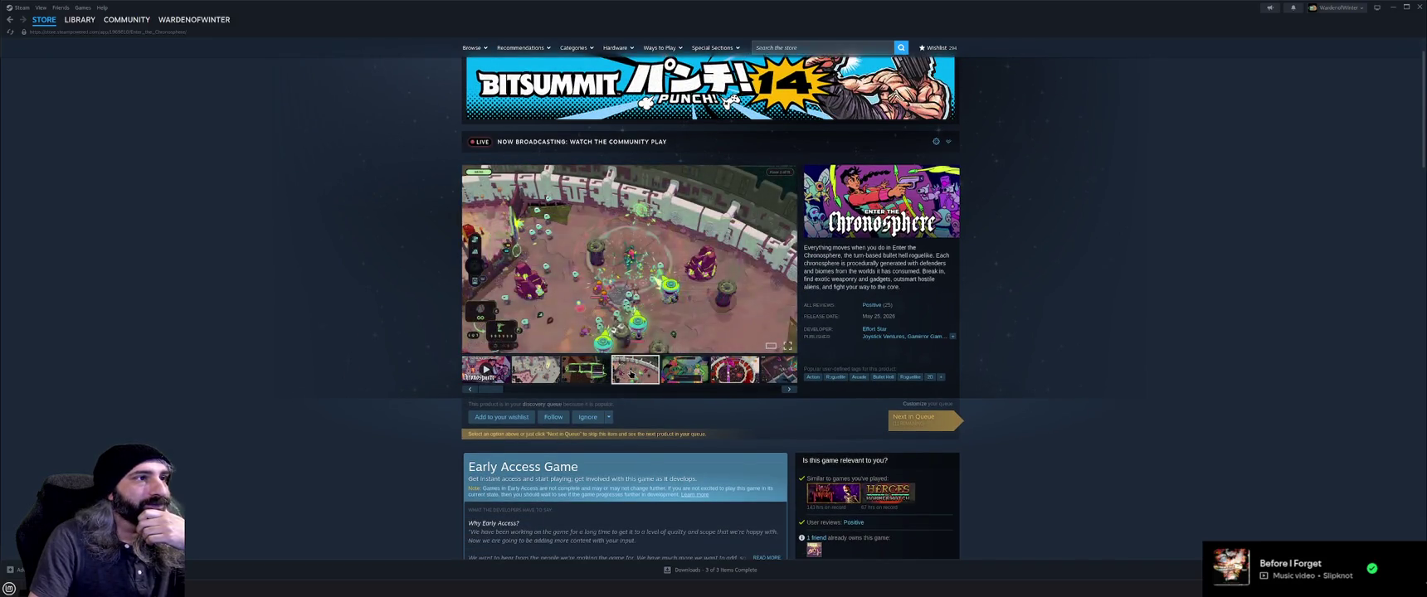
{"action": "left_click", "coordinate": [686, 374]}
{"action": "left_click", "coordinate": [736, 375]}
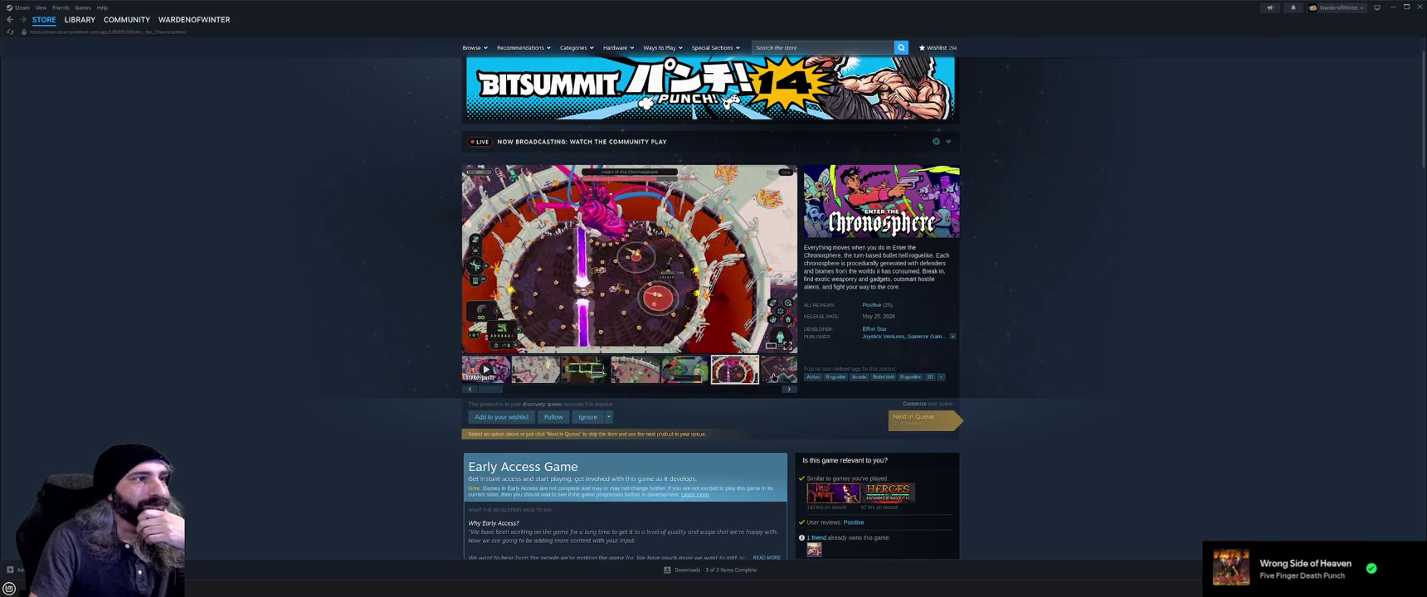
{"action": "left_click", "coordinate": [773, 378]}
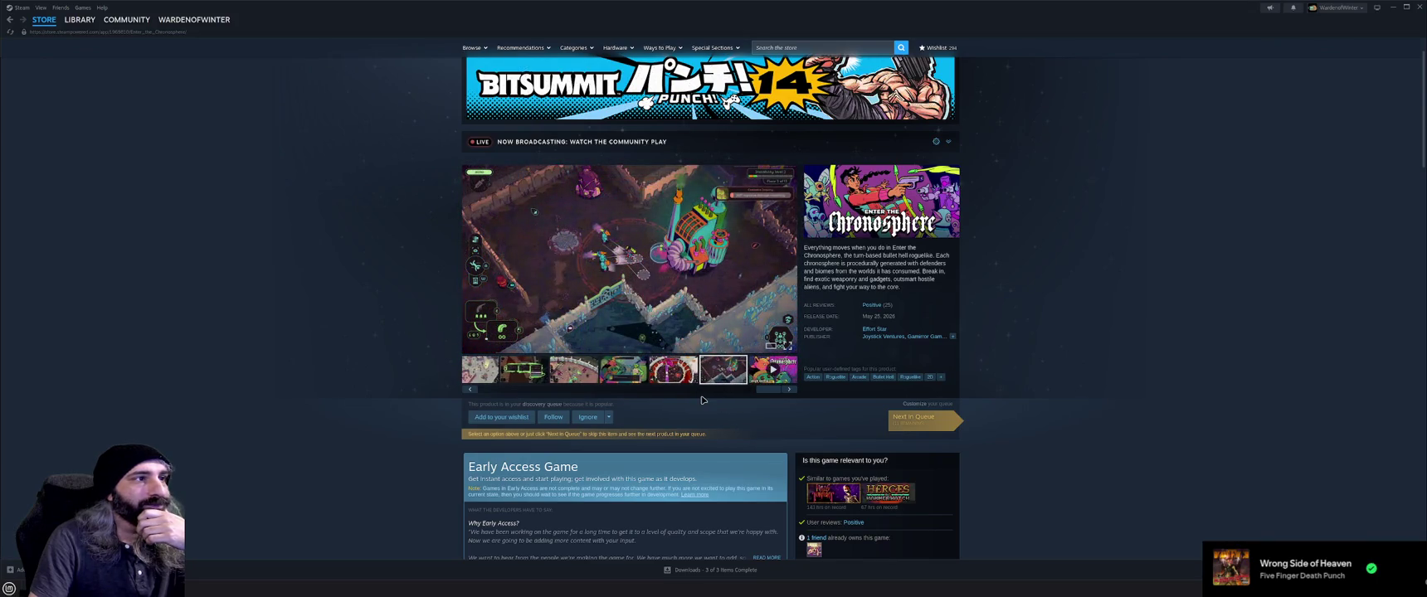
{"action": "left_click", "coordinate": [668, 371]}
{"action": "left_click", "coordinate": [613, 374]}
Scroll down through the description and reviews, then go back to the Store home page
{"action": "scroll", "coordinate": [373, 386], "scroll_direction": "down", "scroll_amount": 1}
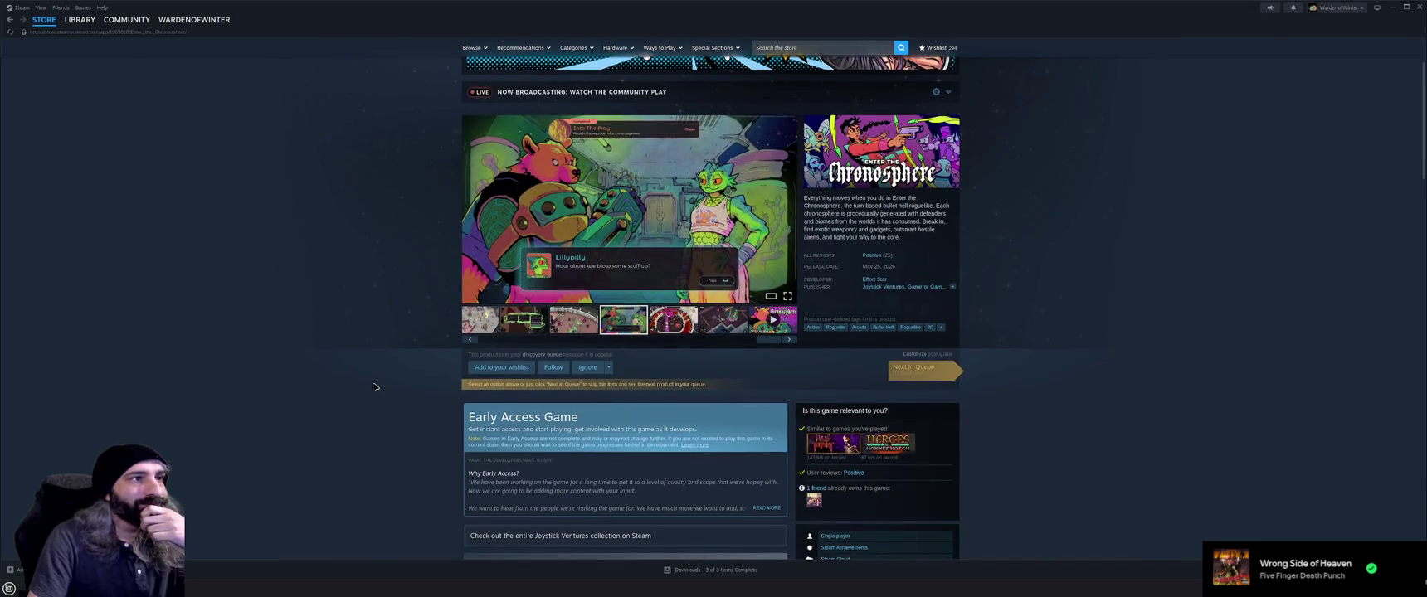
{"action": "scroll", "coordinate": [374, 387], "scroll_direction": "down", "scroll_amount": 3}
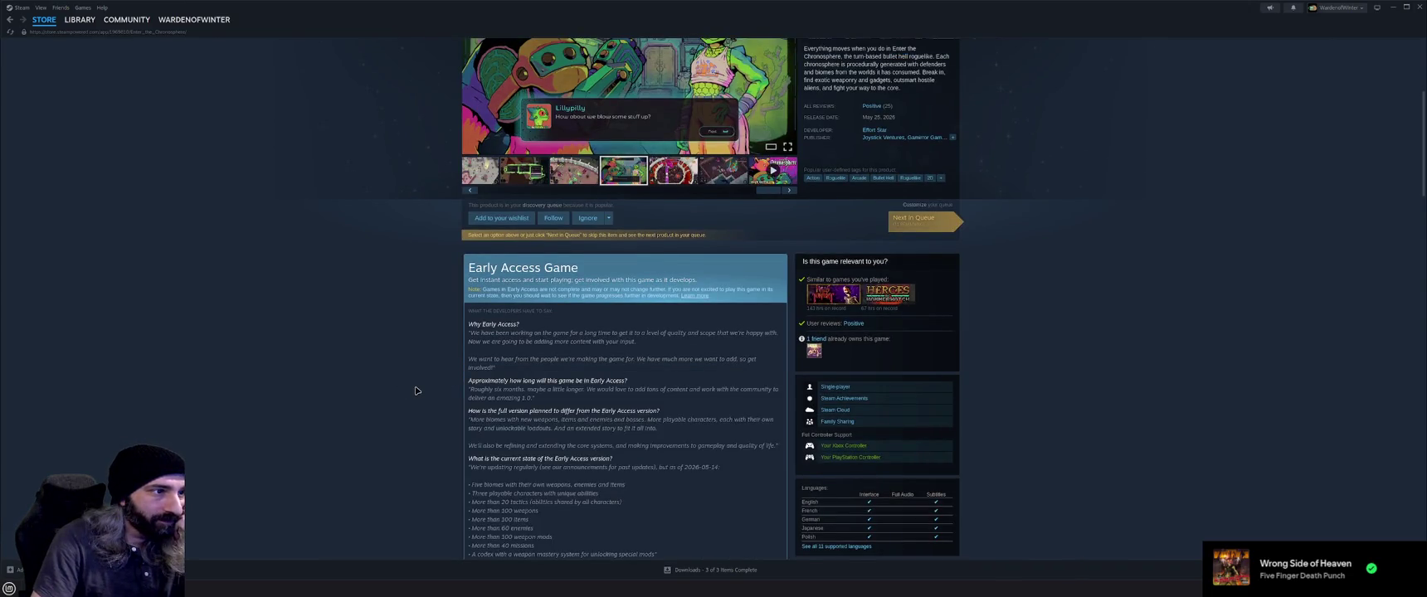
{"action": "scroll", "coordinate": [418, 391], "scroll_direction": "down", "scroll_amount": 2}
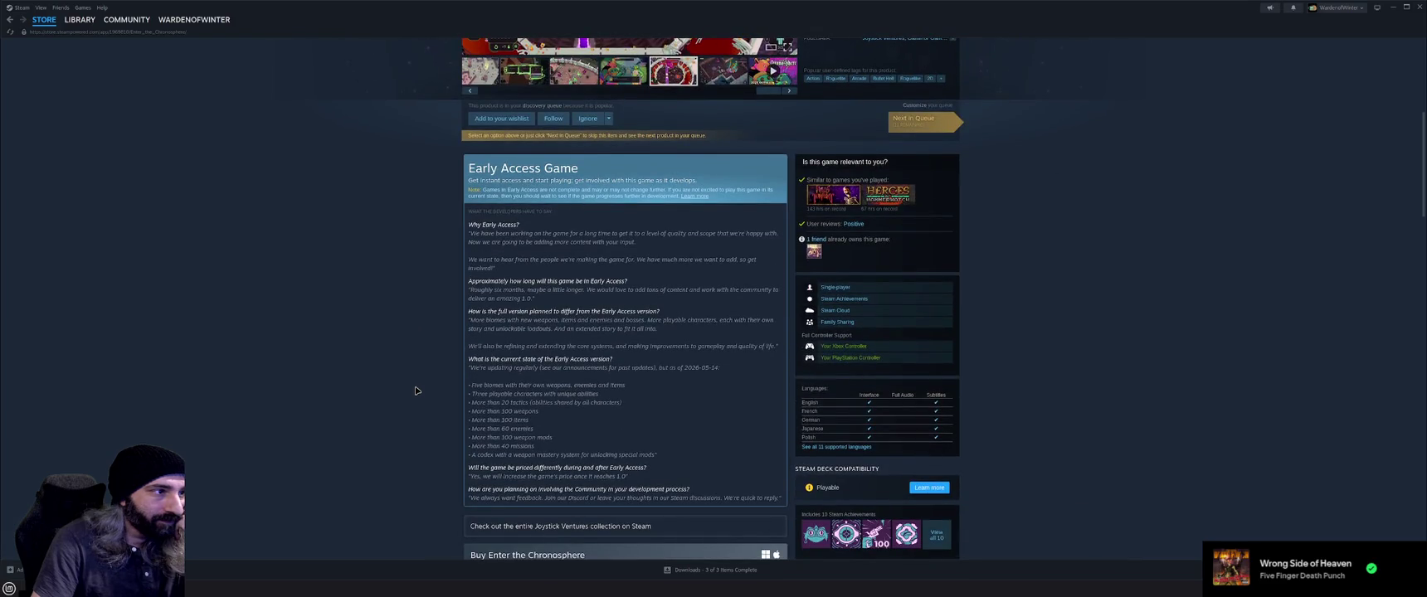
{"action": "scroll", "coordinate": [417, 391], "scroll_direction": "down", "scroll_amount": 10}
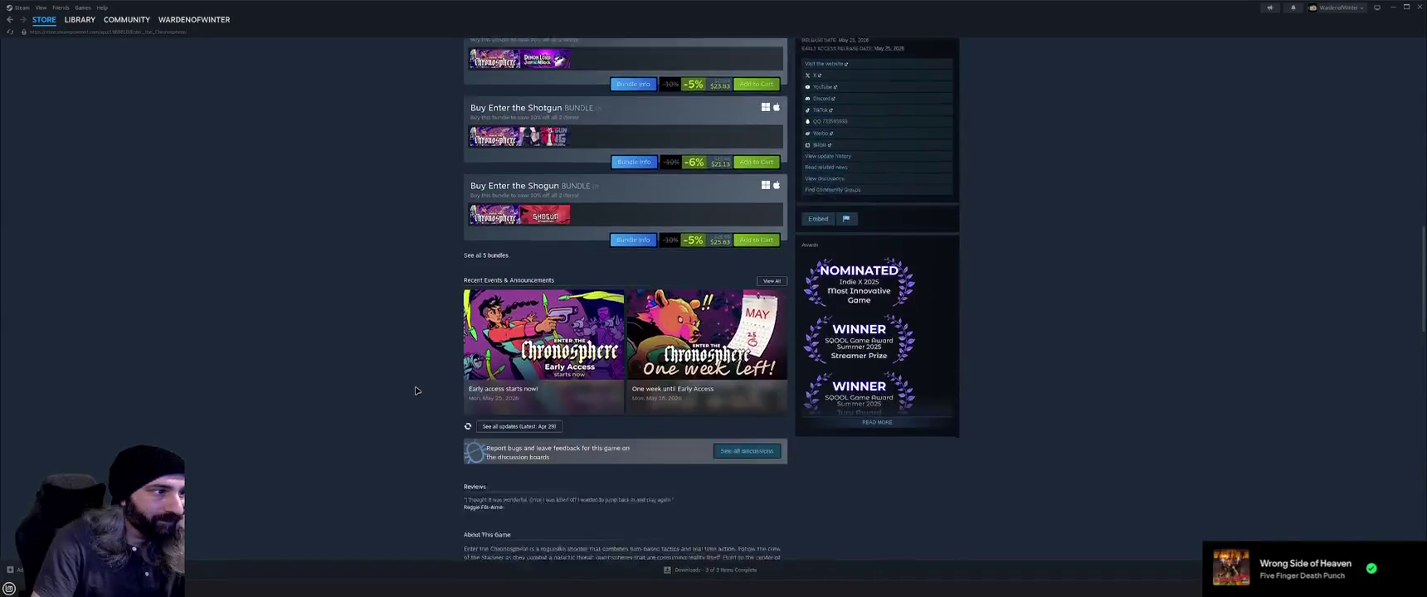
{"action": "scroll", "coordinate": [416, 390], "scroll_direction": "down", "scroll_amount": 6}
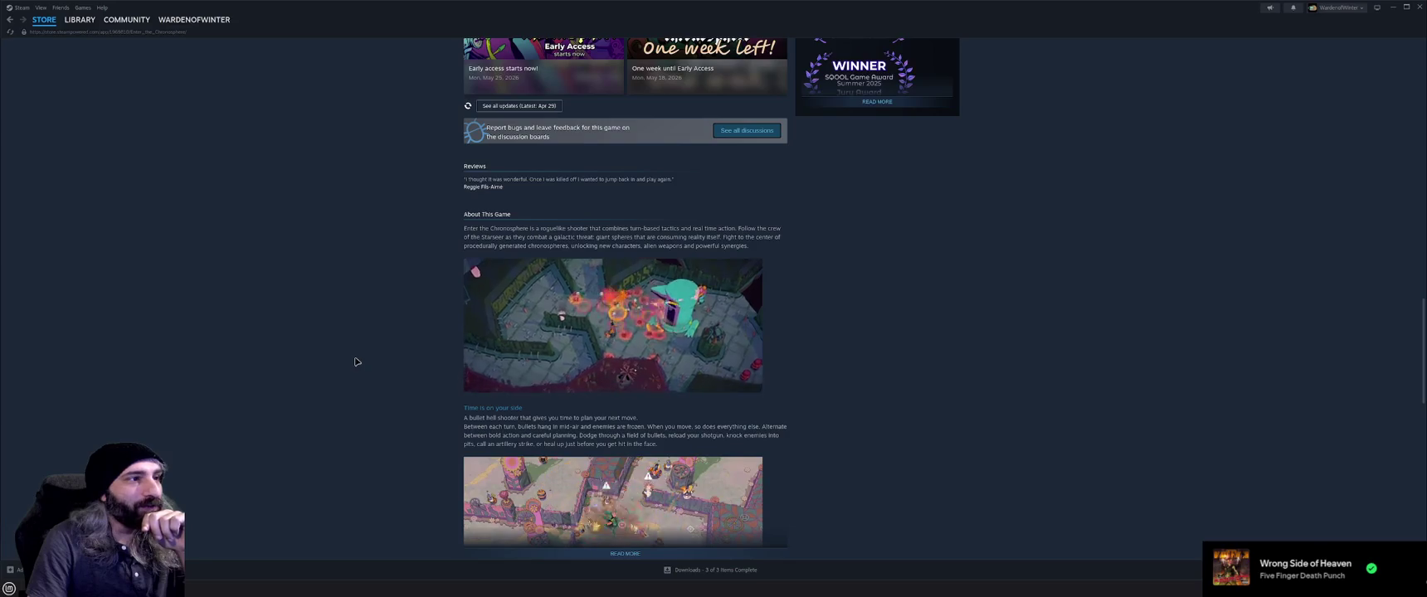
{"action": "mouse_move", "coordinate": [610, 323]}
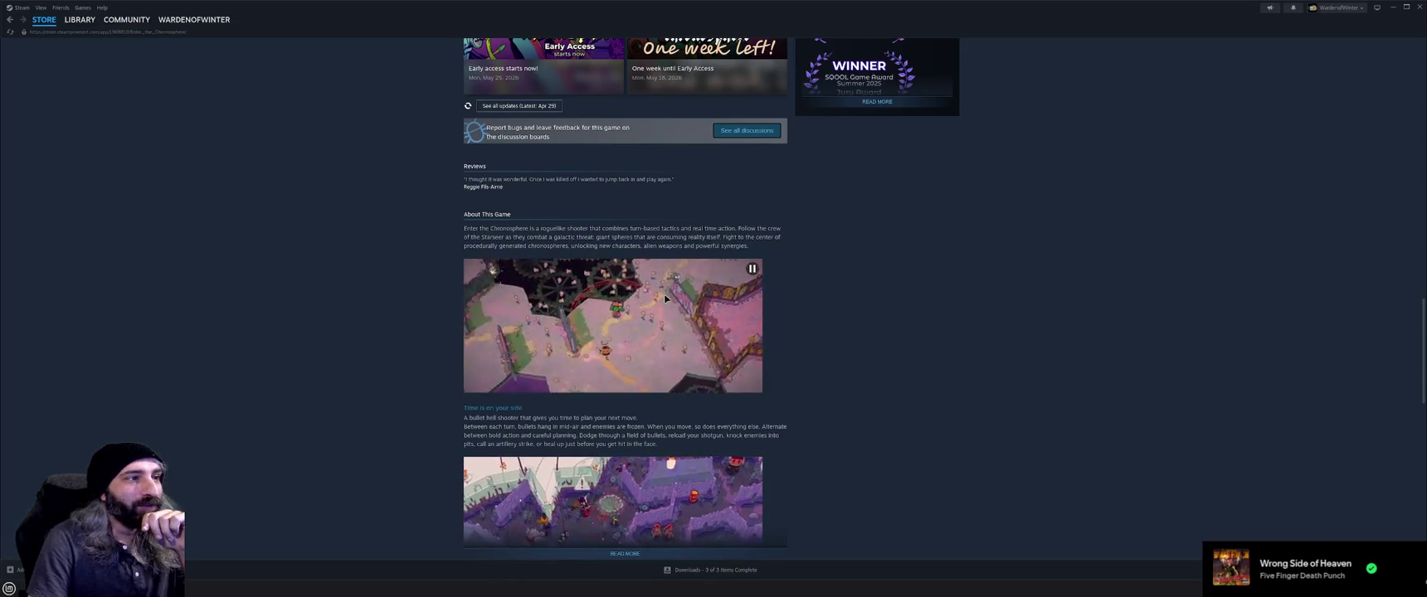
{"action": "scroll", "coordinate": [357, 351], "scroll_direction": "down", "scroll_amount": 2}
{"action": "scroll", "coordinate": [373, 349], "scroll_direction": "down", "scroll_amount": 1}
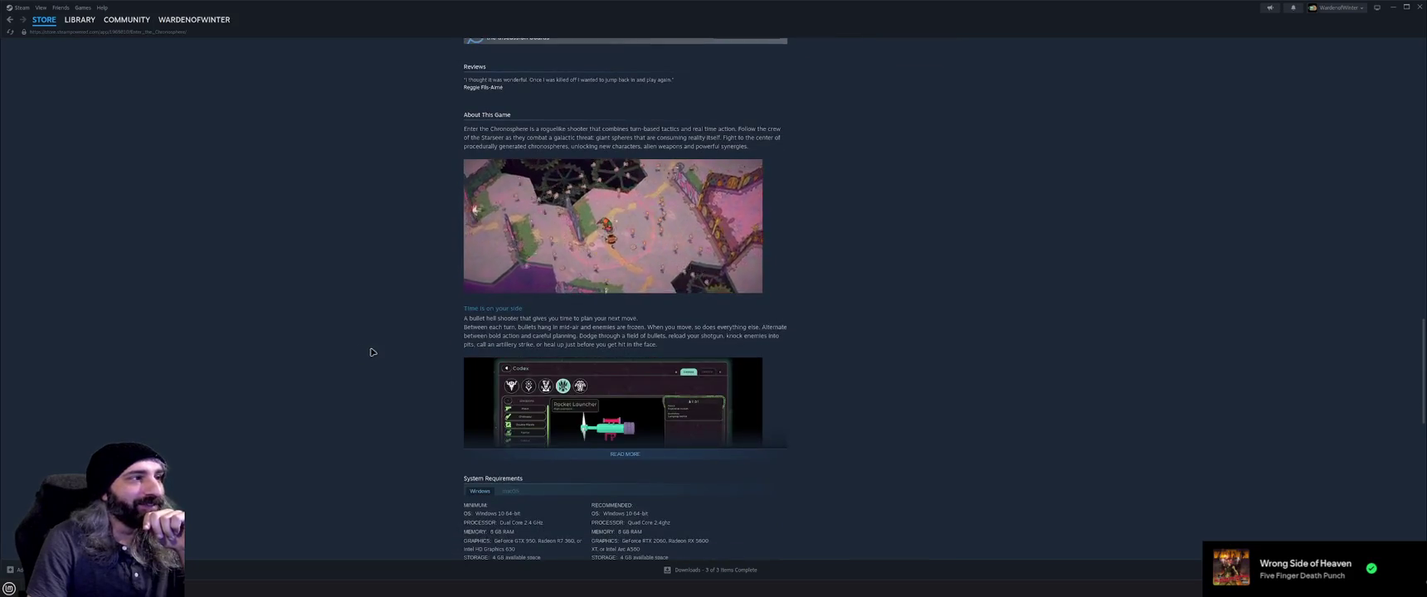
{"action": "scroll", "coordinate": [407, 401], "scroll_direction": "down", "scroll_amount": 2}
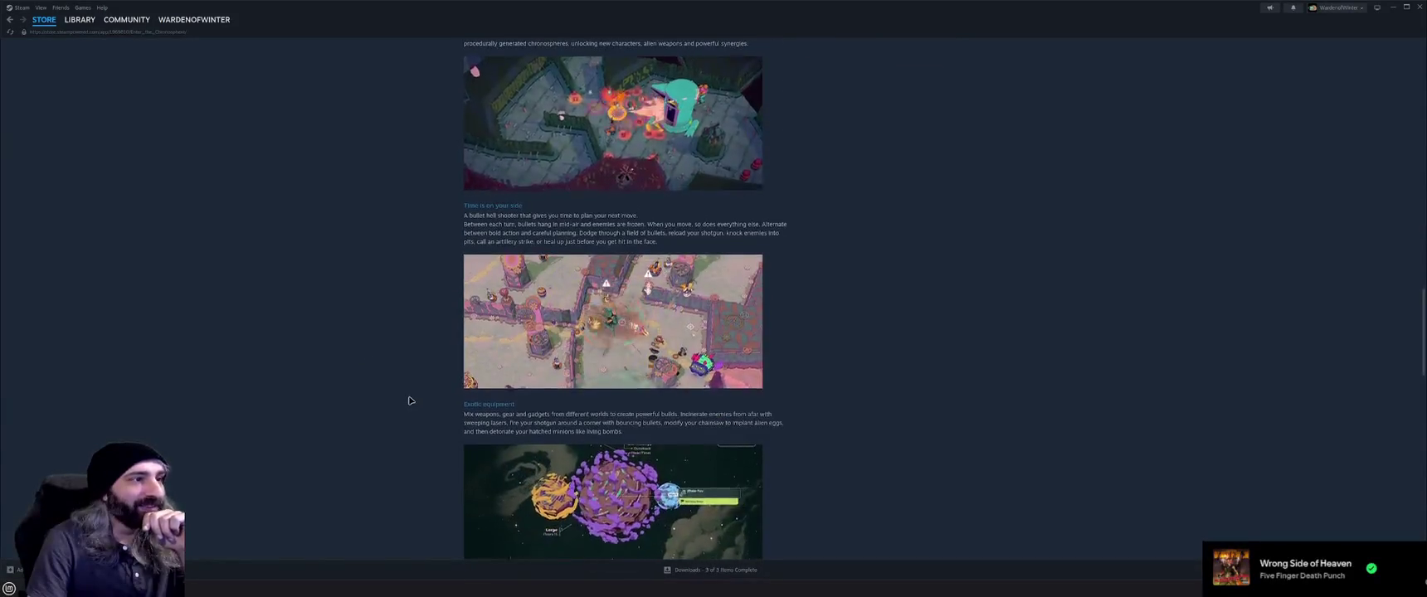
{"action": "scroll", "coordinate": [409, 400], "scroll_direction": "down", "scroll_amount": 1}
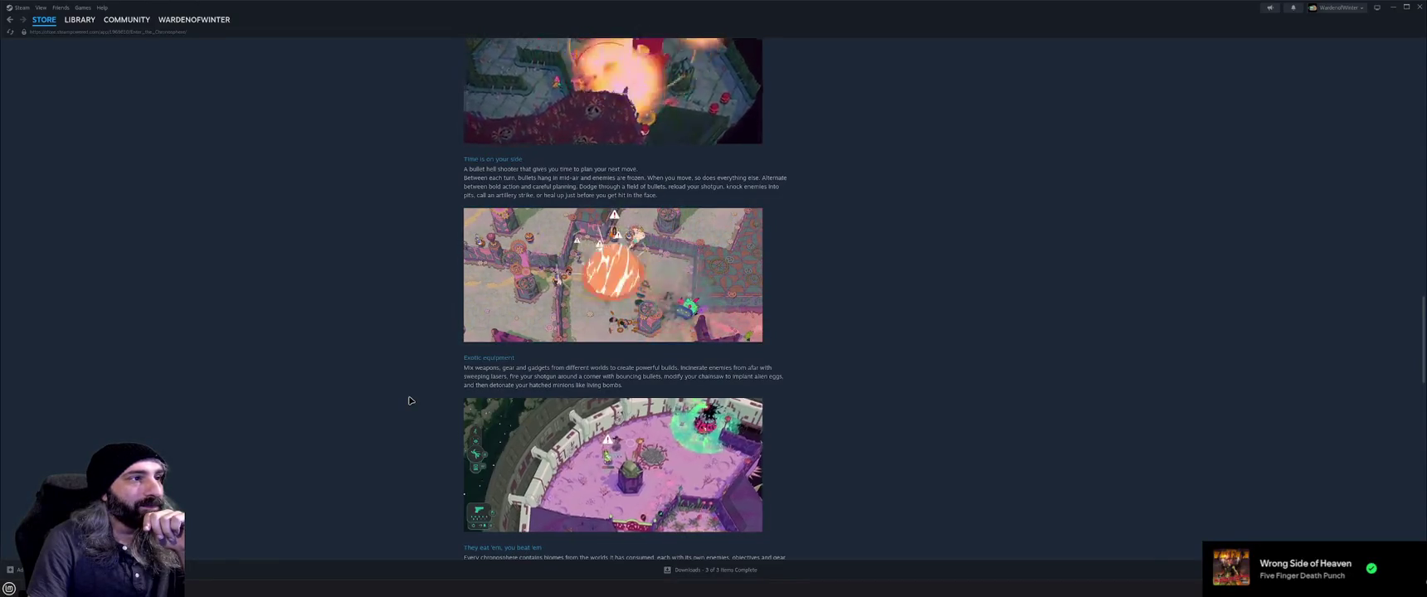
{"action": "scroll", "coordinate": [410, 401], "scroll_direction": "down", "scroll_amount": 5}
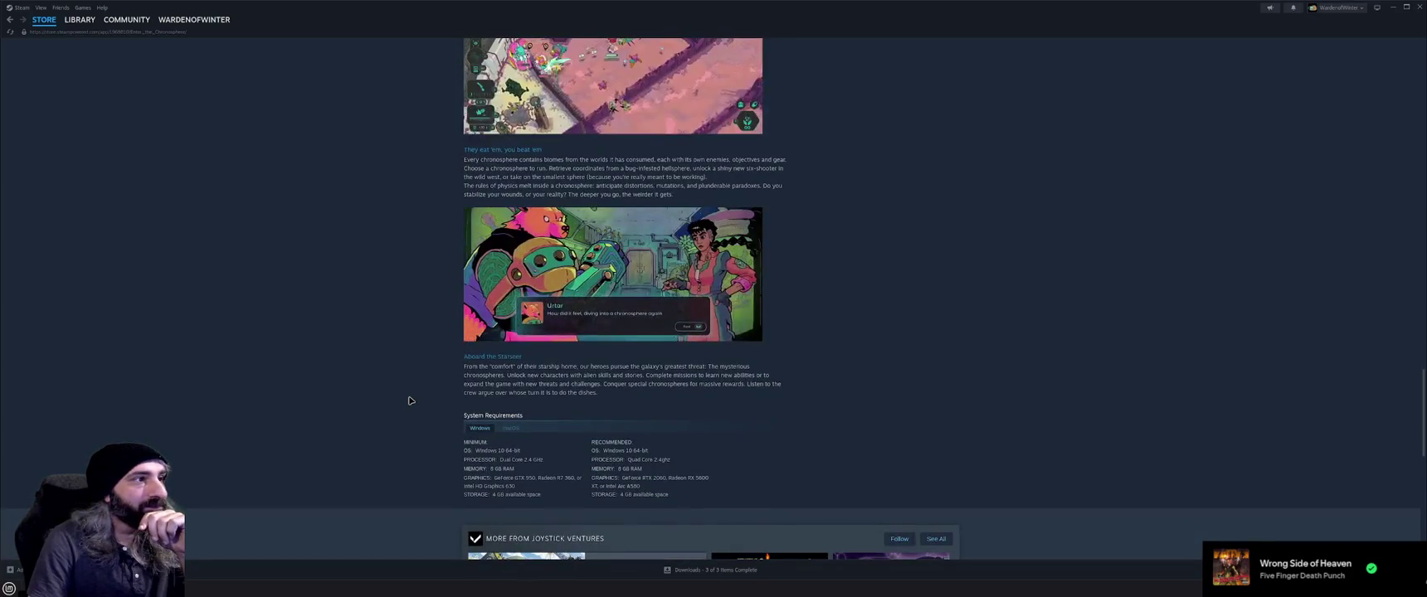
{"action": "scroll", "coordinate": [409, 401], "scroll_direction": "down", "scroll_amount": 2}
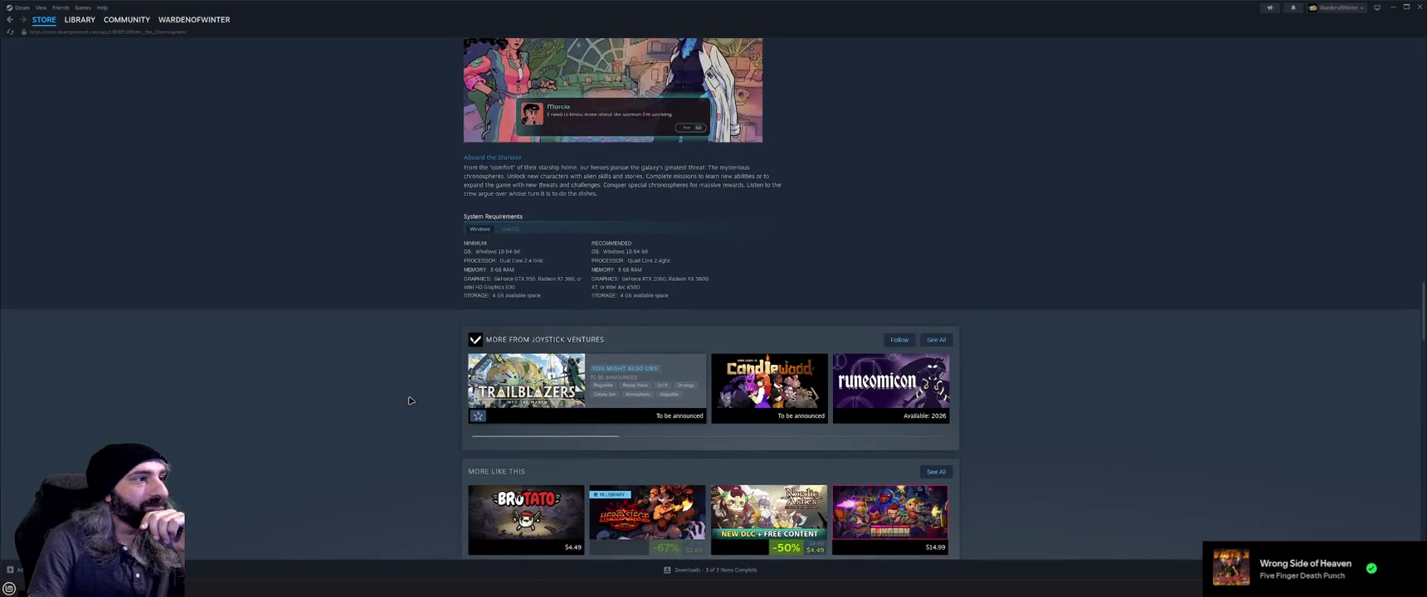
{"action": "scroll", "coordinate": [409, 401], "scroll_direction": "down", "scroll_amount": 5}
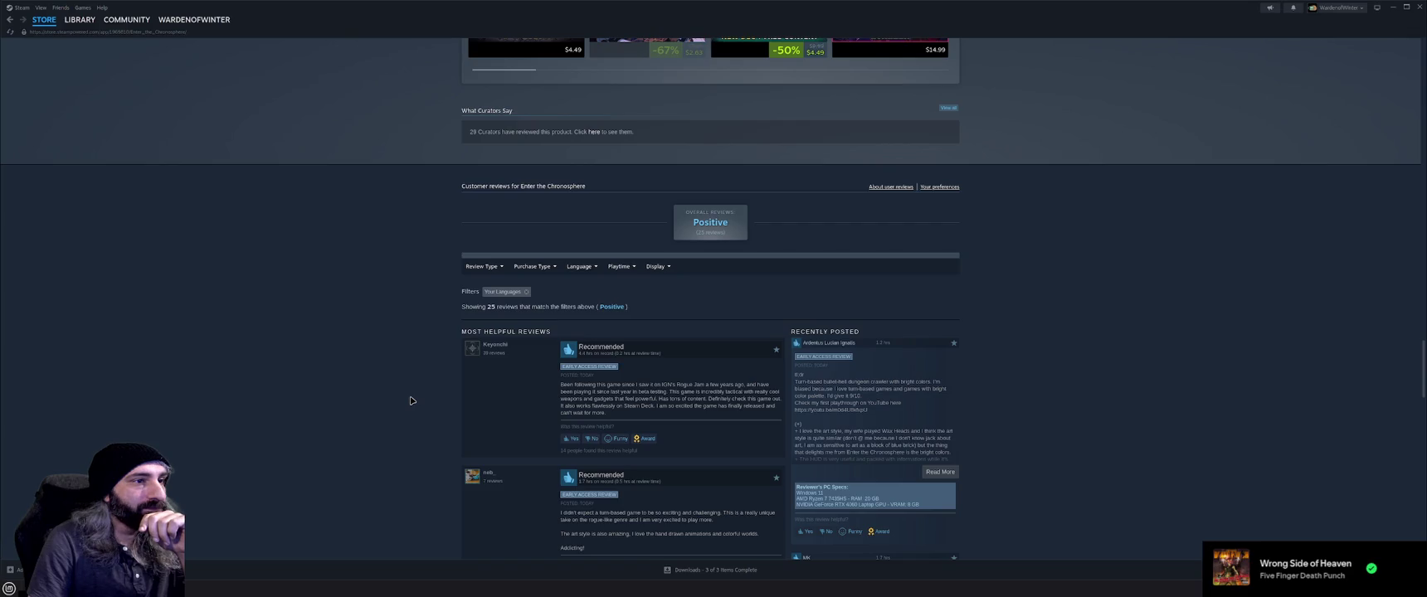
{"action": "scroll", "coordinate": [409, 400], "scroll_direction": "down", "scroll_amount": 3}
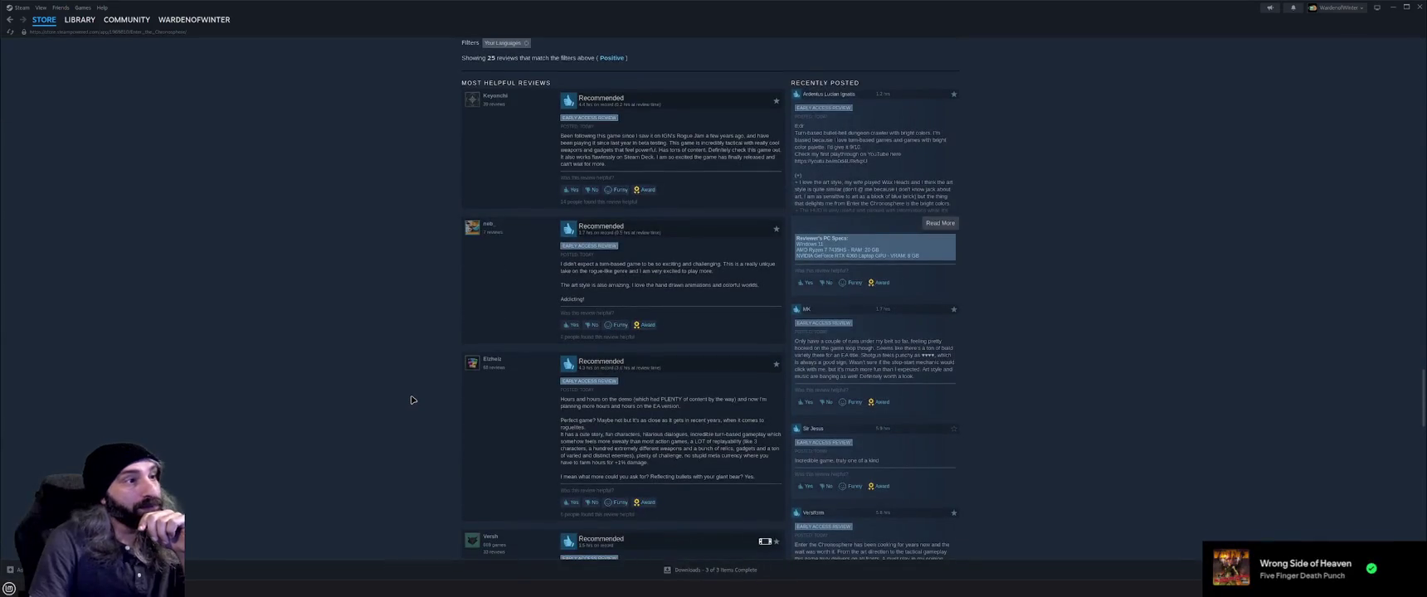
{"action": "scroll", "coordinate": [410, 401], "scroll_direction": "down", "scroll_amount": 1}
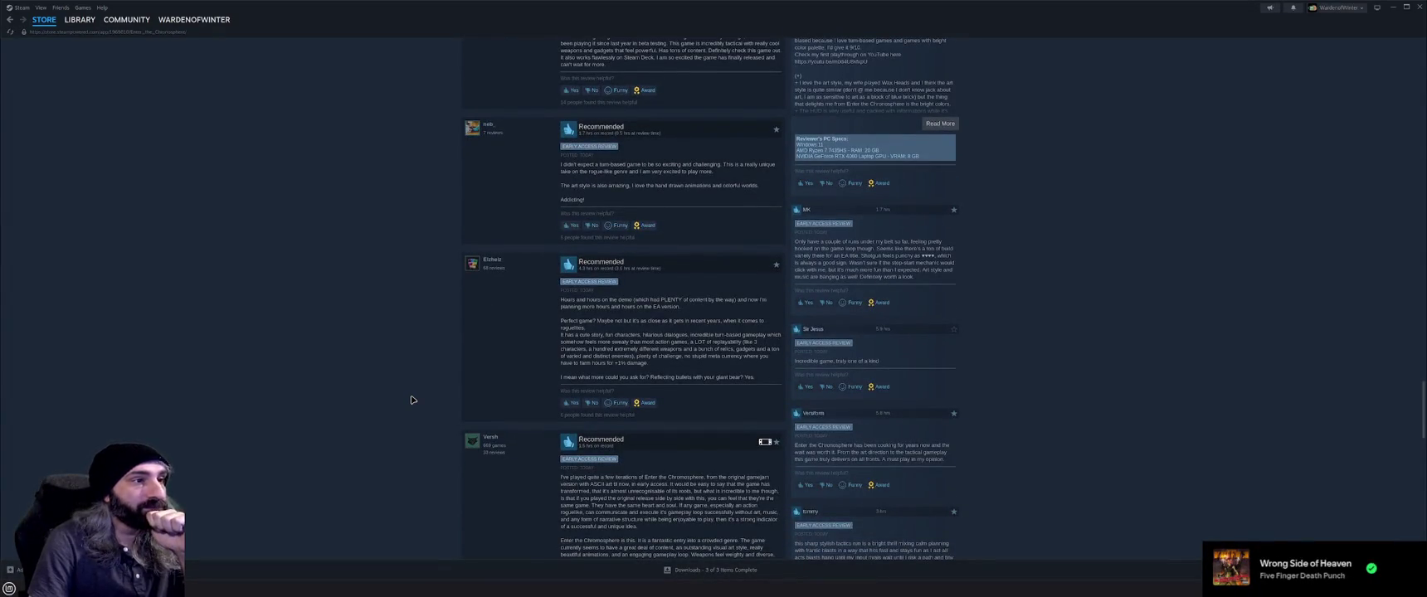
{"action": "scroll", "coordinate": [410, 401], "scroll_direction": "down", "scroll_amount": 2}
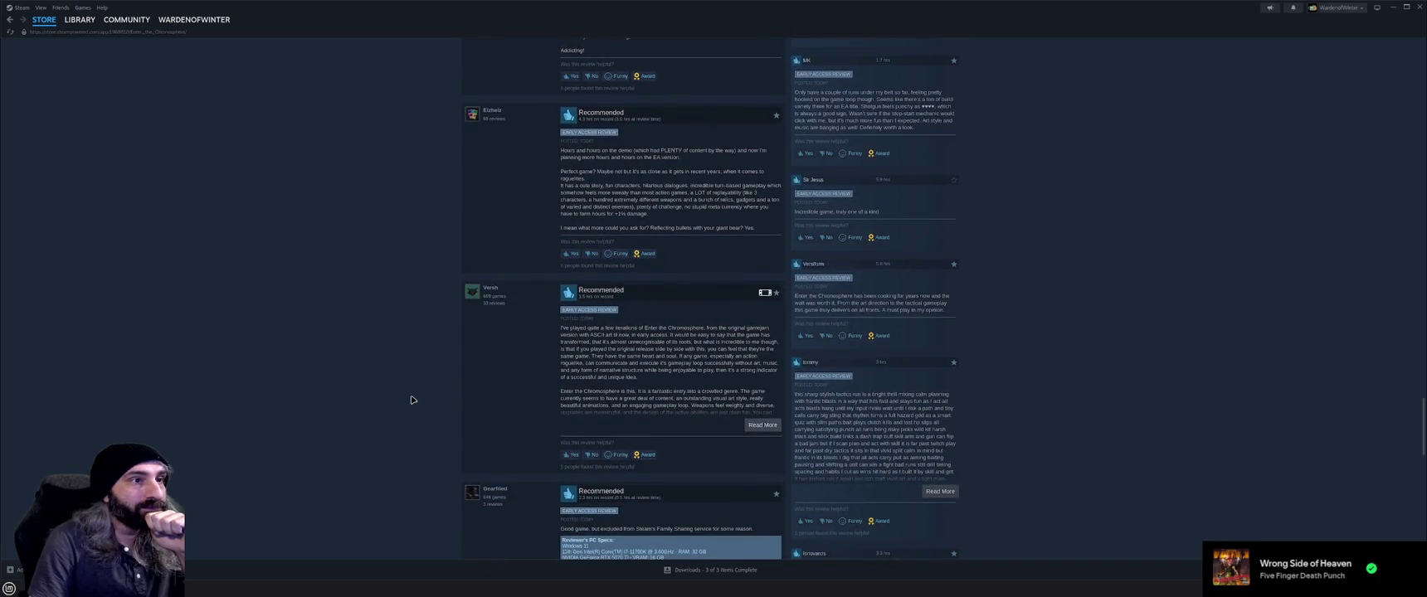
{"action": "scroll", "coordinate": [409, 400], "scroll_direction": "up", "scroll_amount": 20}
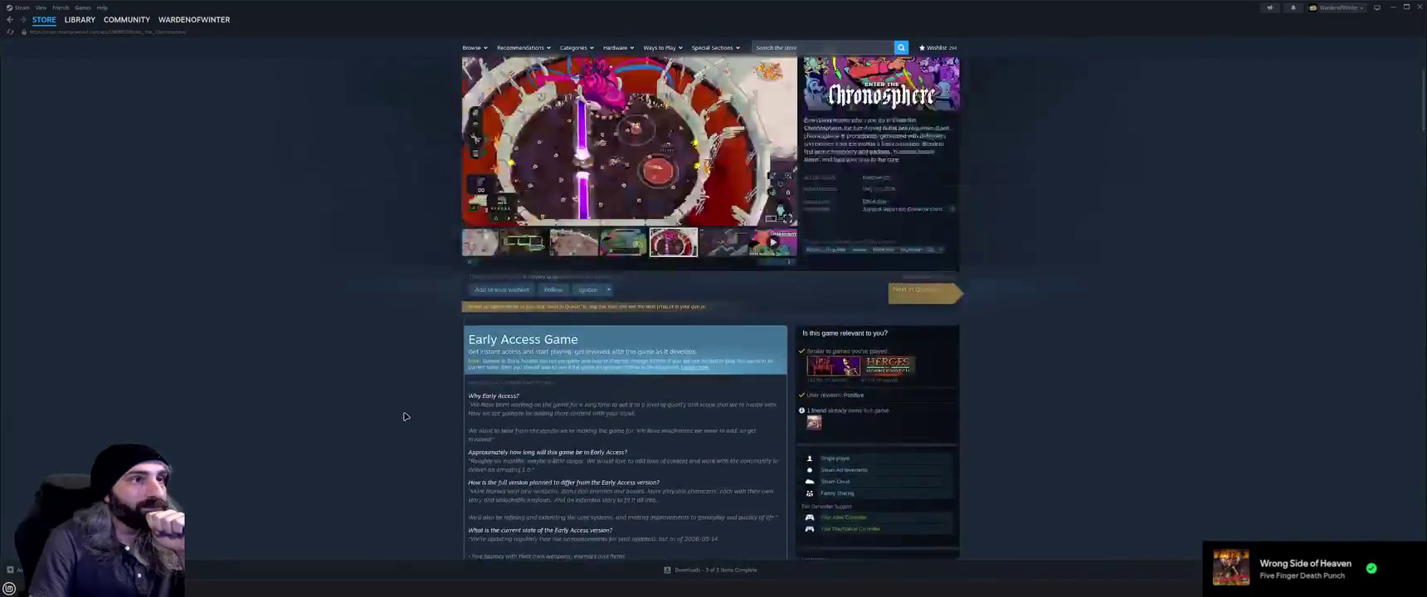
{"action": "scroll", "coordinate": [405, 417], "scroll_direction": "up", "scroll_amount": 2}
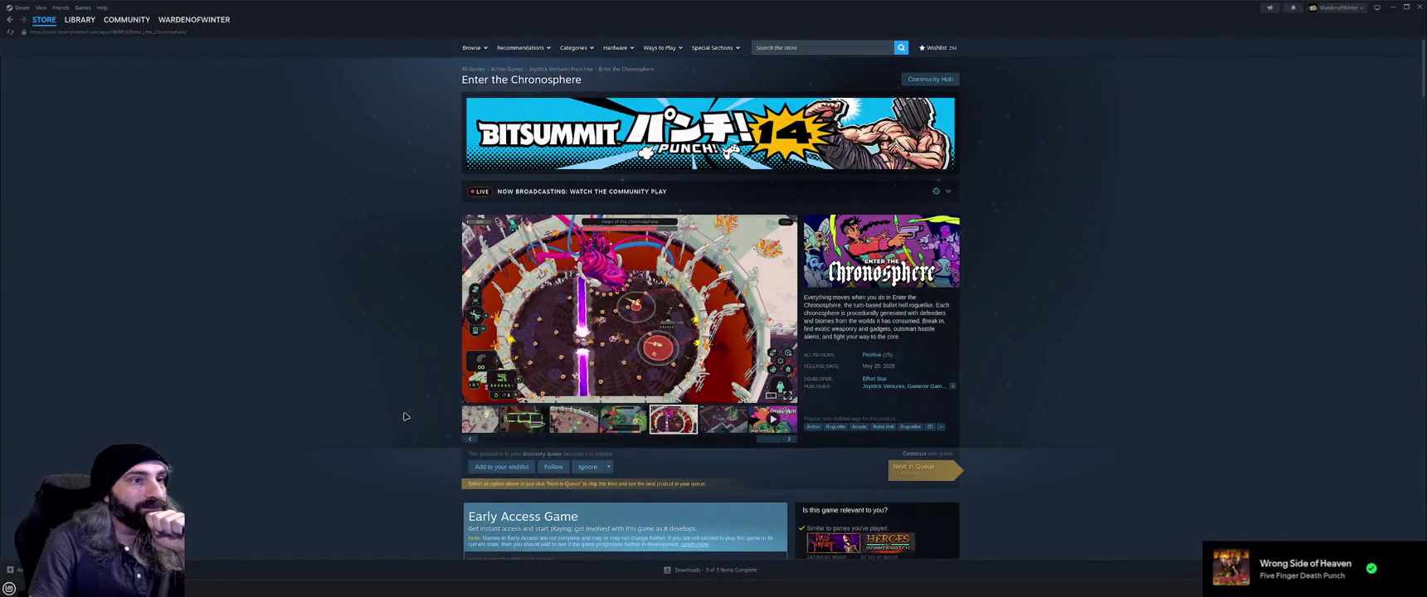
{"action": "scroll", "coordinate": [405, 417], "scroll_direction": "down", "scroll_amount": 2}
{"action": "scroll", "coordinate": [405, 417], "scroll_direction": "up", "scroll_amount": 2}
{"action": "key", "text": "alt+Left"}
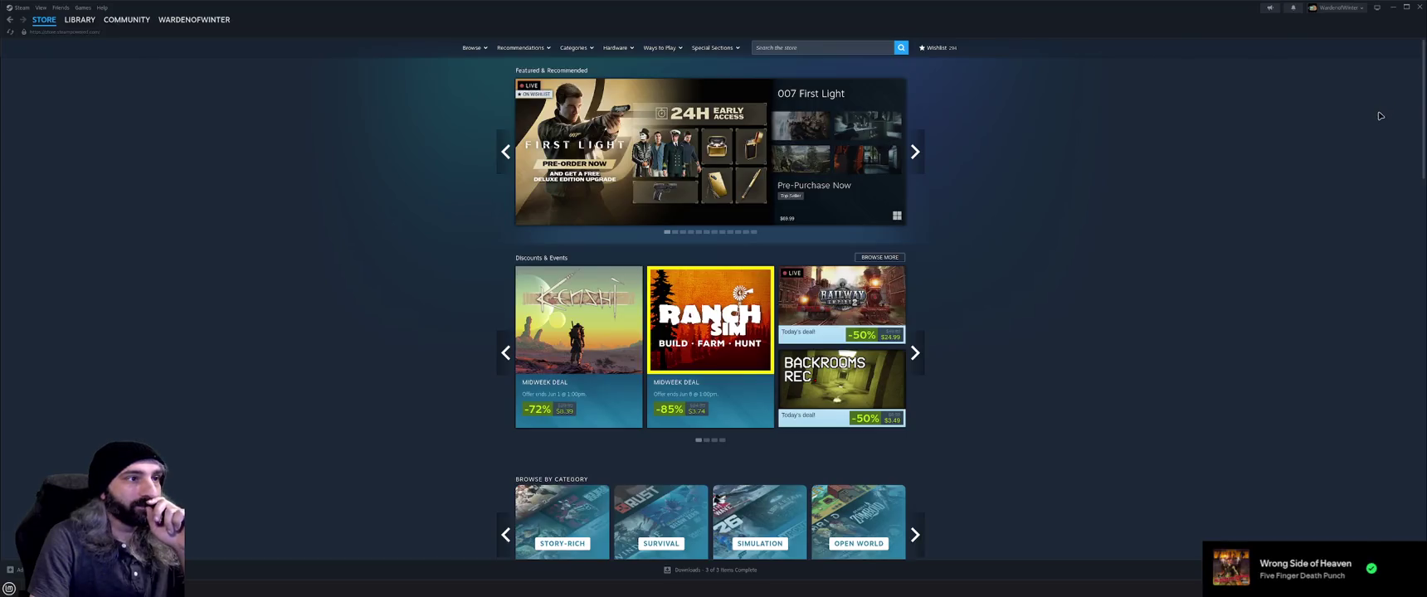
Switch back to Godot and read down through EnemyCharacter.gd's state-handling code
{"action": "left_click", "coordinate": [1393, 6]}
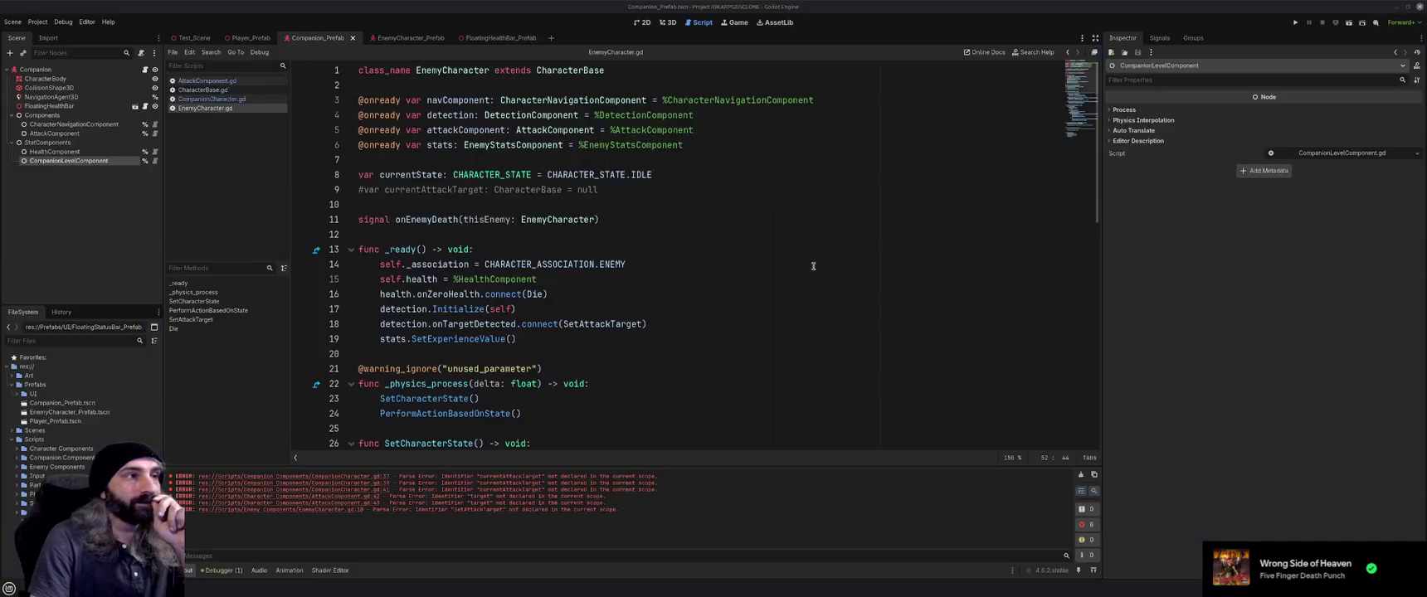
{"action": "left_click", "coordinate": [579, 308]}
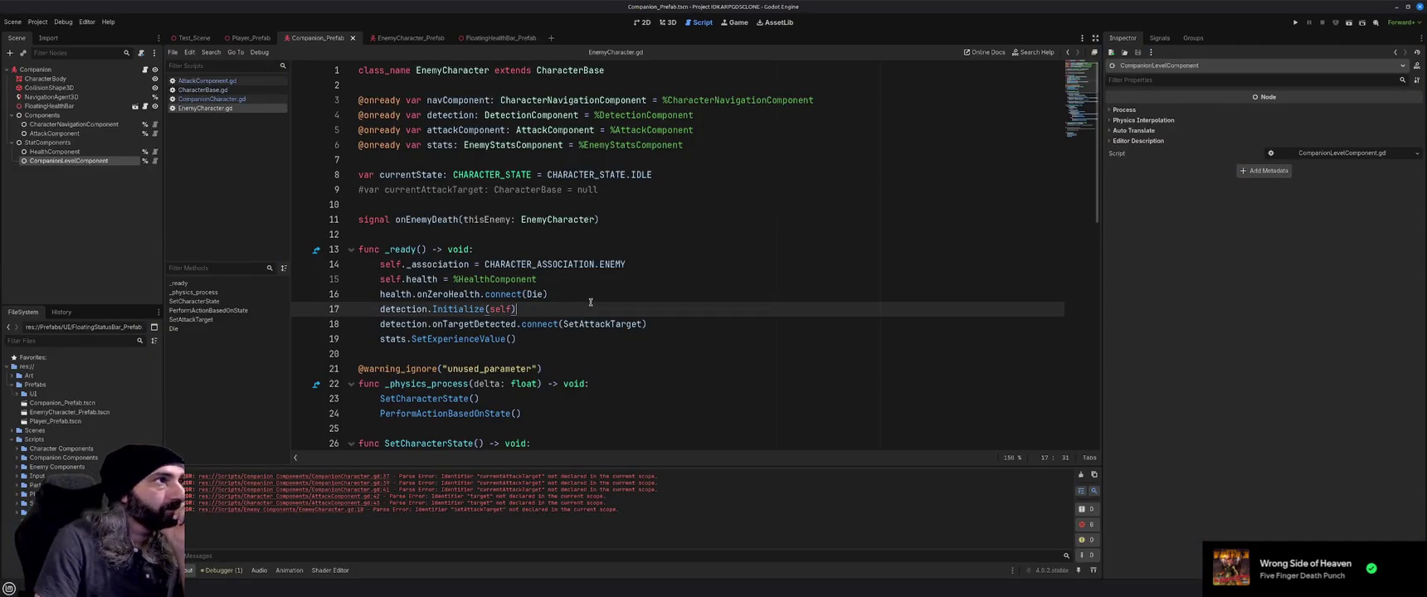
{"action": "scroll", "coordinate": [590, 302], "scroll_direction": "down", "scroll_amount": 3}
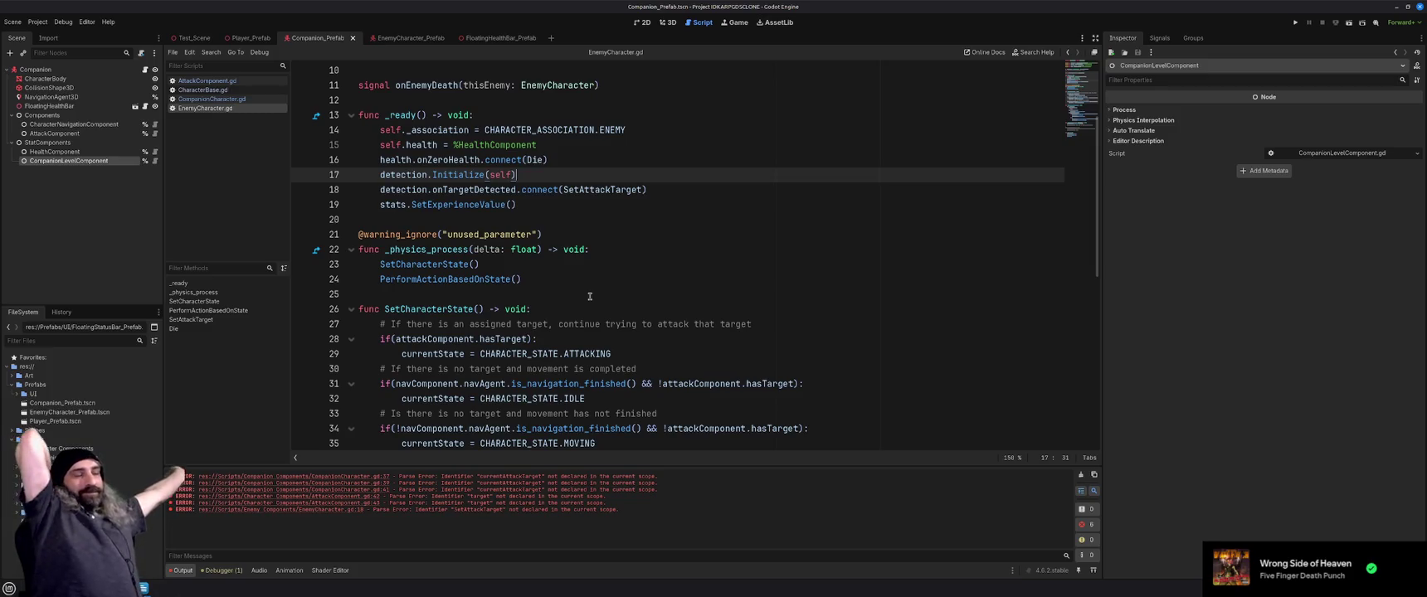
{"action": "left_click", "coordinate": [579, 294]}
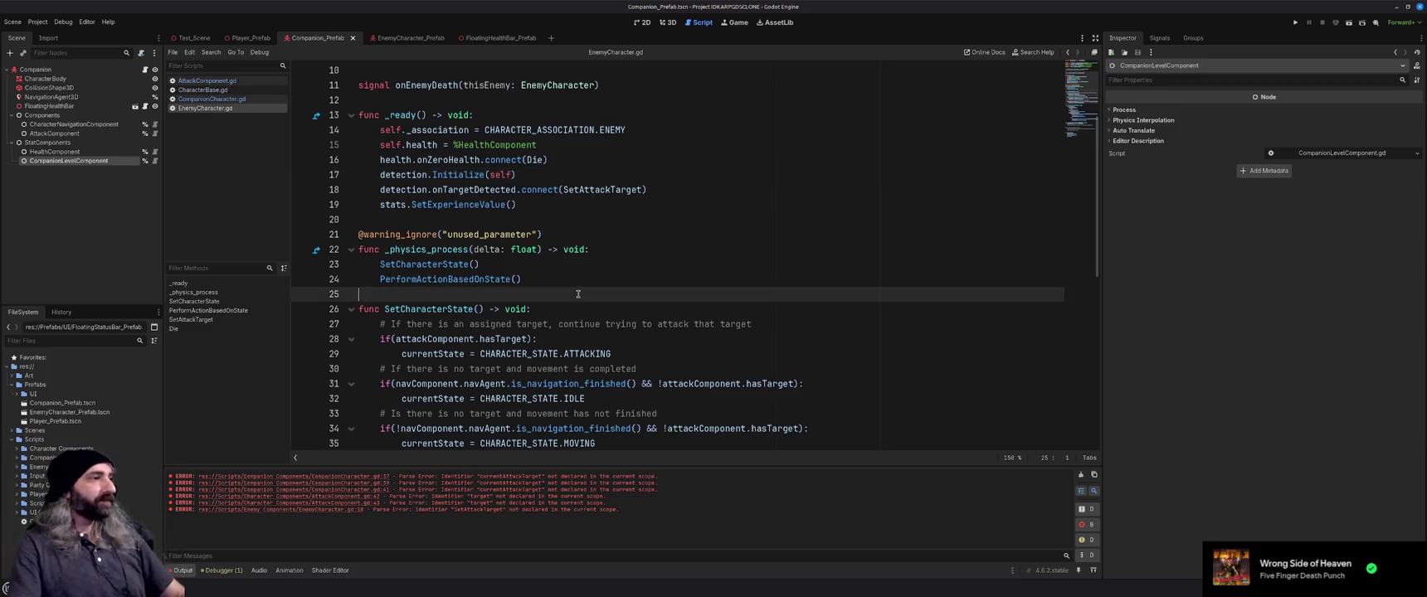
{"action": "scroll", "coordinate": [588, 296], "scroll_direction": "down", "scroll_amount": 7}
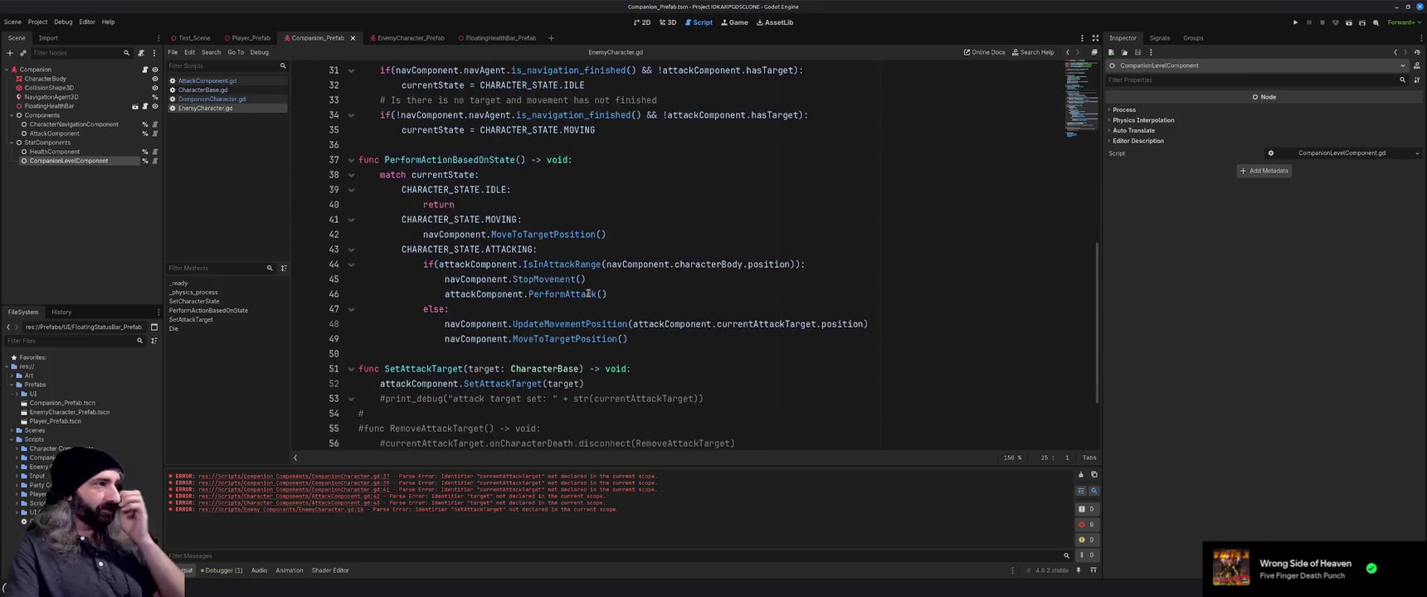
{"action": "scroll", "coordinate": [587, 292], "scroll_direction": "down", "scroll_amount": 2}
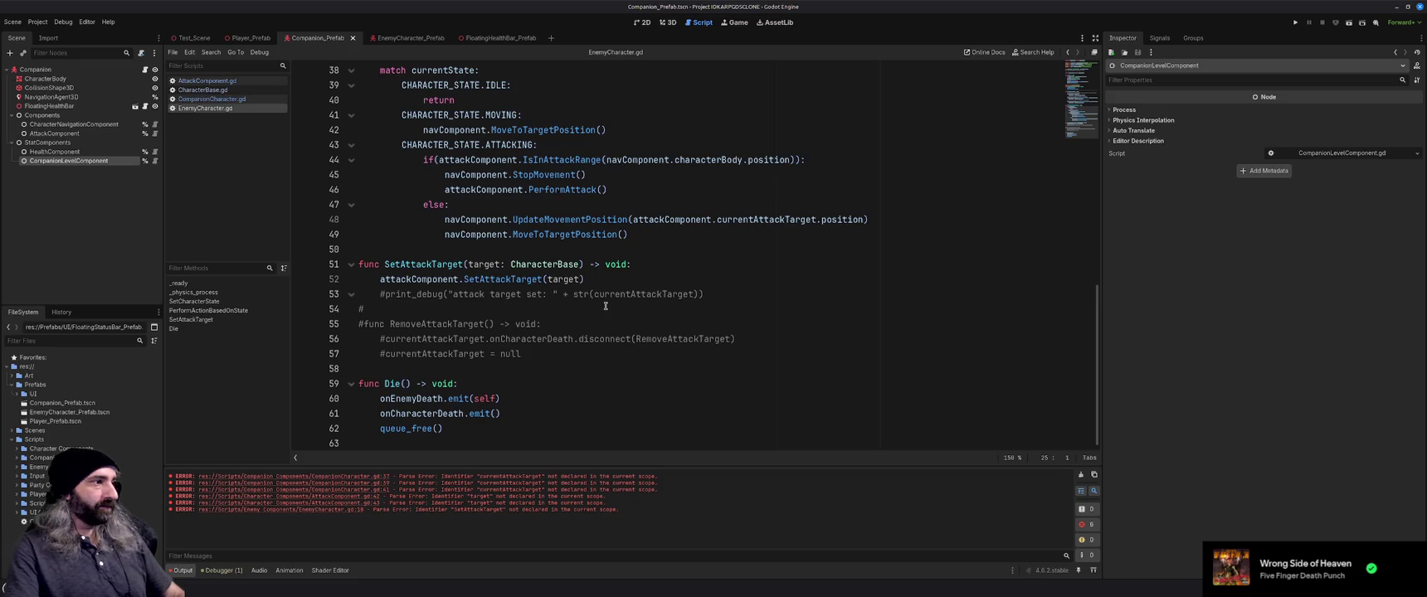
Scroll back up to the top of the script and run the project with F5
{"action": "scroll", "coordinate": [614, 308], "scroll_direction": "up", "scroll_amount": 2}
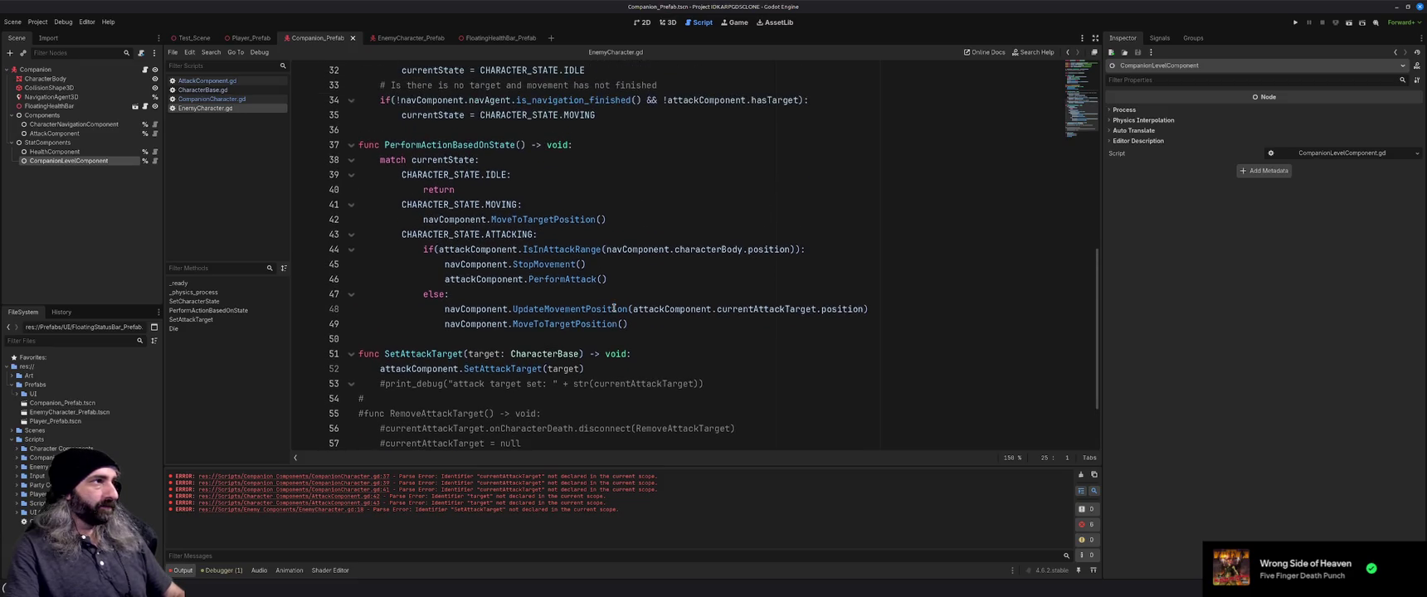
{"action": "scroll", "coordinate": [614, 307], "scroll_direction": "up", "scroll_amount": 3}
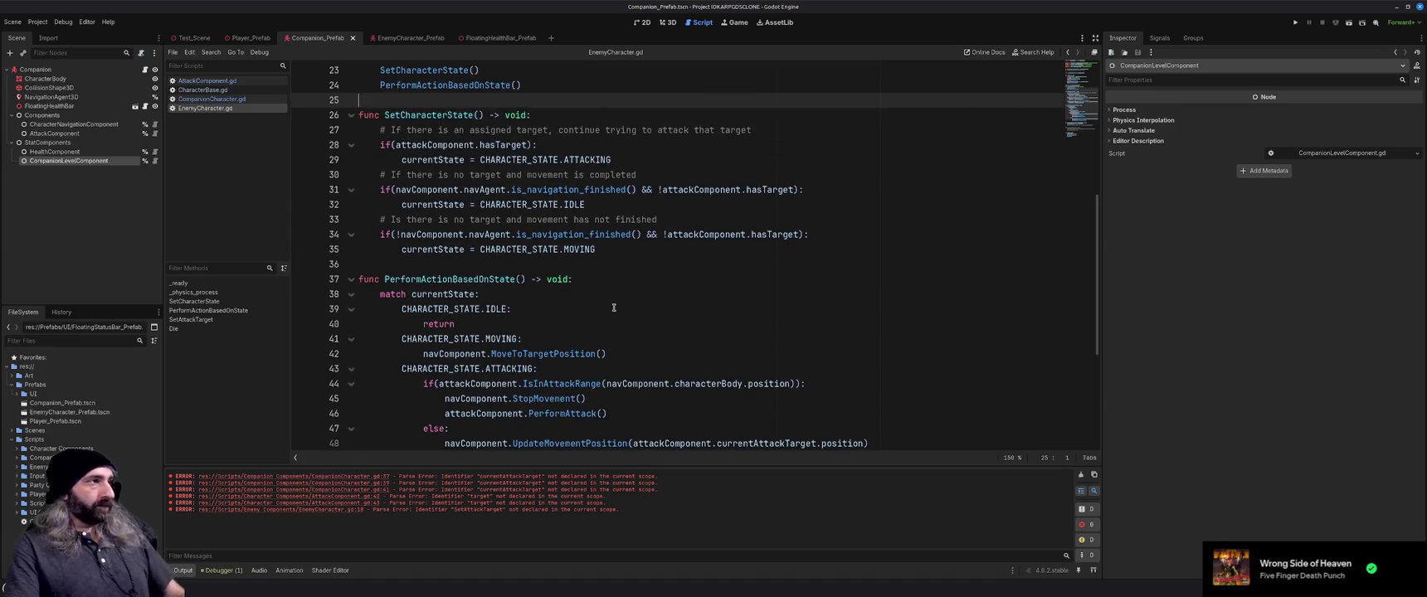
{"action": "scroll", "coordinate": [614, 307], "scroll_direction": "up", "scroll_amount": 2}
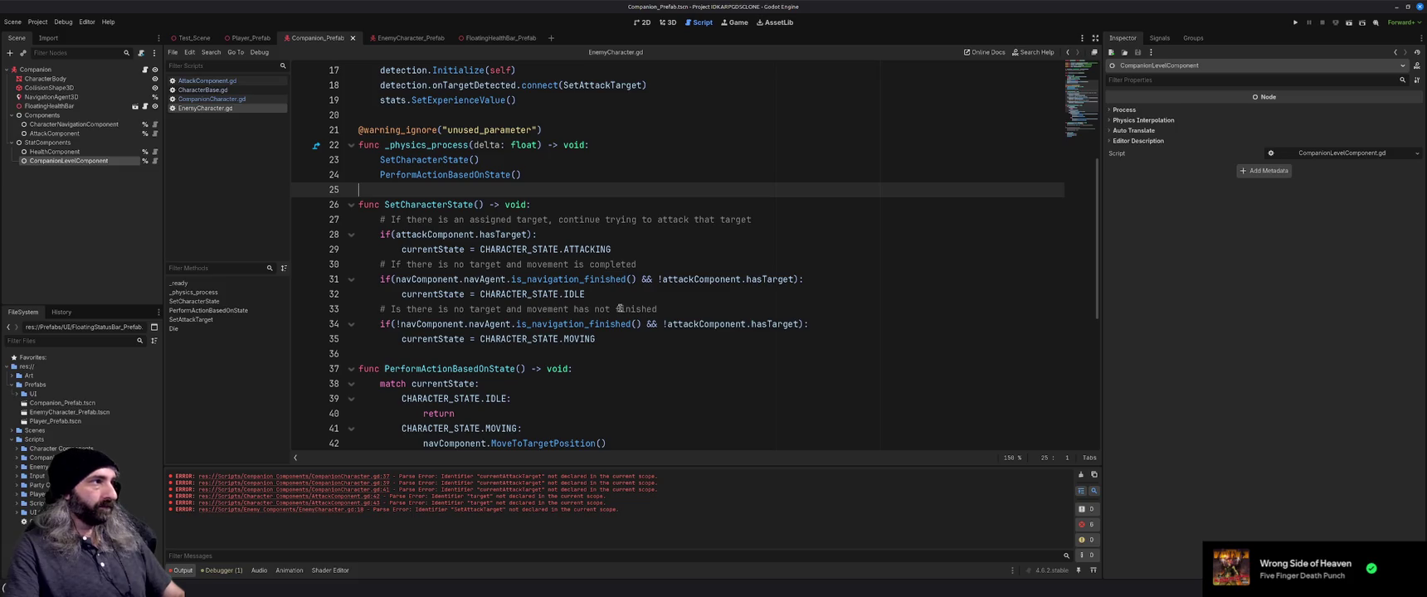
{"action": "scroll", "coordinate": [620, 308], "scroll_direction": "up", "scroll_amount": 2}
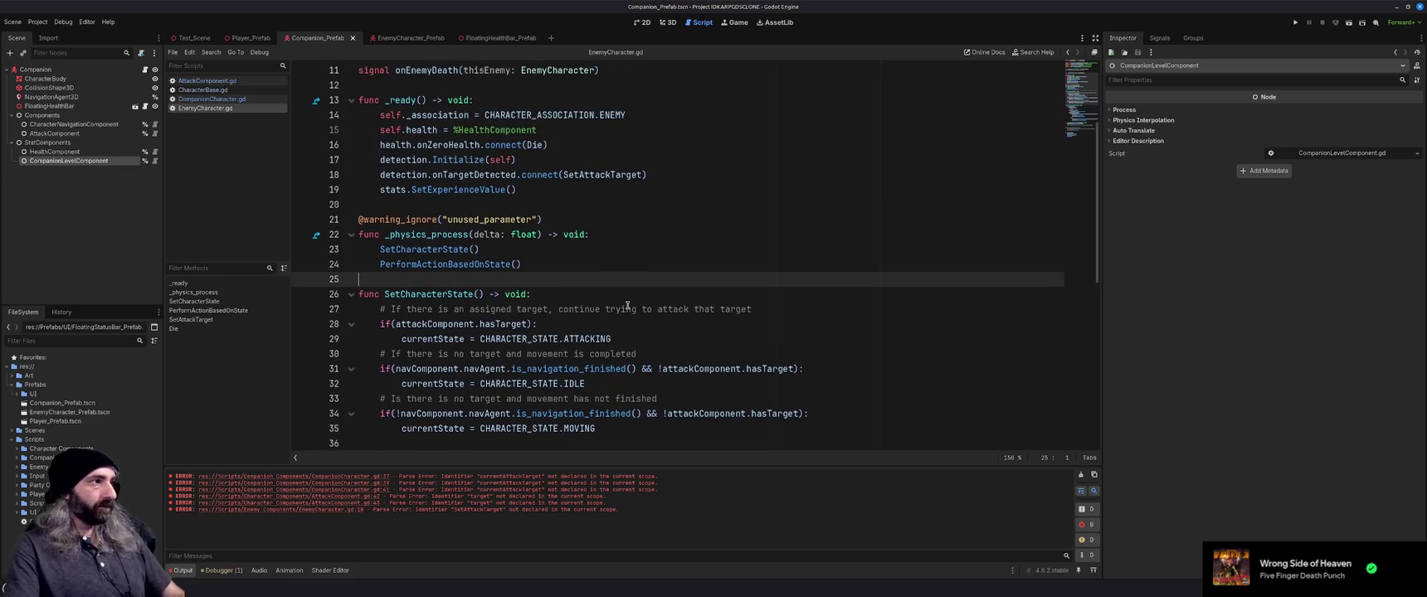
{"action": "scroll", "coordinate": [628, 307], "scroll_direction": "up", "scroll_amount": 3}
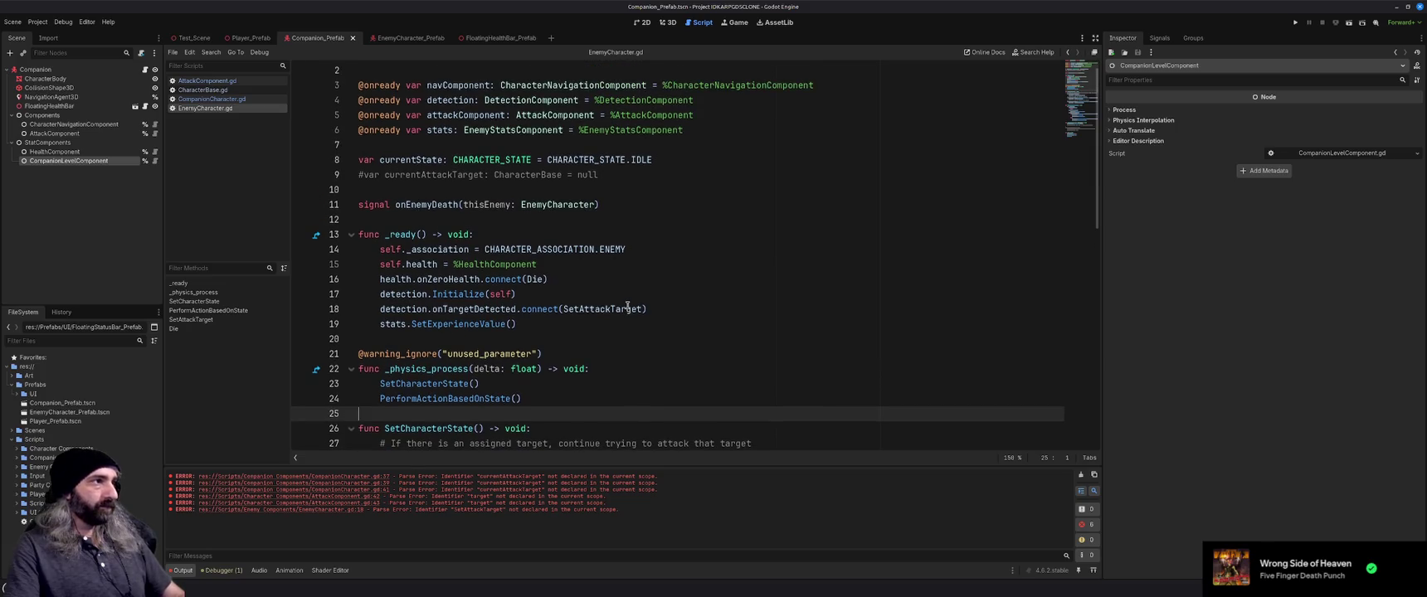
{"action": "scroll", "coordinate": [628, 308], "scroll_direction": "up", "scroll_amount": 1}
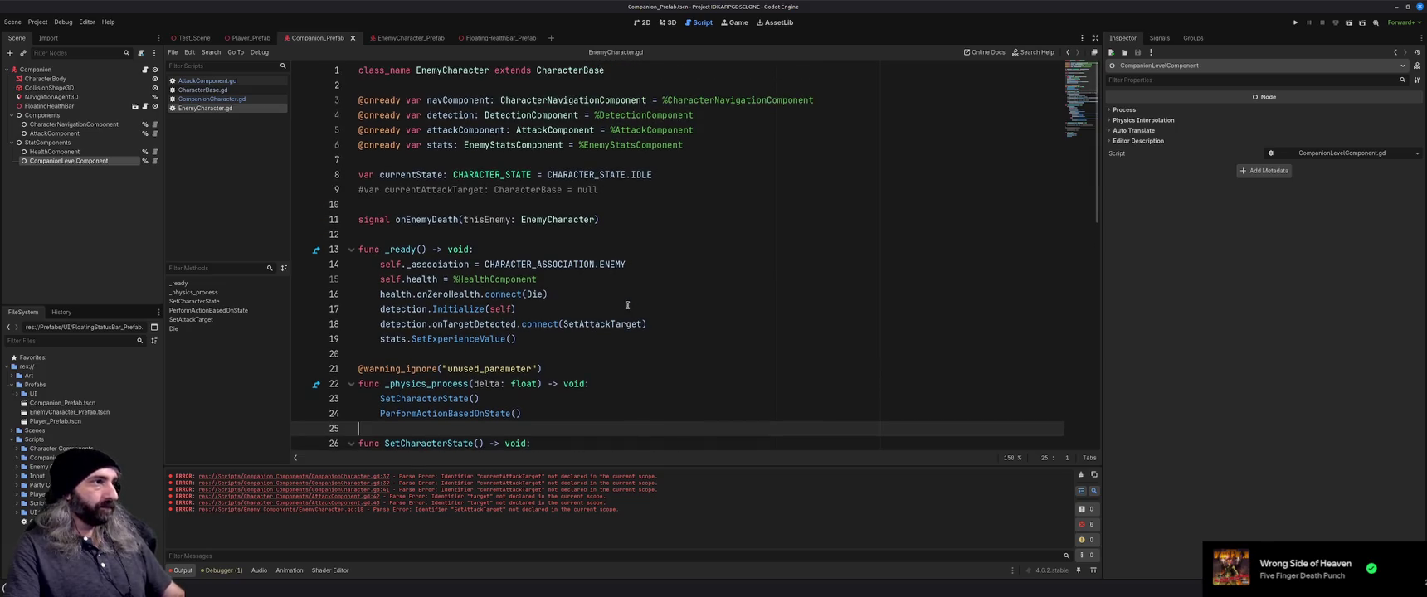
{"action": "left_click", "coordinate": [622, 190]}
{"action": "key", "text": "F5"}
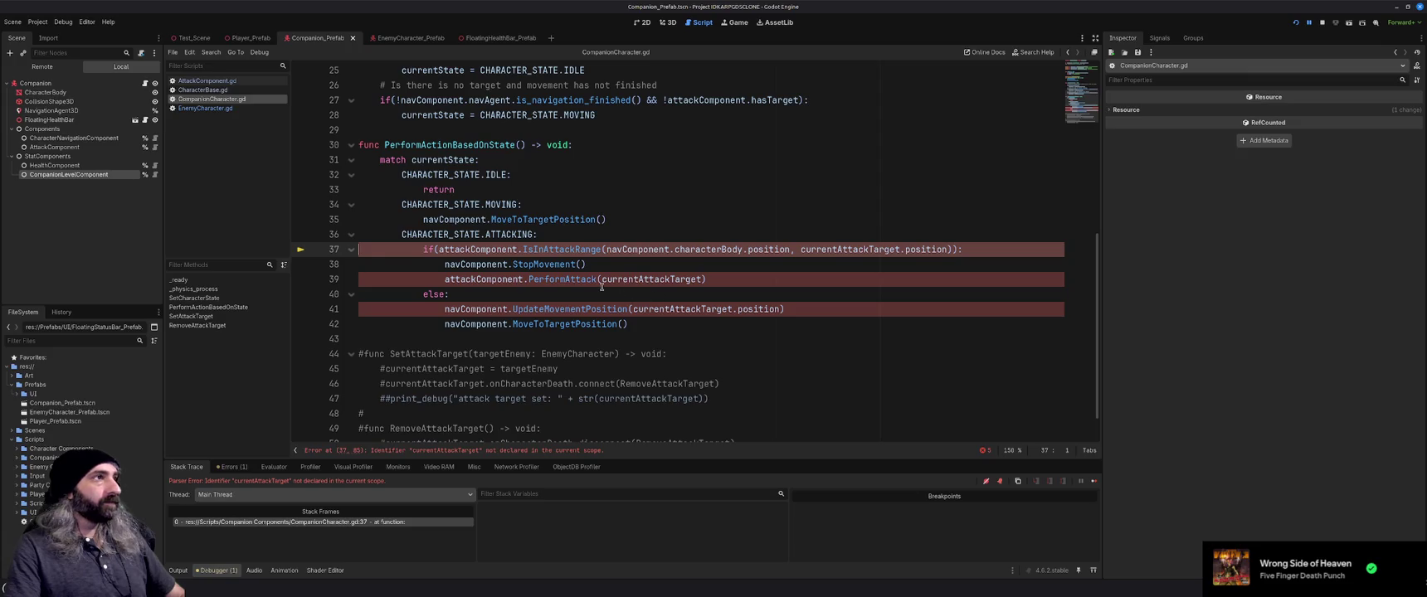
Delete ', currentAttackTarget.position' from line 37's IsInAttackRange call and save CompanionCharacter.gd
{"action": "scroll", "coordinate": [585, 300], "scroll_direction": "up", "scroll_amount": 3}
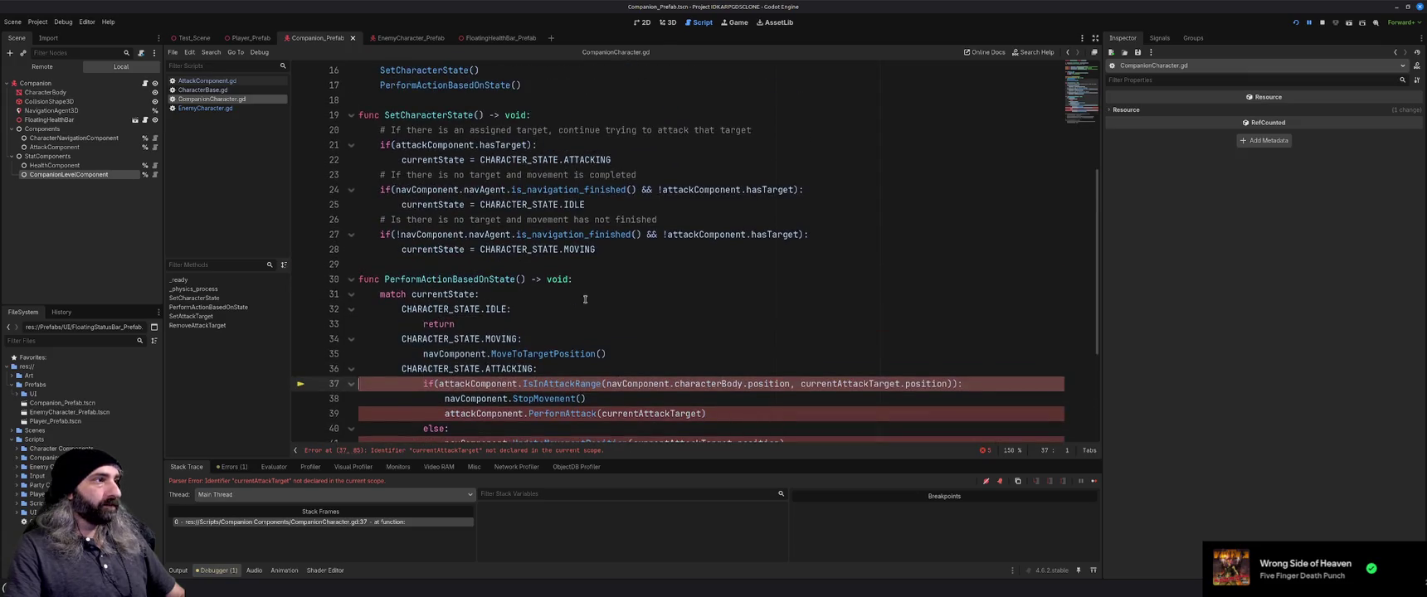
{"action": "scroll", "coordinate": [585, 300], "scroll_direction": "down", "scroll_amount": 2}
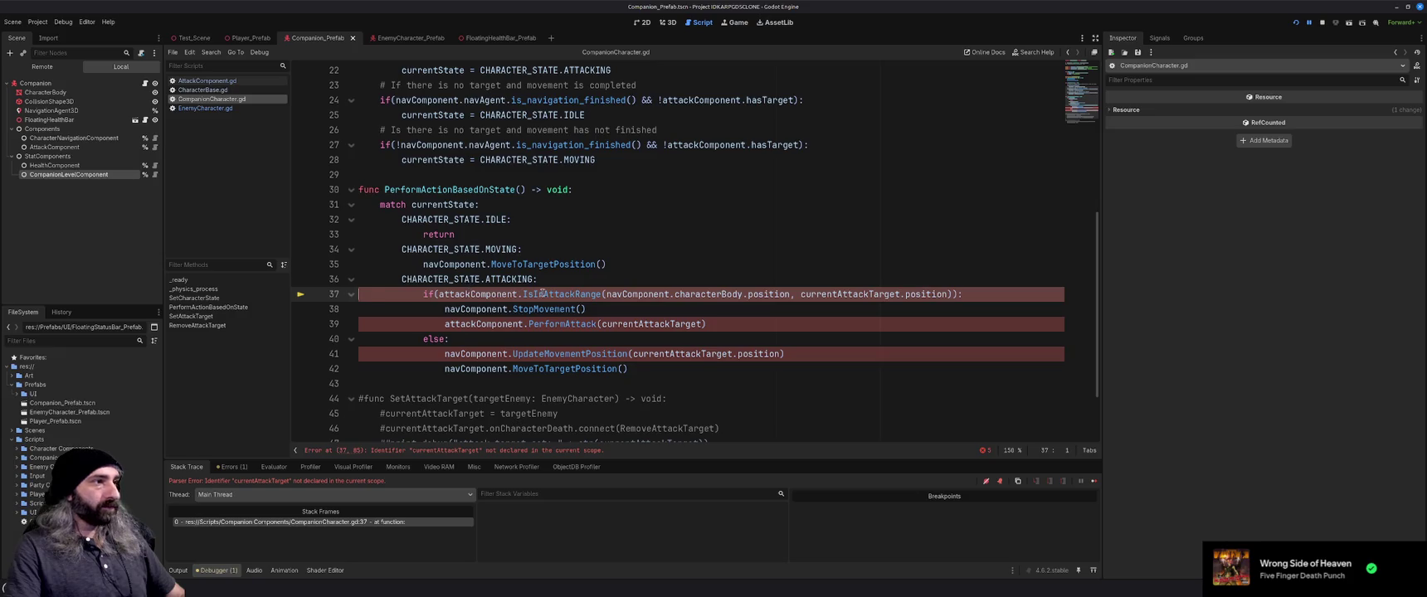
{"action": "left_click_drag", "start_coordinate": [792, 295], "coordinate": [952, 295]}
{"action": "key", "text": "BackSpace"}
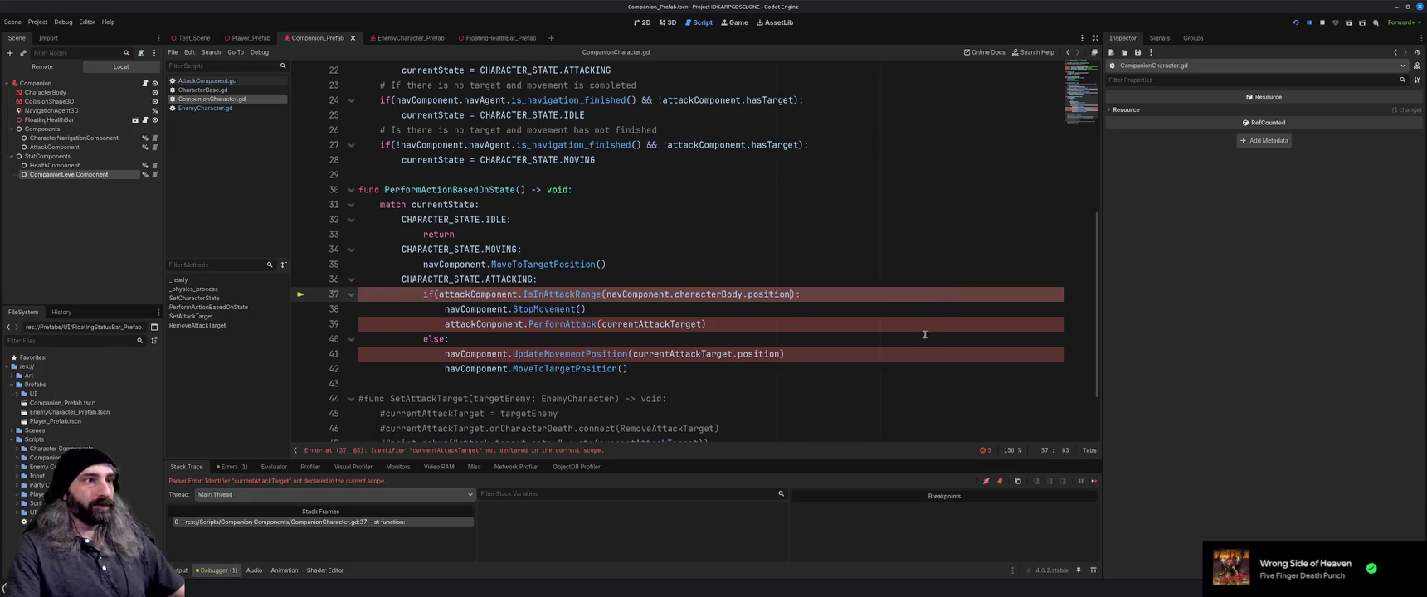
{"action": "left_click", "coordinate": [822, 317]}
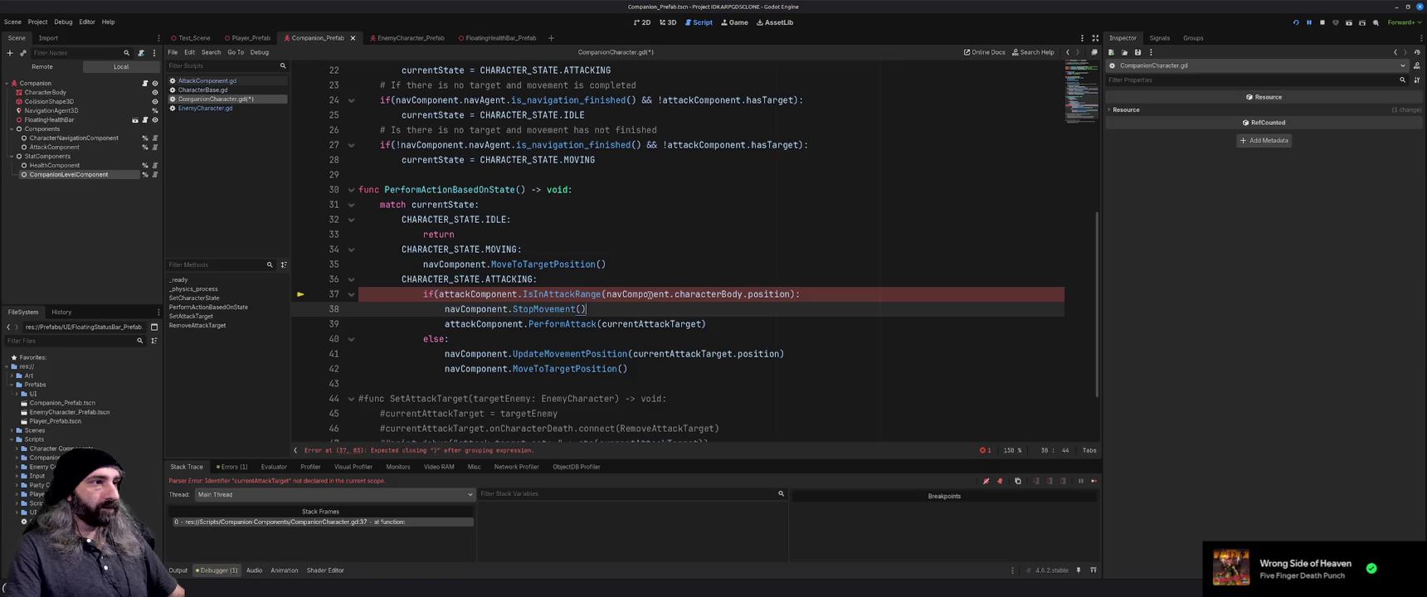
{"action": "mouse_move", "coordinate": [650, 294]}
{"action": "mouse_move", "coordinate": [551, 295]}
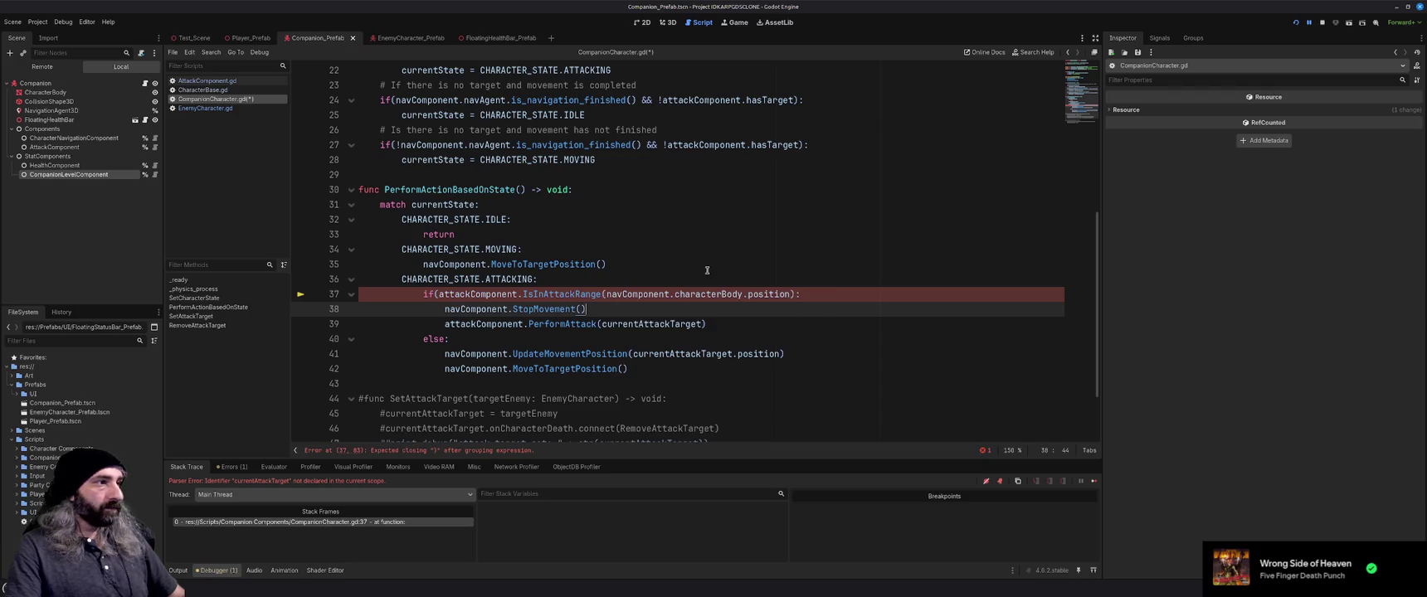
{"action": "key", "text": "ctrl+s"}
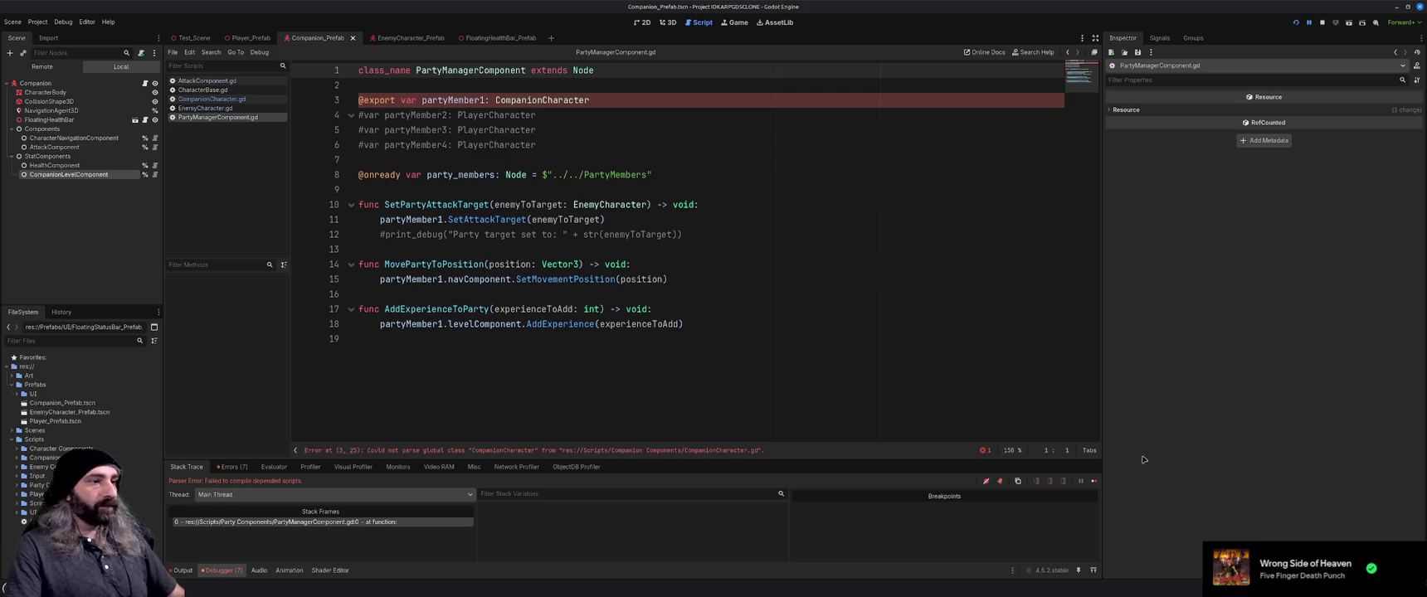
Resume the paused game several times, then run it again with F5
{"action": "left_click", "coordinate": [1094, 482]}
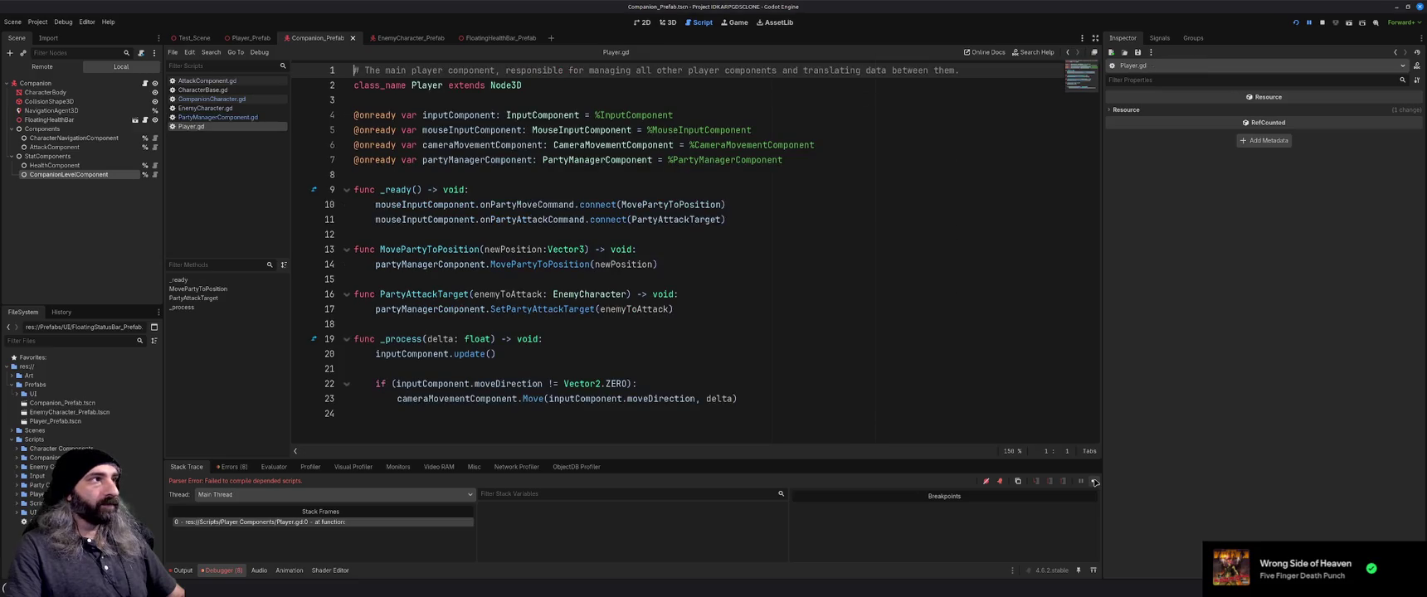
{"action": "left_click", "coordinate": [1095, 481]}
{"action": "left_click", "coordinate": [742, 249]}
{"action": "left_click", "coordinate": [742, 249]}
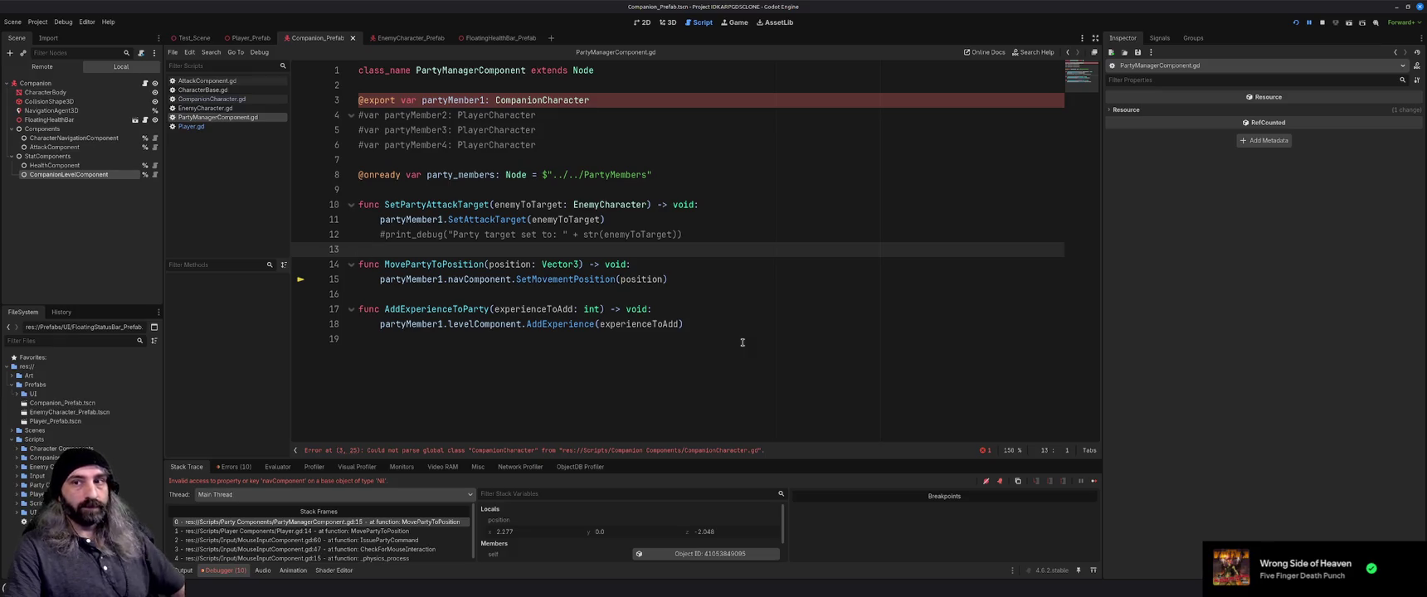
{"action": "key", "text": "F5"}
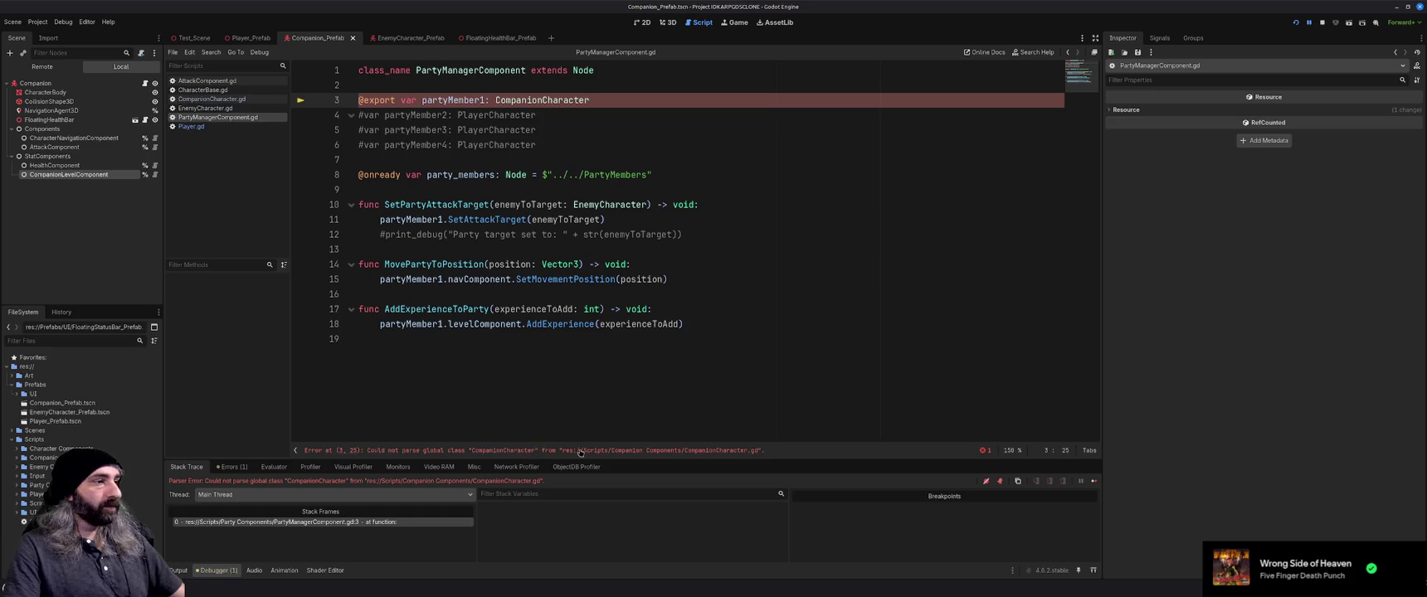
Review the IsInAttackRange line in CompanionCharacter.gd
{"action": "mouse_move", "coordinate": [404, 43]}
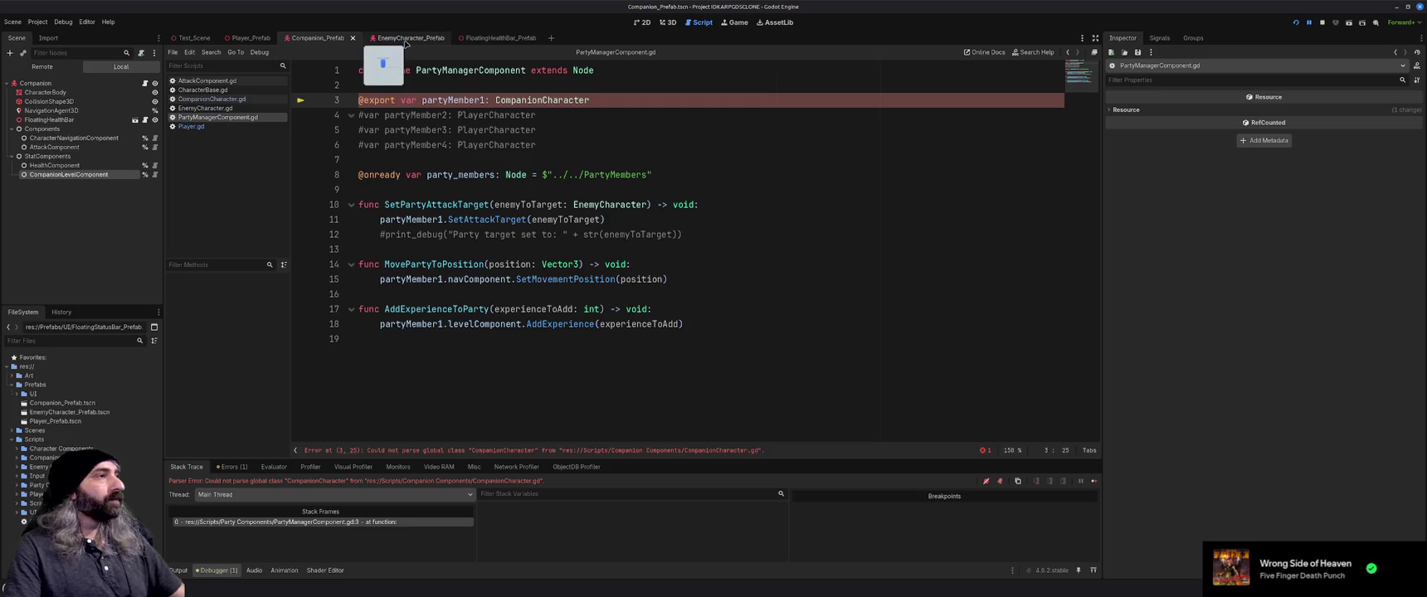
{"action": "left_click", "coordinate": [229, 100]}
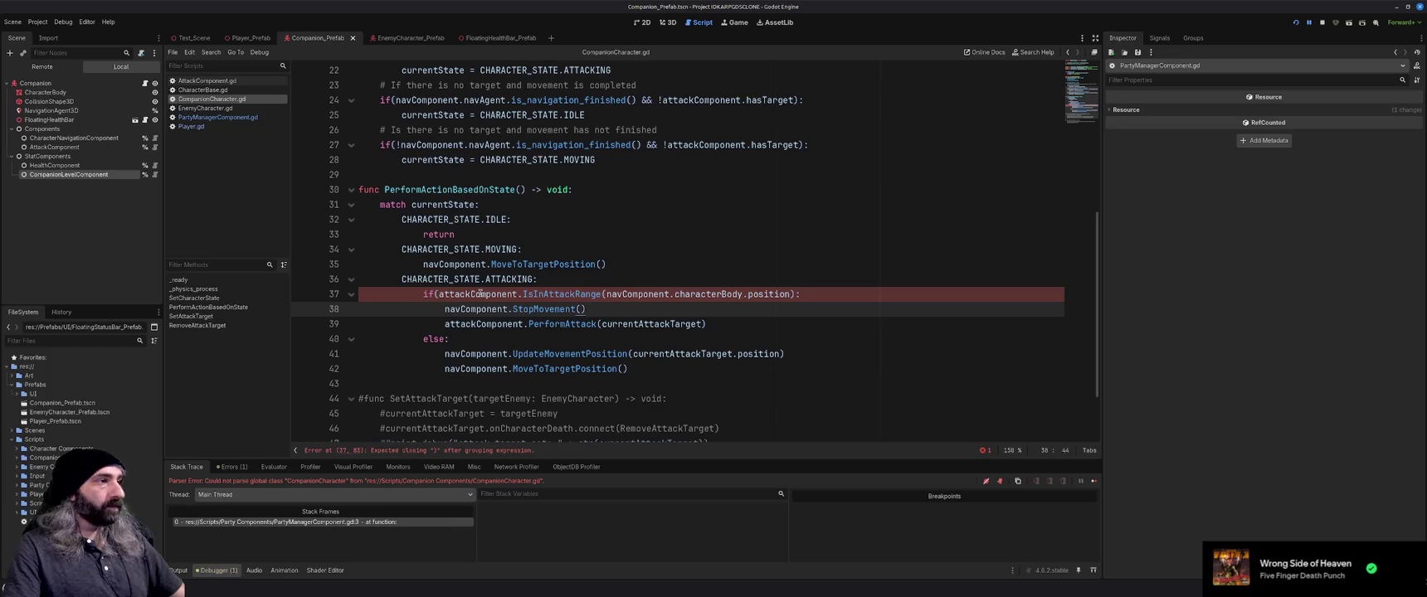
{"action": "mouse_move", "coordinate": [479, 294]}
{"action": "scroll", "coordinate": [581, 270], "scroll_direction": "up", "scroll_amount": 7}
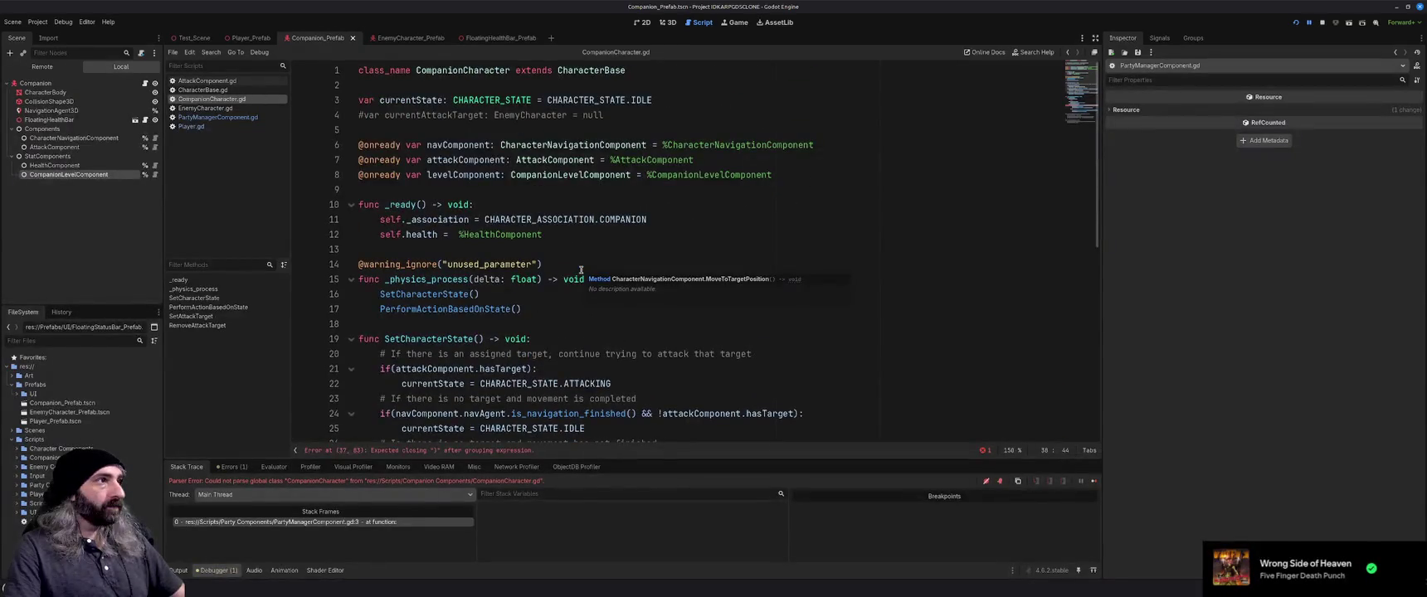
{"action": "scroll", "coordinate": [581, 270], "scroll_direction": "down", "scroll_amount": 2}
{"action": "scroll", "coordinate": [581, 270], "scroll_direction": "down", "scroll_amount": 4}
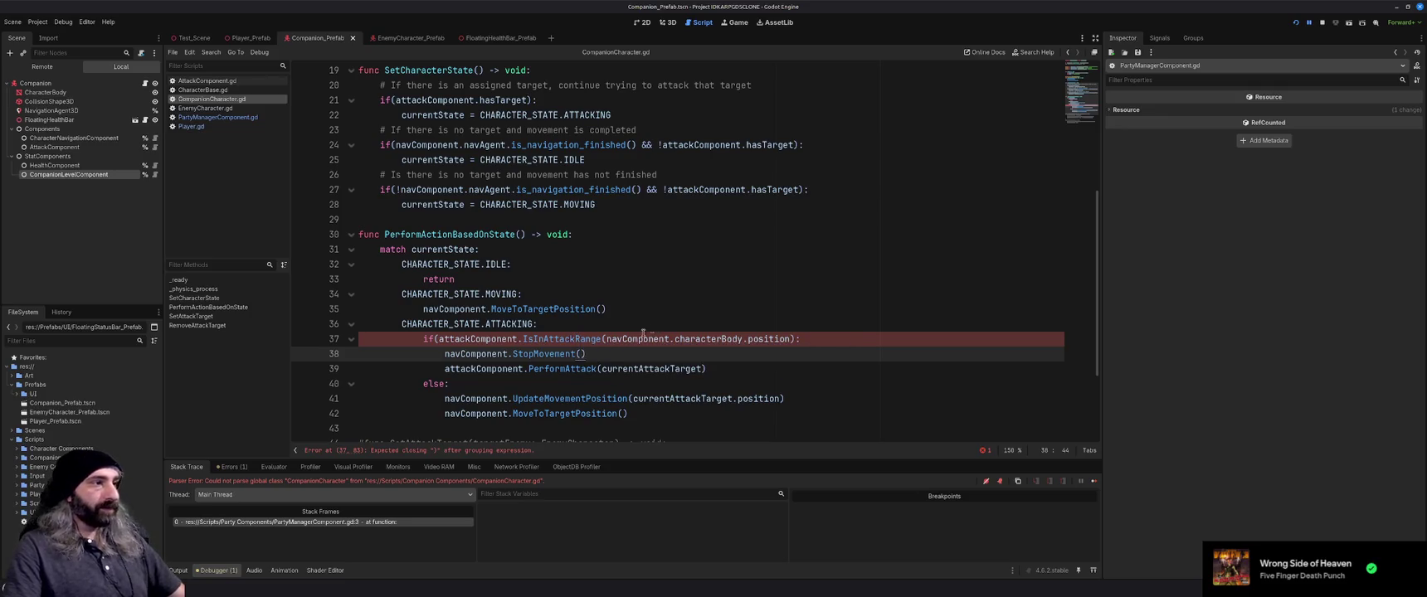
{"action": "left_click", "coordinate": [424, 339]}
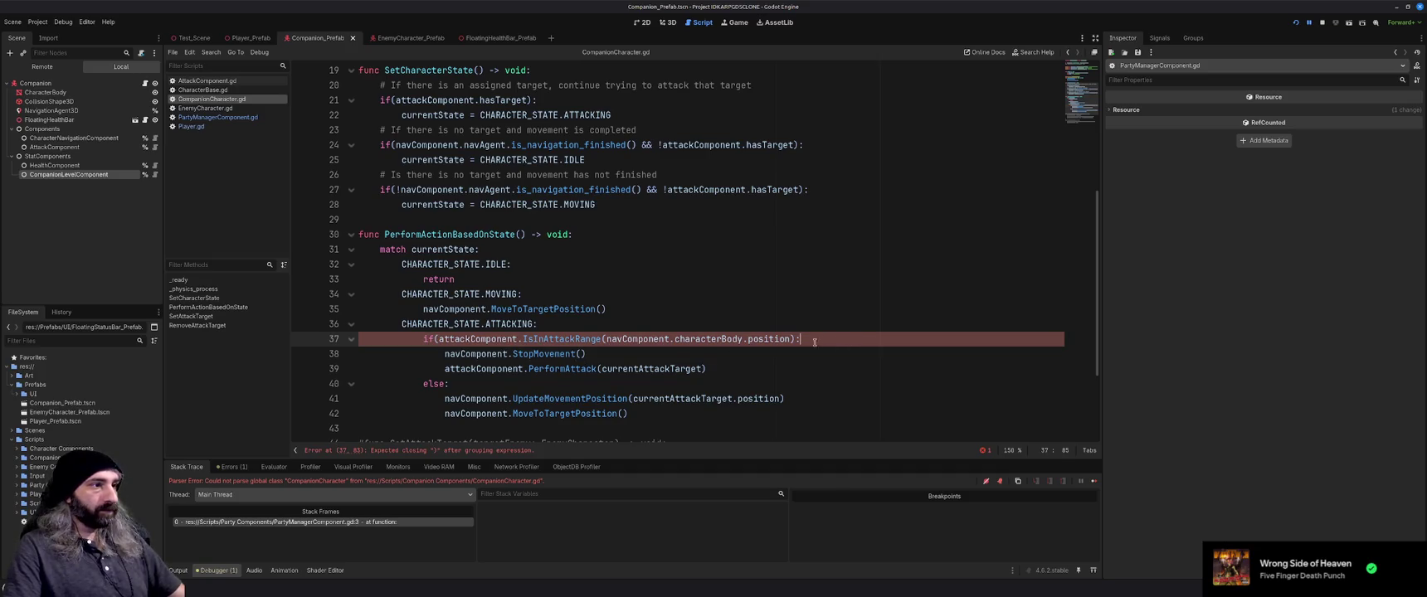
{"action": "mouse_move", "coordinate": [702, 340]}
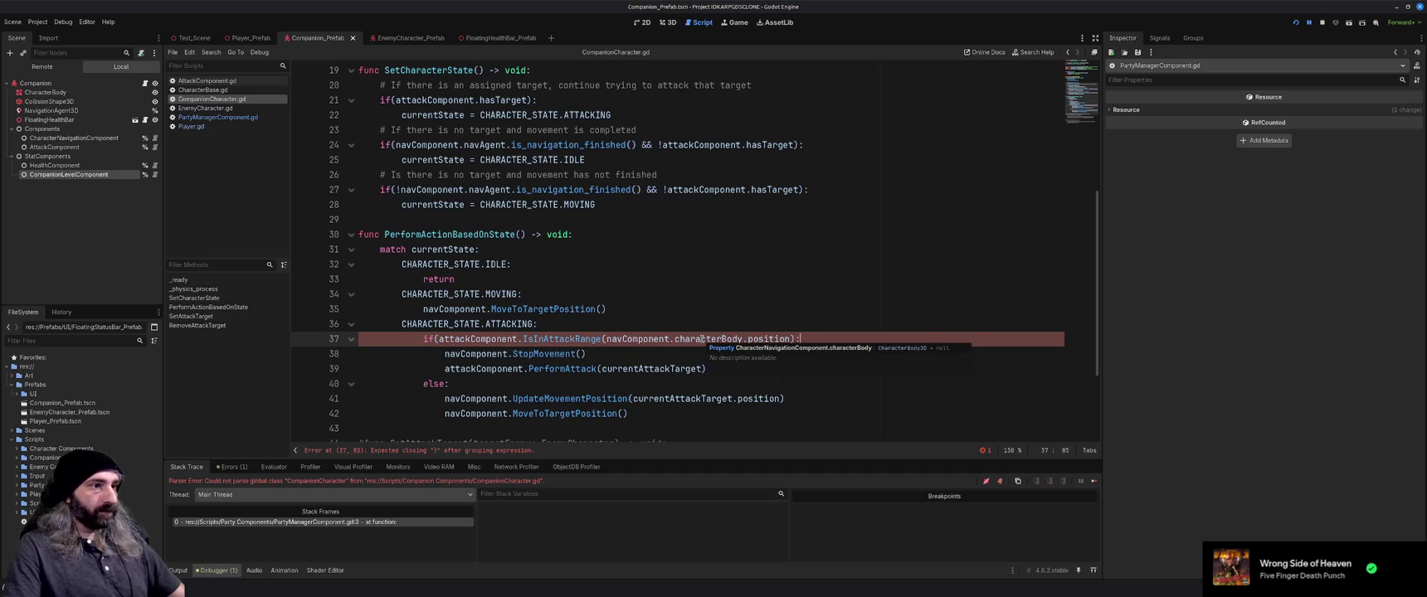
{"action": "mouse_move", "coordinate": [758, 339]}
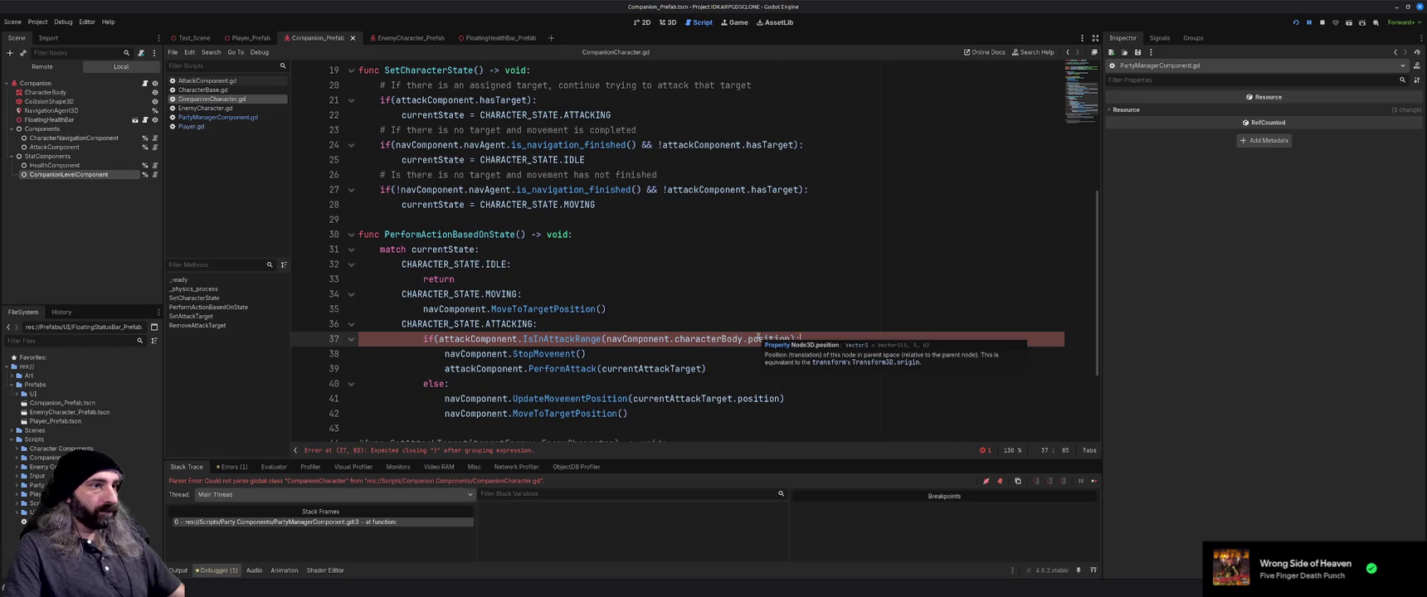
{"action": "mouse_move", "coordinate": [573, 340]}
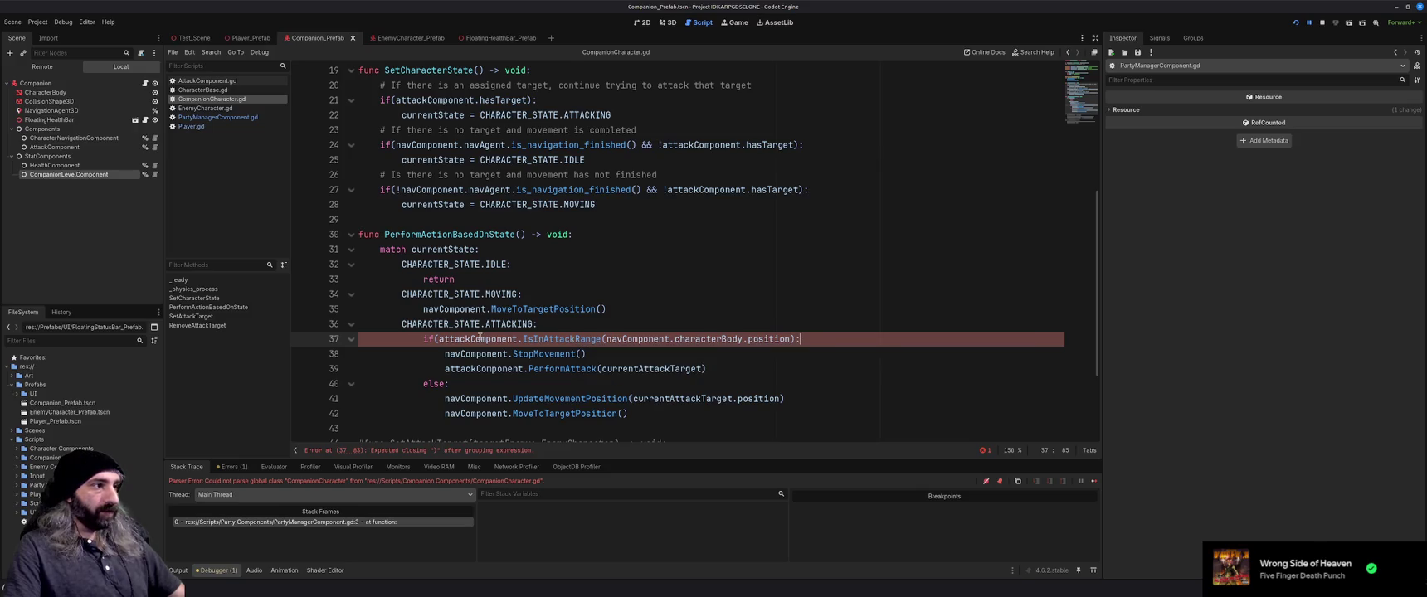
{"action": "mouse_move", "coordinate": [482, 340]}
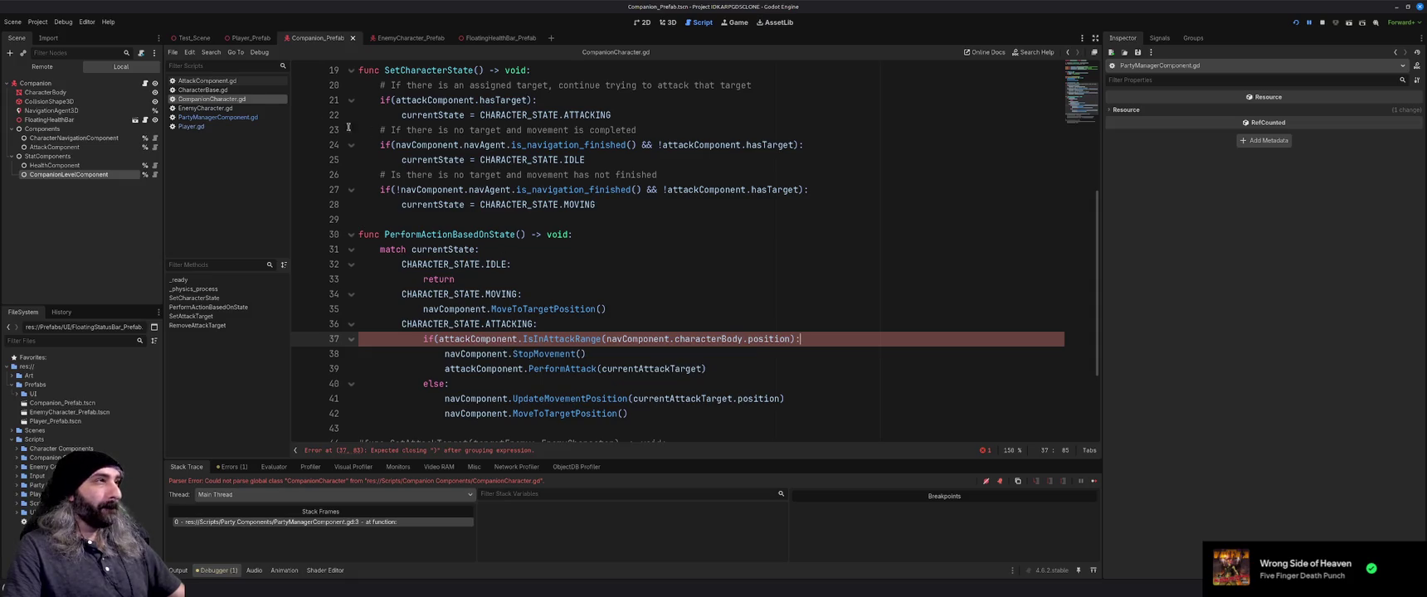
Inspect AttackComponent.gd's hasTarget line, then start closing the Godot editor
{"action": "left_click", "coordinate": [207, 80]}
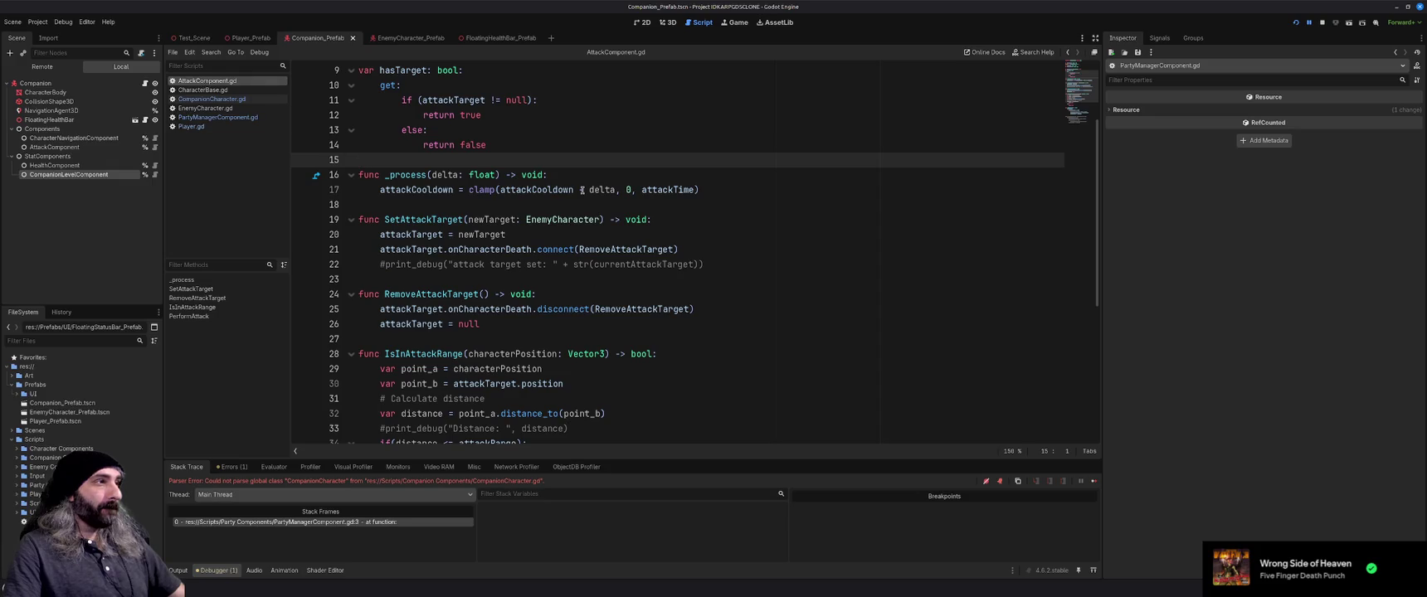
{"action": "scroll", "coordinate": [582, 190], "scroll_direction": "down", "scroll_amount": 2}
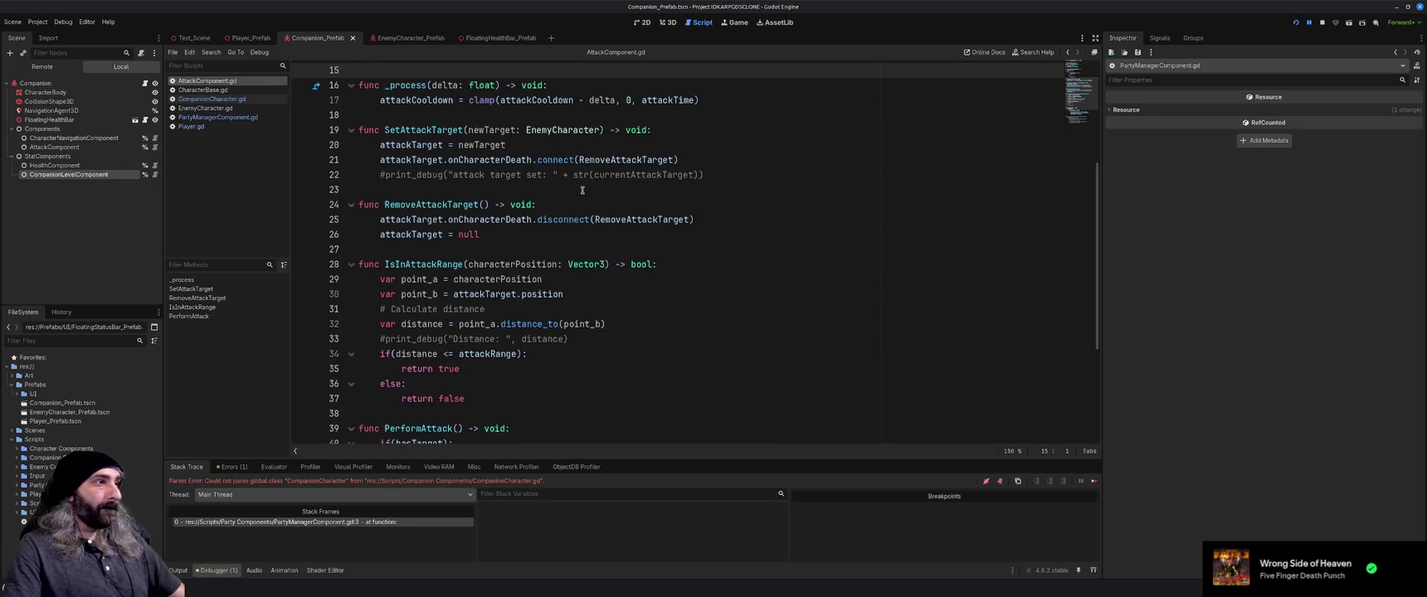
{"action": "scroll", "coordinate": [582, 190], "scroll_direction": "up", "scroll_amount": 5}
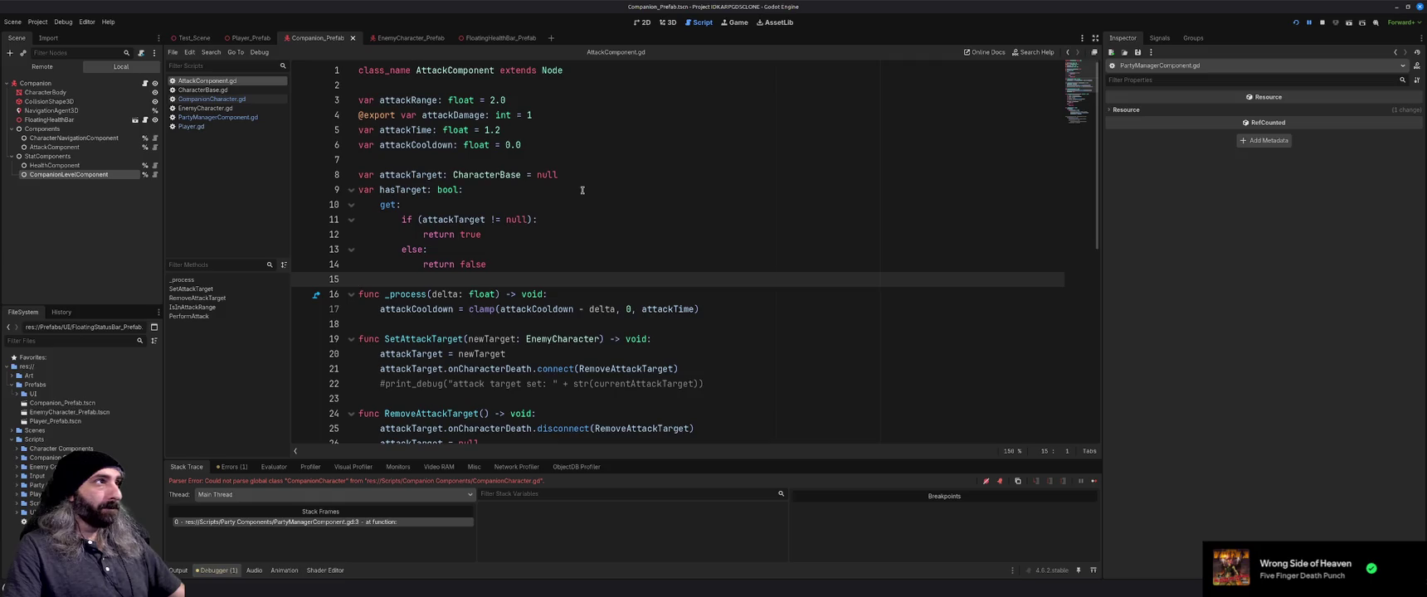
{"action": "left_click", "coordinate": [581, 190]}
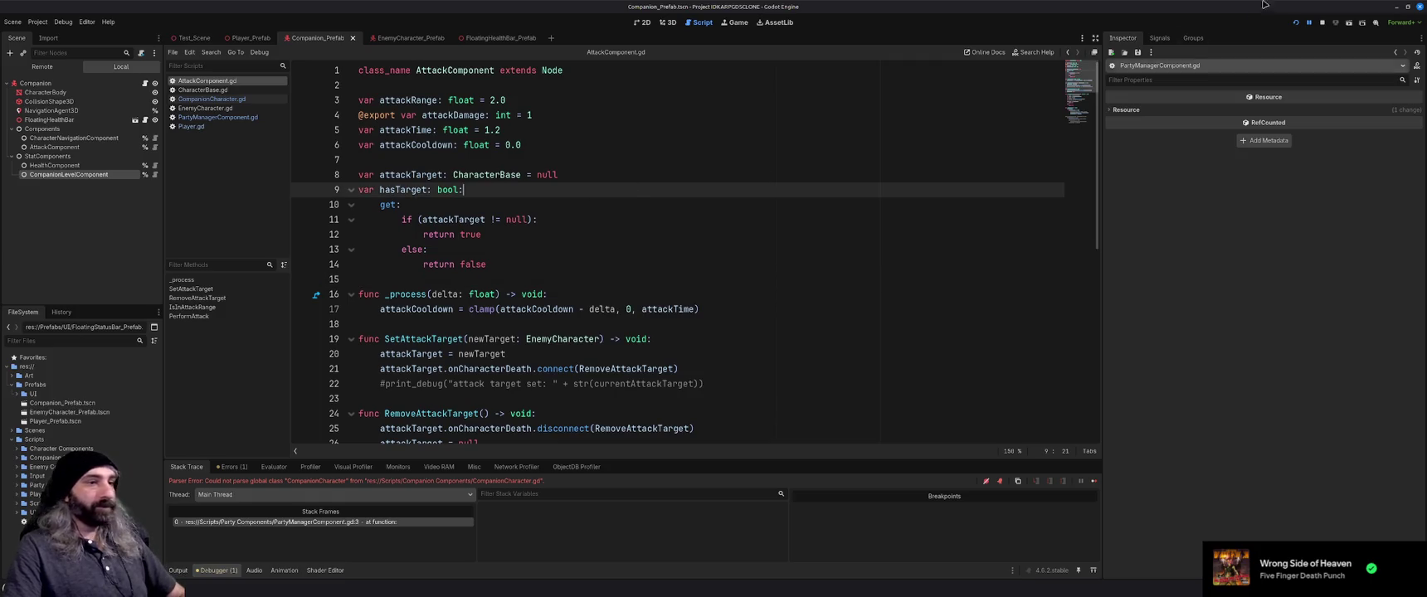
{"action": "left_click", "coordinate": [1420, 6]}
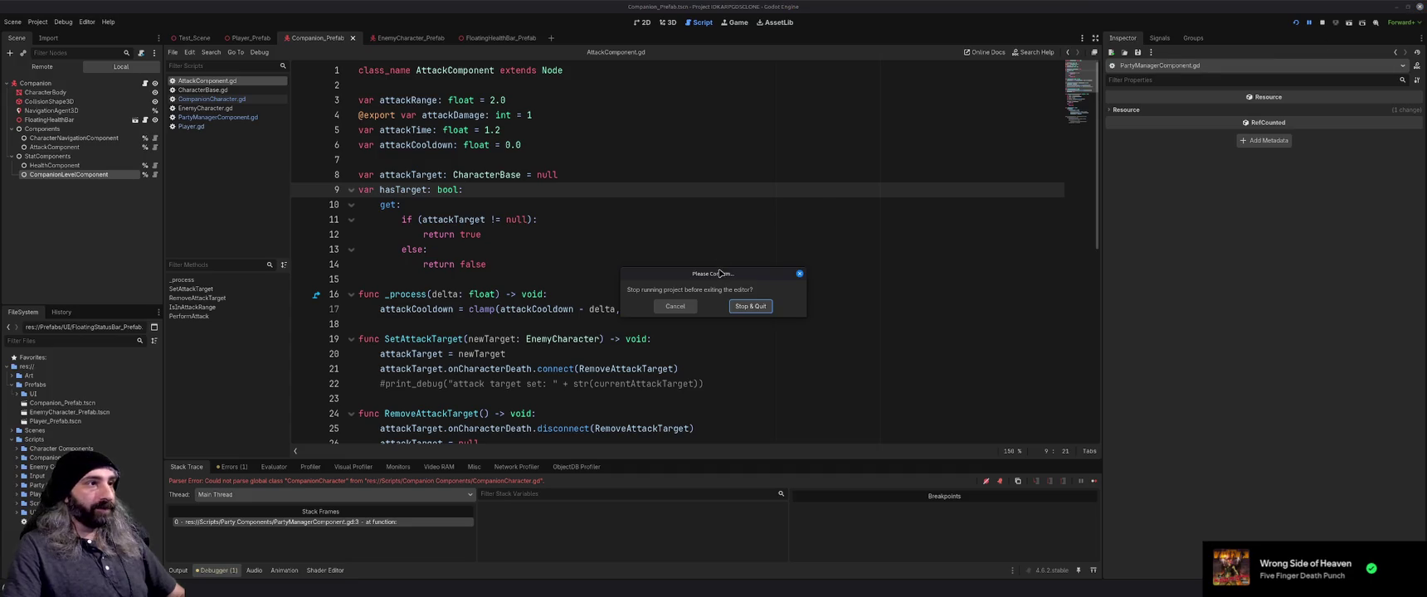
Stop the game and quit Godot, relaunch Godot_v4.6.2 and reopen the project
{"action": "left_click", "coordinate": [749, 306]}
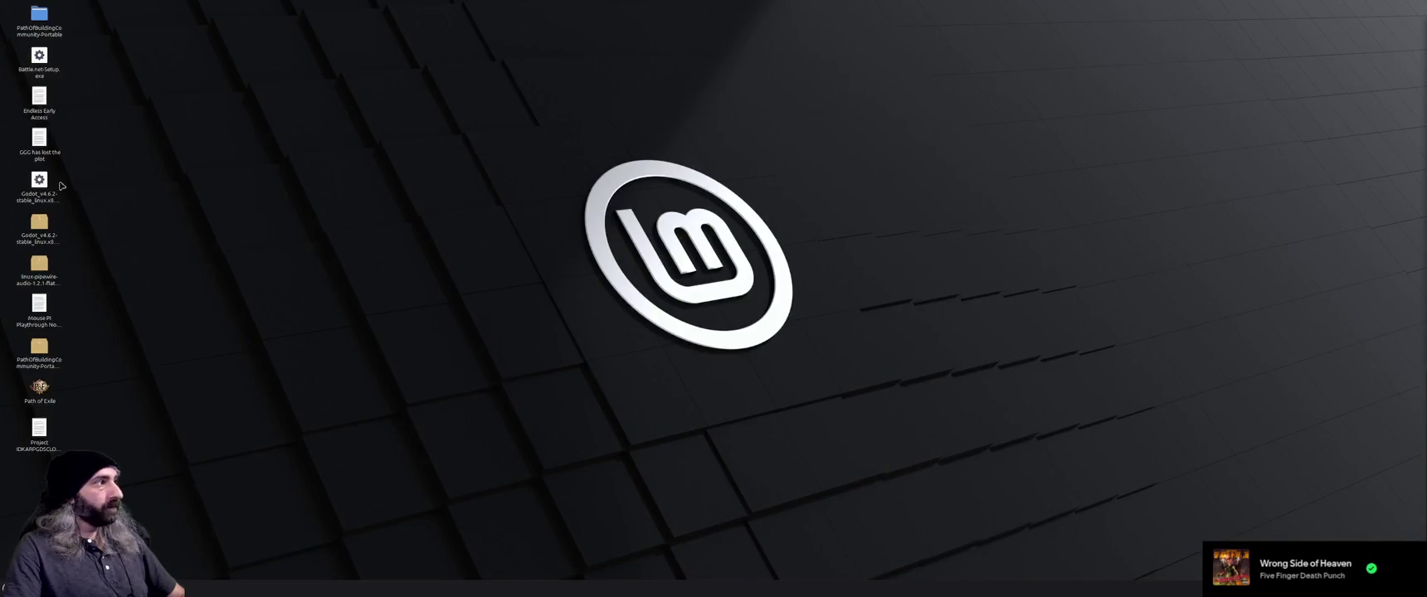
{"action": "double_click", "coordinate": [39, 181]}
{"action": "key", "text": "Return"}
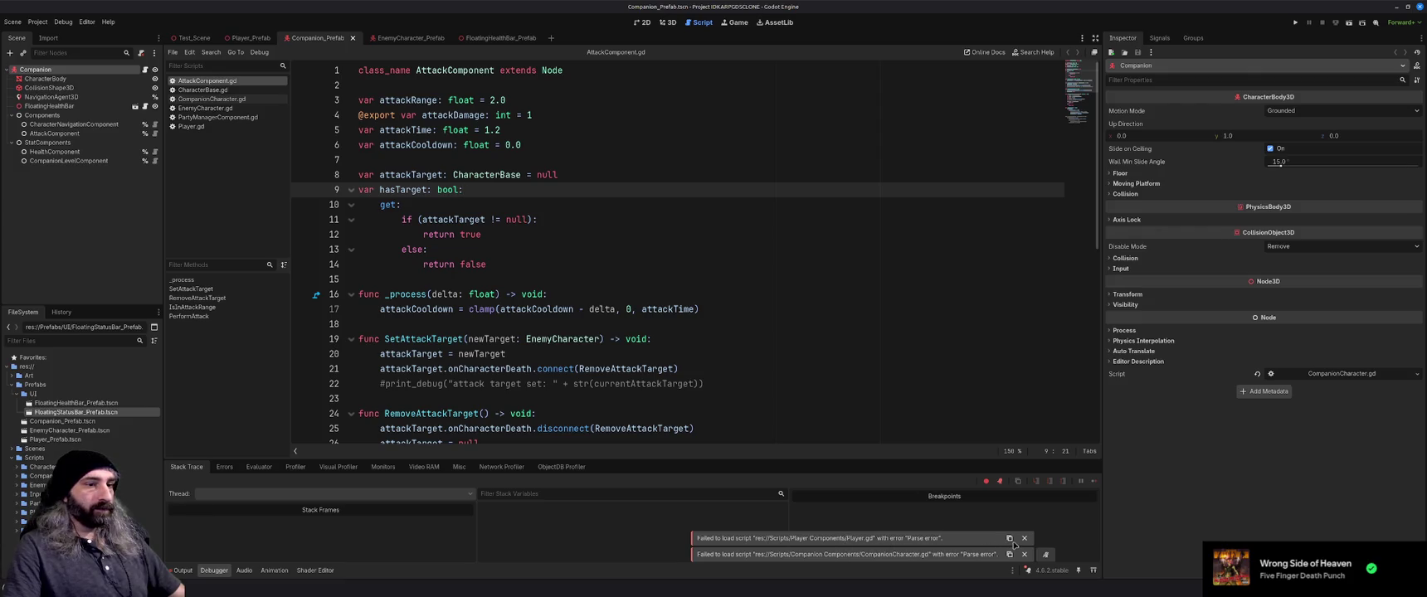
Run the project, then select Player_Prefab's PartyManagerComponent node and inspect its script
{"action": "left_click", "coordinate": [568, 230]}
{"action": "key", "text": "F5"}
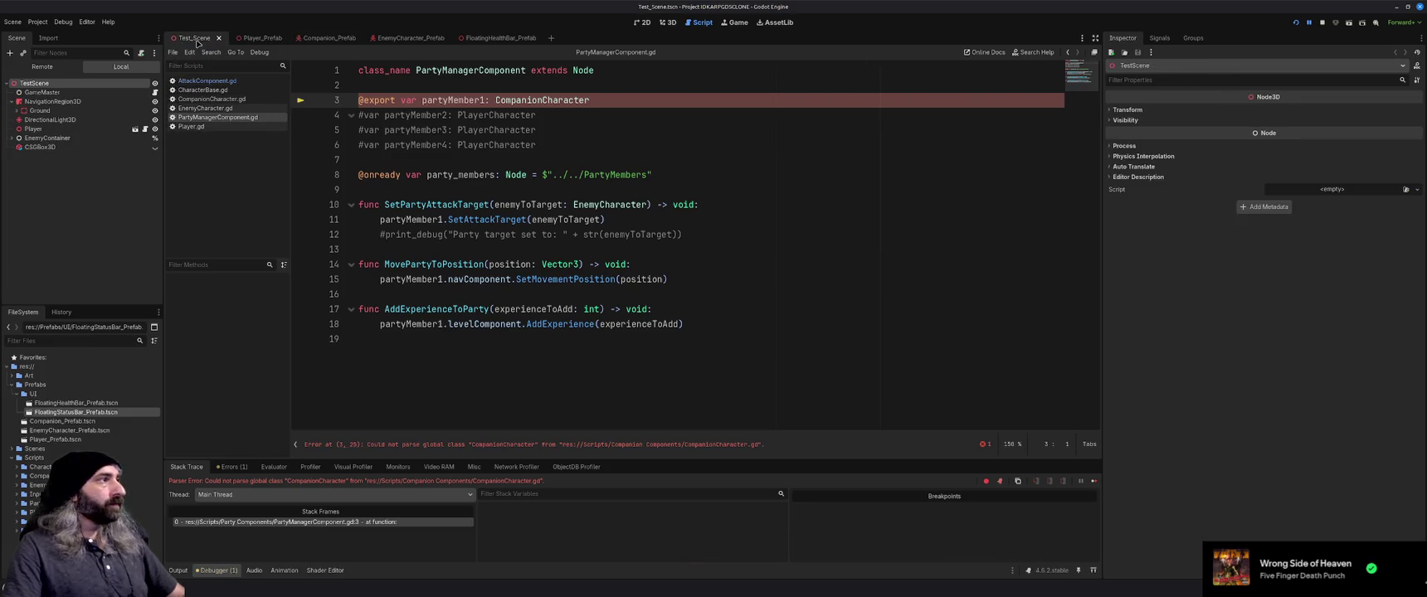
{"action": "left_click", "coordinate": [258, 39]}
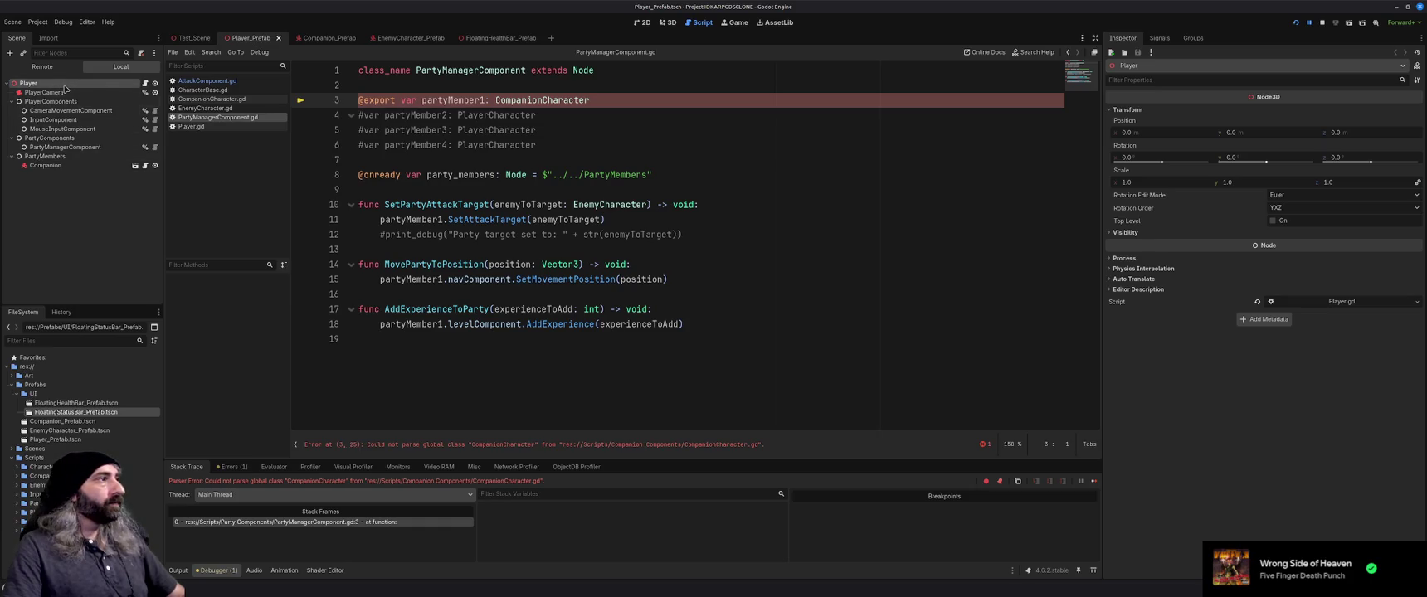
{"action": "left_click", "coordinate": [68, 148]}
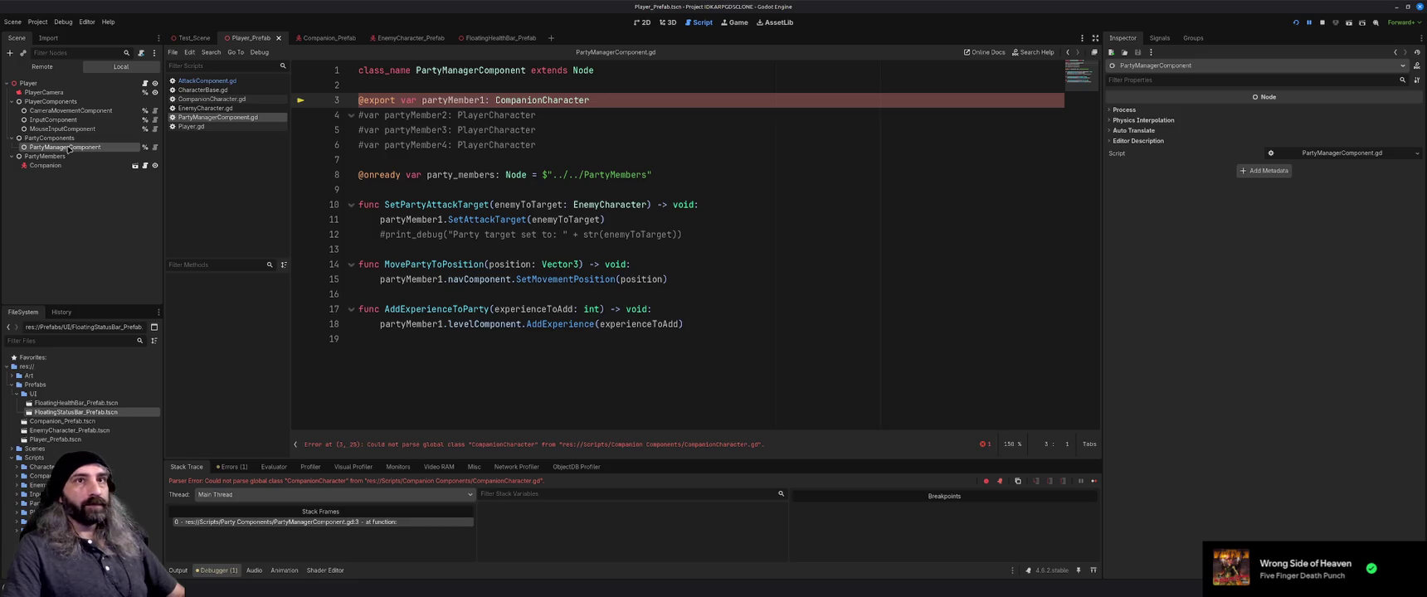
{"action": "left_click", "coordinate": [156, 148]}
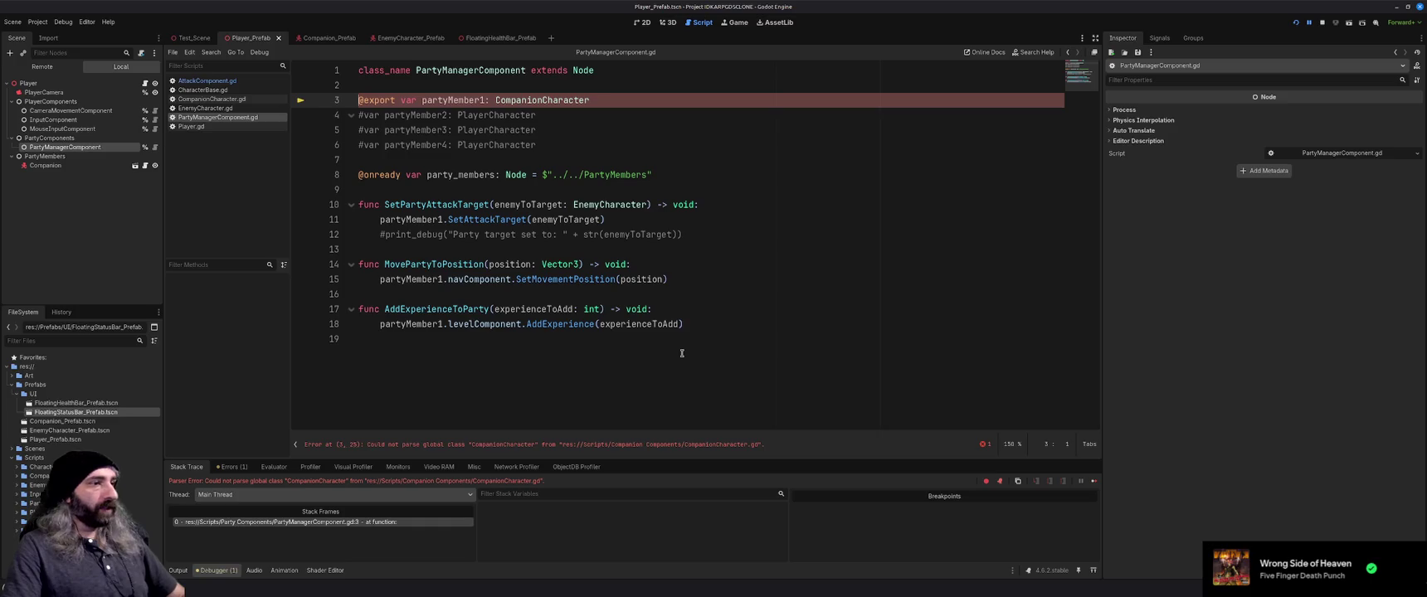
Relaunch the game to check the CompanionCharacter parse error and expand the script's Resource properties
{"action": "left_click", "coordinate": [680, 309]}
{"action": "key", "text": "F5"}
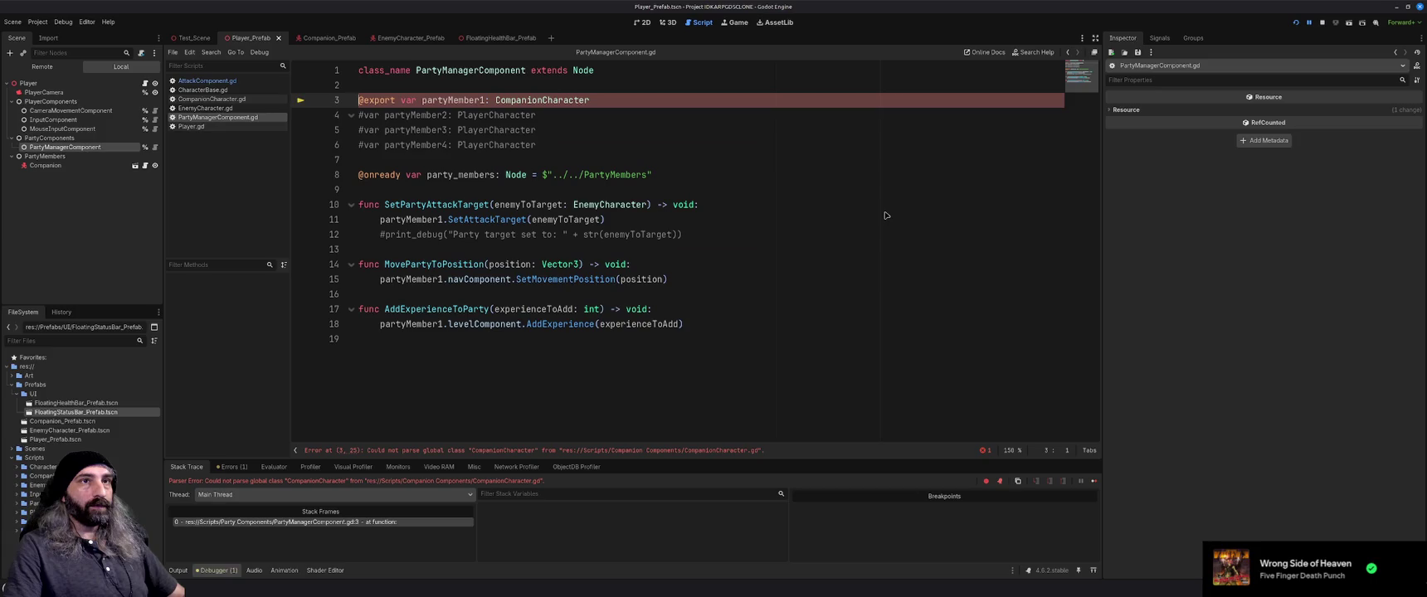
{"action": "left_click", "coordinate": [1110, 109]}
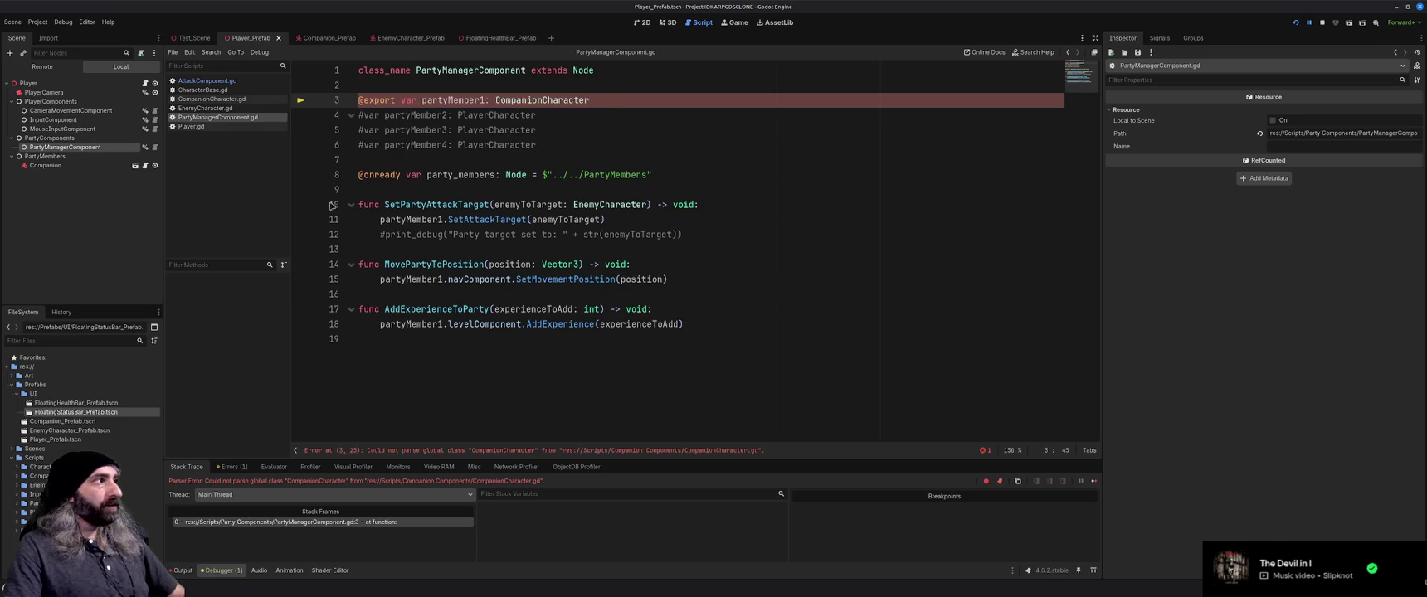
{"action": "right_click", "coordinate": [120, 153]}
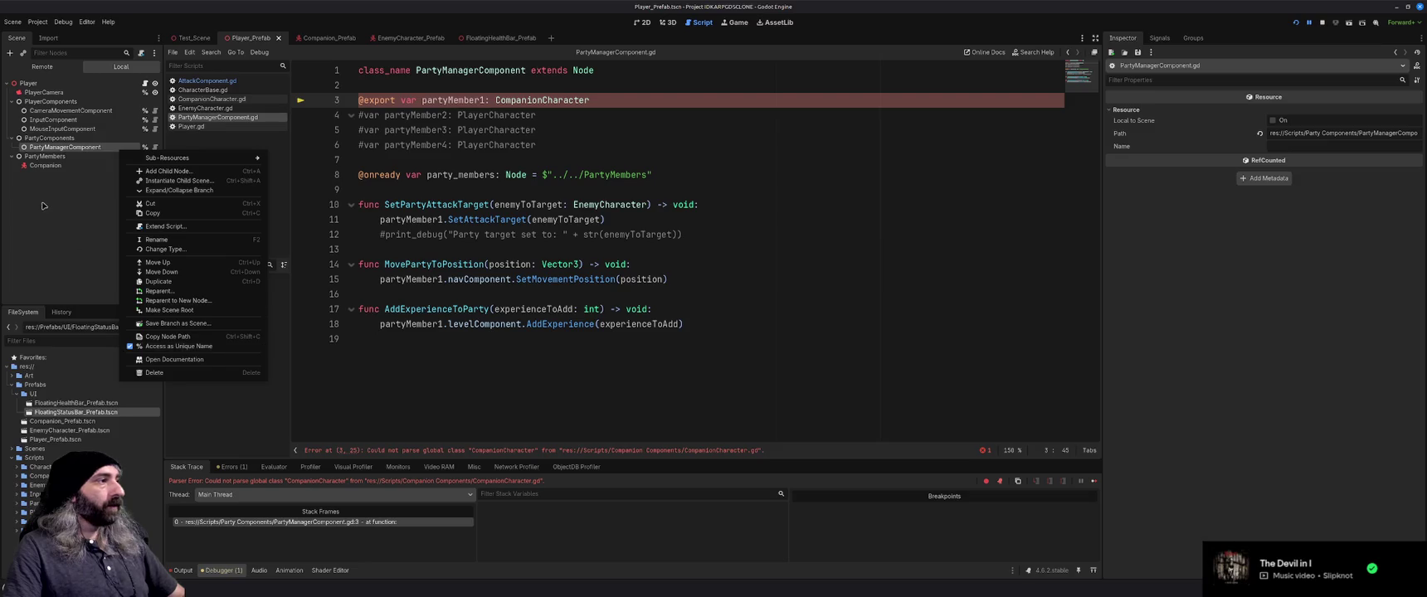
Delete the PartyManagerComponent node, then cancel a 'party' child node search under PartyComponents
{"action": "left_click", "coordinate": [41, 204]}
{"action": "left_click", "coordinate": [68, 148]}
{"action": "key", "text": "Delete"}
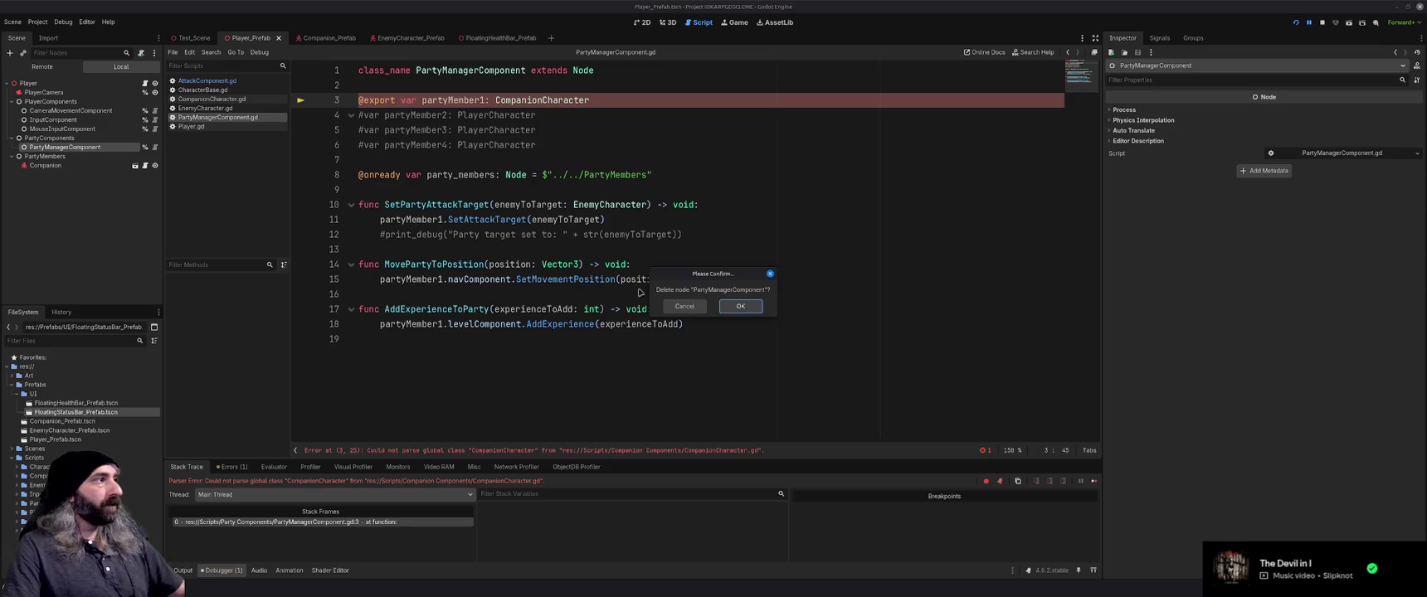
{"action": "key", "text": "Return"}
{"action": "left_click", "coordinate": [71, 137]}
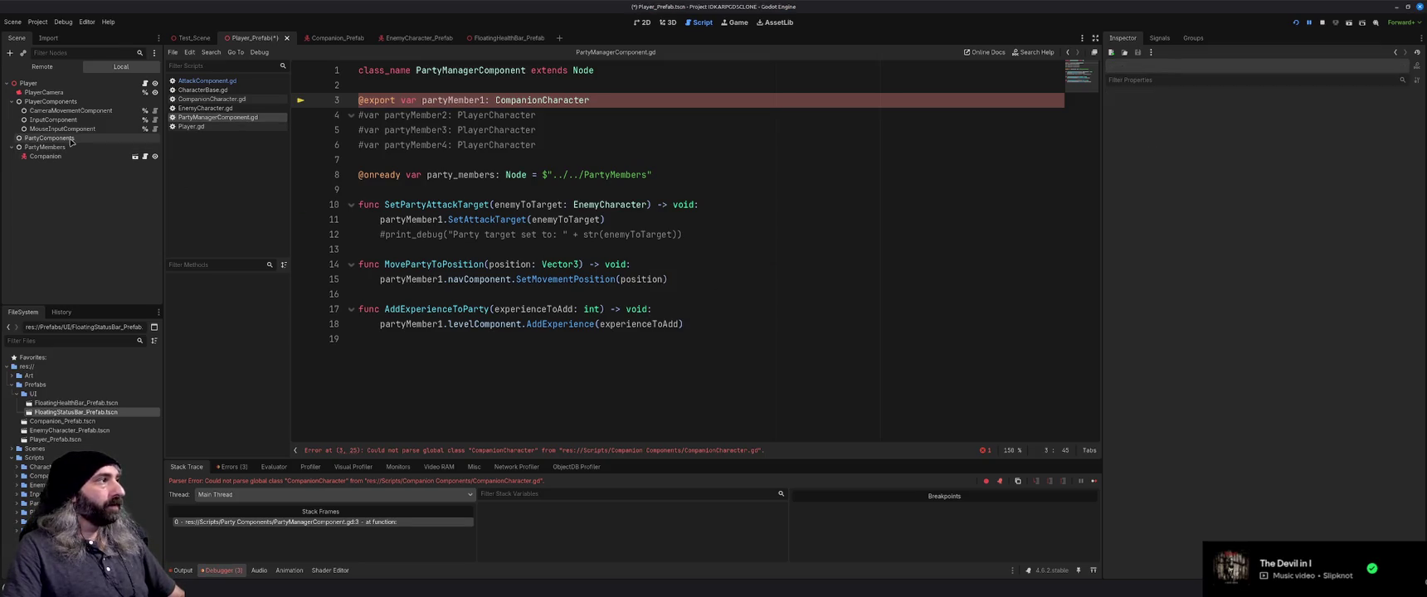
{"action": "key", "text": "ctrl+a"}
{"action": "type", "text": "party"}
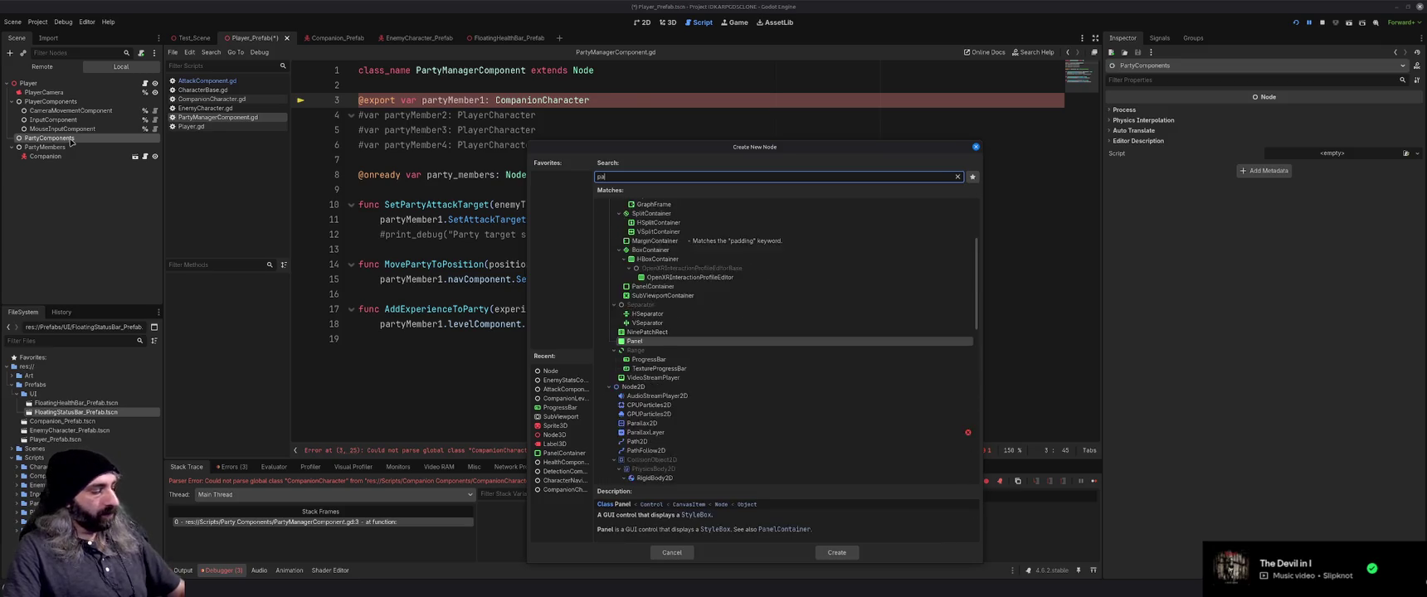
{"action": "key", "text": "Escape"}
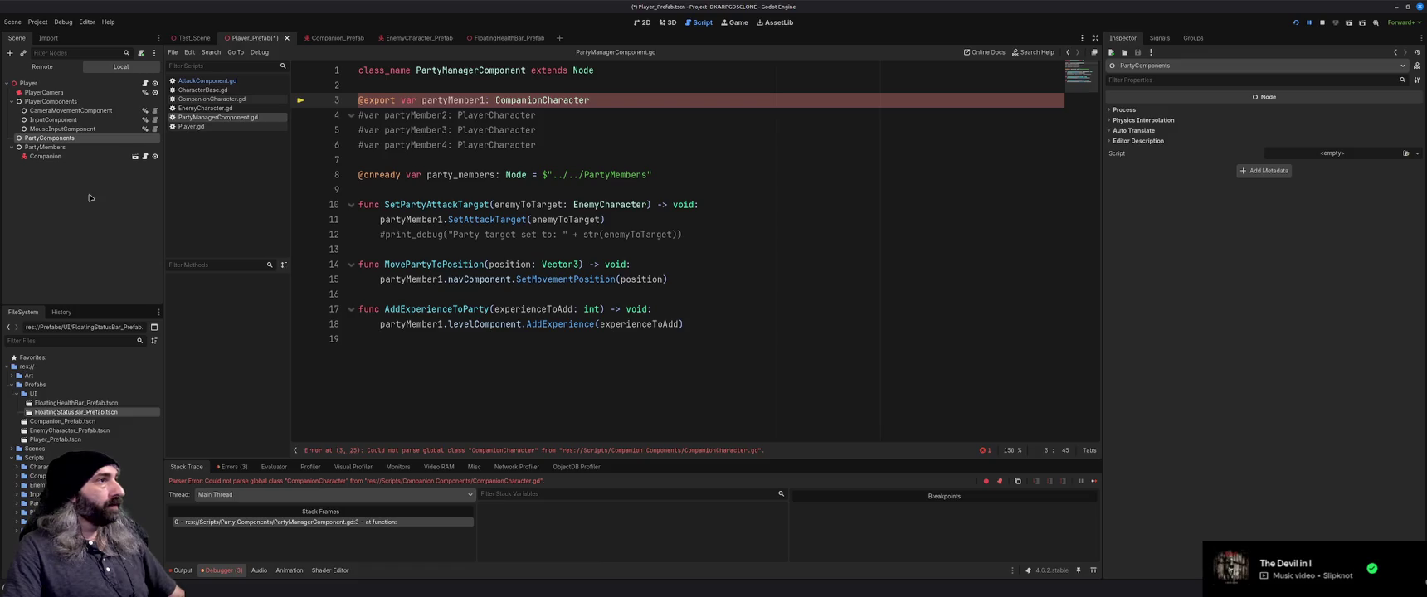
Review the CompanionCharacter type on line 3 of PartyManagerComponent.gd and save the Player prefab
{"action": "left_click", "coordinate": [507, 348]}
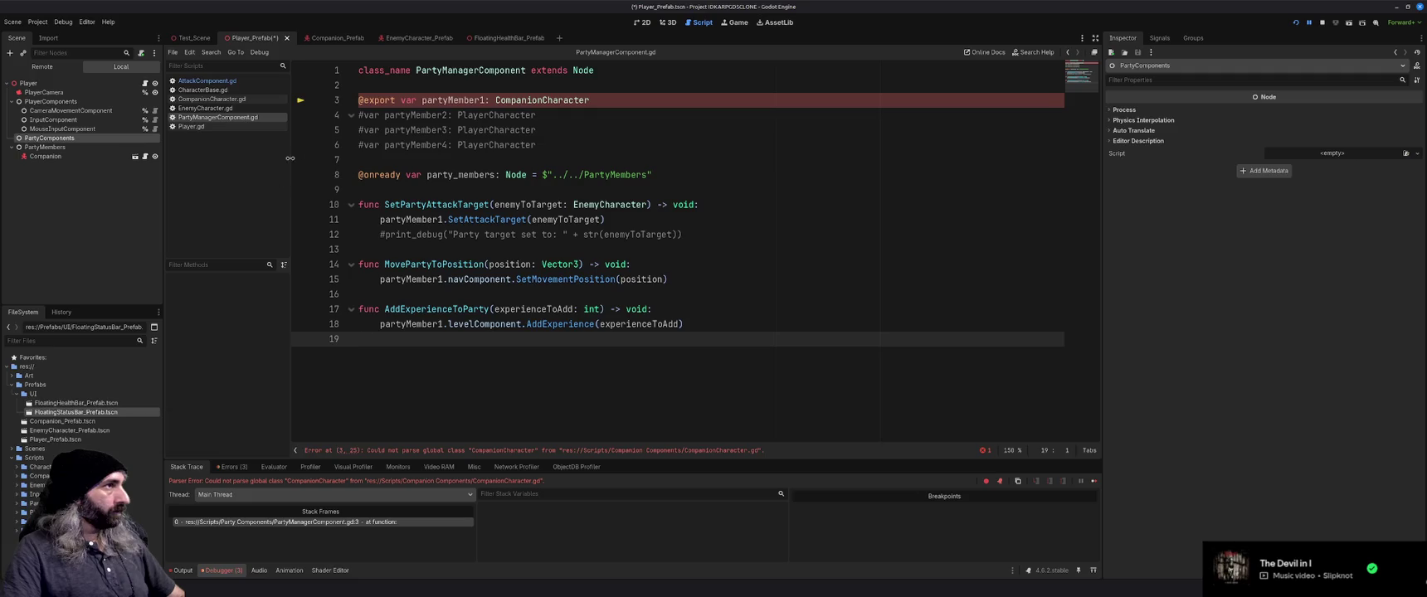
{"action": "left_click", "coordinate": [209, 109]}
{"action": "left_click", "coordinate": [214, 118]}
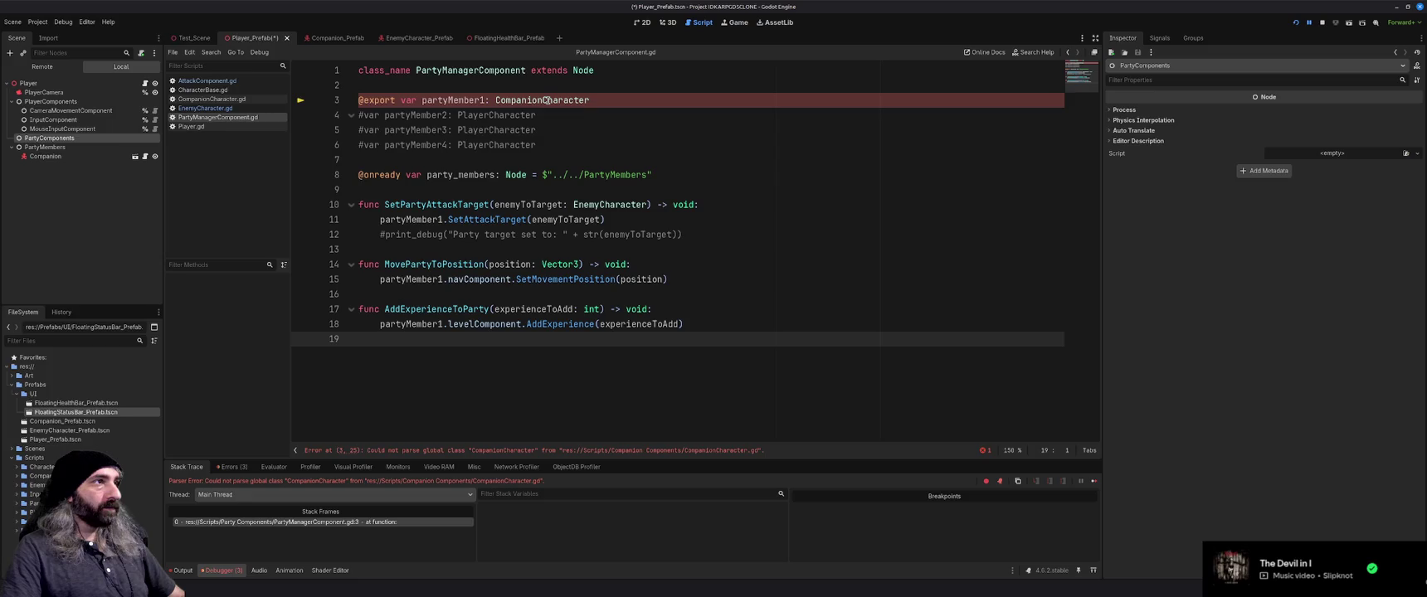
{"action": "left_click", "coordinate": [545, 100]}
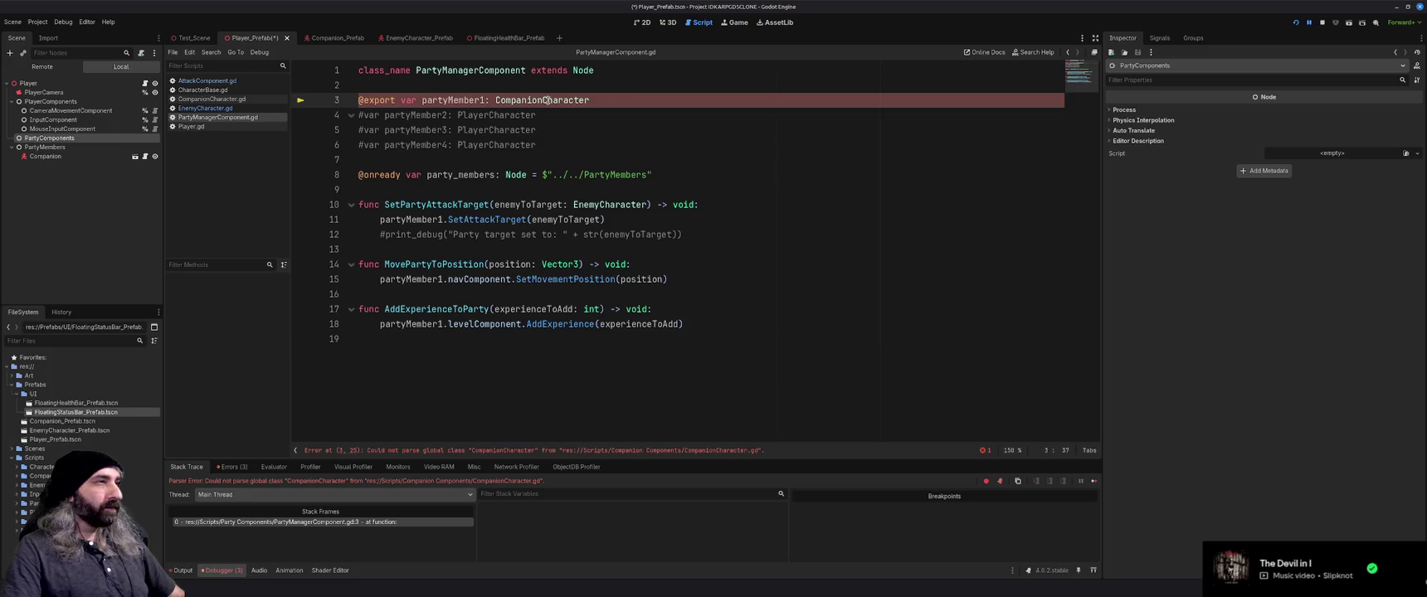
{"action": "key", "text": "ctrl+s"}
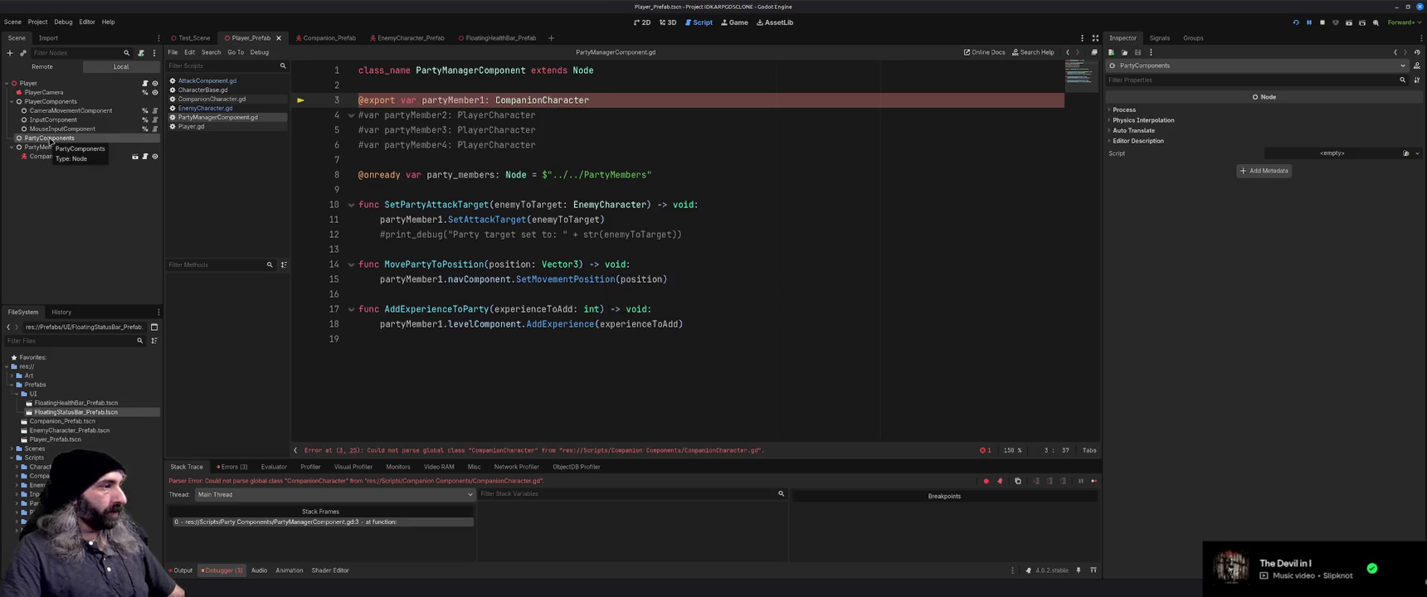
In Companion_Prefab's CompanionCharacter.gd, select the broken IsInAttackRange expression on line 37
{"action": "left_click", "coordinate": [336, 41]}
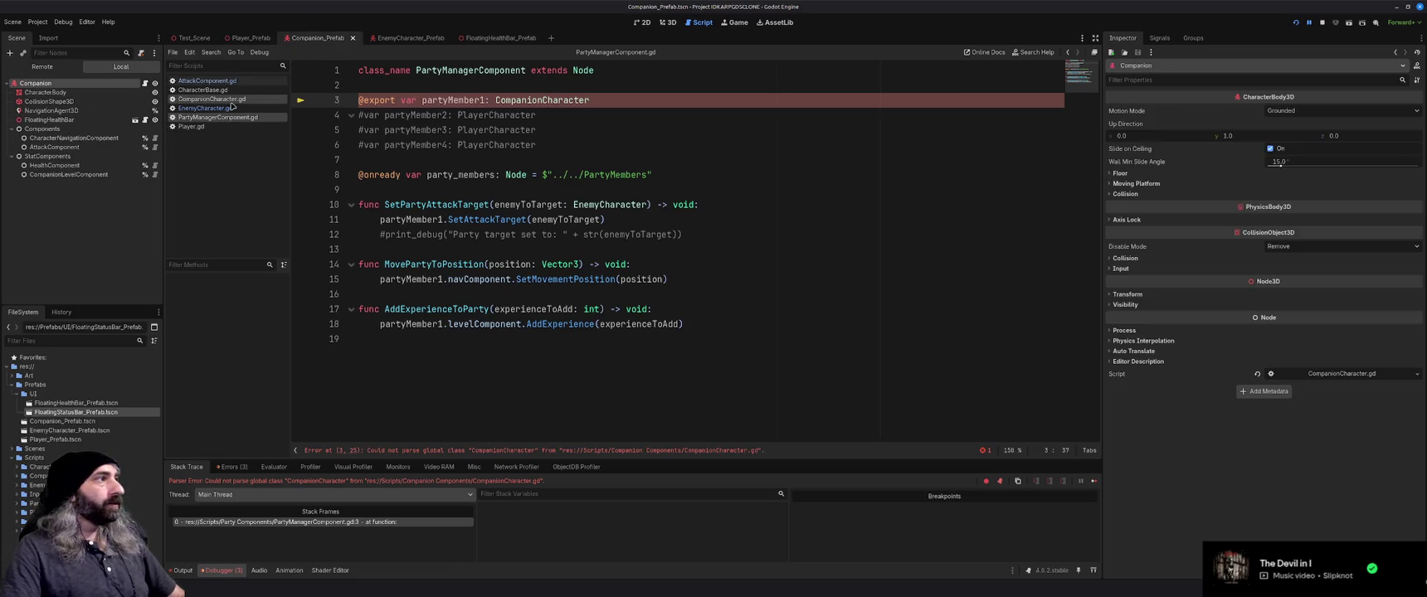
{"action": "scroll", "coordinate": [469, 271], "scroll_direction": "up", "scroll_amount": 5}
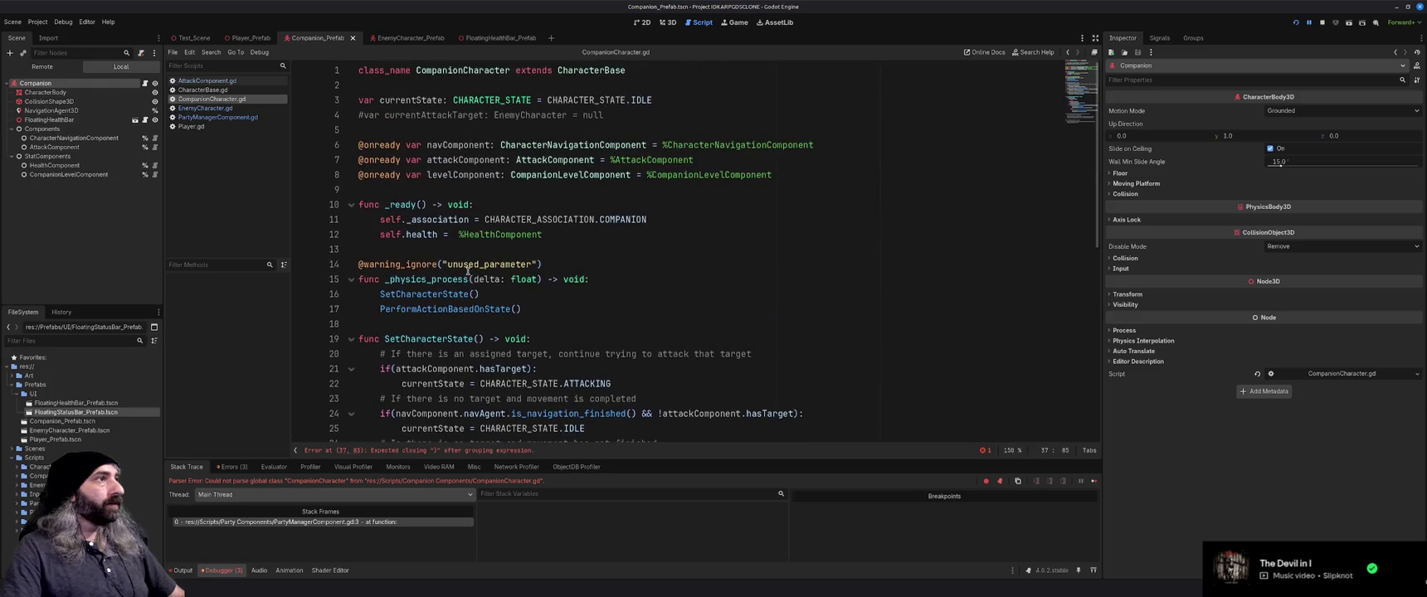
{"action": "scroll", "coordinate": [469, 271], "scroll_direction": "down", "scroll_amount": 8}
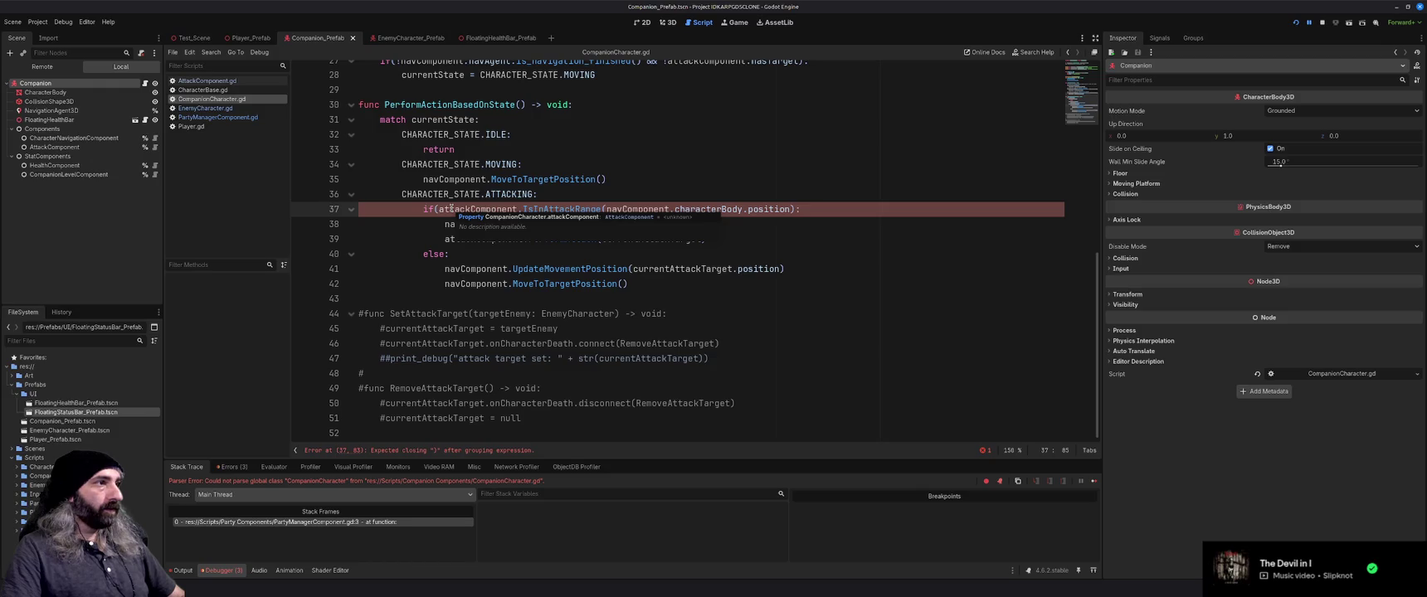
{"action": "scroll", "coordinate": [450, 209], "scroll_direction": "up", "scroll_amount": 2}
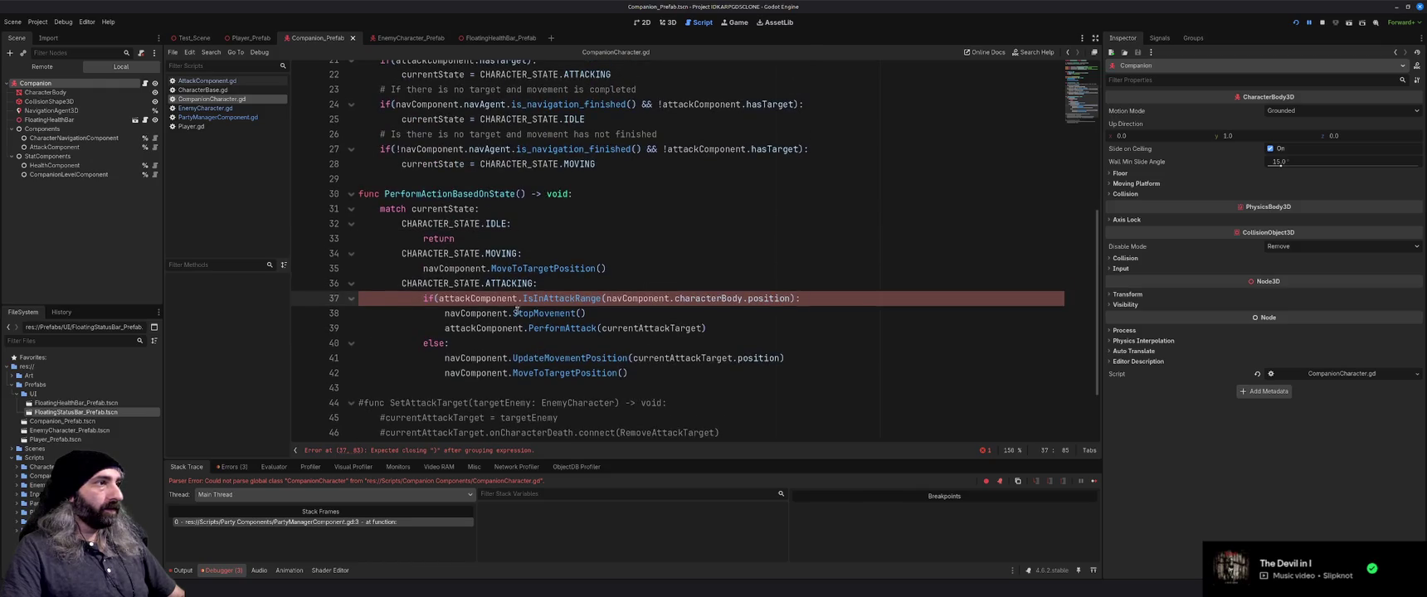
{"action": "scroll", "coordinate": [488, 298], "scroll_direction": "up", "scroll_amount": 7}
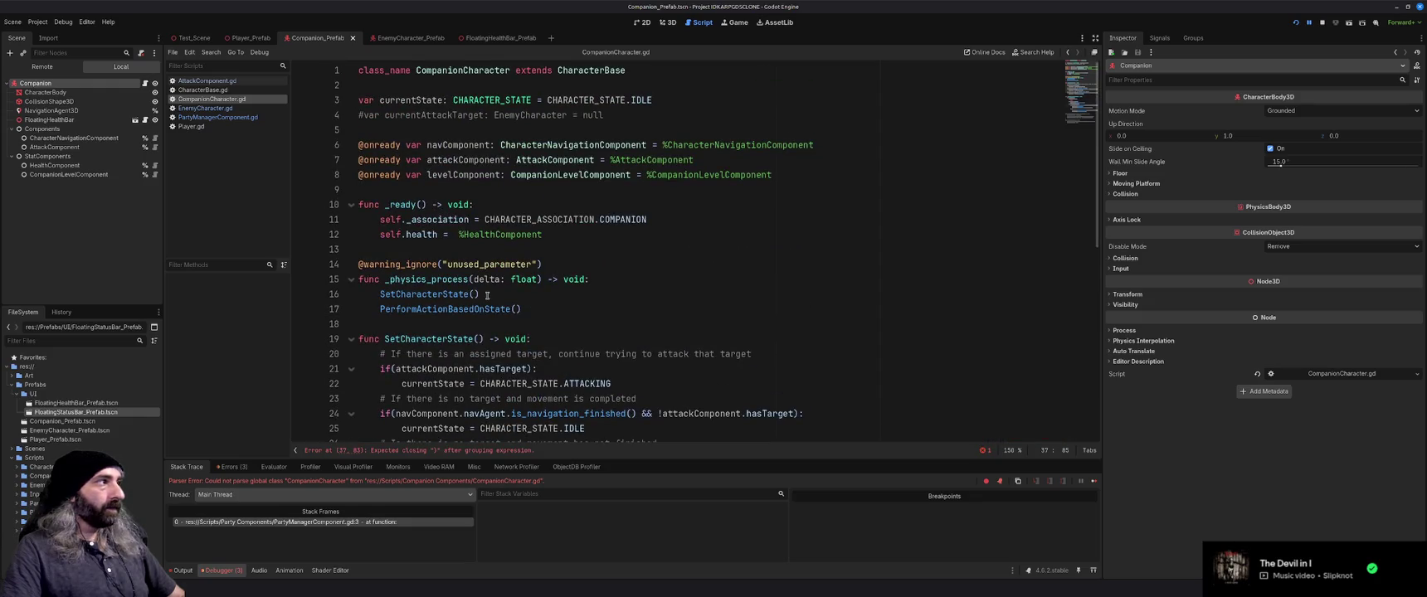
{"action": "scroll", "coordinate": [478, 246], "scroll_direction": "down", "scroll_amount": 8}
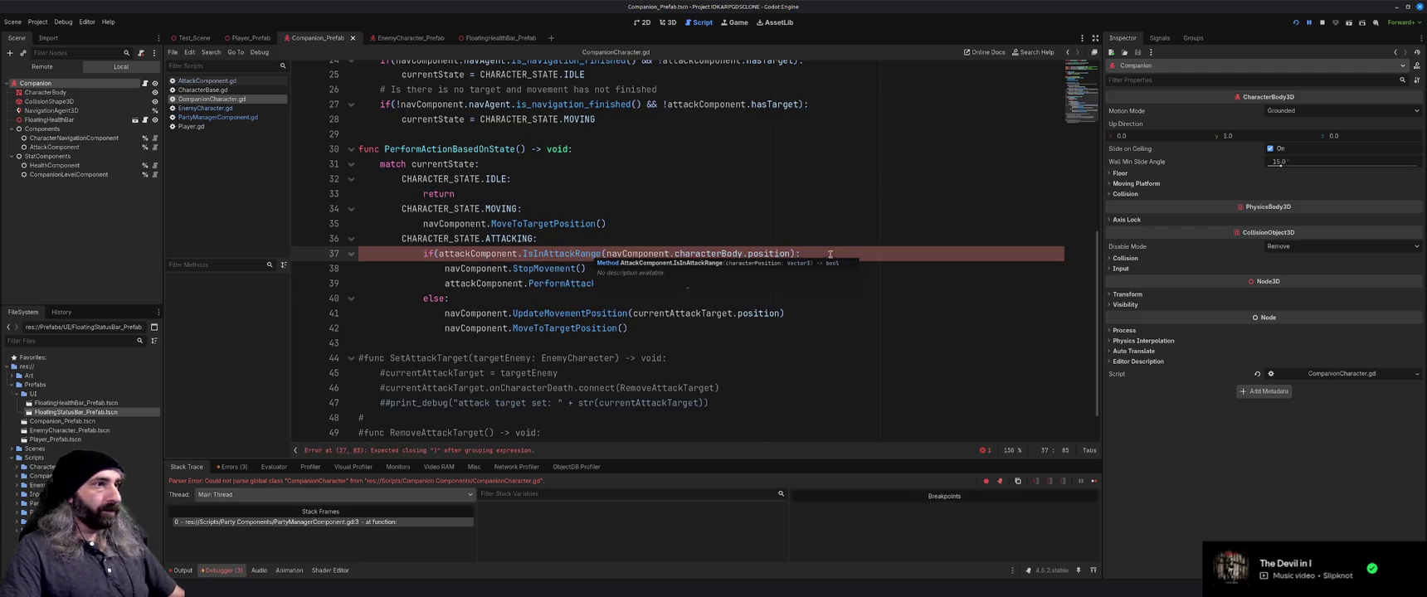
{"action": "mouse_move", "coordinate": [795, 255]}
{"action": "left_mouse_down"}
{"action": "mouse_move", "coordinate": [436, 255]}
{"action": "mouse_move", "coordinate": [793, 254]}
{"action": "left_mouse_up"}
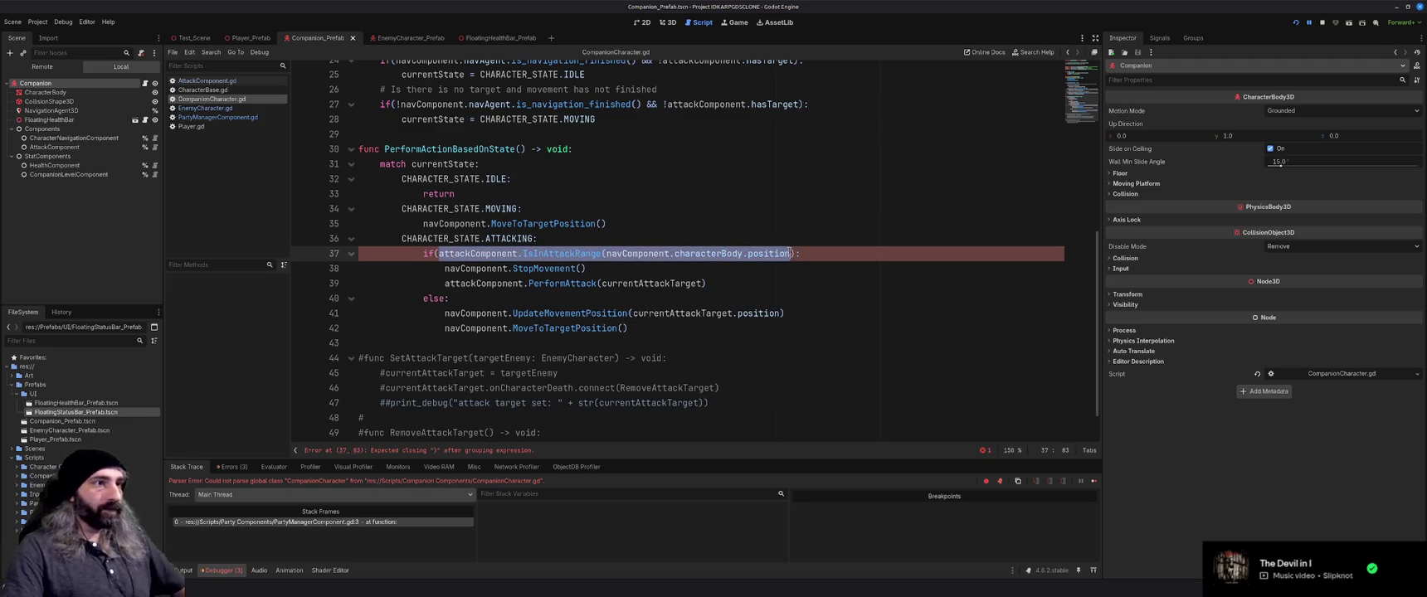
Rewrite line 37 as attackComponent.IsInAttackRange with navComponent.characterBody.position
{"action": "type", "text": "attackCo"}
{"action": "key", "text": "Return"}
{"action": "type", "text": ".Is"}
{"action": "key", "text": "Return"}
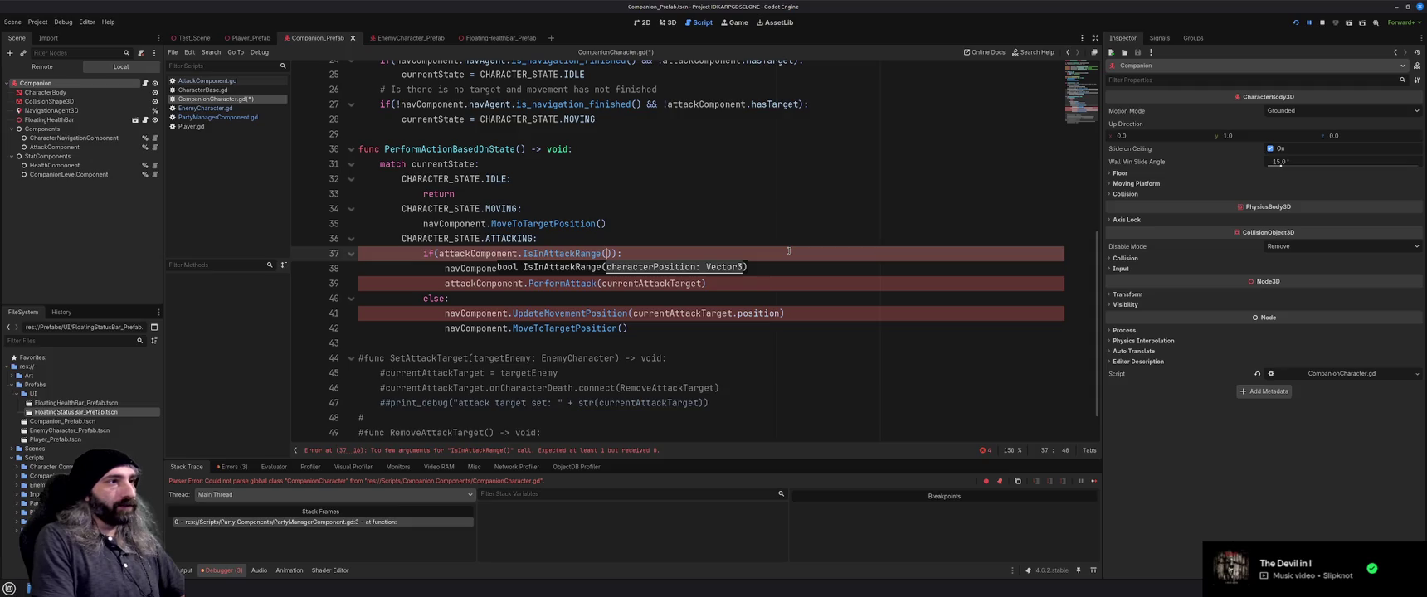
{"action": "type", "text": "nab"}
{"action": "key", "text": "BackSpace"}
{"action": "type", "text": "vCom"}
{"action": "key", "text": "Return"}
{"action": "type", "text": "."}
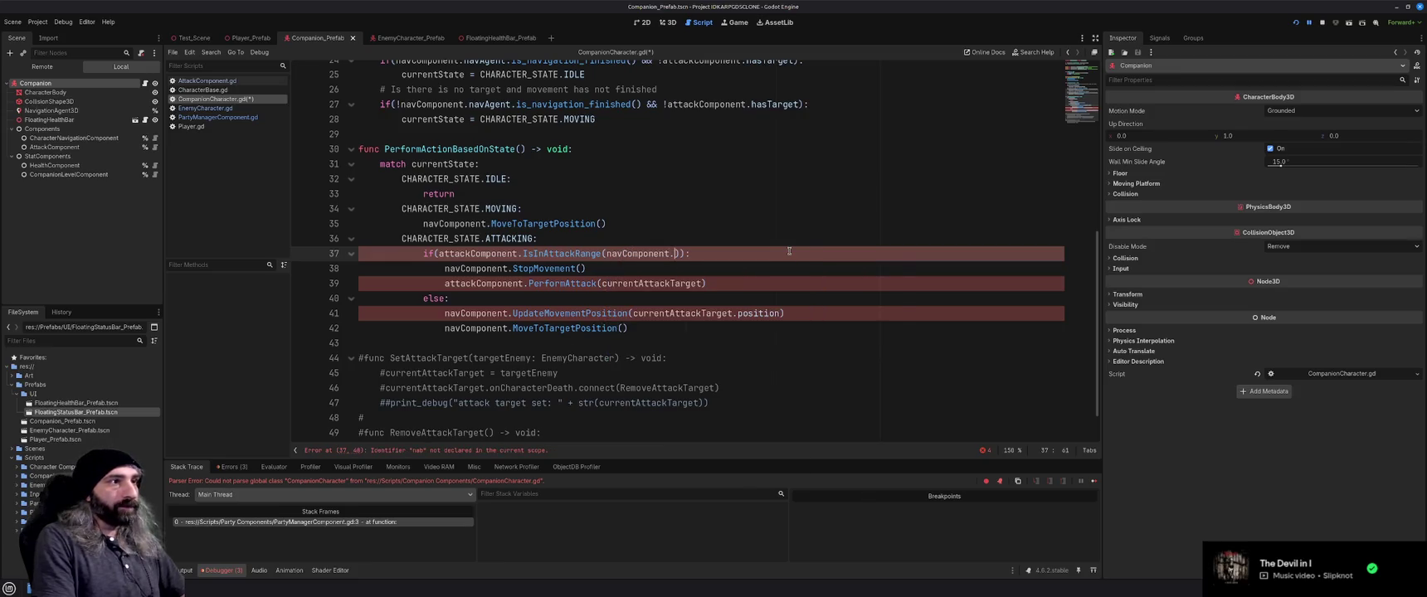
{"action": "type", "text": "char"}
{"action": "key", "text": "Return"}
{"action": "type", "text": ".pos"}
{"action": "key", "text": "Return"}
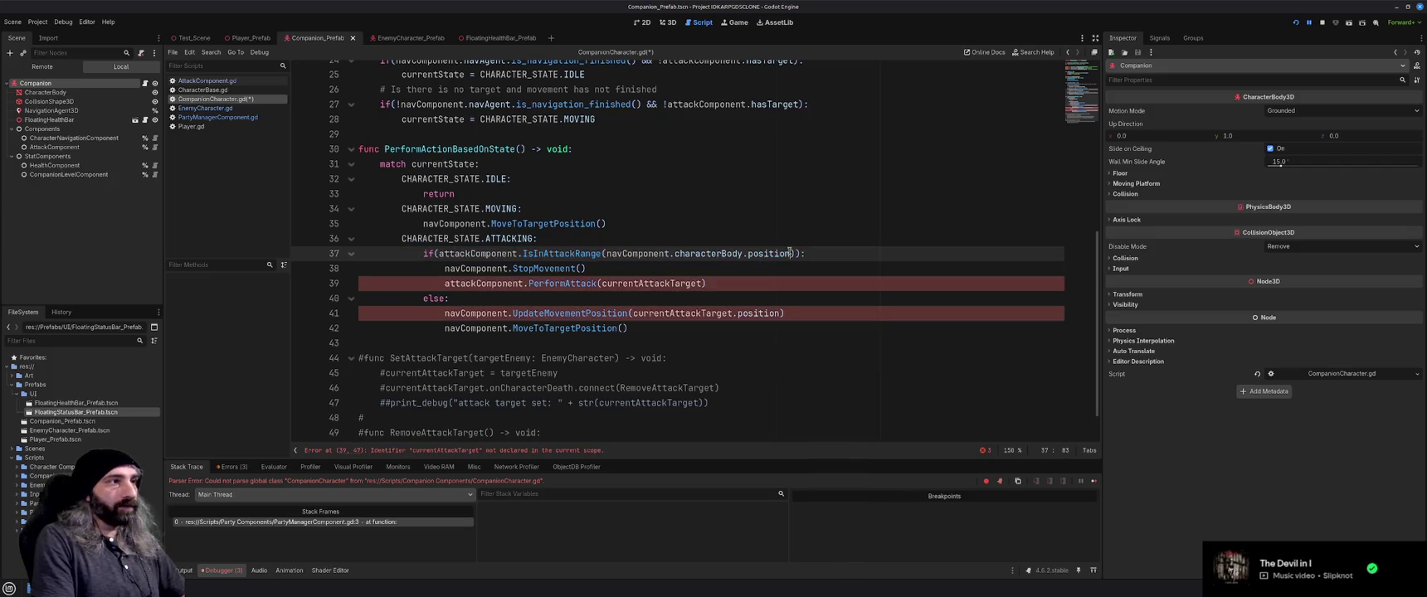
Remove PerformAttack's argument, prefix line 41's target with attackComponent., and save the script
{"action": "double_click", "coordinate": [671, 283]}
{"action": "key", "text": "BackSpace"}
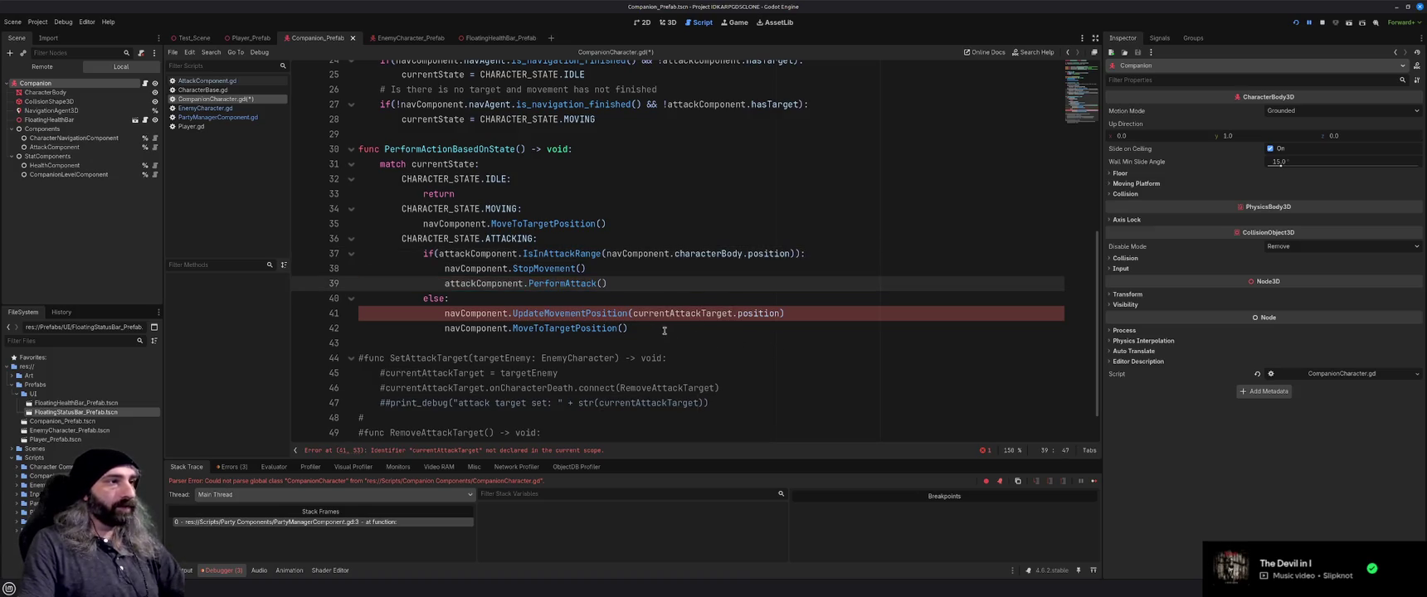
{"action": "left_click_drag", "start_coordinate": [632, 315], "coordinate": [783, 315]}
{"action": "key", "text": "BackSpace"}
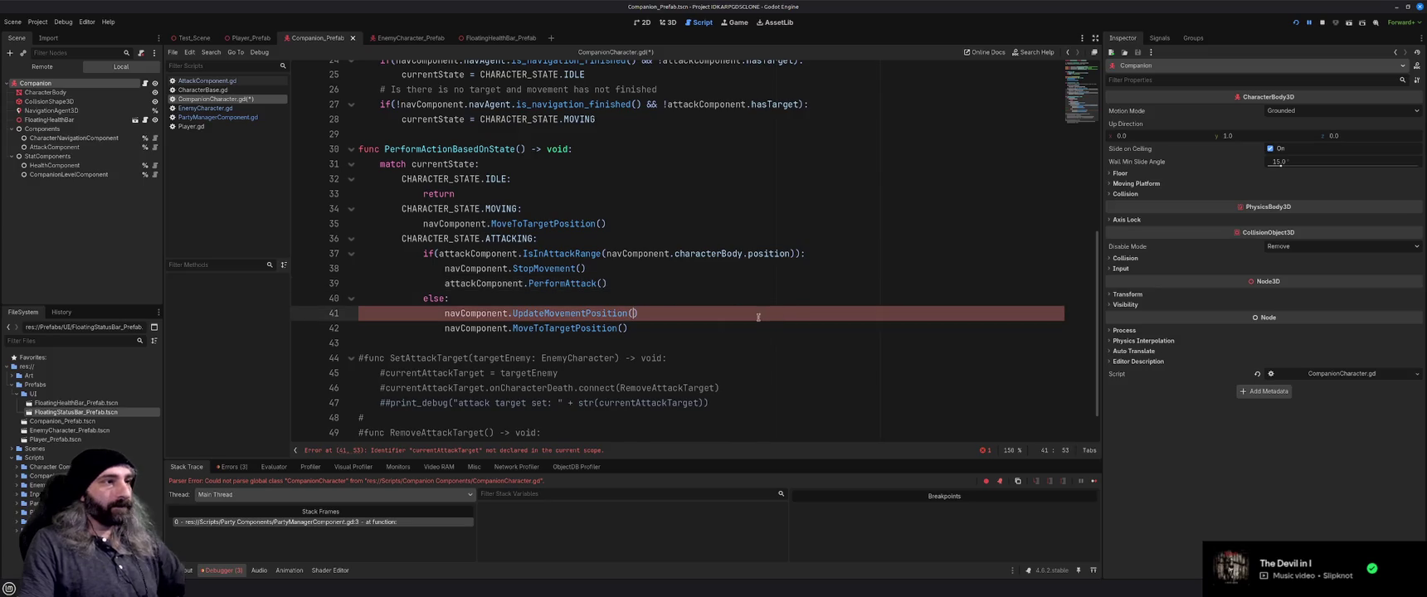
{"action": "left_click", "coordinate": [746, 327]}
{"action": "left_click", "coordinate": [725, 297]}
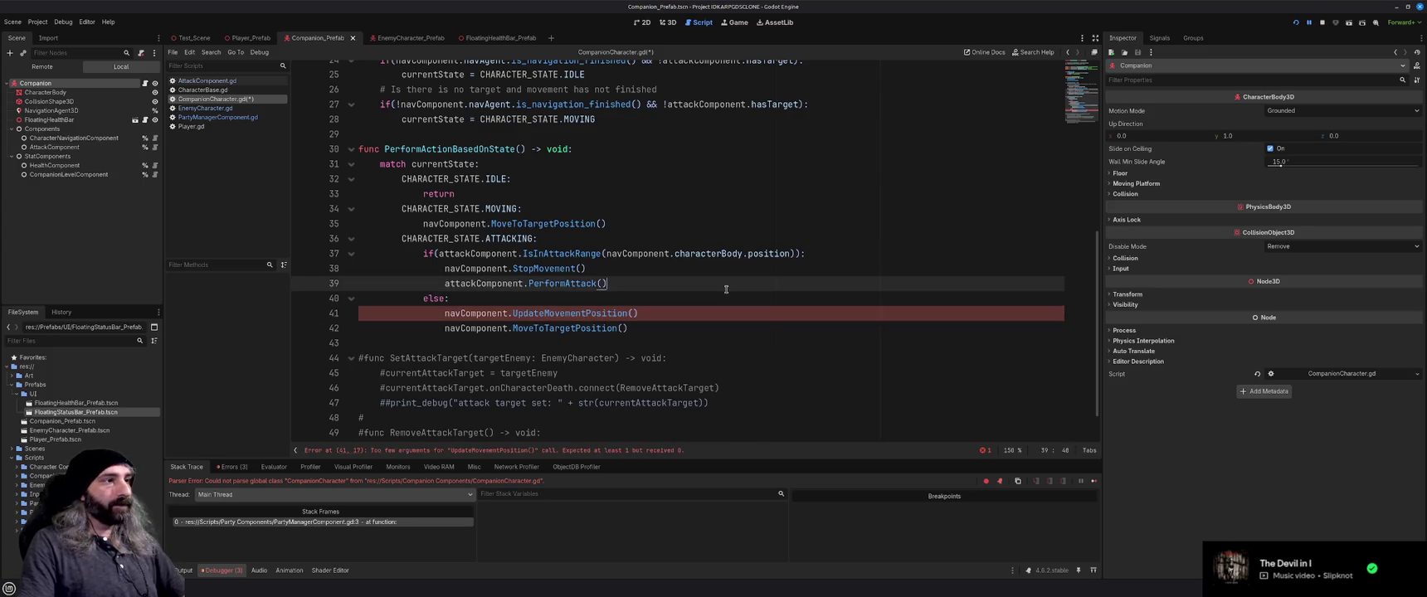
{"action": "key", "text": "ctrl+z"}
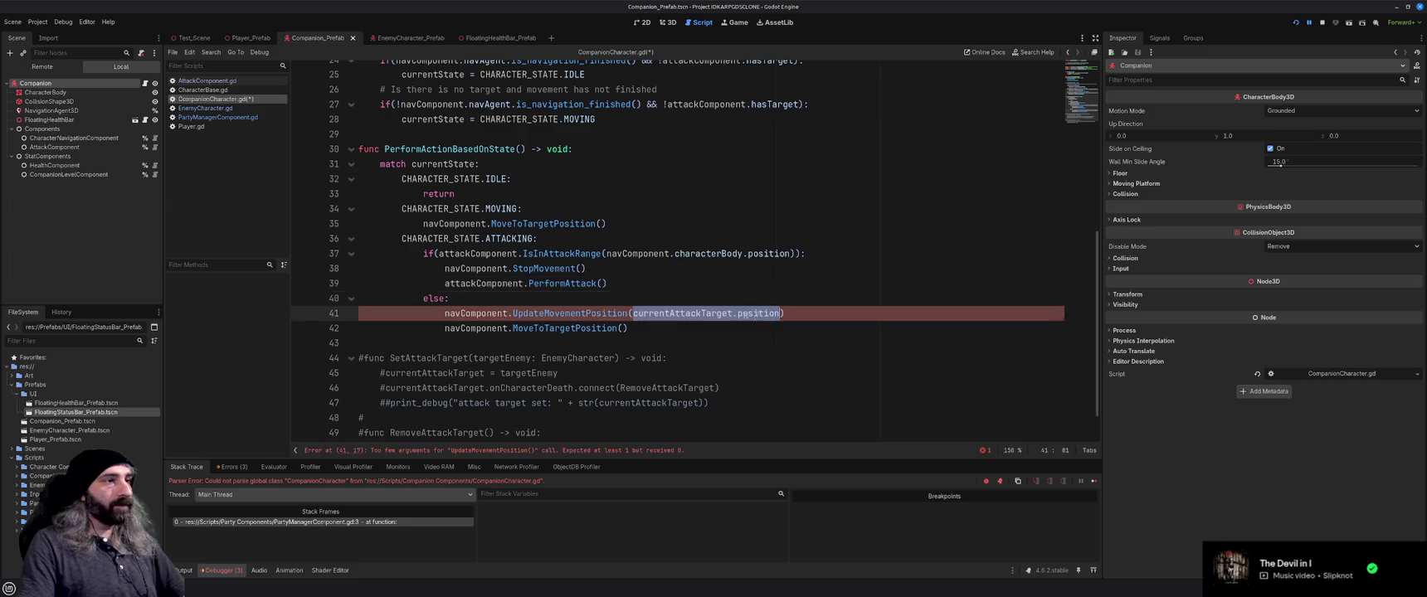
{"action": "left_click", "coordinate": [631, 314]}
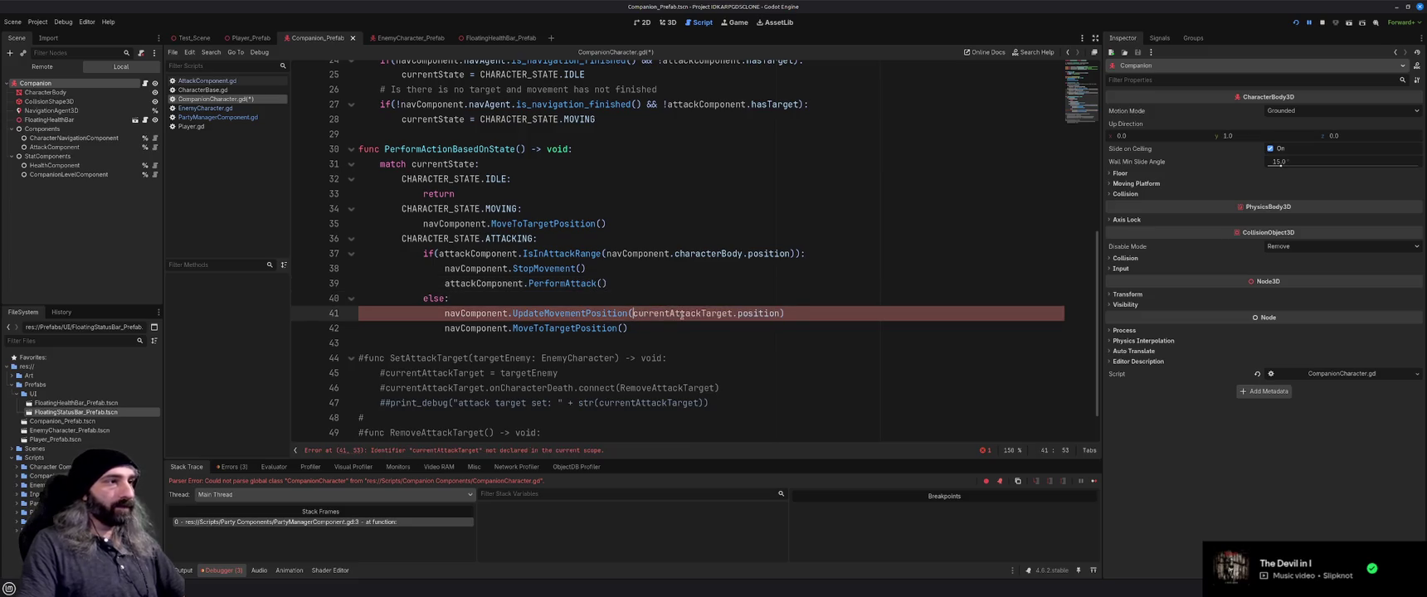
{"action": "type", "text": "attackComponent."}
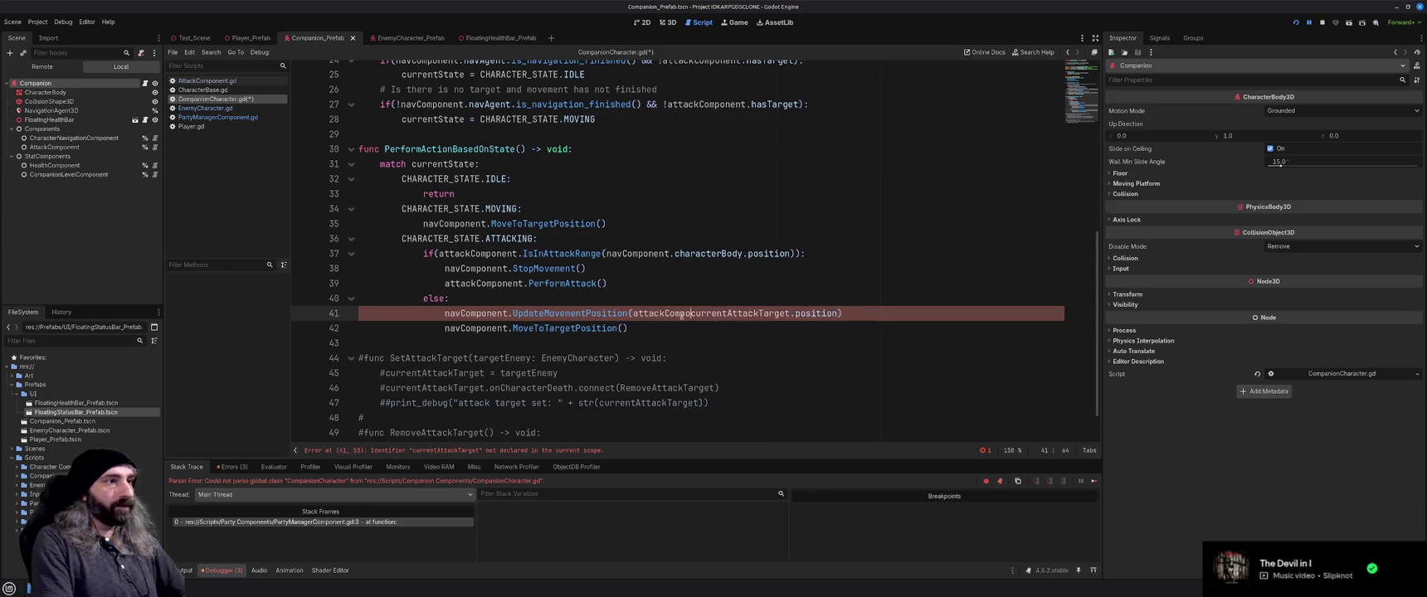
{"action": "left_click", "coordinate": [683, 313]}
{"action": "key", "text": "ctrl+s"}
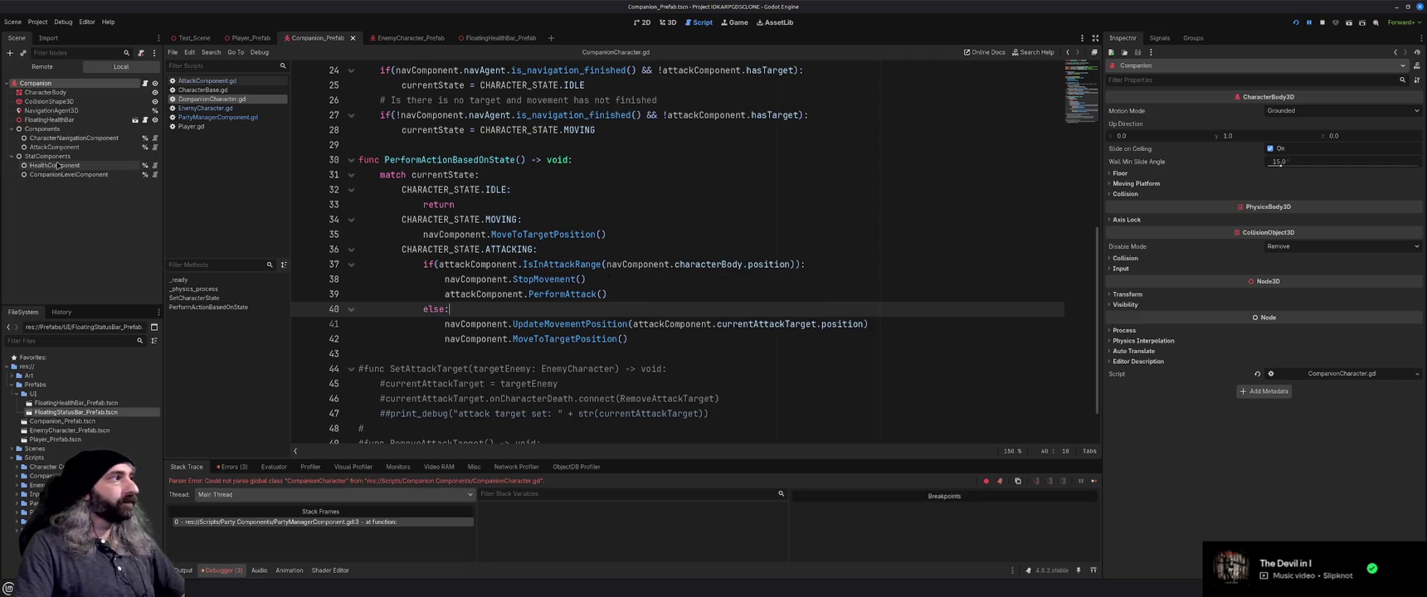
{"action": "left_click", "coordinate": [249, 38]}
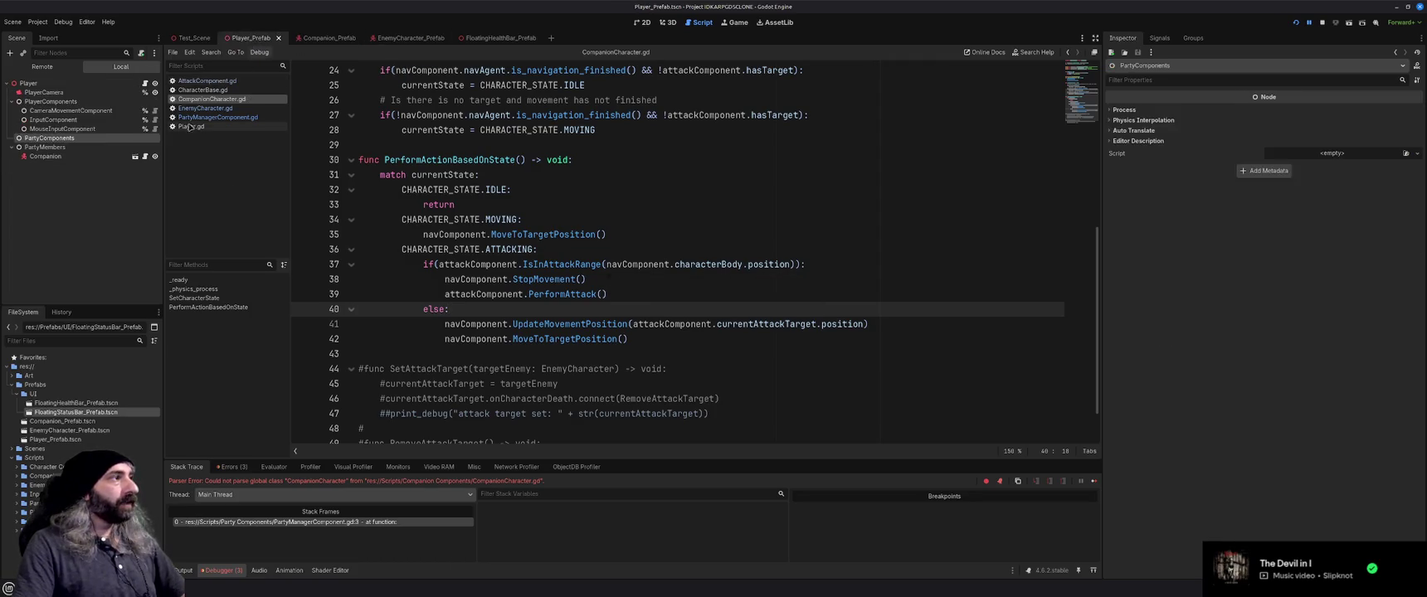
Try adding a PartyManagerComponent child under PartyComponents, then cancel the node dialogs
{"action": "left_click", "coordinate": [9, 52]}
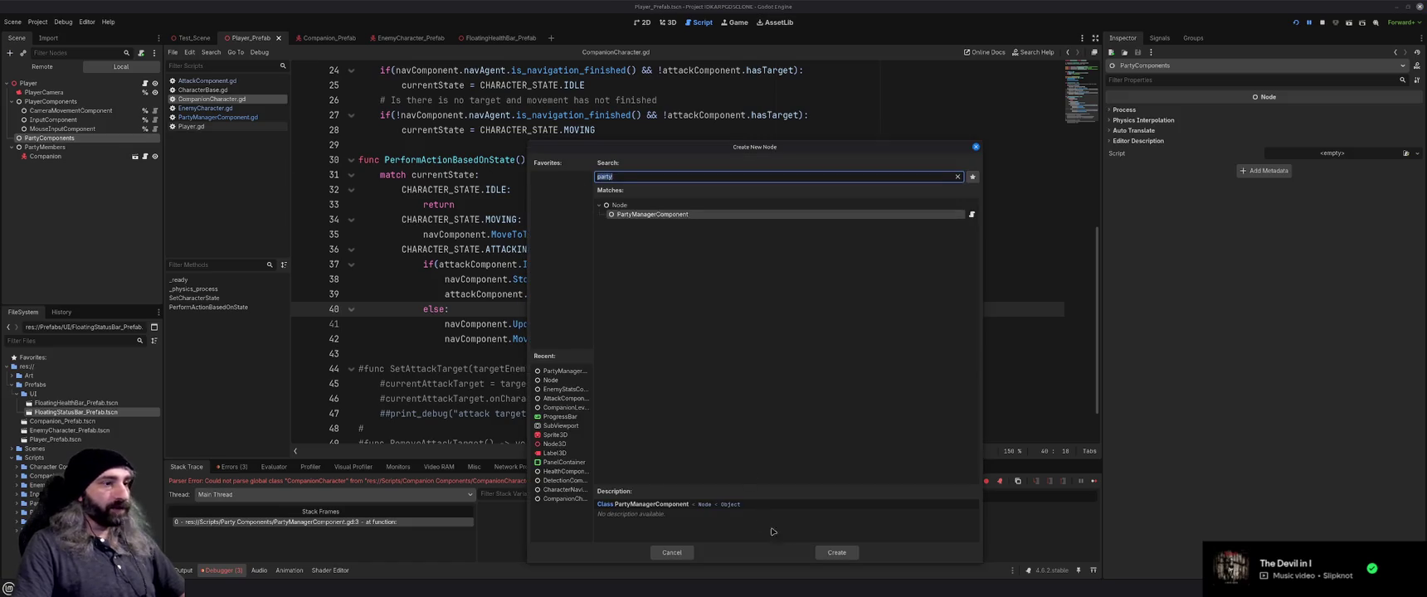
{"action": "left_click", "coordinate": [839, 551]}
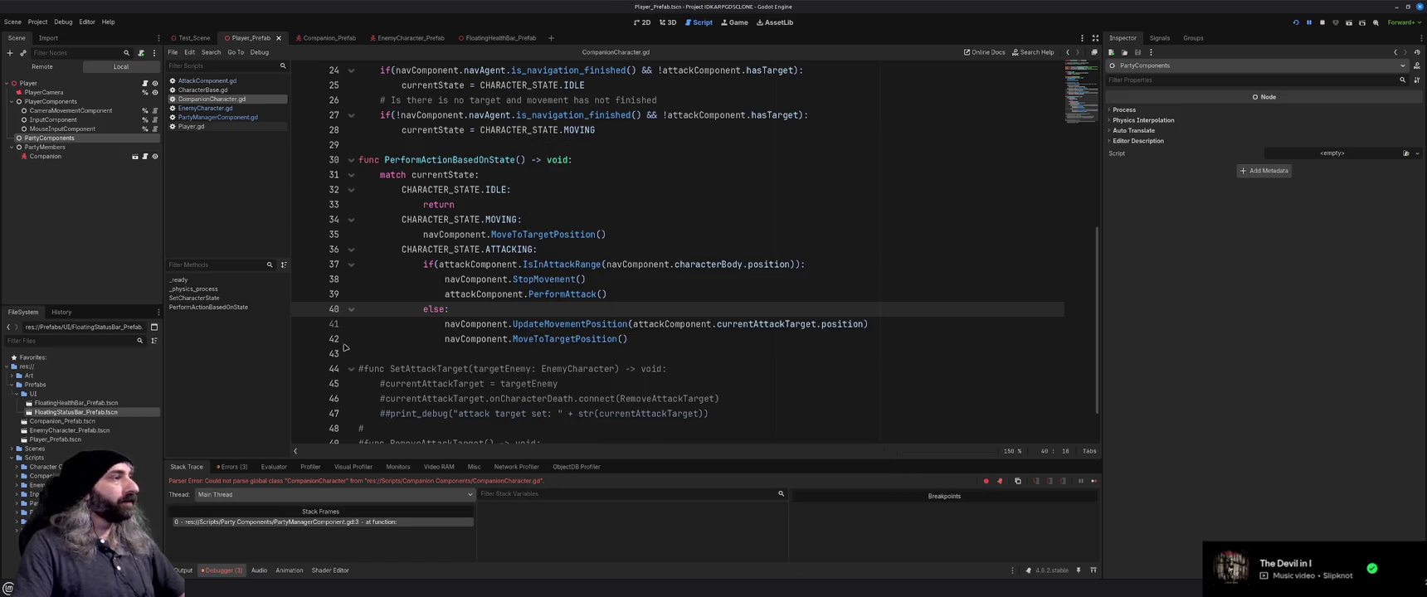
{"action": "left_click", "coordinate": [9, 52]}
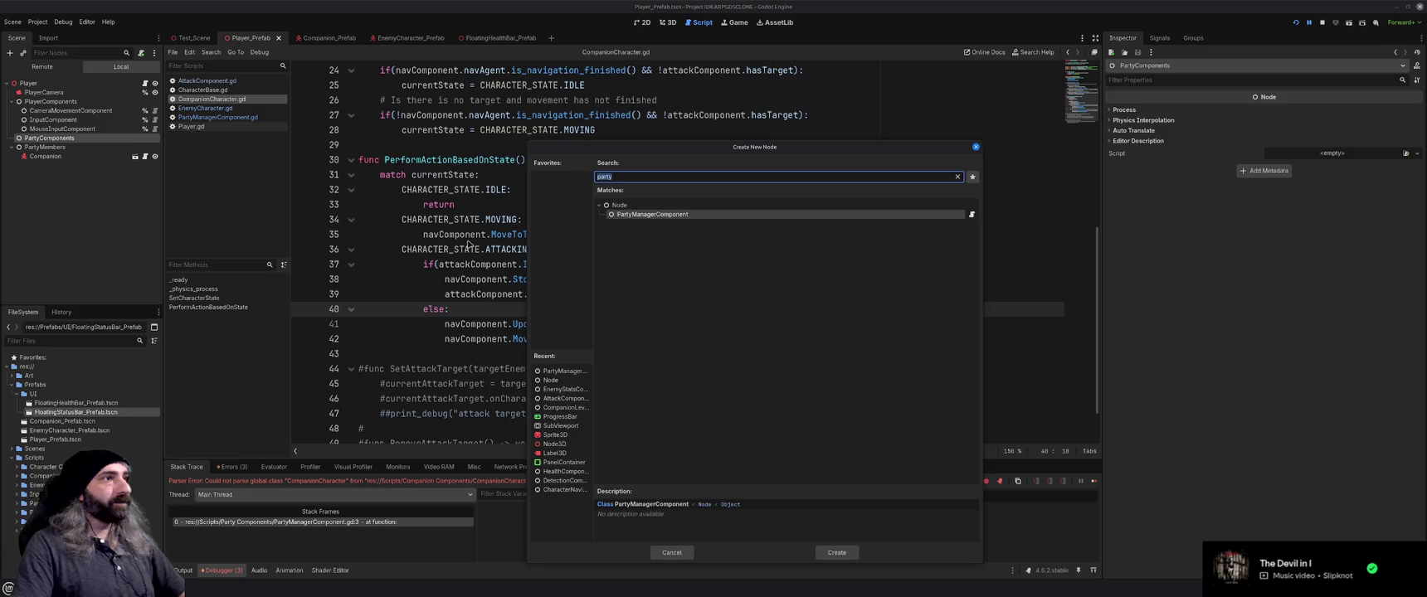
{"action": "left_click", "coordinate": [672, 553]}
{"action": "key", "text": "ctrl+a"}
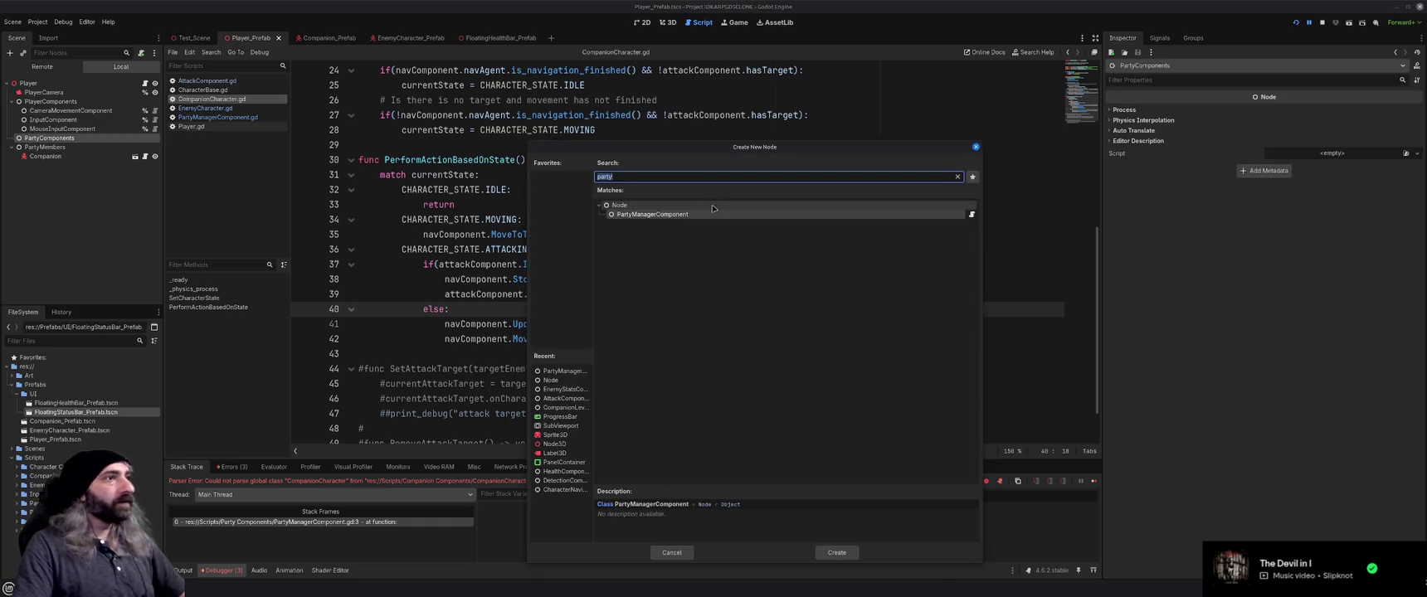
{"action": "key", "text": "Escape"}
{"action": "left_click", "coordinate": [58, 231]}
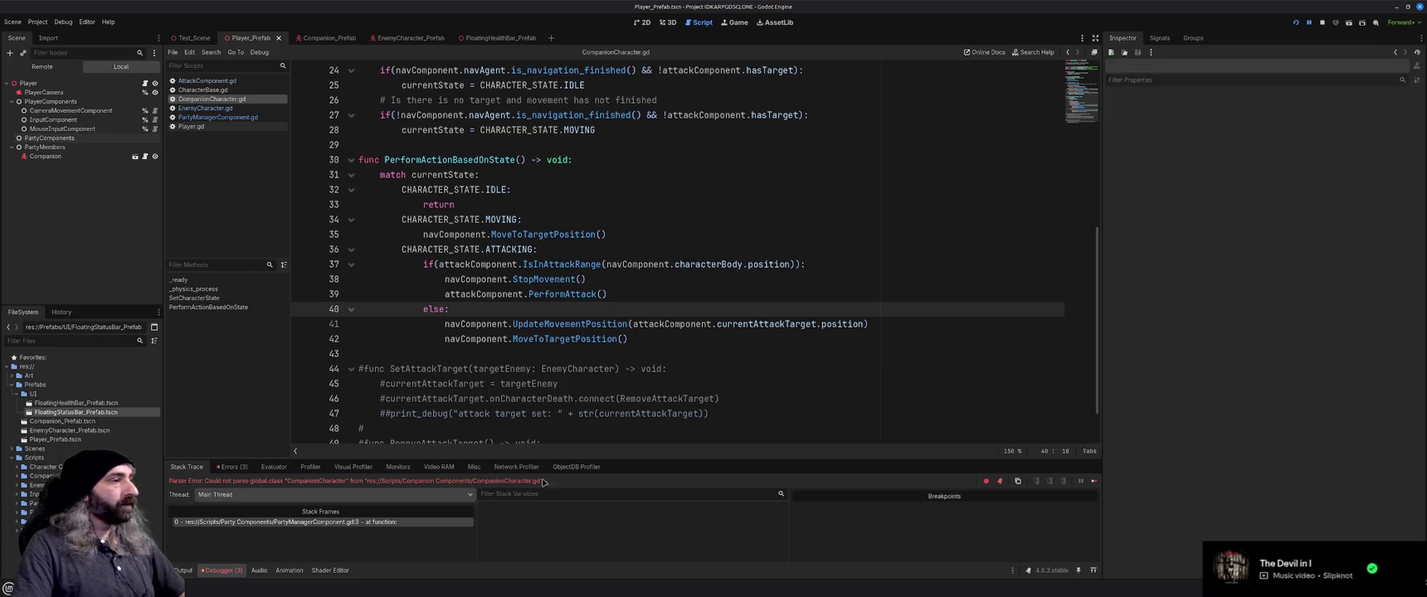
Review PartyManagerComponent.gd and reselect PartyComponents, cancelling another add-node attempt
{"action": "scroll", "coordinate": [528, 204], "scroll_direction": "up", "scroll_amount": 8}
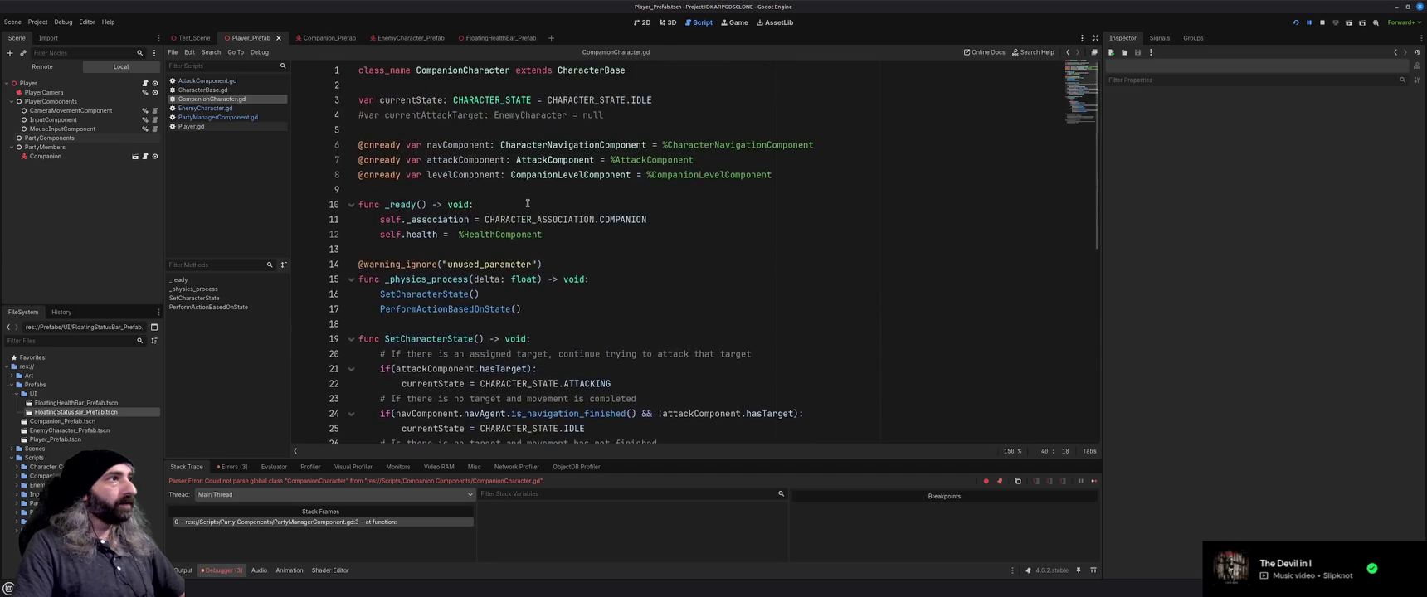
{"action": "left_click", "coordinate": [528, 203]}
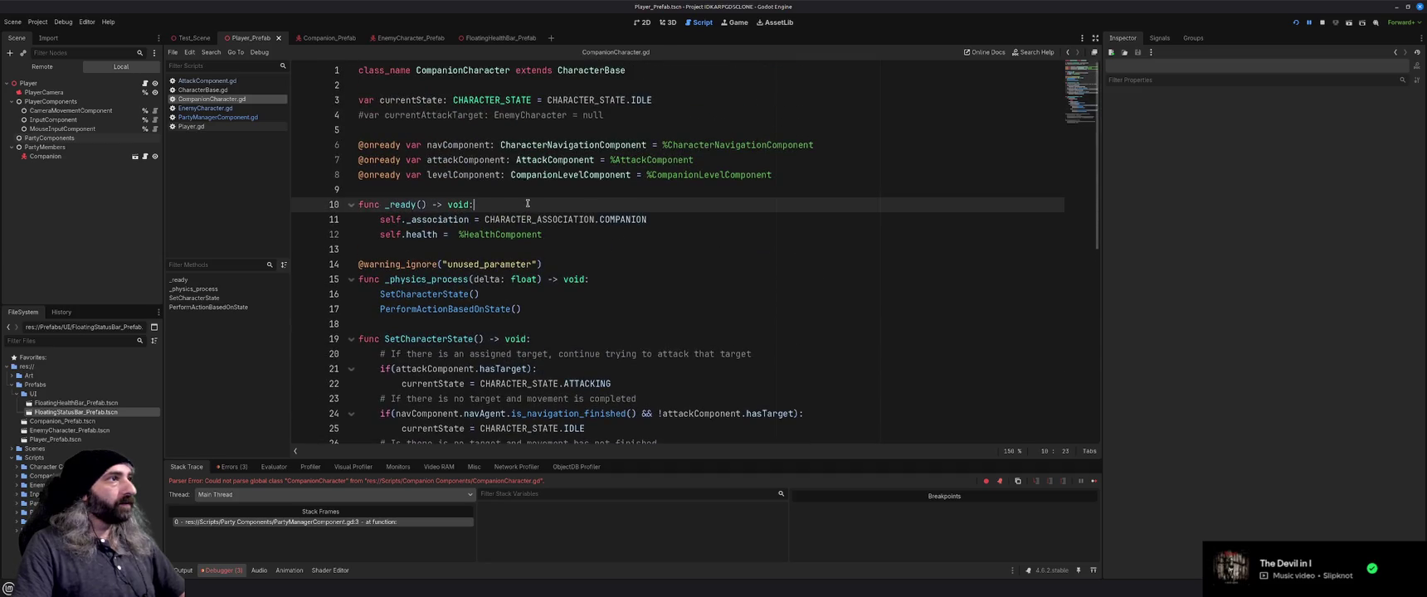
{"action": "left_click", "coordinate": [219, 119]}
{"action": "left_click", "coordinate": [630, 144]}
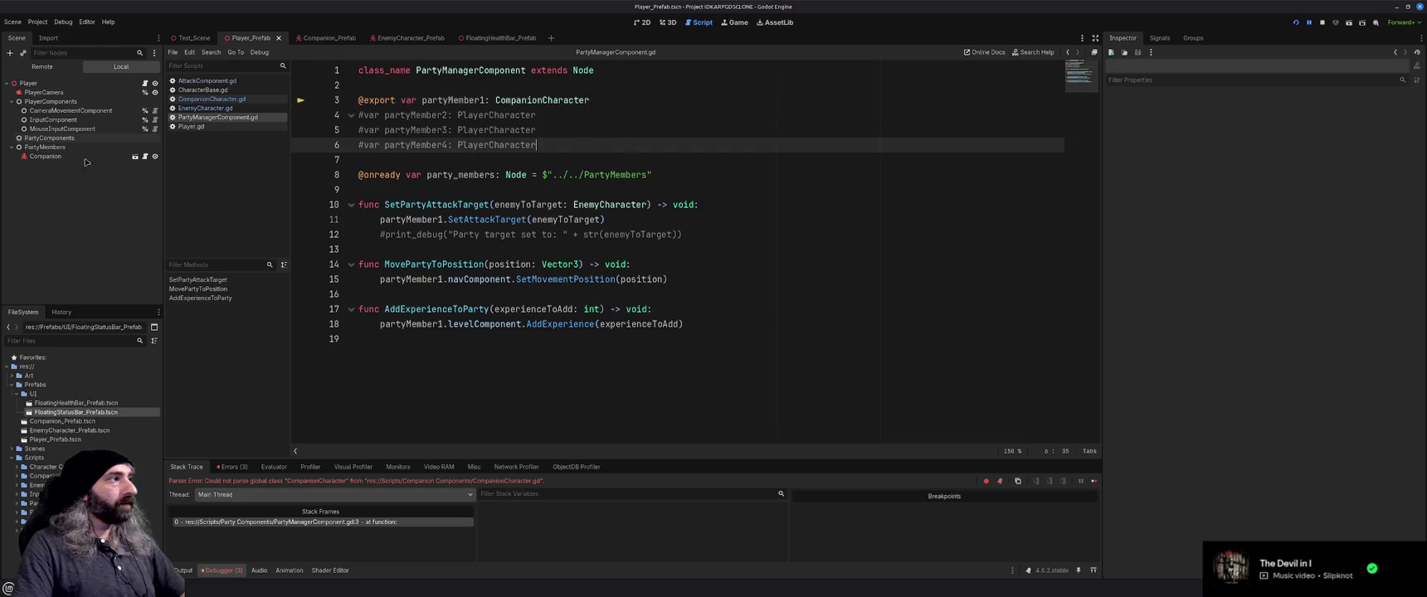
{"action": "left_click", "coordinate": [52, 139]}
{"action": "key", "text": "ctrl+a"}
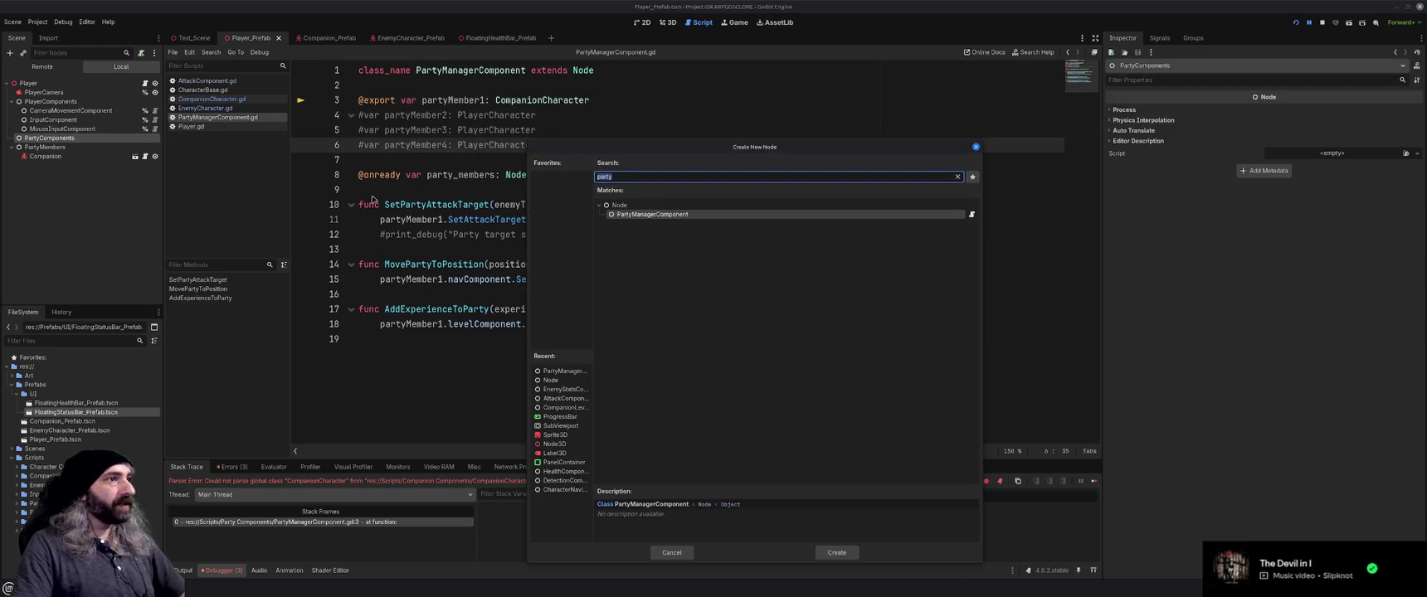
{"action": "key", "text": "Escape"}
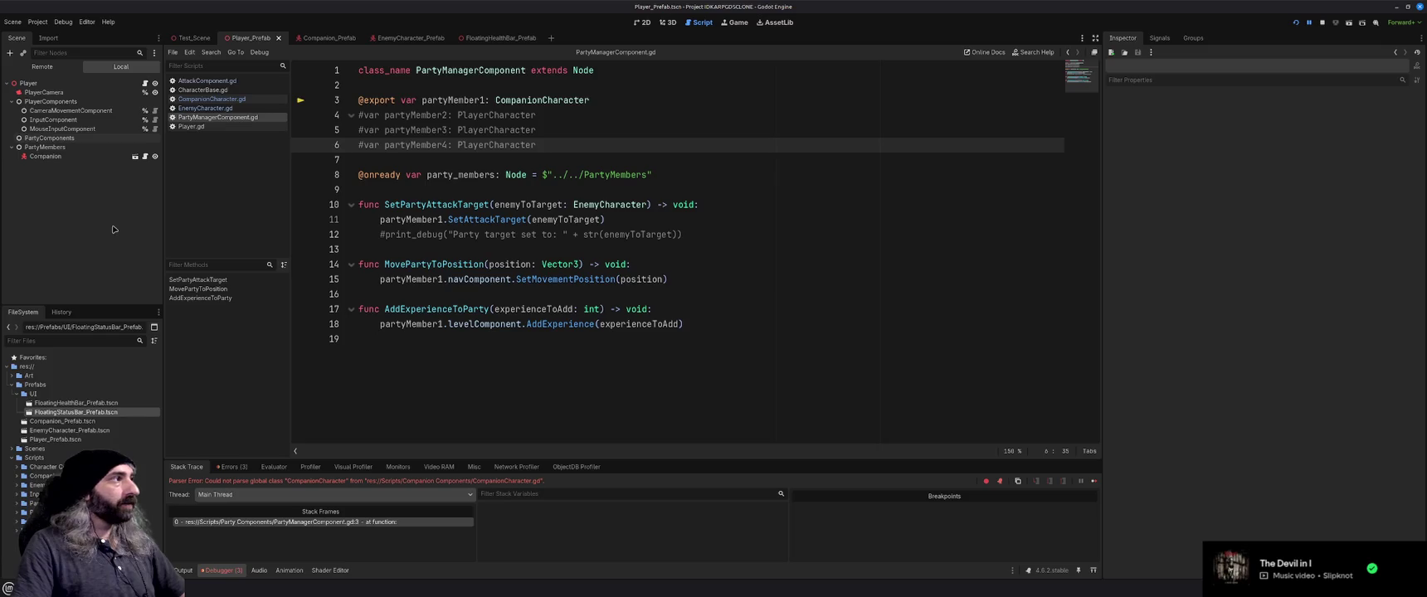
{"action": "left_click", "coordinate": [73, 119]}
{"action": "left_click", "coordinate": [69, 129]}
{"action": "left_click", "coordinate": [49, 138]}
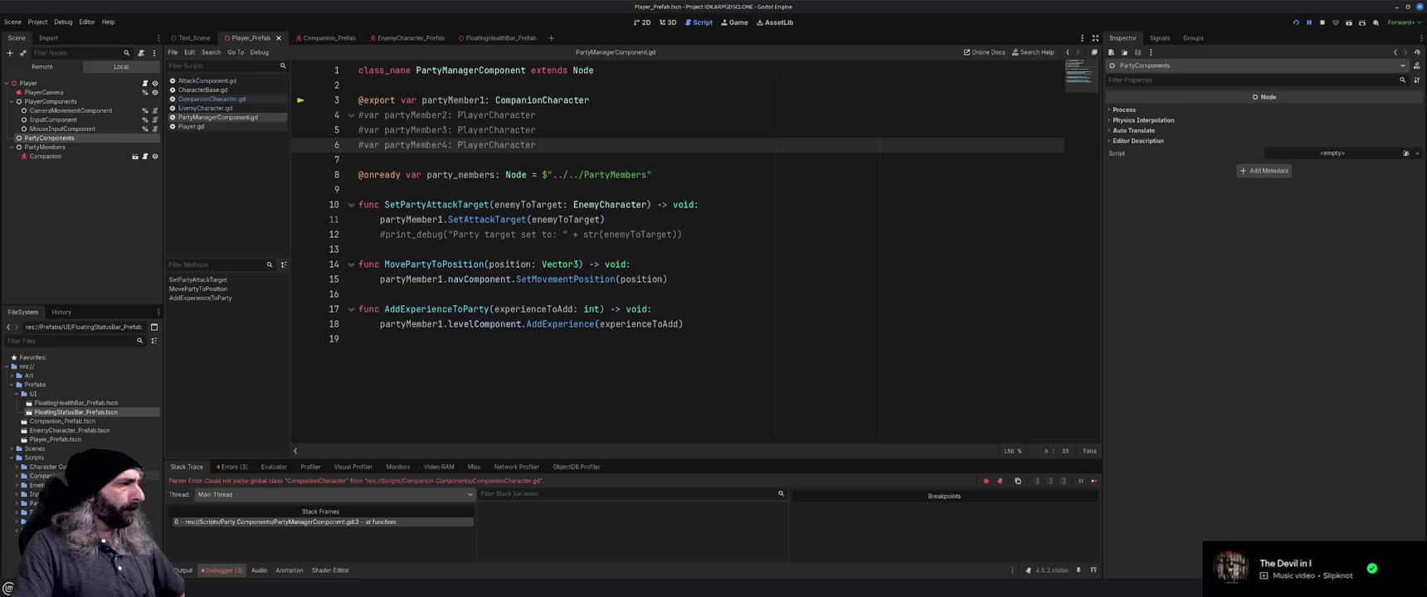
Drag PartyManagerComponent.gd onto PartyComponents, revert it, and retry creating the node
{"action": "left_click", "coordinate": [33, 512]}
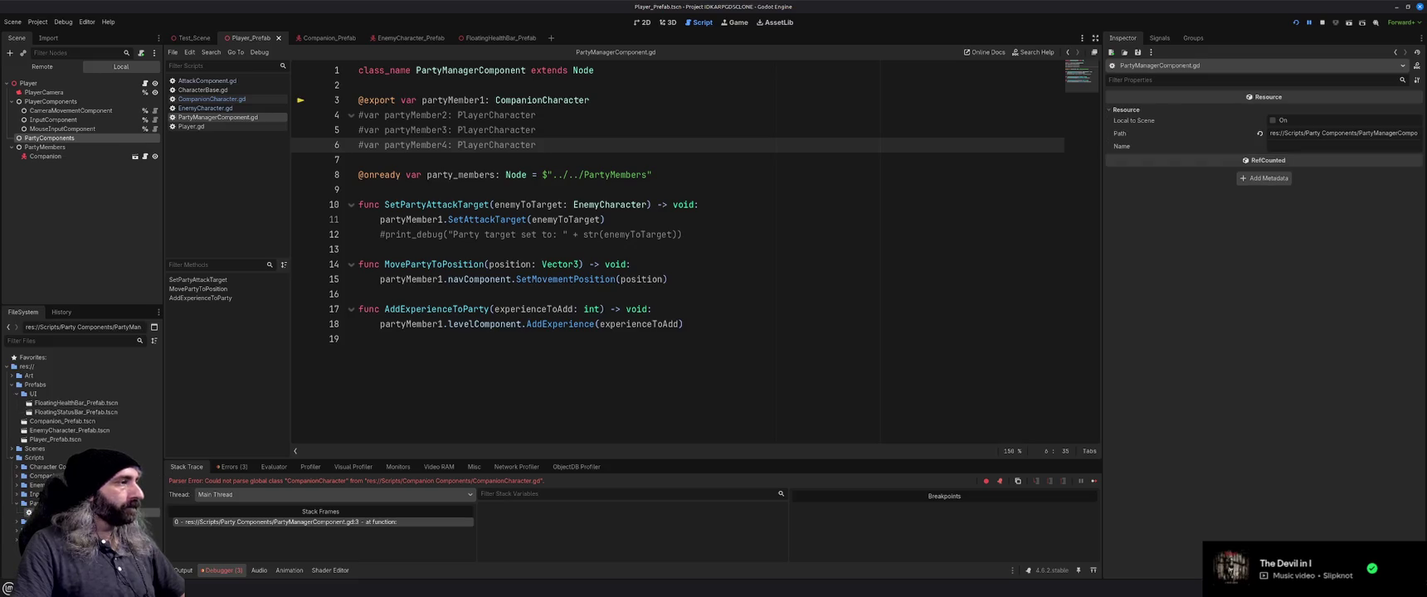
{"action": "left_click_drag", "start_coordinate": [33, 512], "coordinate": [50, 138]}
{"action": "key", "text": "ctrl+s"}
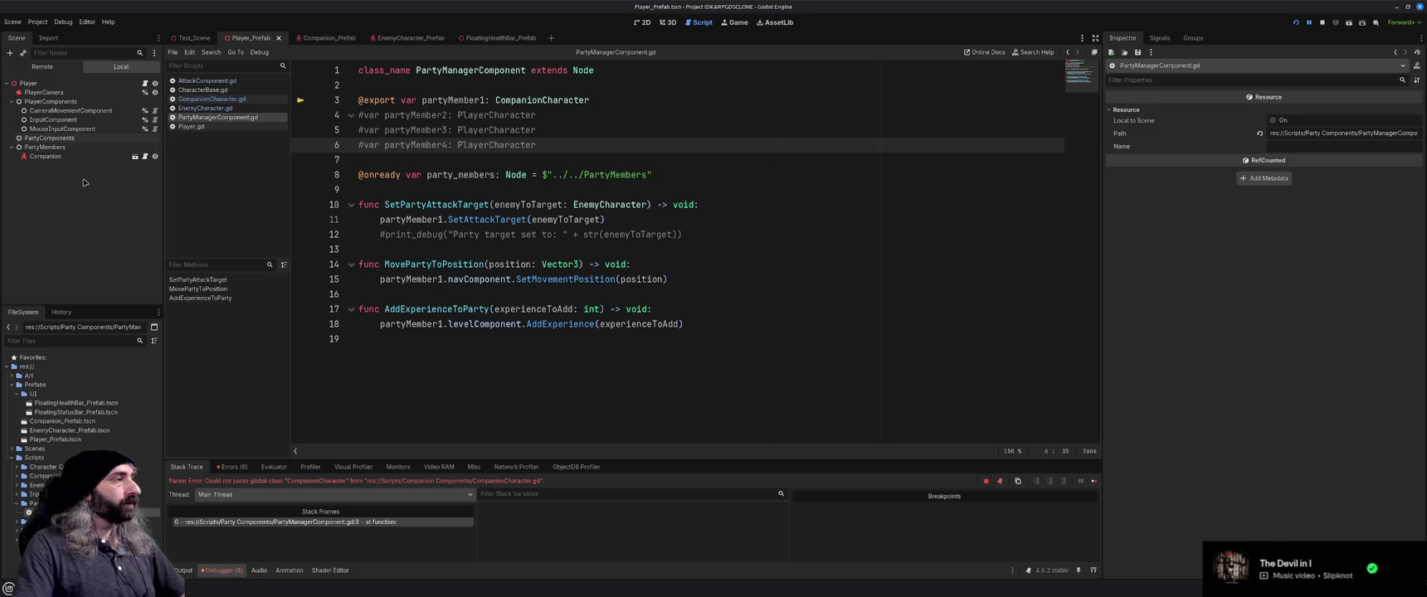
{"action": "left_click", "coordinate": [78, 138]}
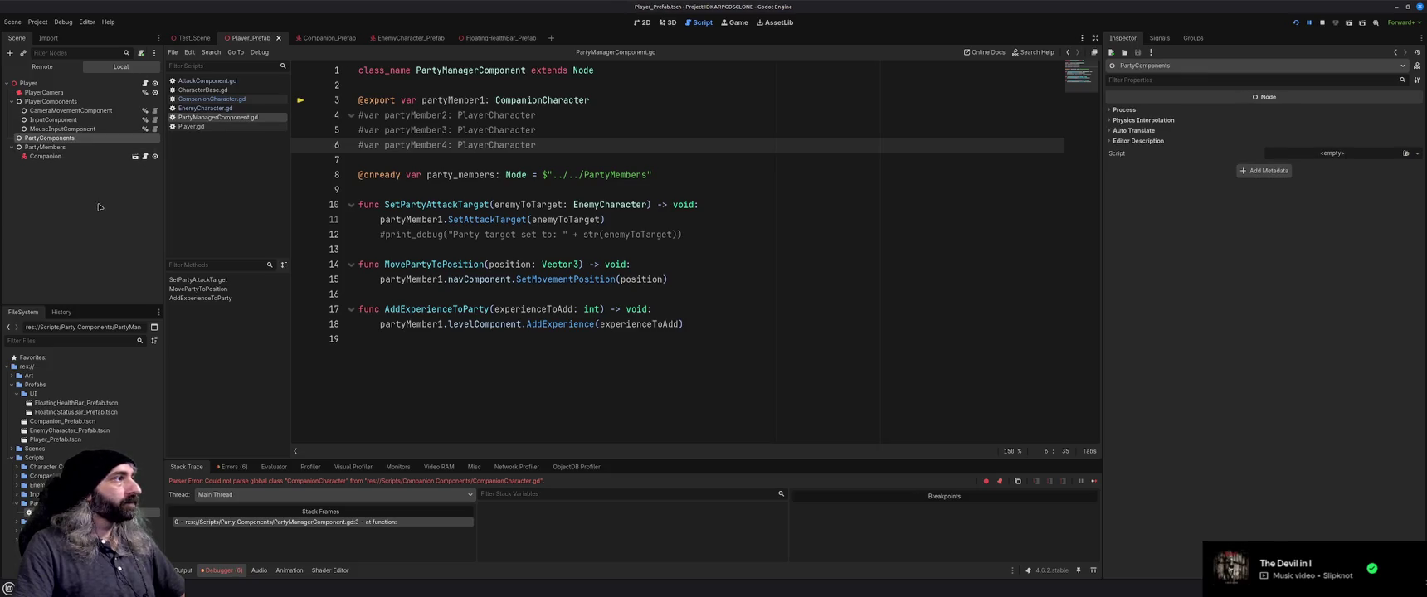
{"action": "key", "text": "ctrl+a"}
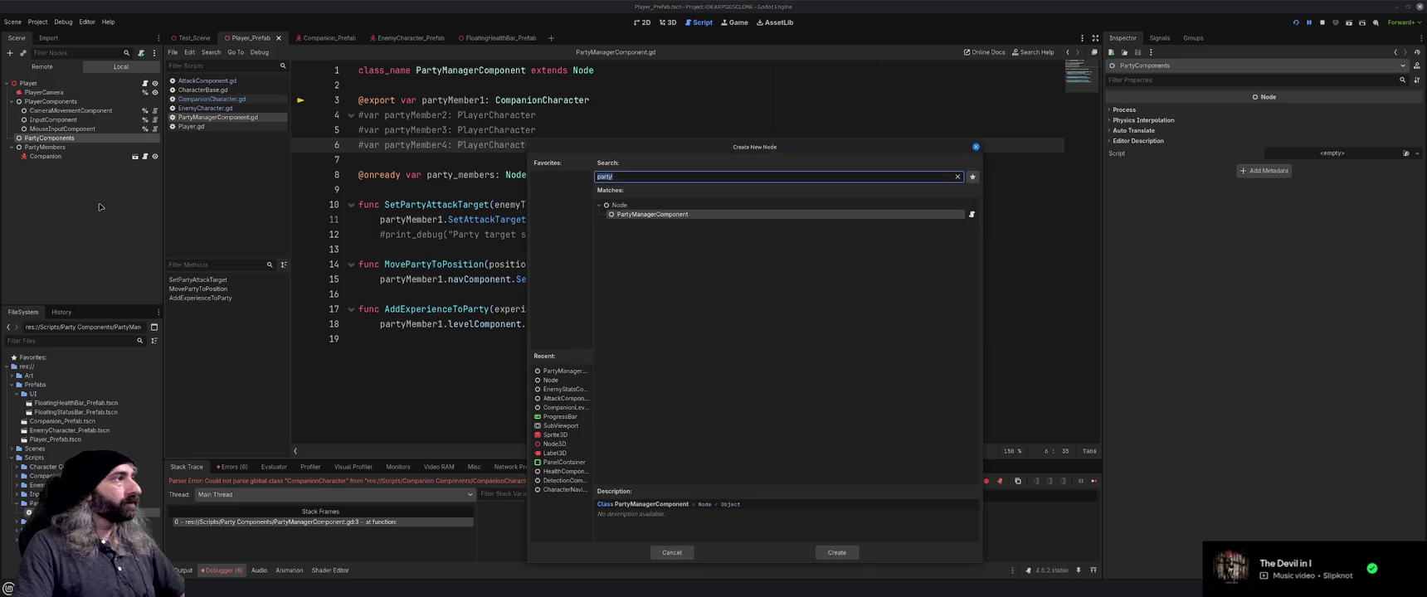
{"action": "left_click", "coordinate": [838, 556]}
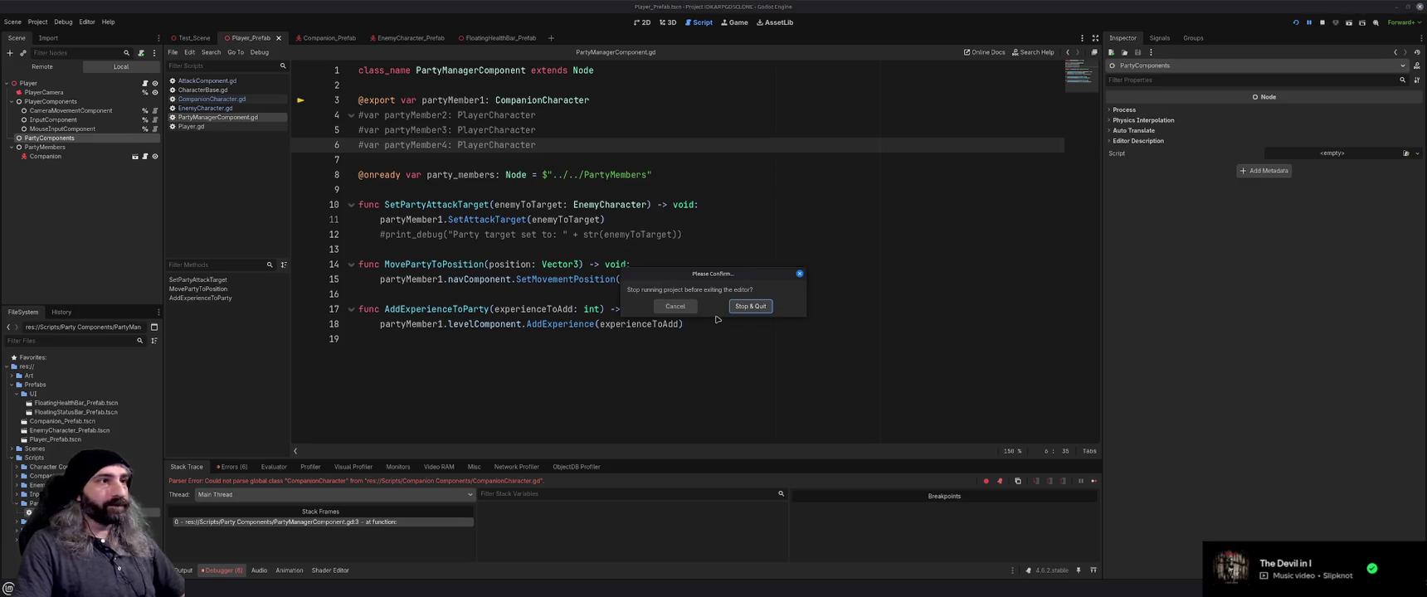
Stop the game, reopen the project, and add a PartyManagerComponent child under PartyComponents
{"action": "left_click", "coordinate": [747, 308]}
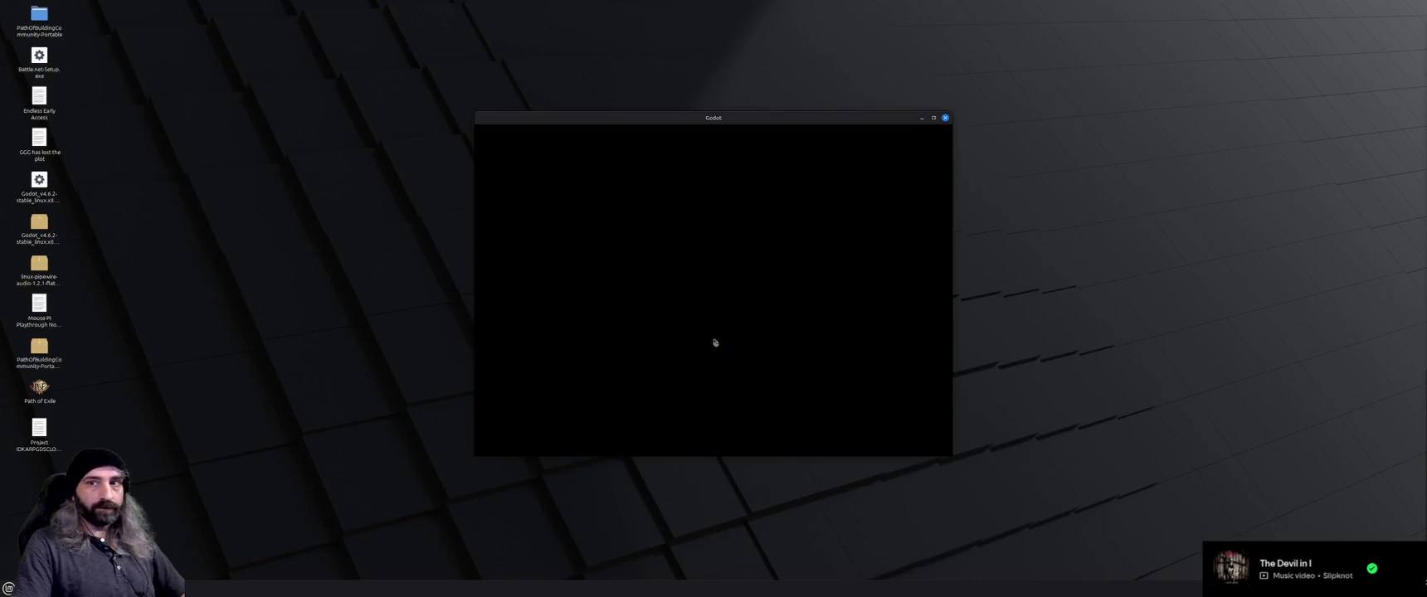
{"action": "double_click", "coordinate": [721, 181]}
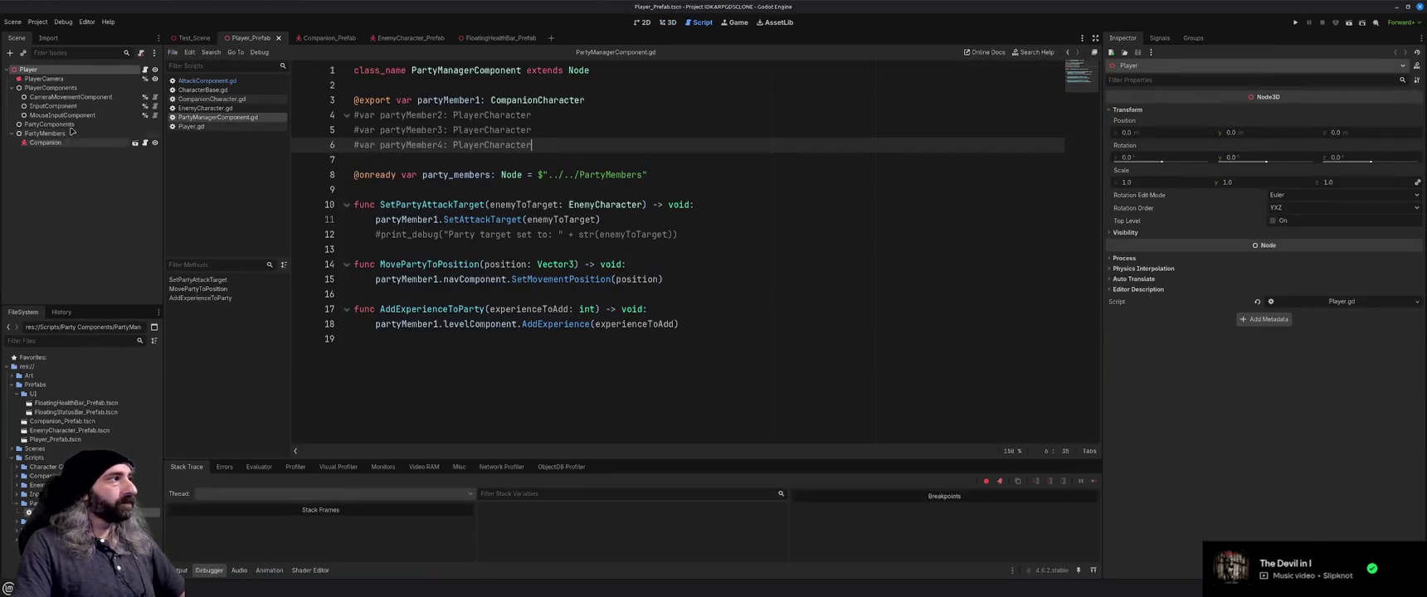
{"action": "left_click", "coordinate": [70, 125]}
{"action": "key", "text": "ctrl+a"}
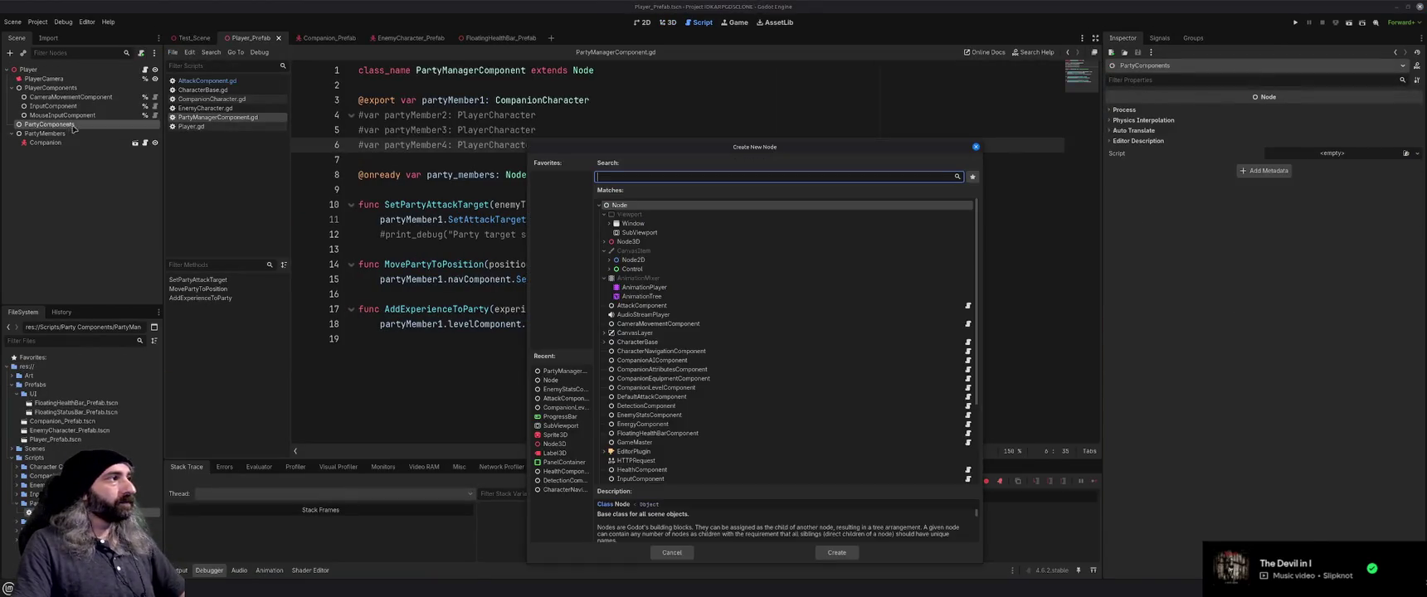
{"action": "type", "text": "party"}
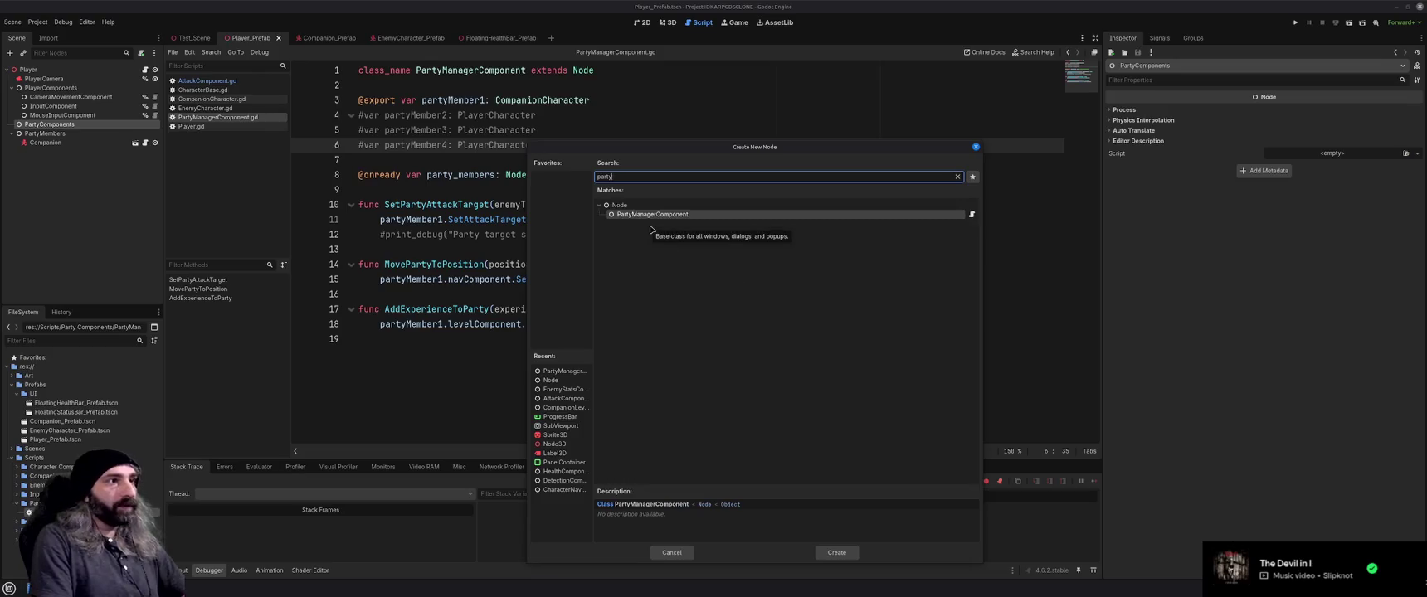
{"action": "key", "text": "Return"}
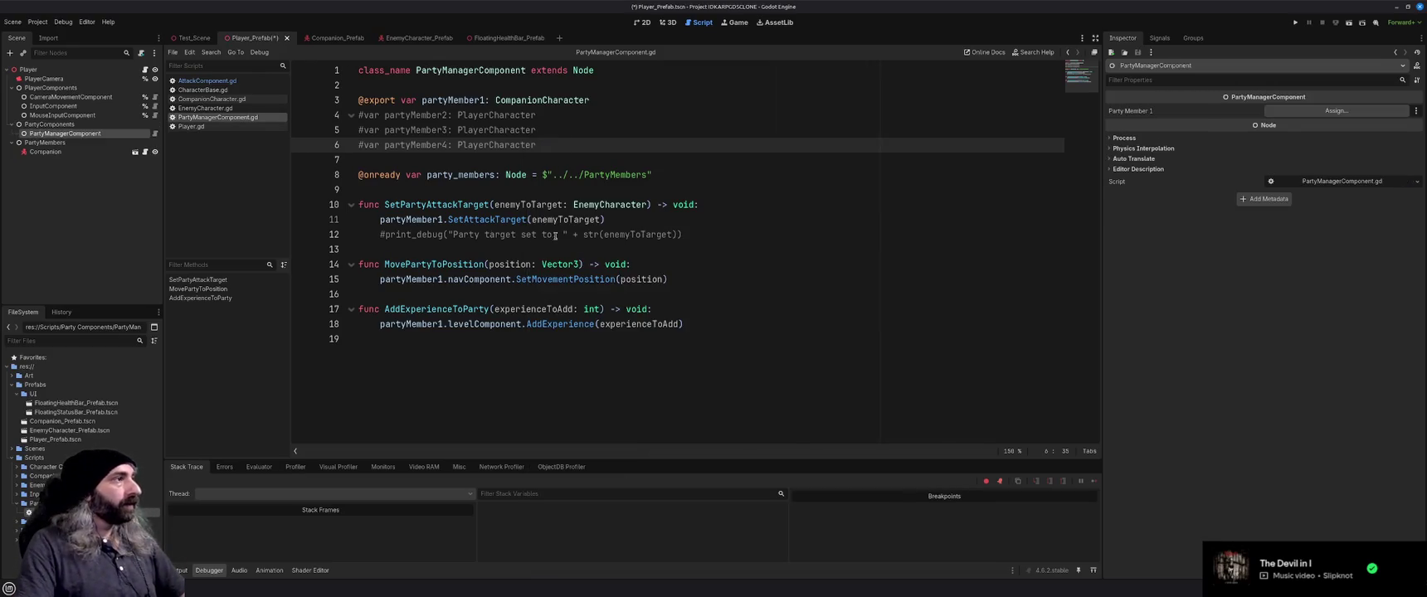
{"action": "left_click", "coordinate": [1293, 111]}
Assign Companion as Party Member 1 and run the game to test party movement
{"action": "left_click", "coordinate": [706, 280]}
{"action": "left_click", "coordinate": [751, 434]}
{"action": "left_click", "coordinate": [745, 222]}
{"action": "key", "text": "F5"}
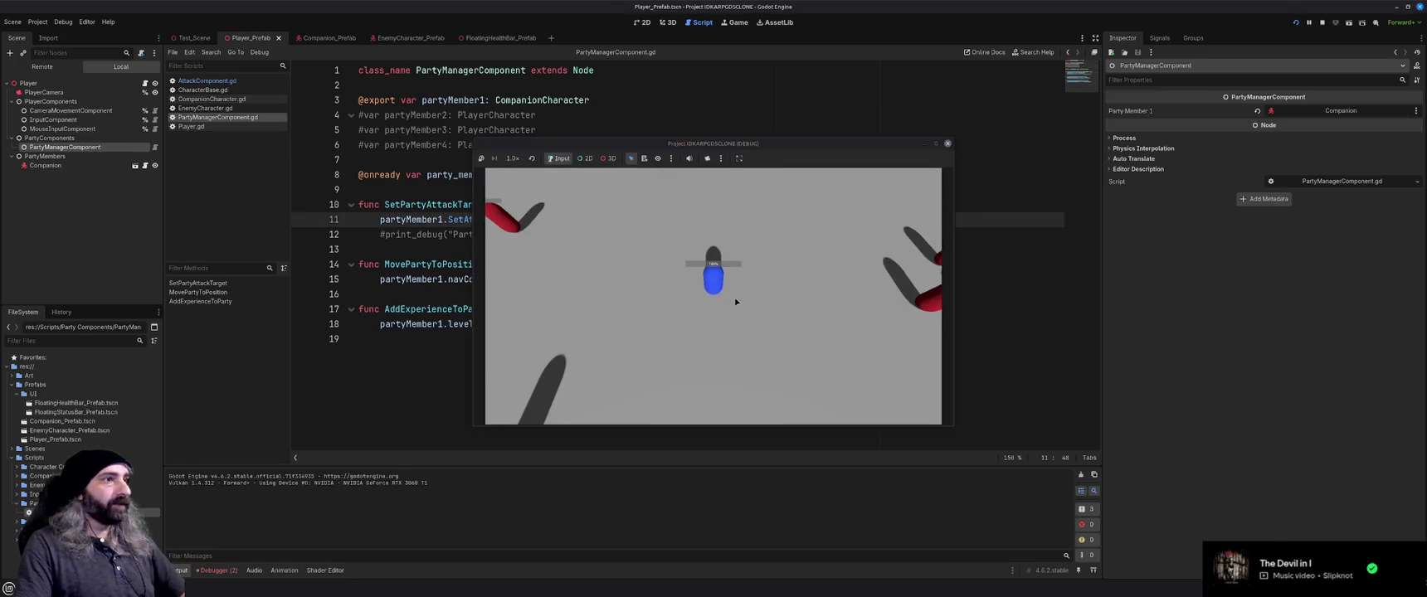
{"action": "left_click", "coordinate": [715, 307]}
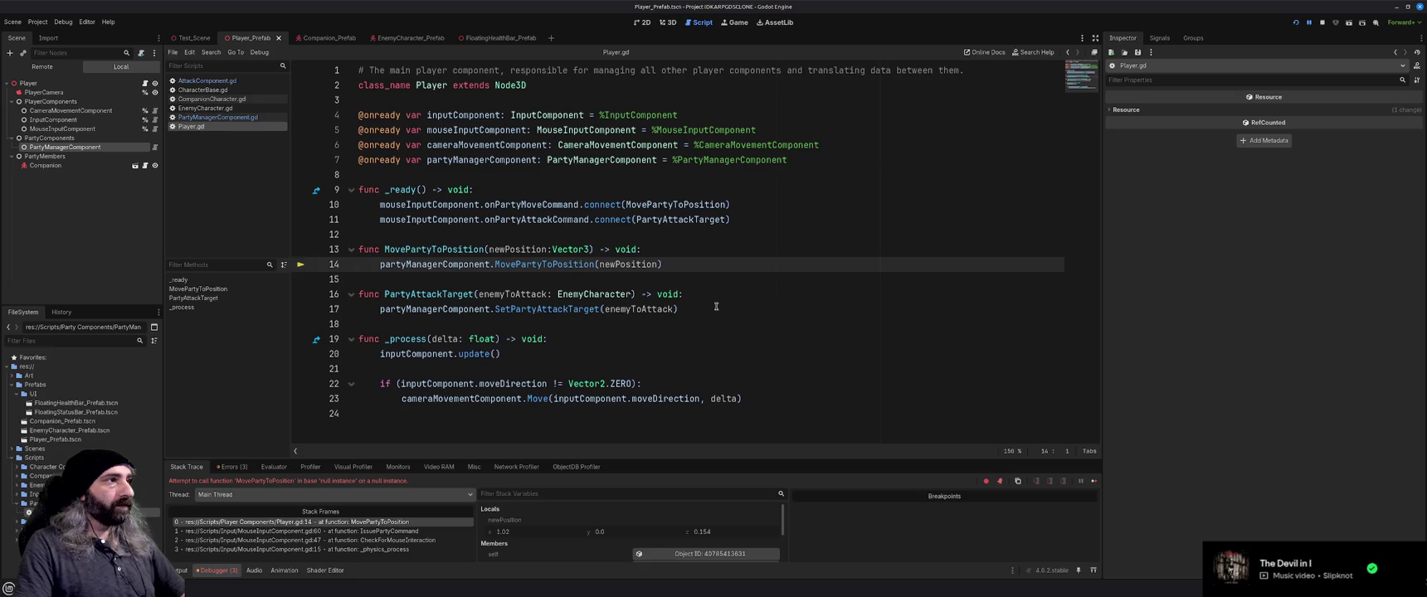
Give PartyManagerComponent a scene-unique name, then rerun and close the game
{"action": "right_click", "coordinate": [91, 149]}
{"action": "left_click", "coordinate": [149, 344]}
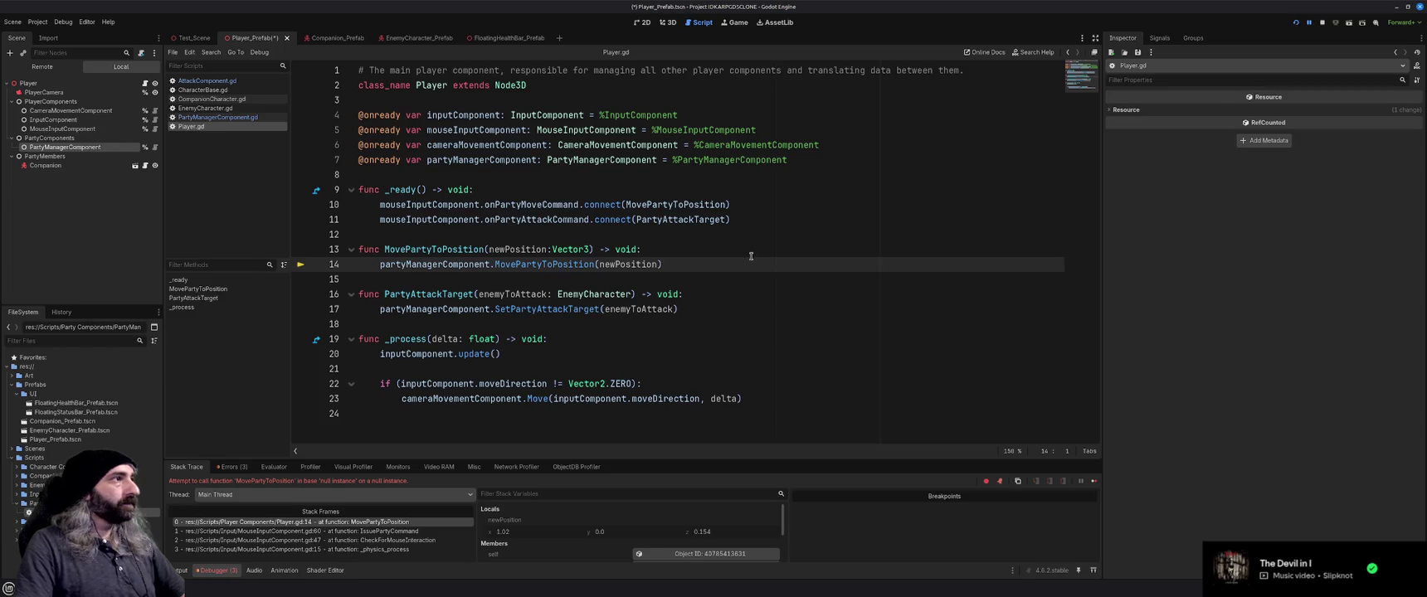
{"action": "key", "text": "F5"}
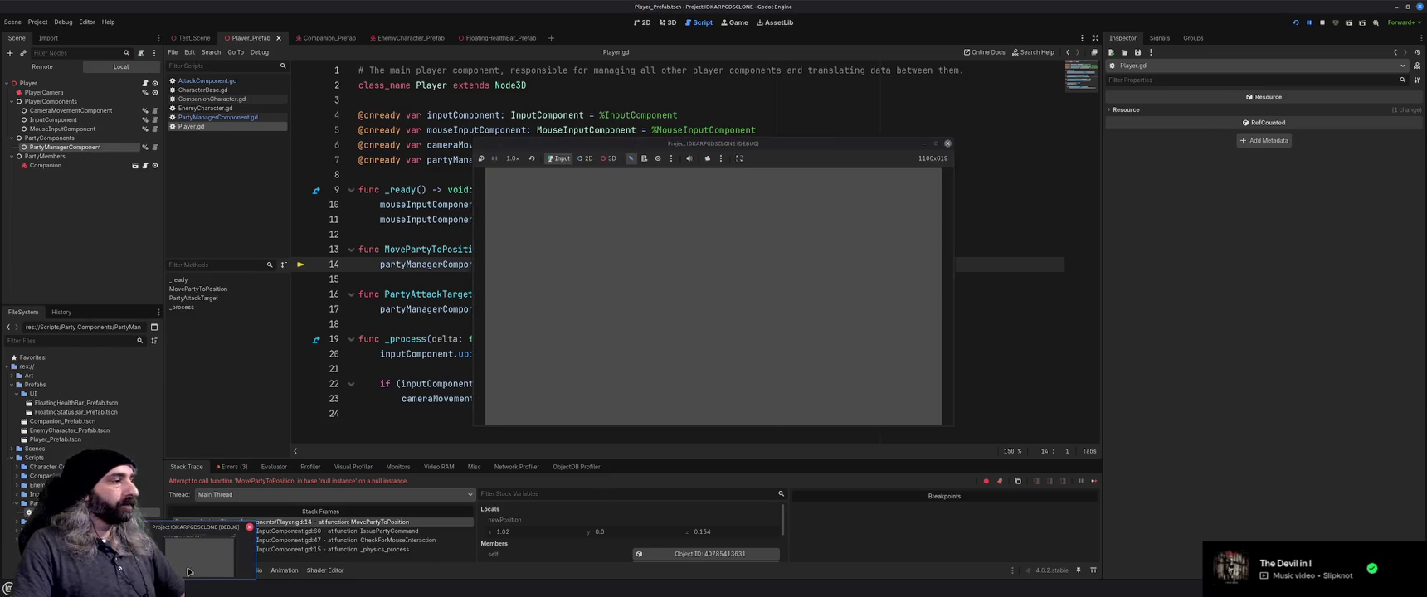
{"action": "left_click", "coordinate": [948, 143]}
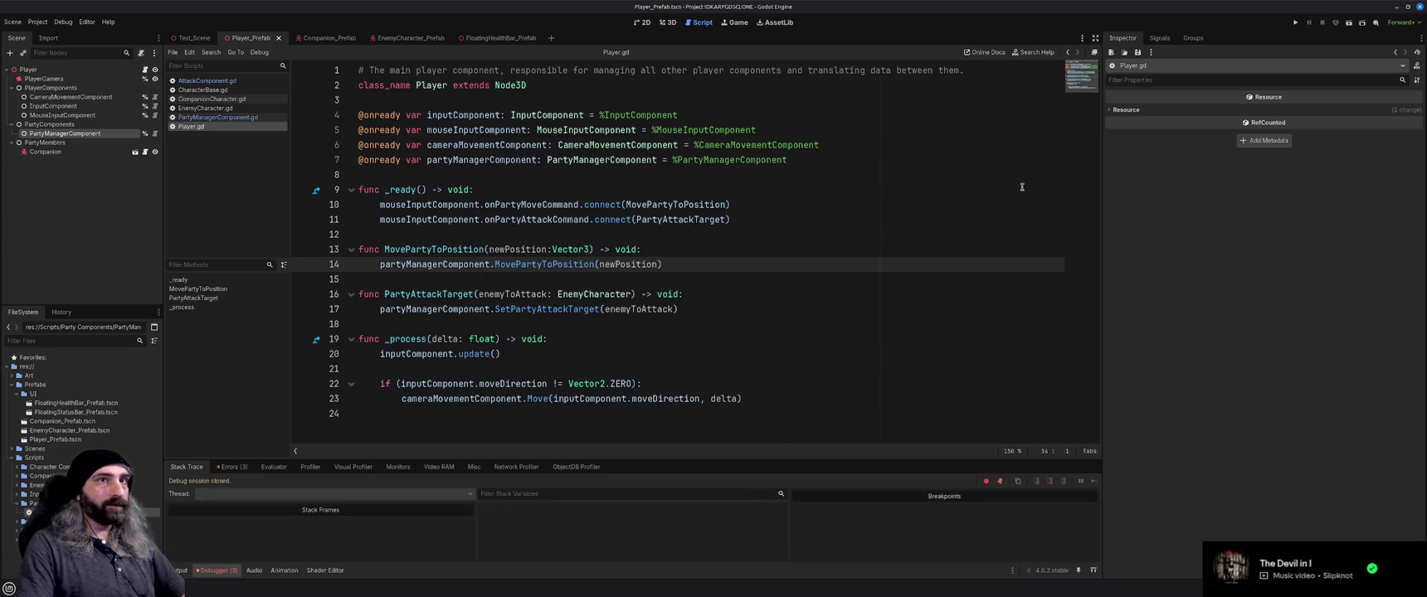
{"action": "key", "text": "F5"}
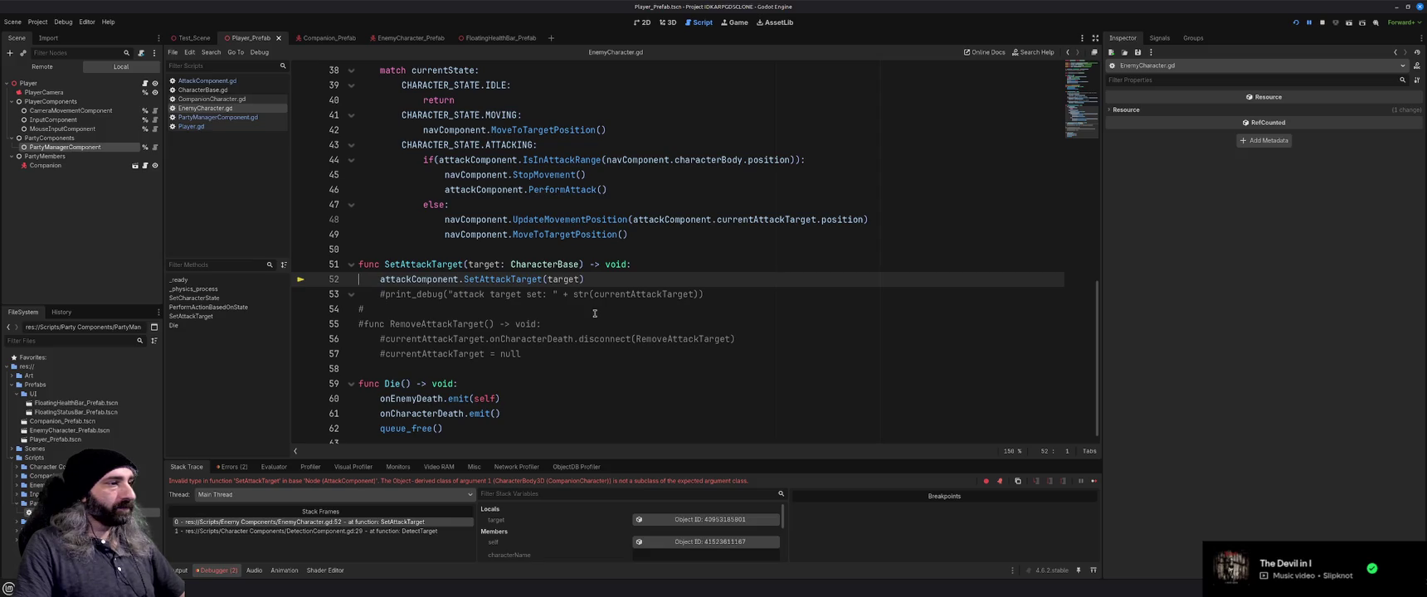
Examine the SetAttackTarget type error in EnemyCharacter.gd, then open DetectionComponent.gd from Character Components
{"action": "double_click", "coordinate": [434, 265]}
{"action": "scroll", "coordinate": [547, 355], "scroll_direction": "up", "scroll_amount": 8}
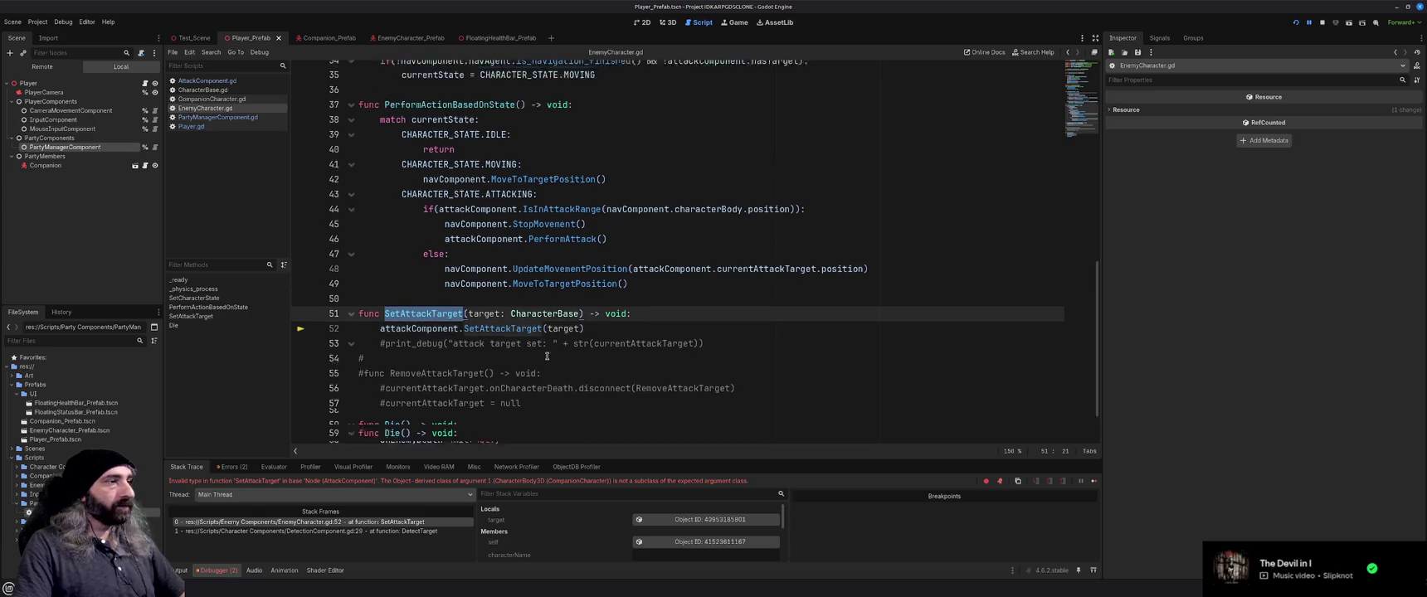
{"action": "scroll", "coordinate": [547, 355], "scroll_direction": "up", "scroll_amount": 3}
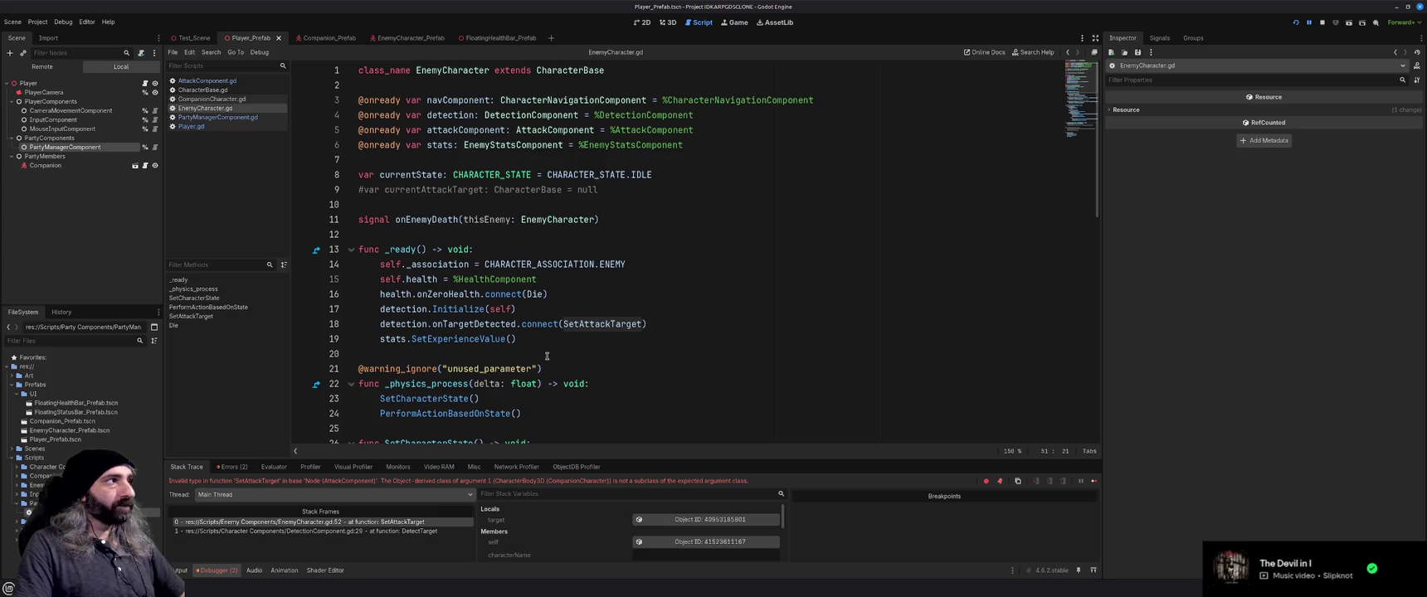
{"action": "scroll", "coordinate": [547, 356], "scroll_direction": "down", "scroll_amount": 3}
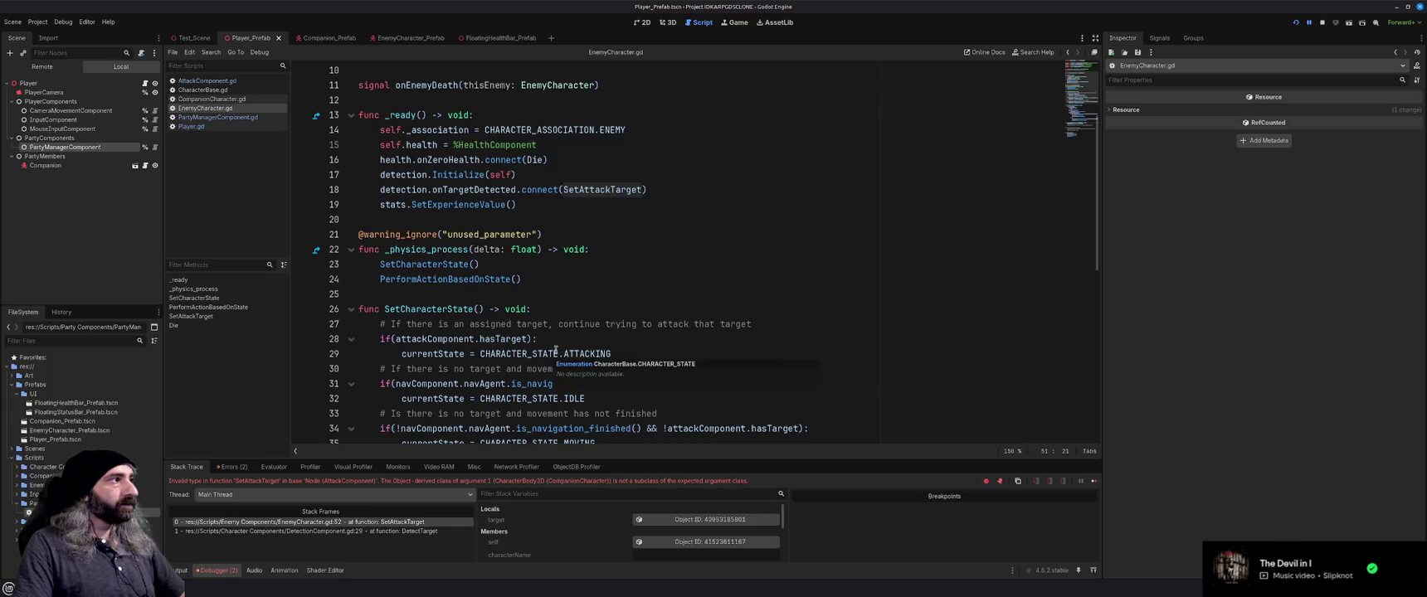
{"action": "scroll", "coordinate": [574, 291], "scroll_direction": "down", "scroll_amount": 4}
{"action": "scroll", "coordinate": [574, 291], "scroll_direction": "down", "scroll_amount": 5}
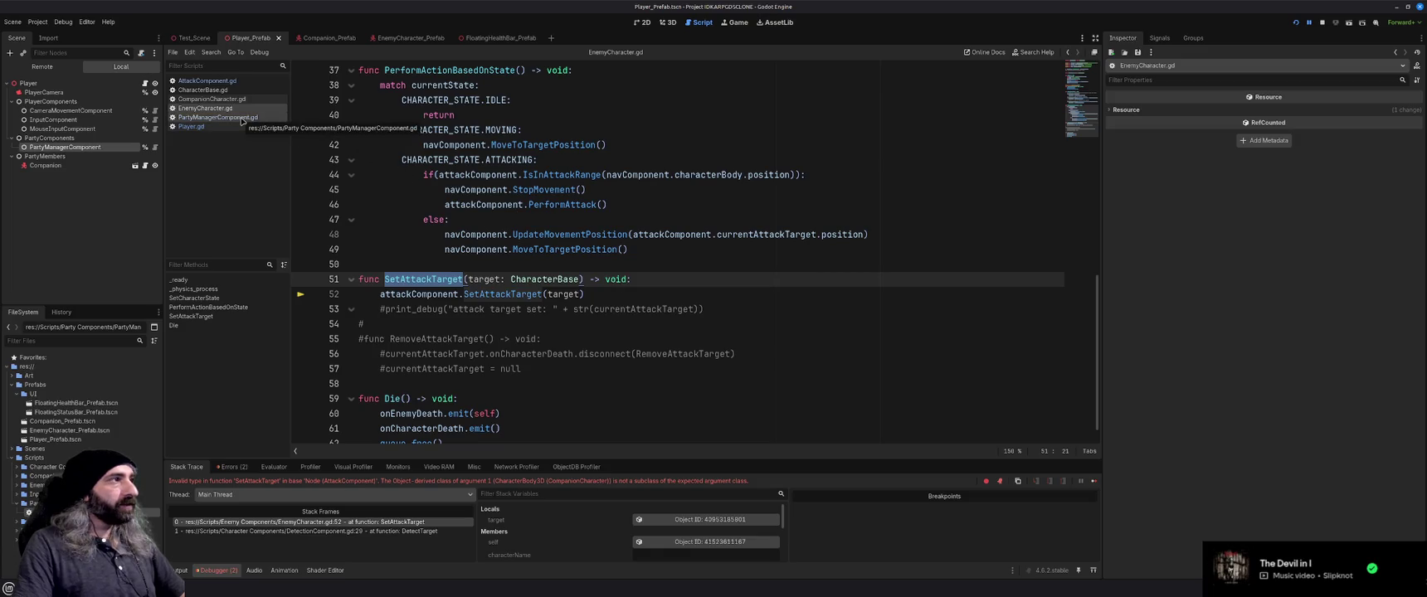
{"action": "left_click", "coordinate": [17, 468]}
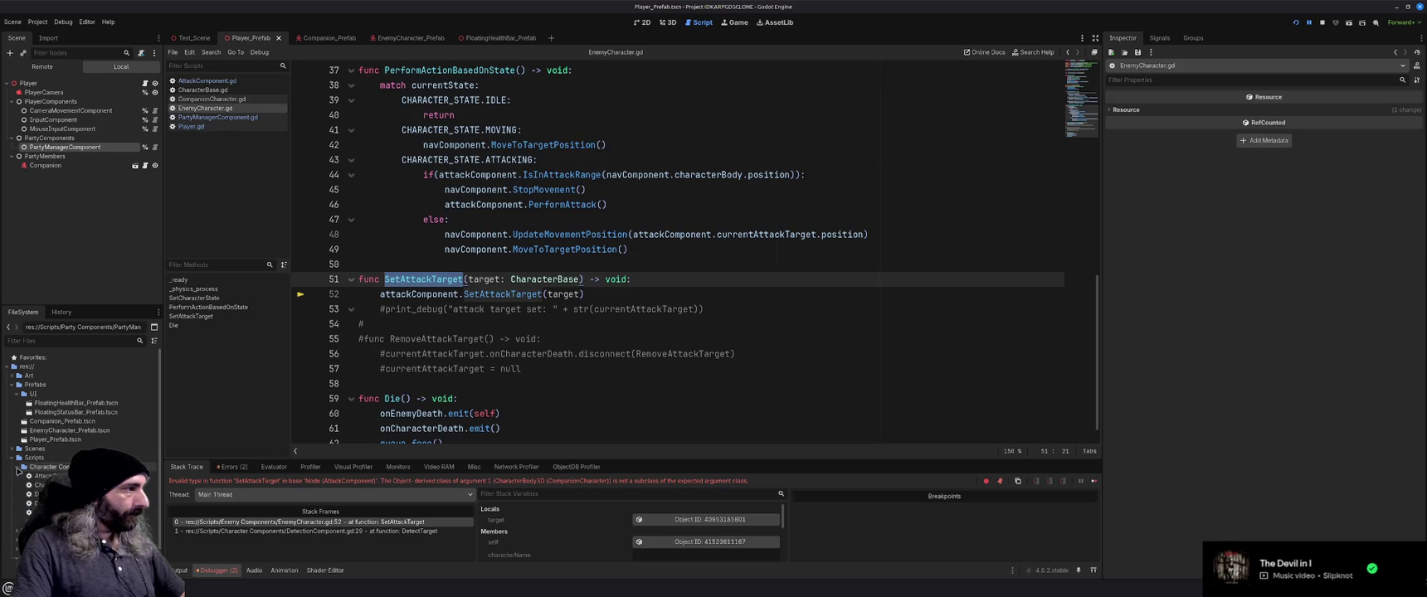
{"action": "double_click", "coordinate": [38, 504]}
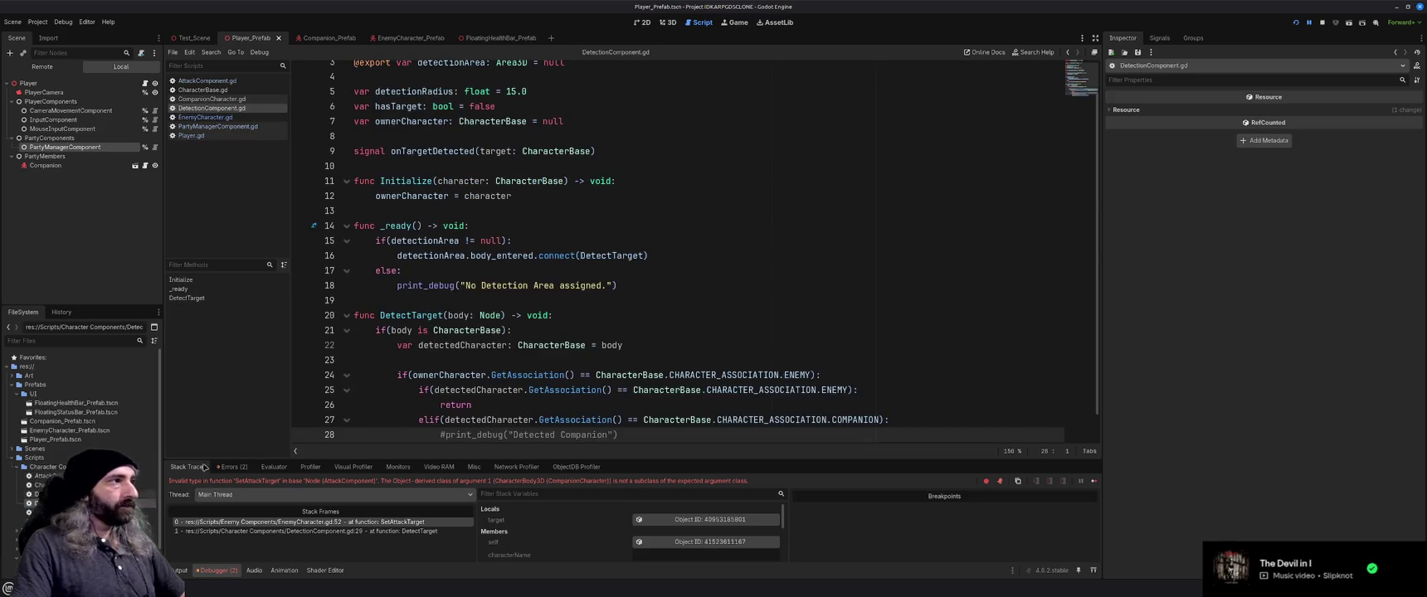
{"action": "scroll", "coordinate": [618, 354], "scroll_direction": "down", "scroll_amount": 1}
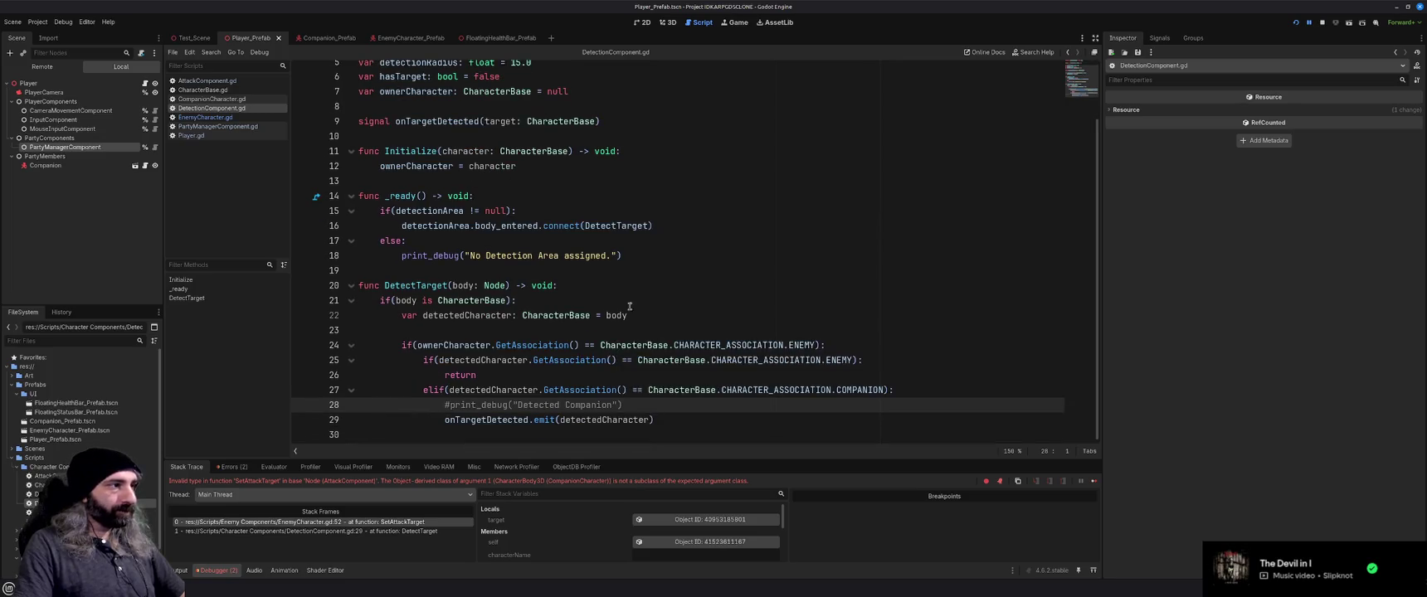
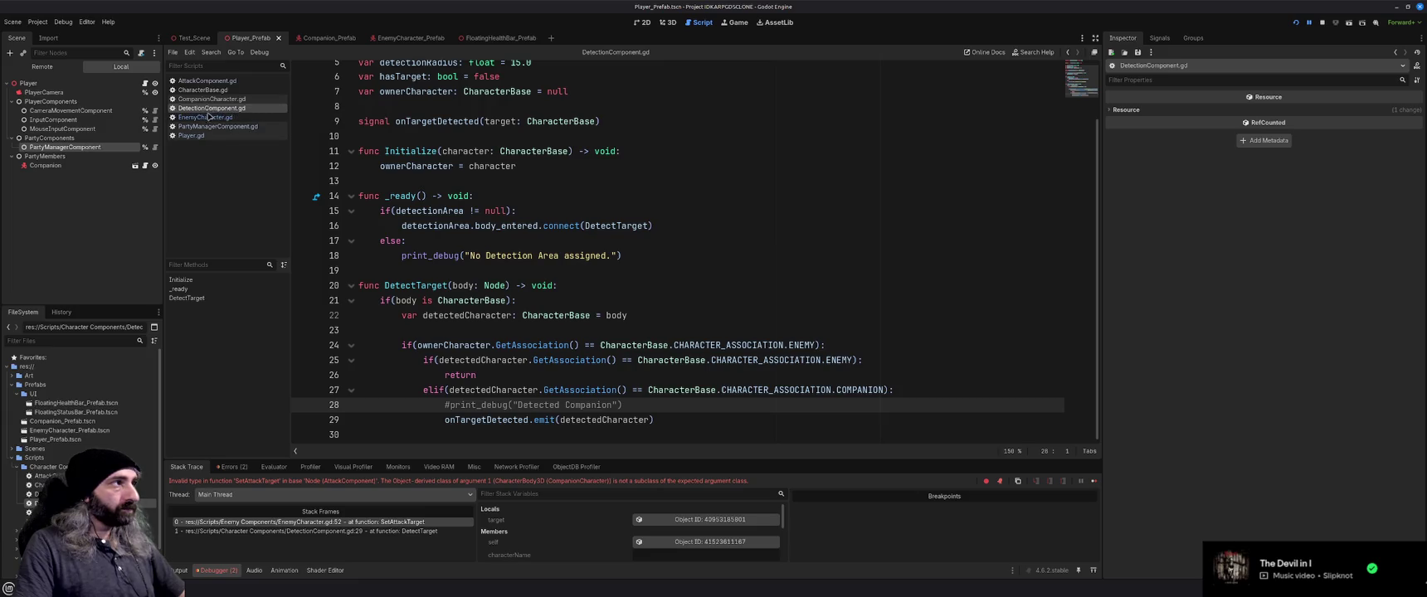
Check EnemyCharacter.gd, then open AttackComponent.gd and scroll to its SetAttackTarget function
{"action": "left_click", "coordinate": [206, 118]}
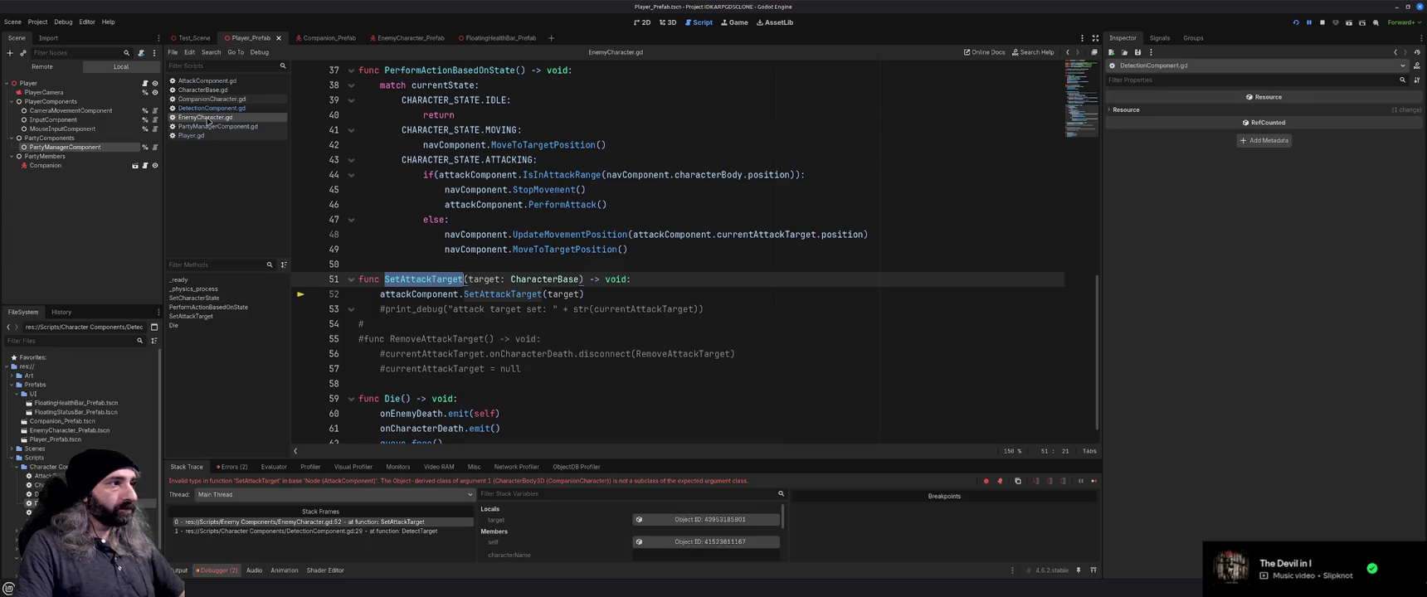
{"action": "left_click", "coordinate": [204, 81]}
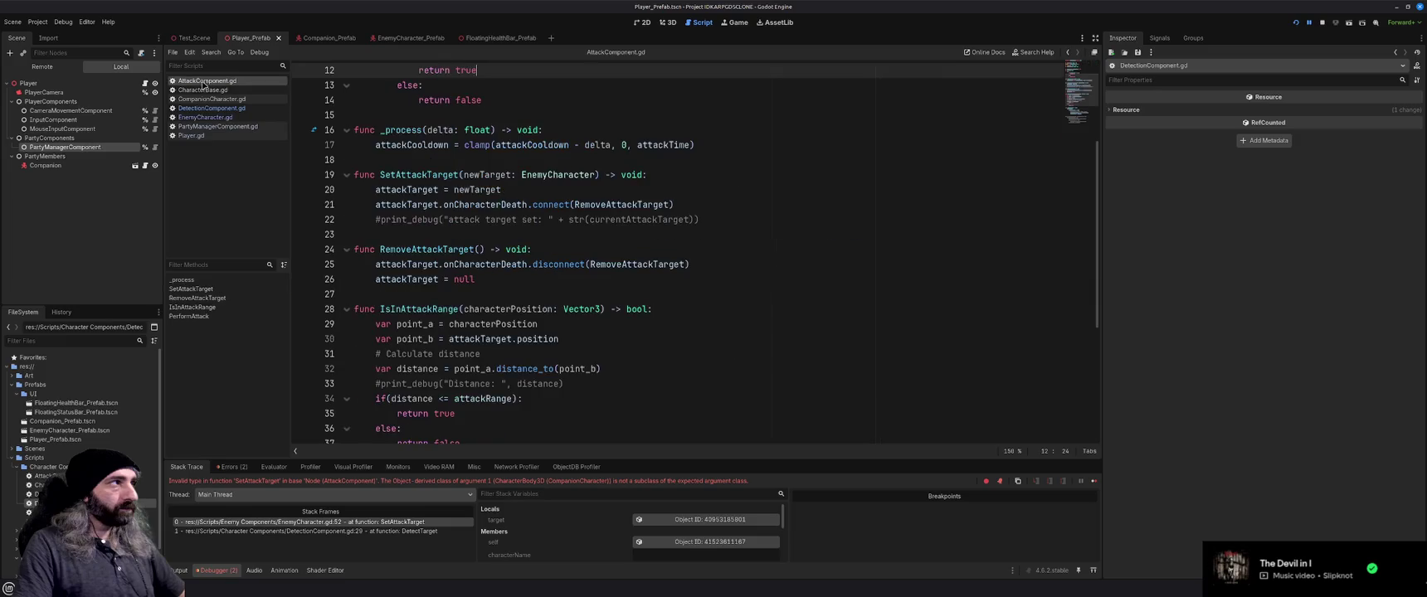
{"action": "scroll", "coordinate": [469, 311], "scroll_direction": "up", "scroll_amount": 4}
{"action": "scroll", "coordinate": [469, 311], "scroll_direction": "down", "scroll_amount": 5}
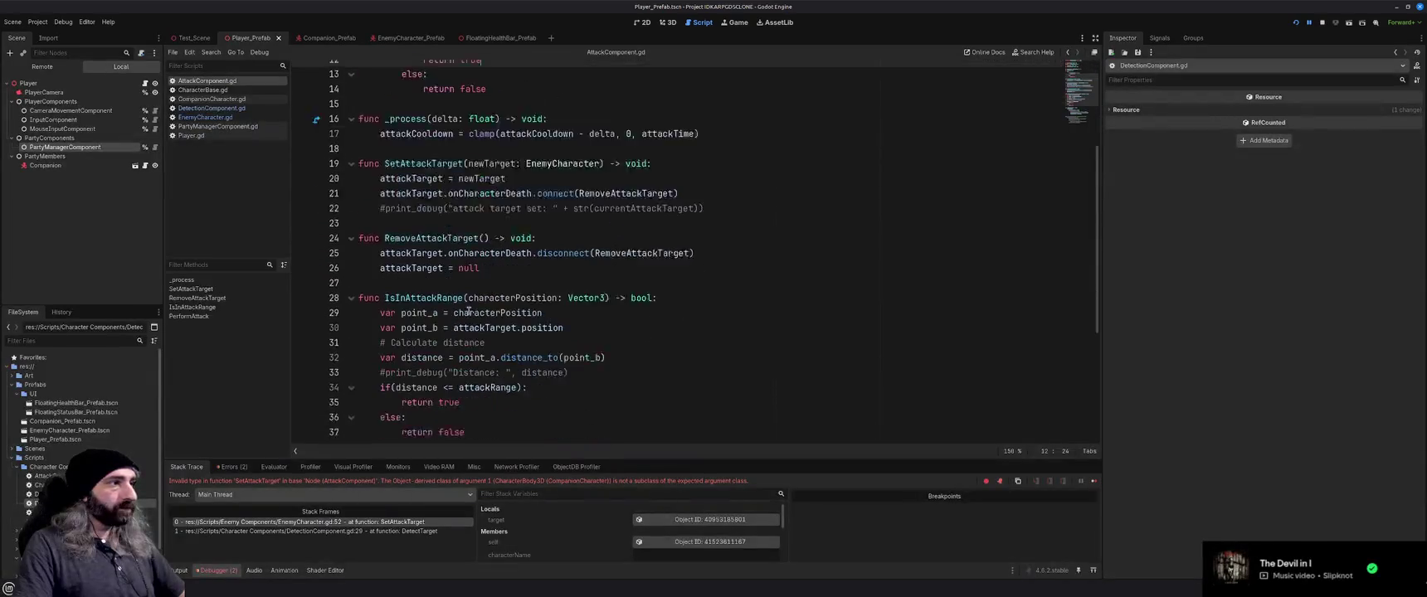
{"action": "scroll", "coordinate": [469, 310], "scroll_direction": "up", "scroll_amount": 1}
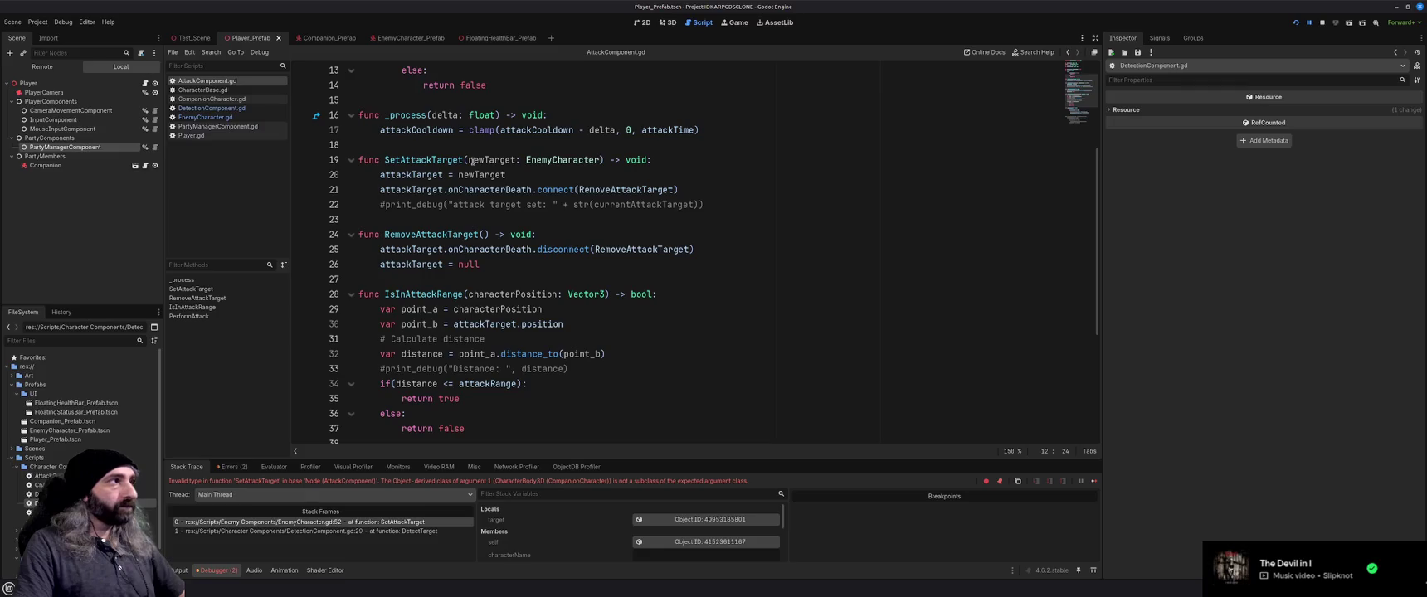
{"action": "scroll", "coordinate": [481, 196], "scroll_direction": "up", "scroll_amount": 1}
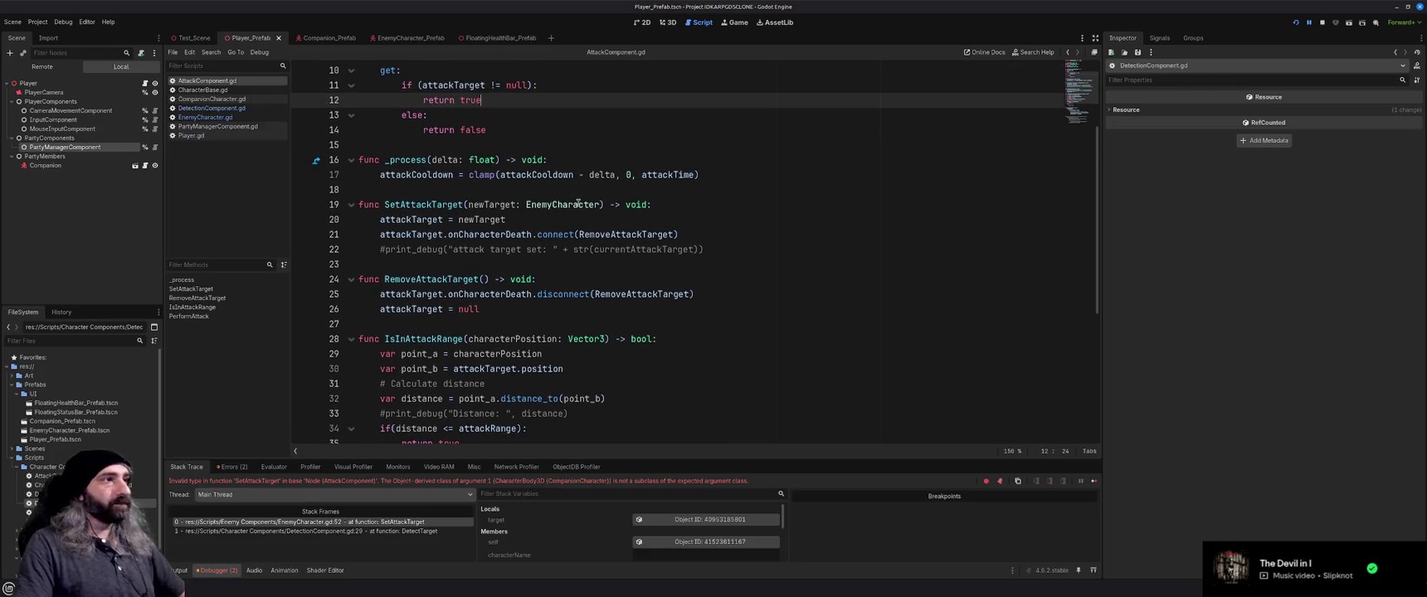
Change SetAttackTarget's parameter type from EnemyCharacter to CharacterBase, save, and run the game
{"action": "double_click", "coordinate": [570, 204]}
{"action": "type", "text": "Character"}
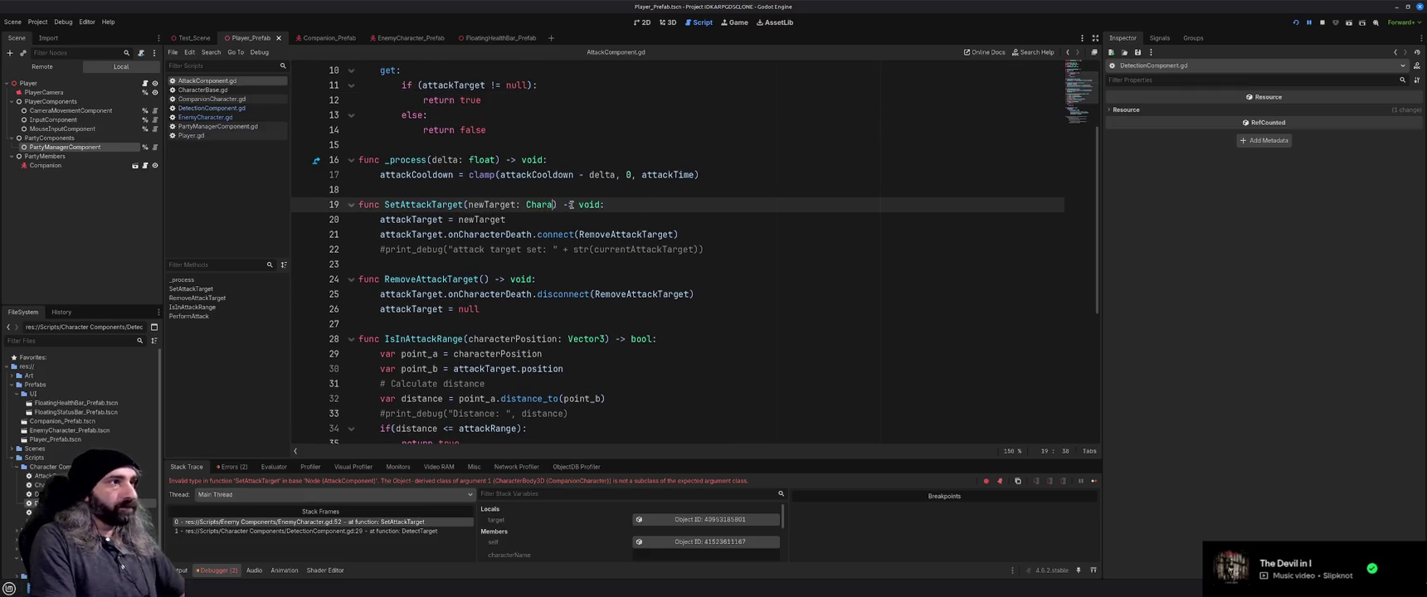
{"action": "type", "text": "rBase"}
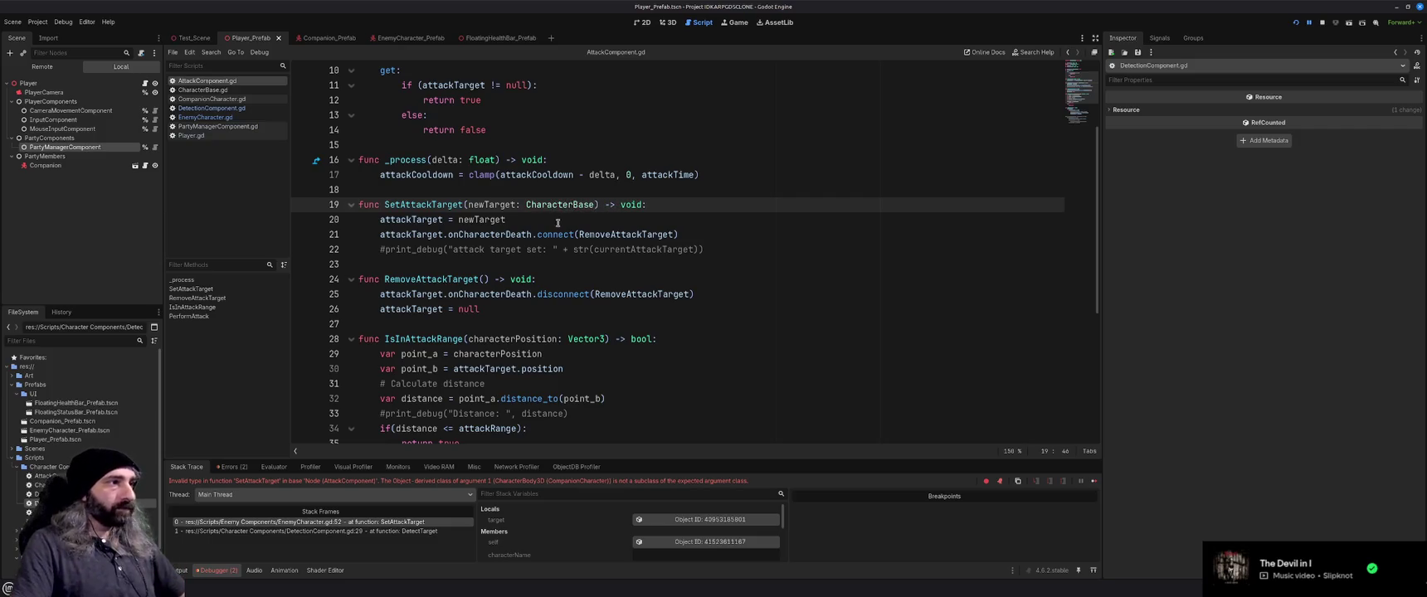
{"action": "left_click", "coordinate": [558, 221]}
{"action": "key", "text": "ctrl+s"}
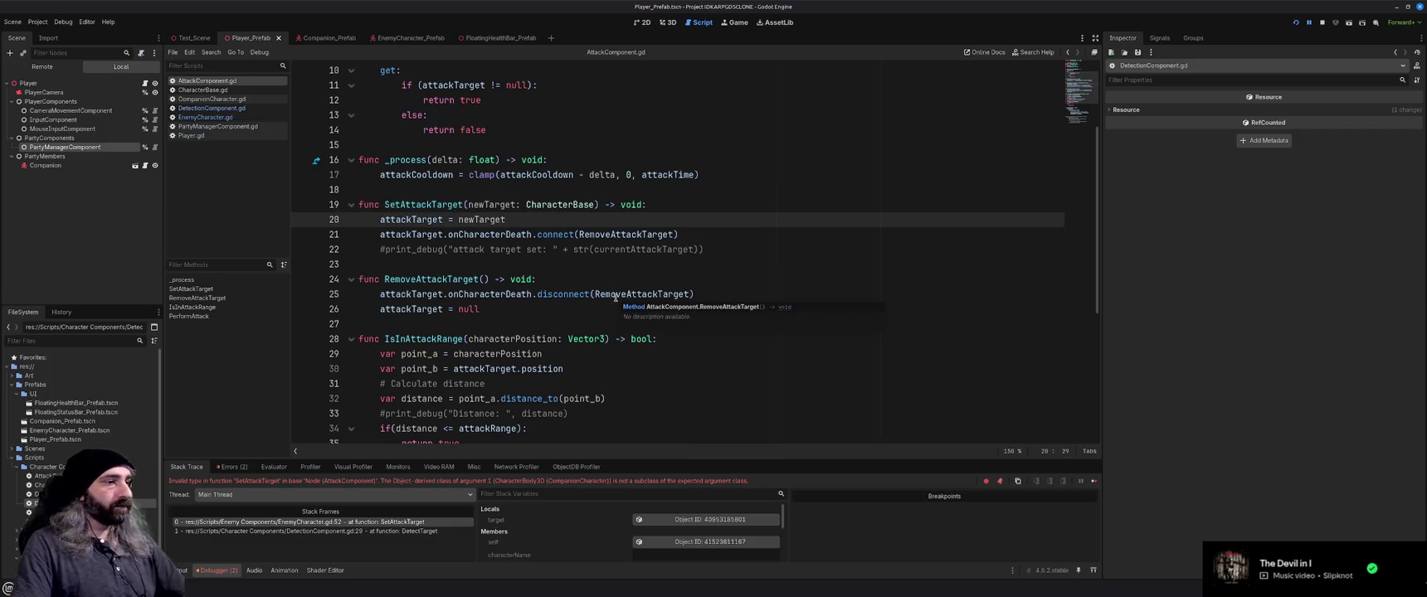
{"action": "key", "text": "F5"}
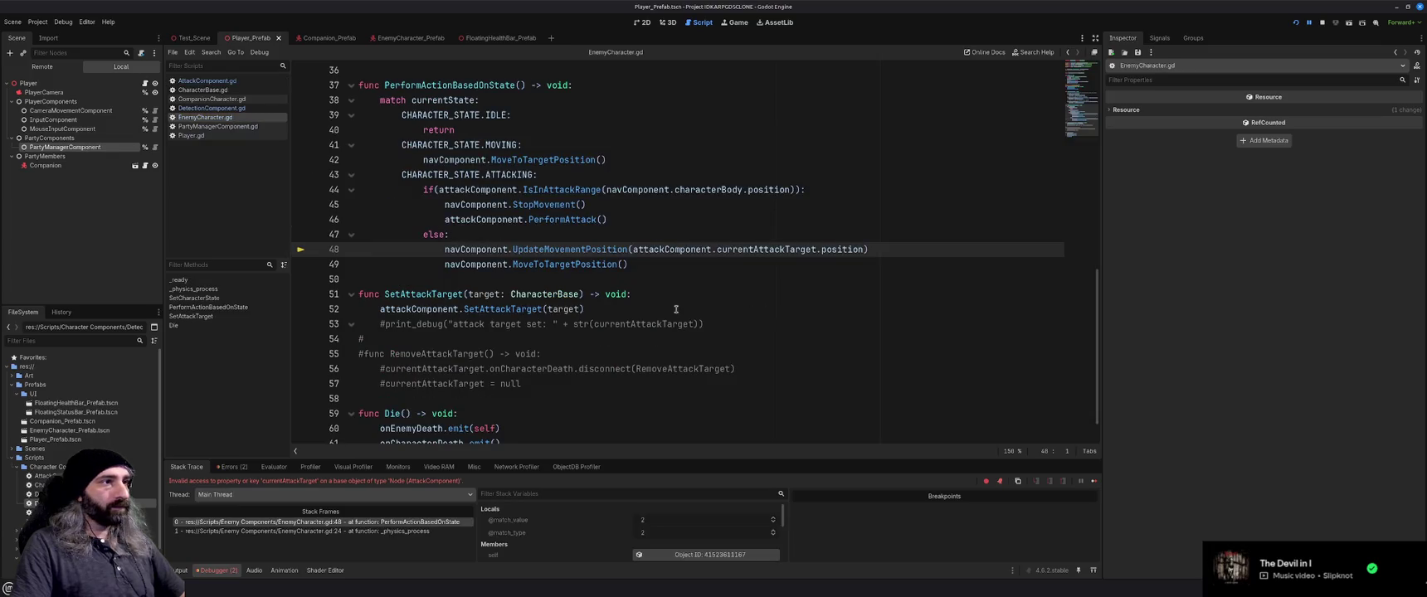
{"action": "double_click", "coordinate": [587, 250]}
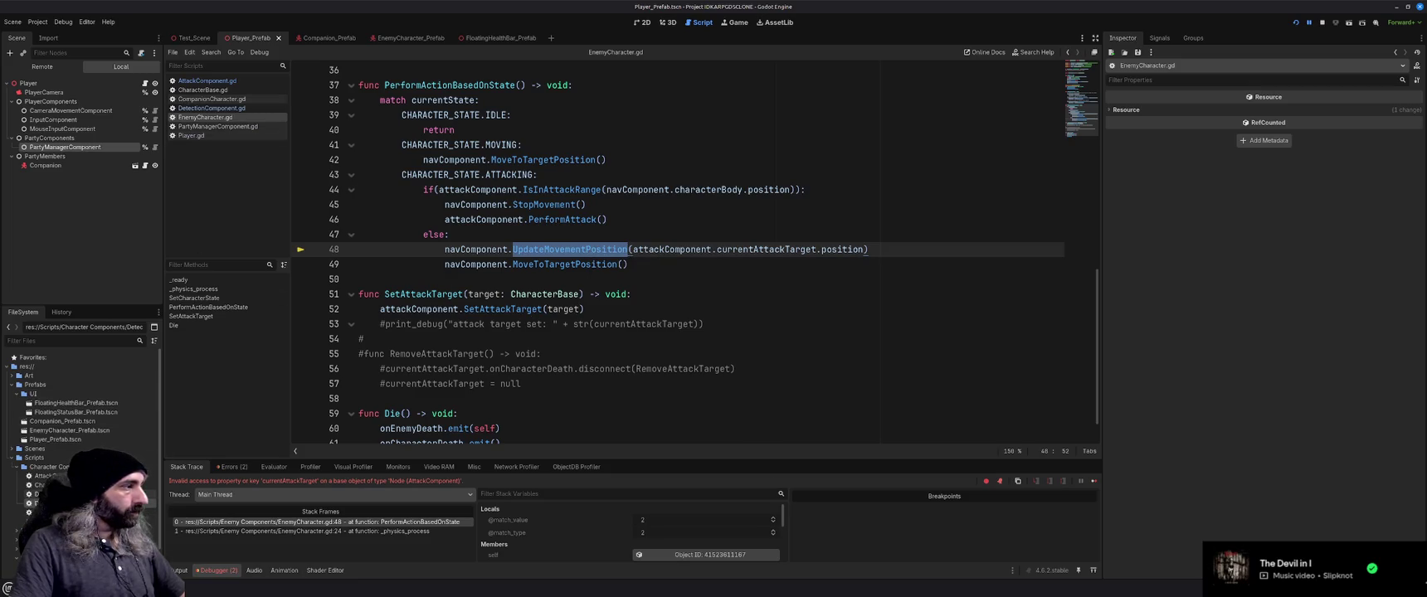
{"action": "scroll", "coordinate": [83, 415], "scroll_direction": "down", "scroll_amount": 1}
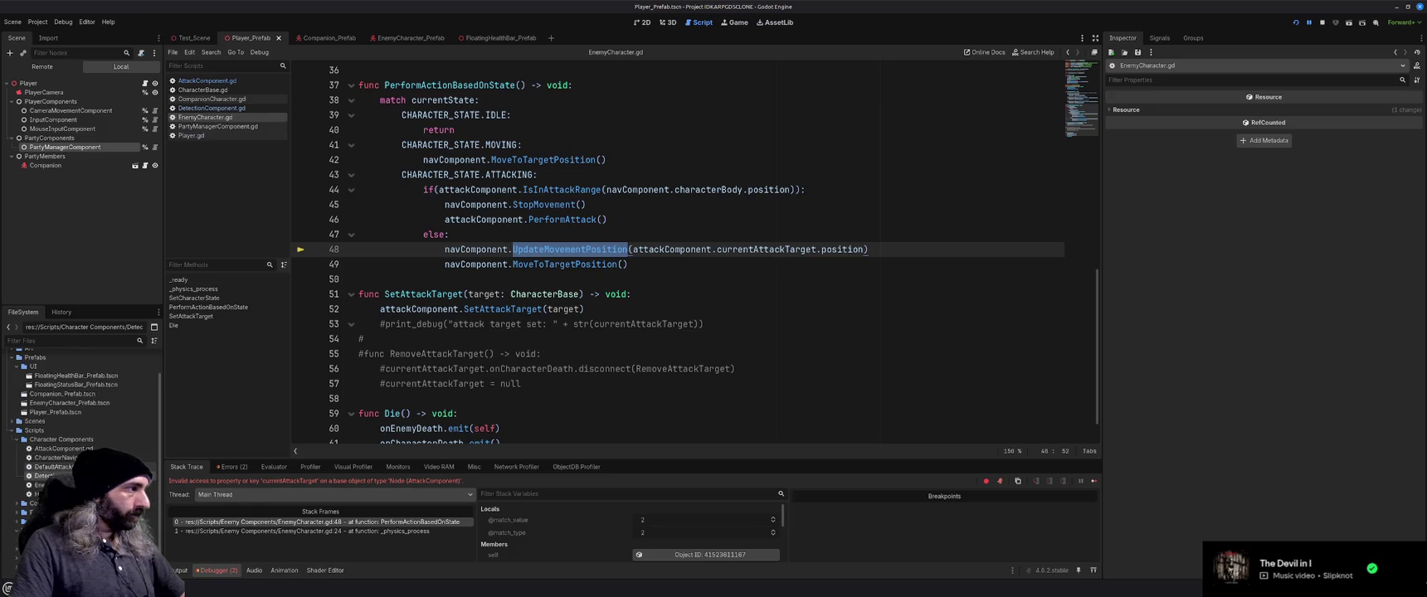
{"action": "scroll", "coordinate": [50, 470], "scroll_direction": "down", "scroll_amount": 1}
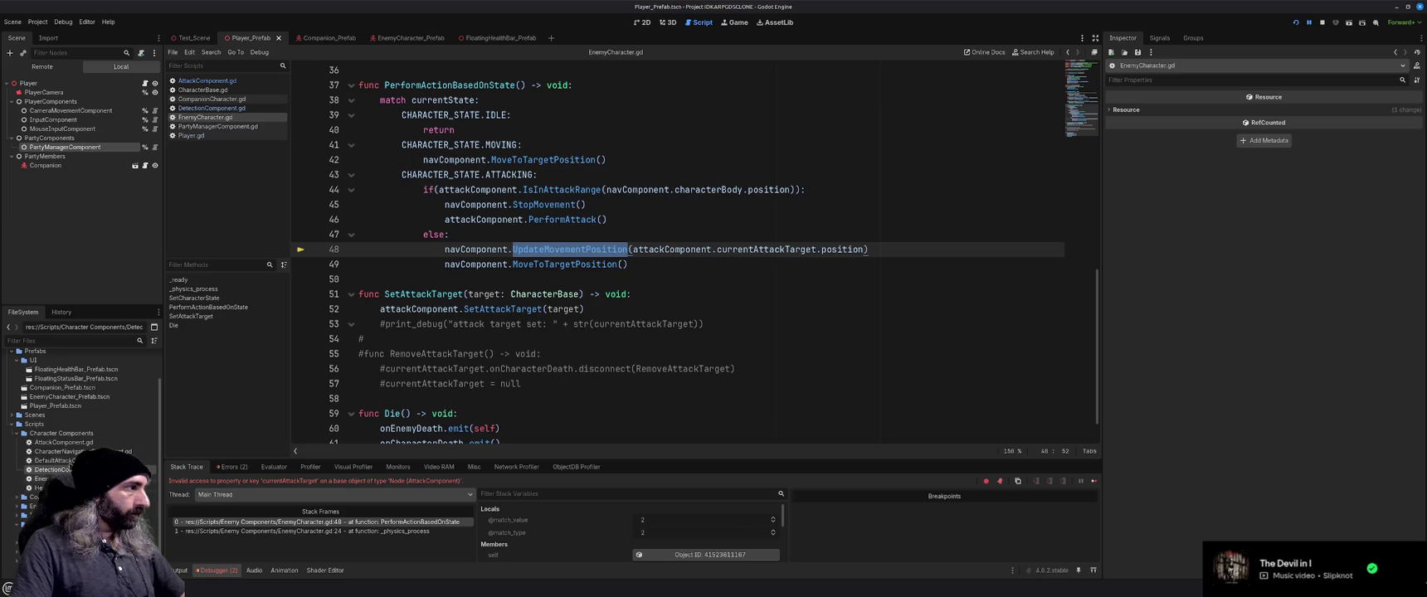
{"action": "double_click", "coordinate": [58, 451]}
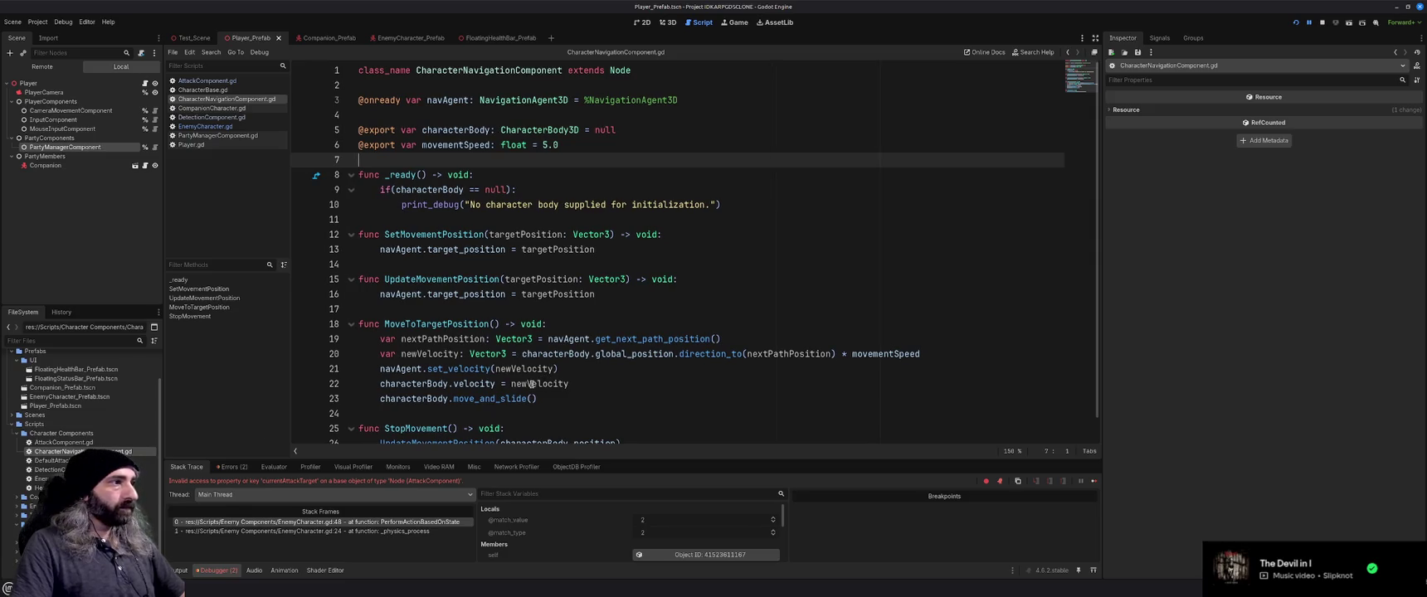
{"action": "scroll", "coordinate": [535, 383], "scroll_direction": "down", "scroll_amount": 1}
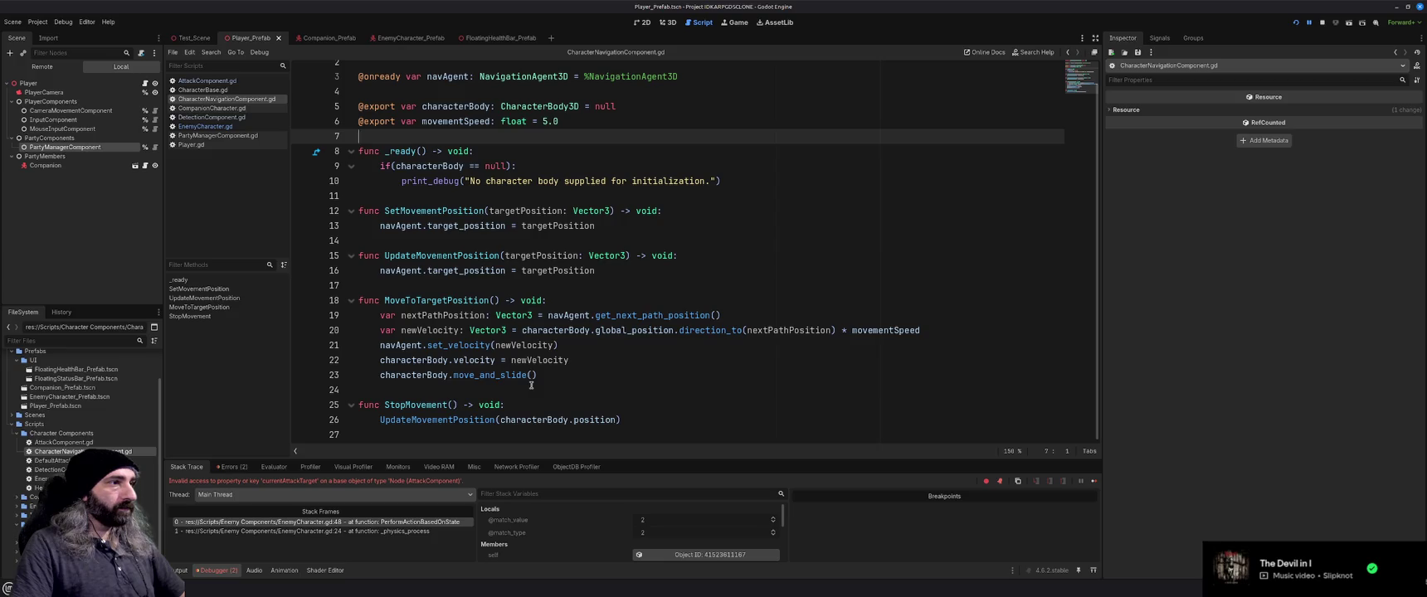
{"action": "scroll", "coordinate": [532, 383], "scroll_direction": "up", "scroll_amount": 1}
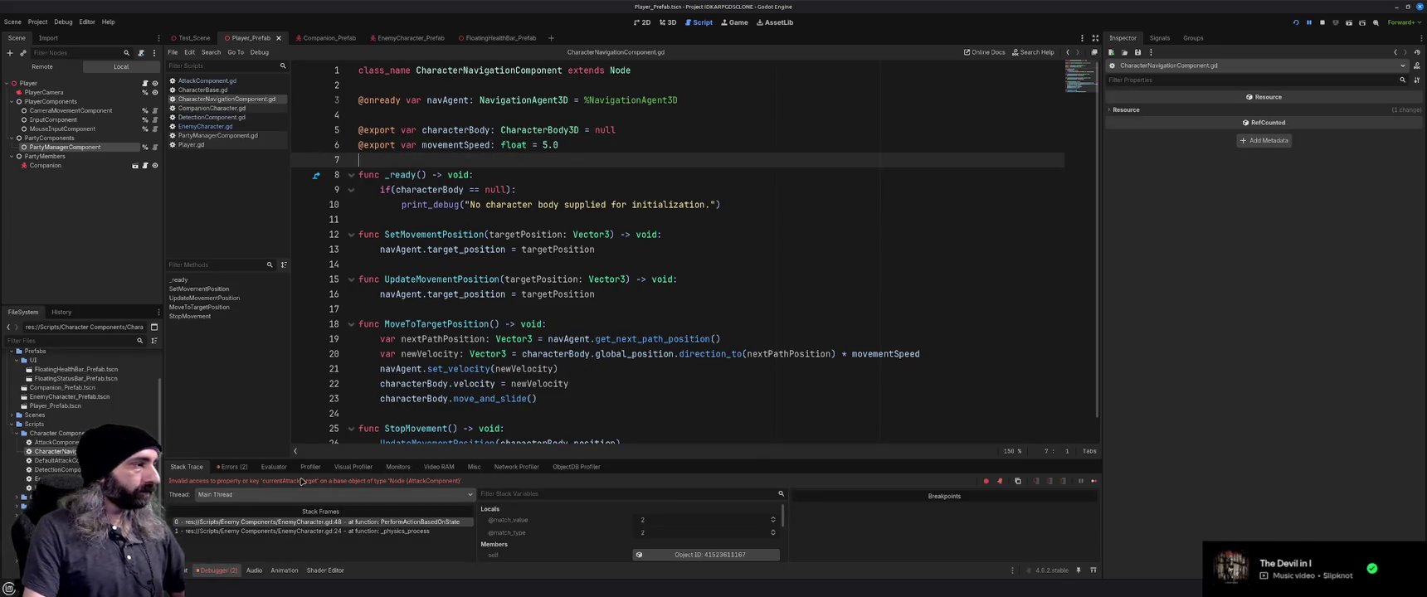
{"action": "left_click", "coordinate": [314, 523]}
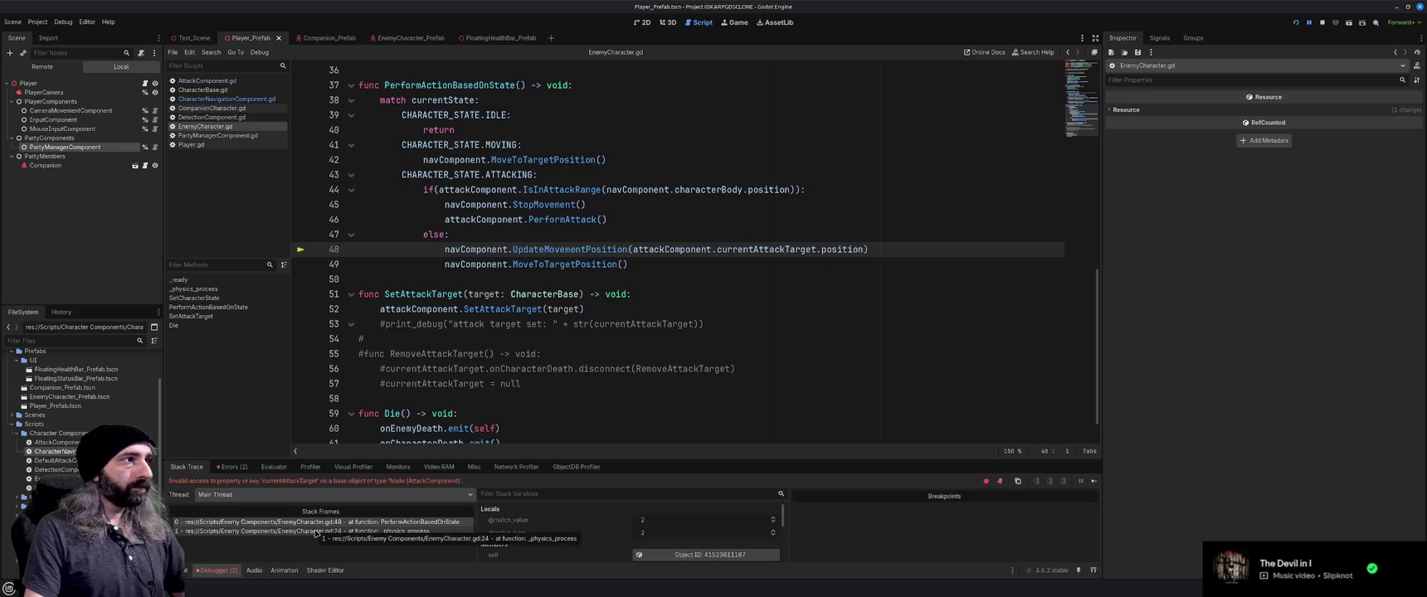
{"action": "left_click", "coordinate": [315, 531]}
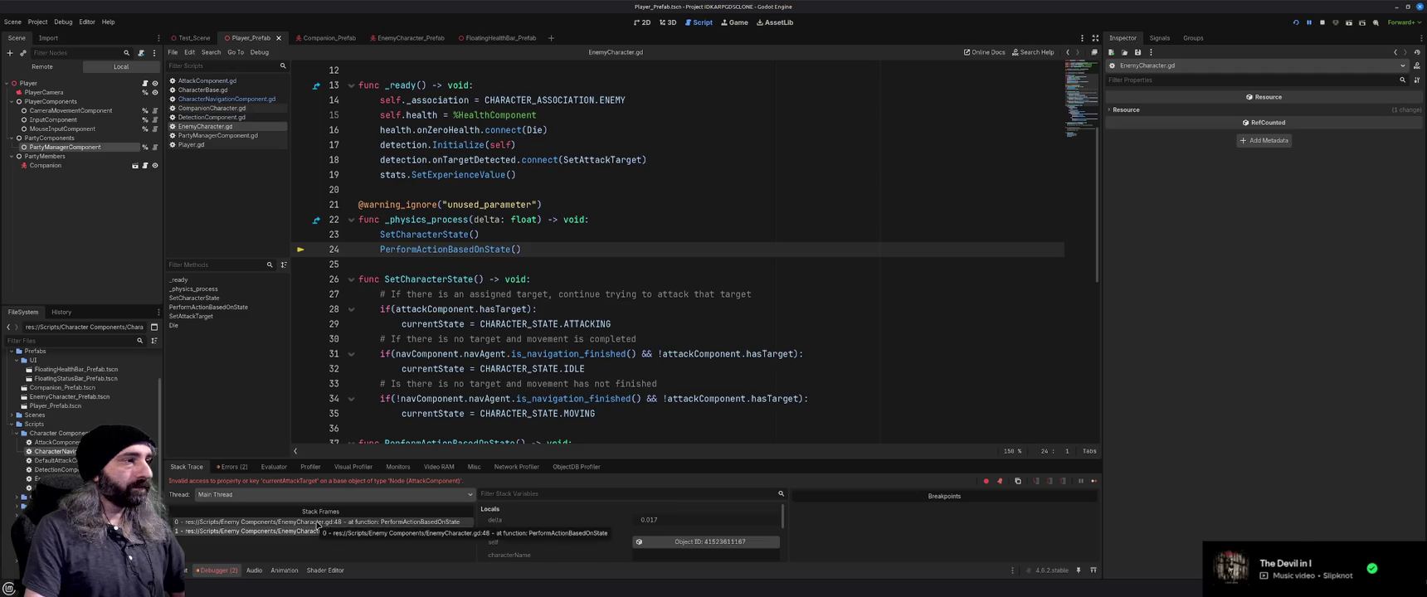
{"action": "left_click", "coordinate": [318, 523]}
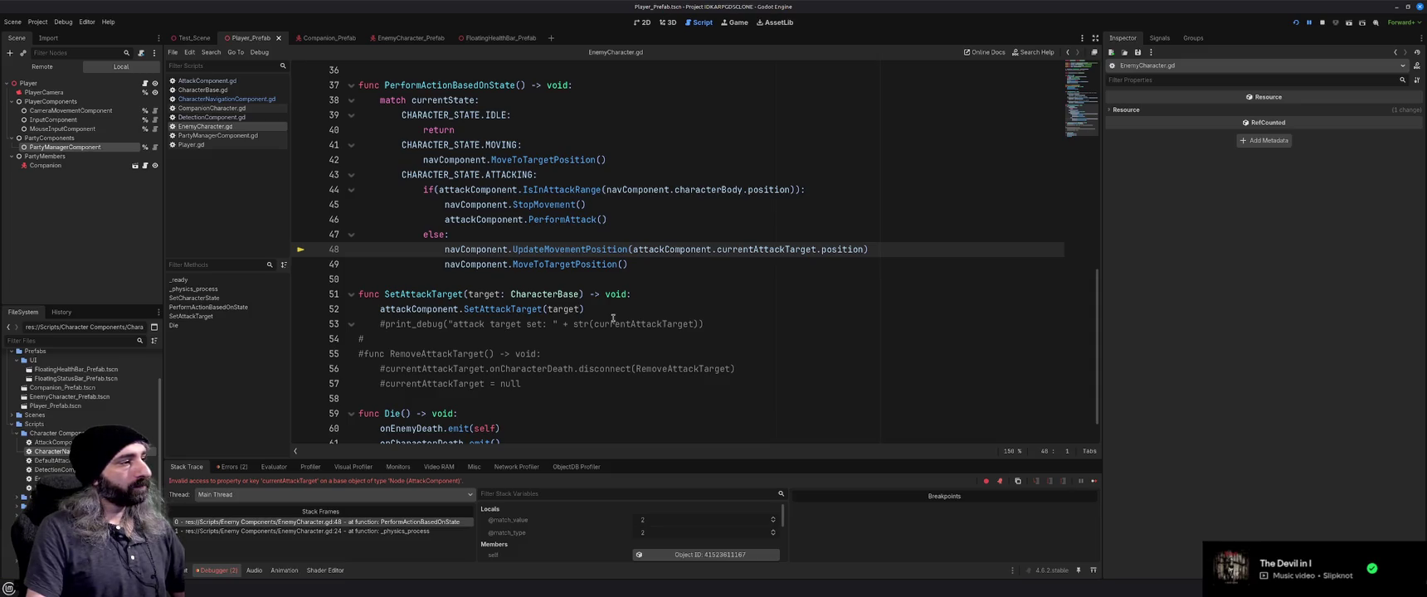
{"action": "scroll", "coordinate": [612, 319], "scroll_direction": "up", "scroll_amount": 2}
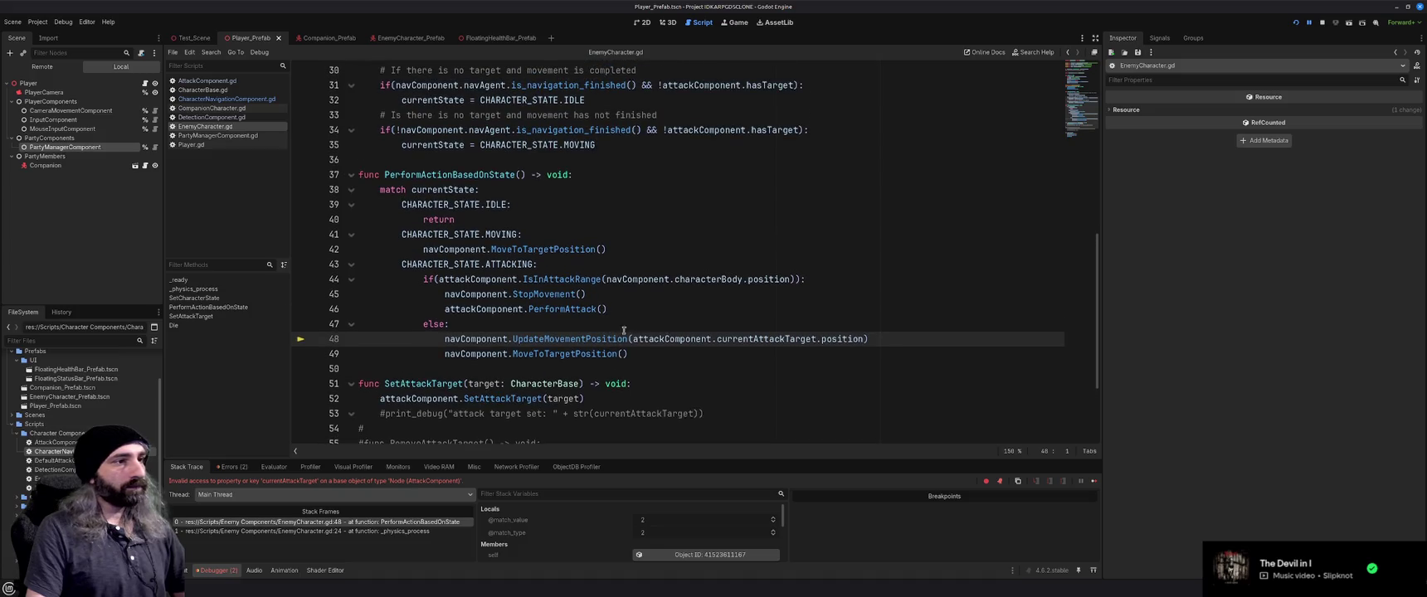
{"action": "double_click", "coordinate": [767, 341]}
Replace currentAttackTarget with attackTarget on line 48 of EnemyCharacter.gd and relaunch the game
{"action": "type", "text": "attackTarget"}
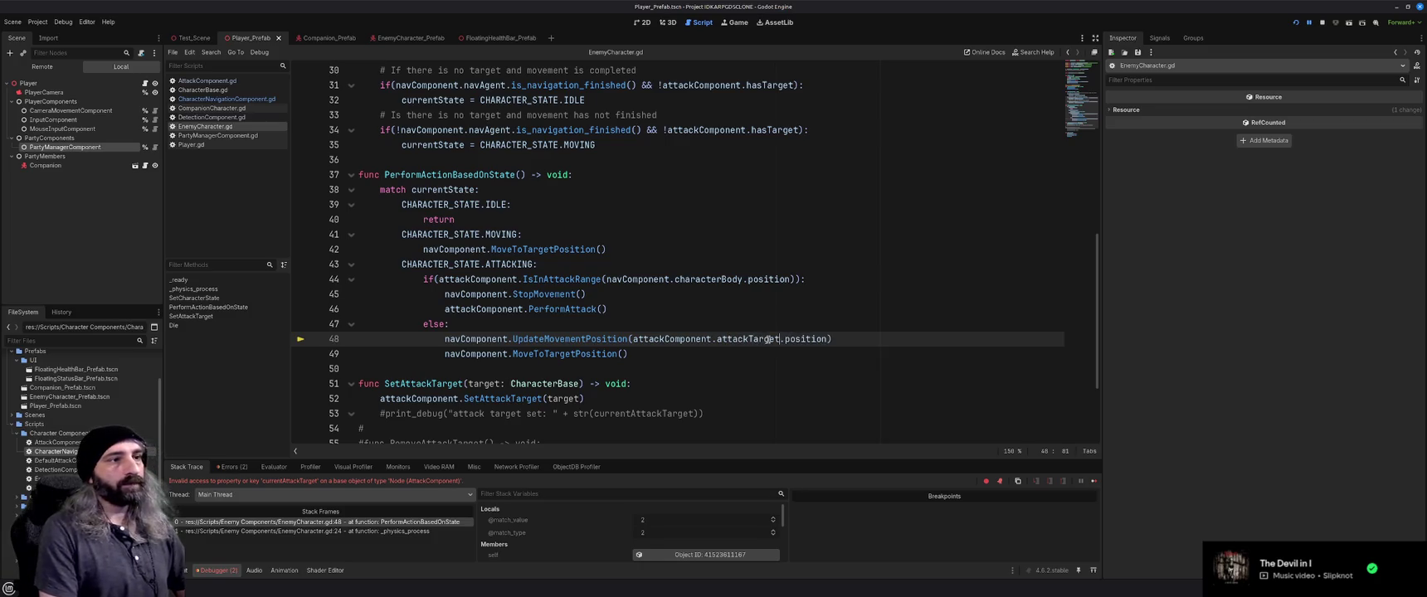
{"action": "left_click", "coordinate": [855, 335]}
{"action": "key", "text": "F5"}
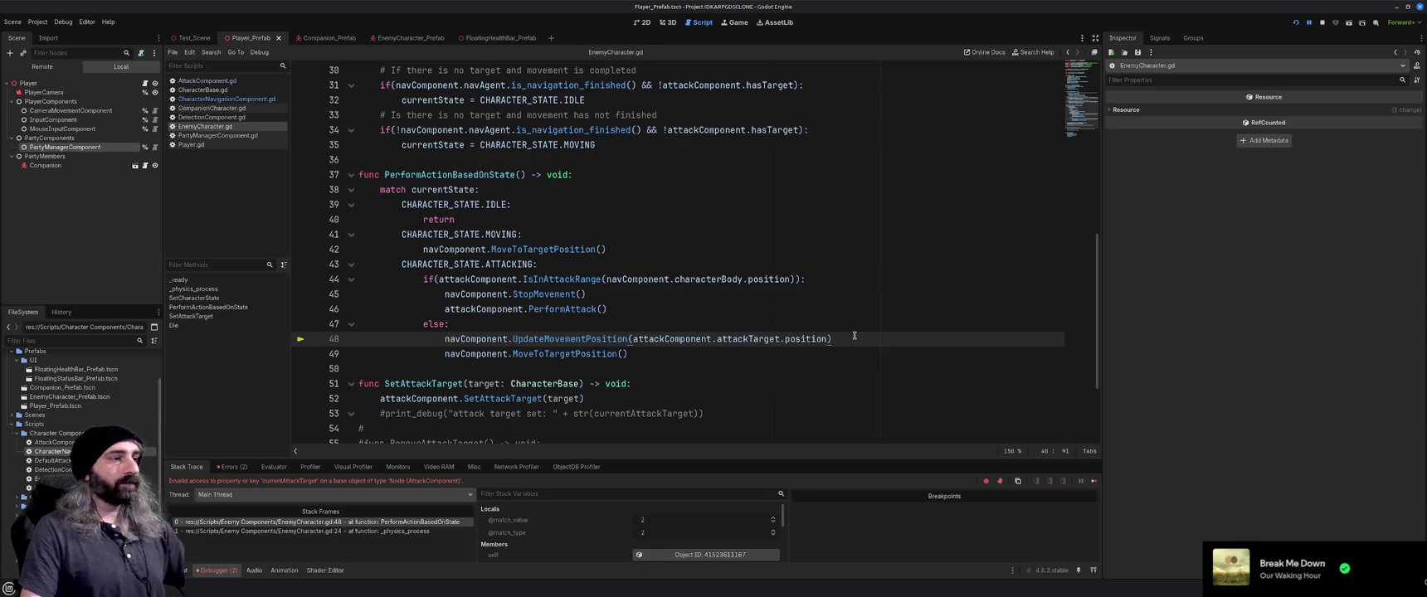
In the game, move the blue player right, then back left, and attack the red enemy
{"action": "left_click", "coordinate": [786, 296]}
{"action": "left_click", "coordinate": [697, 301]}
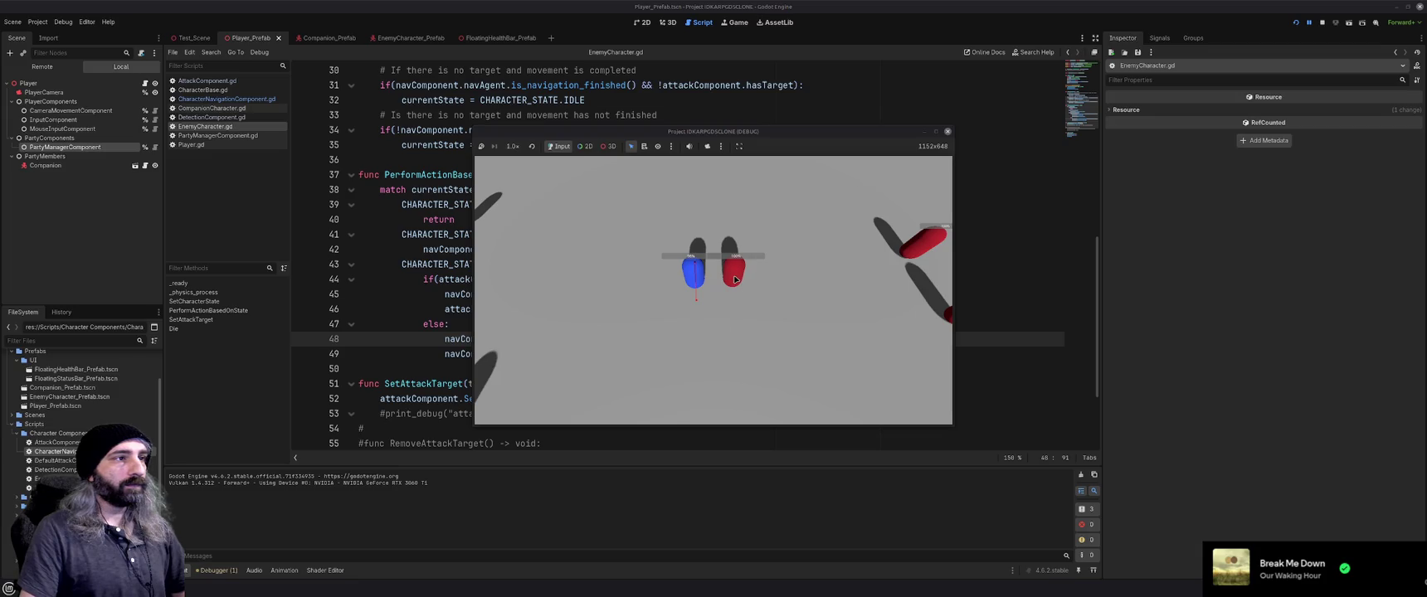
{"action": "left_click", "coordinate": [734, 280]}
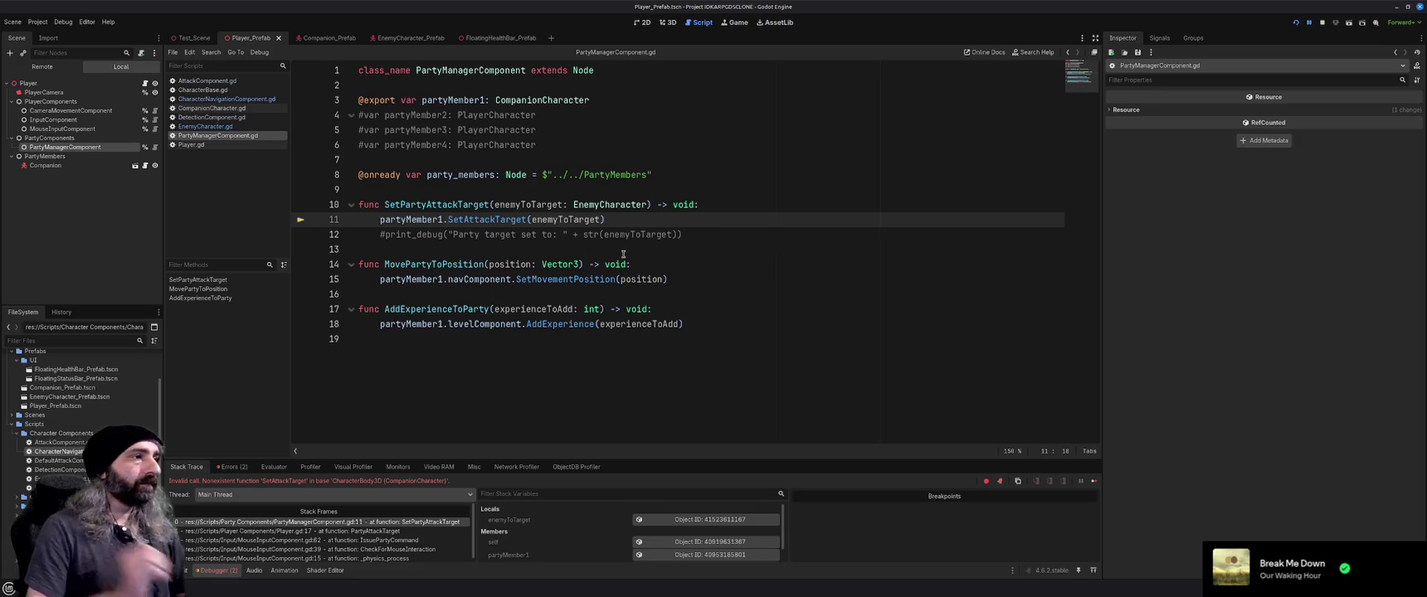
Discard the stray attackC text and open the CompanionCharacter script
{"action": "type", "text": "attackC"}
{"action": "key", "text": "BackSpace"}
{"action": "key", "text": "BackSpace"}
{"action": "key", "text": "BackSpace"}
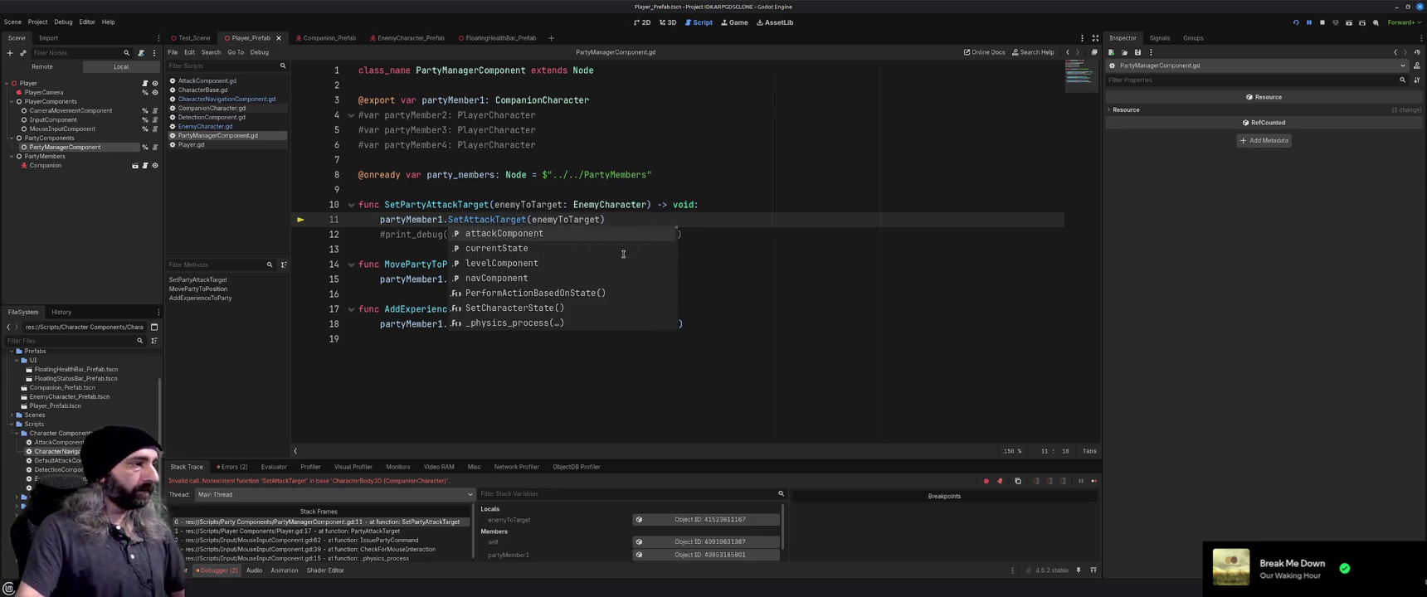
{"action": "left_click", "coordinate": [693, 250]}
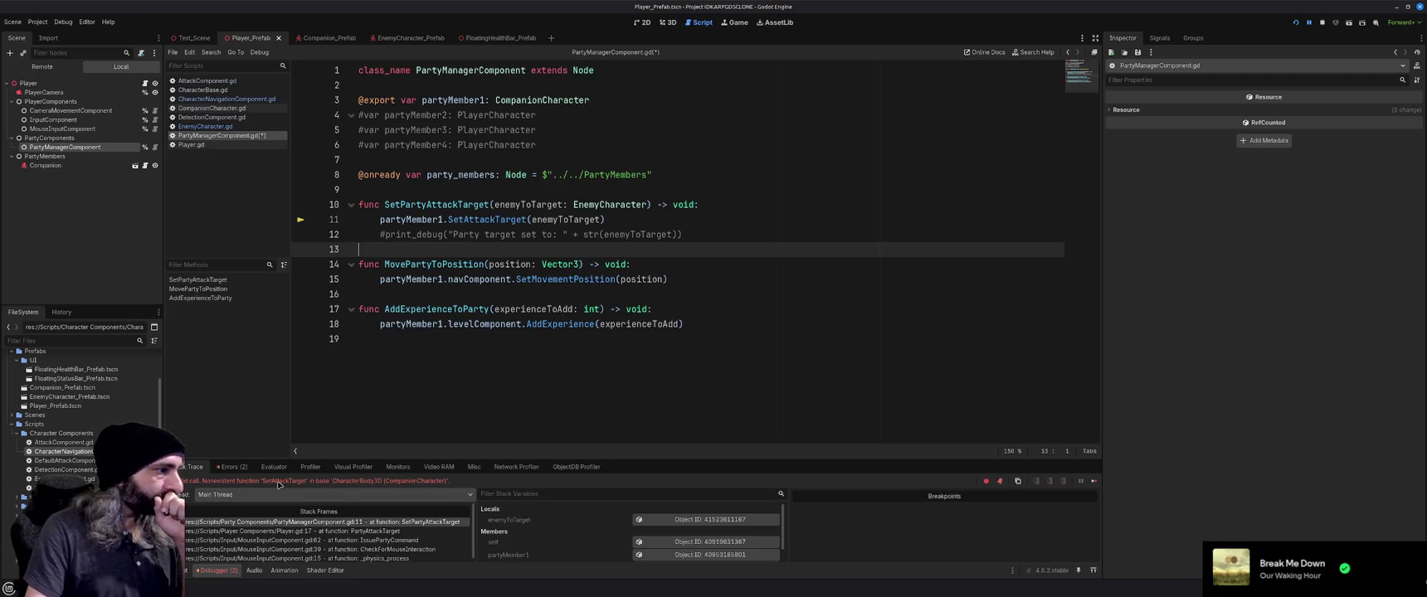
{"action": "left_click", "coordinate": [223, 108]}
{"action": "scroll", "coordinate": [589, 384], "scroll_direction": "down", "scroll_amount": 9}
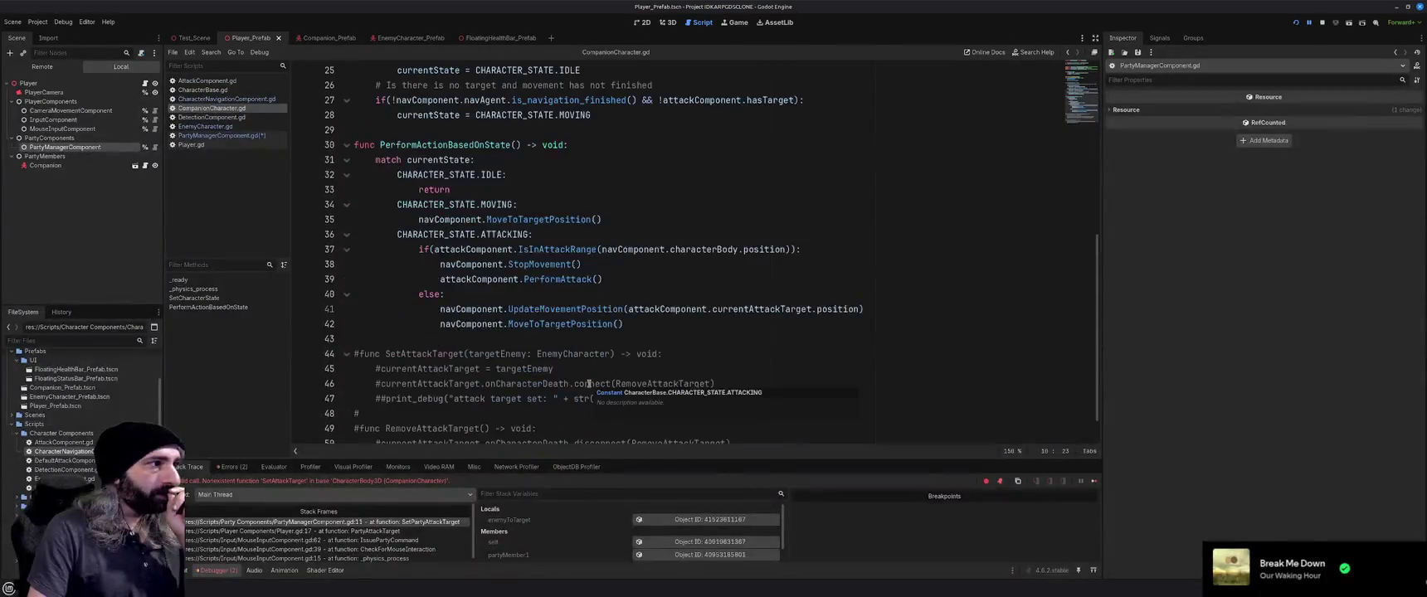
{"action": "scroll", "coordinate": [589, 384], "scroll_direction": "up", "scroll_amount": 3}
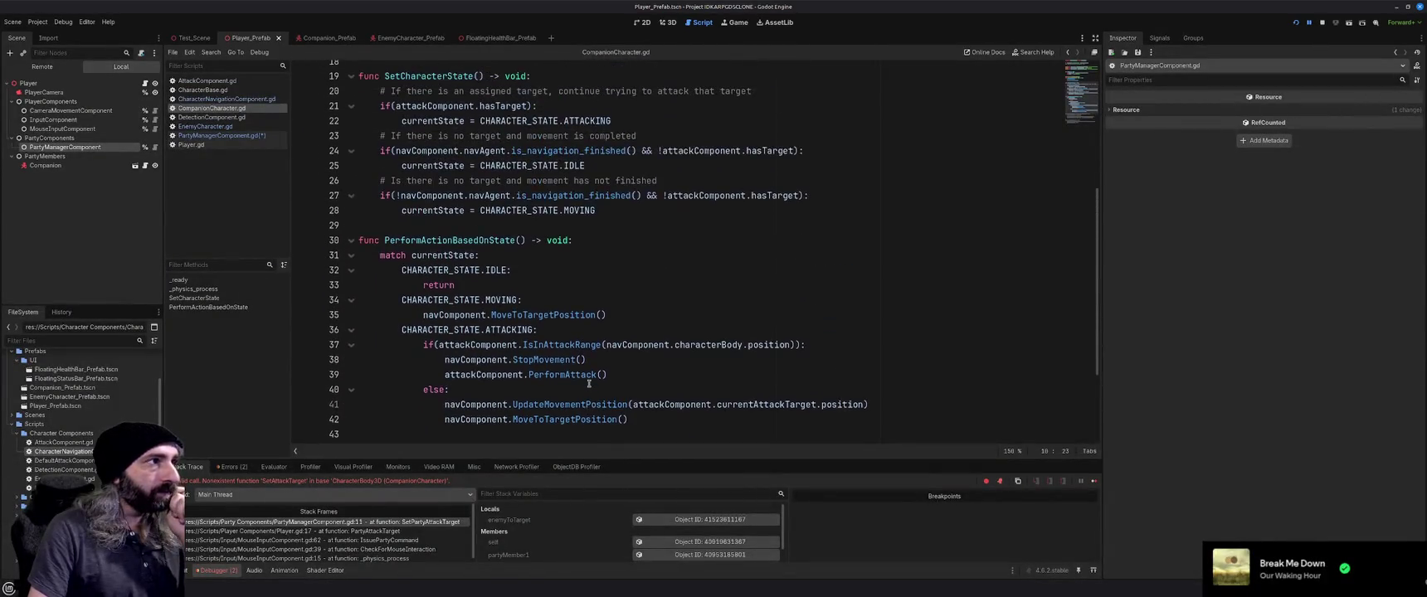
{"action": "scroll", "coordinate": [590, 383], "scroll_direction": "down", "scroll_amount": 3}
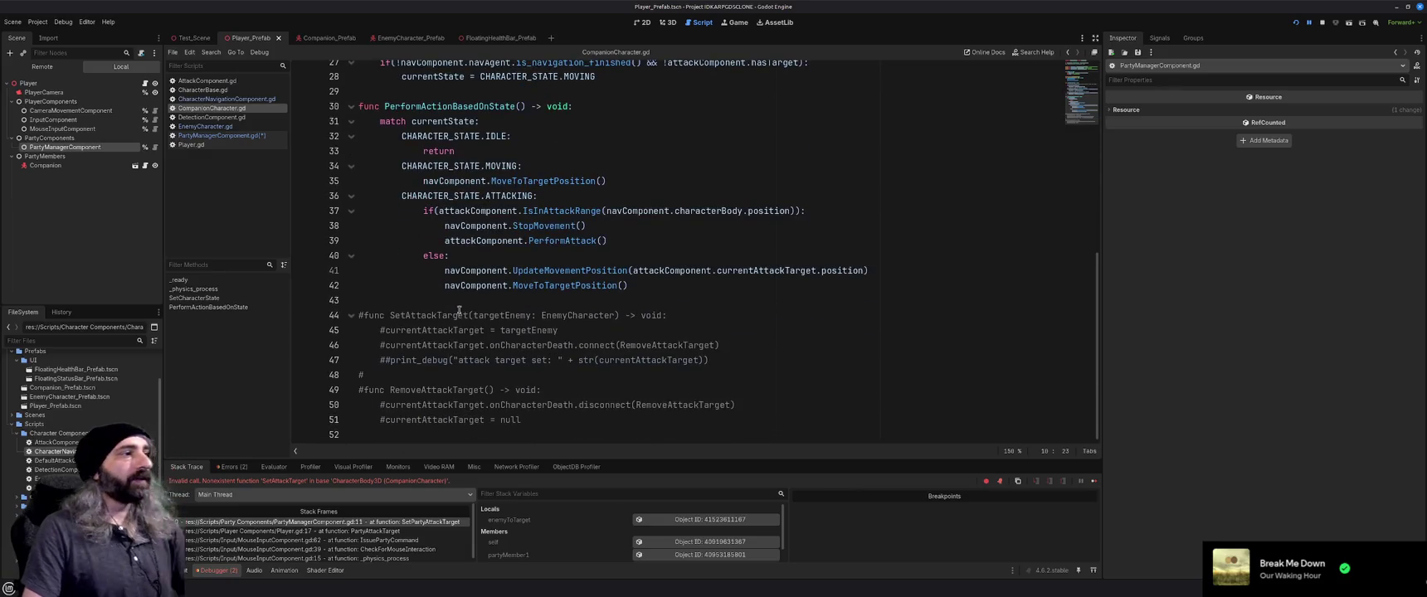
Copy the commented SetAttackTarget lines and paste them above the old commented block
{"action": "left_click_drag", "start_coordinate": [566, 328], "coordinate": [361, 309]}
{"action": "key", "text": "ctrl+c"}
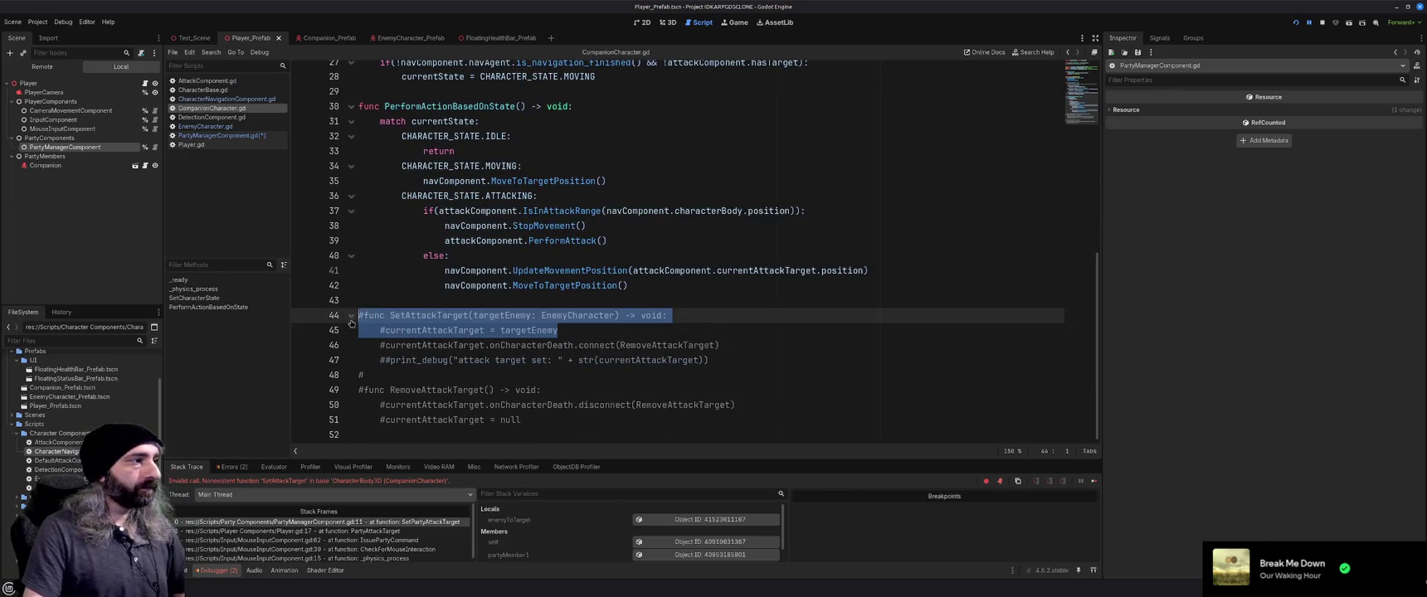
{"action": "left_click", "coordinate": [383, 303]}
{"action": "key", "text": "Return"}
{"action": "key", "text": "Up"}
{"action": "key", "text": "Return"}
{"action": "key", "text": "Up"}
{"action": "key", "text": "Down"}
{"action": "key", "text": "ctrl+v"}
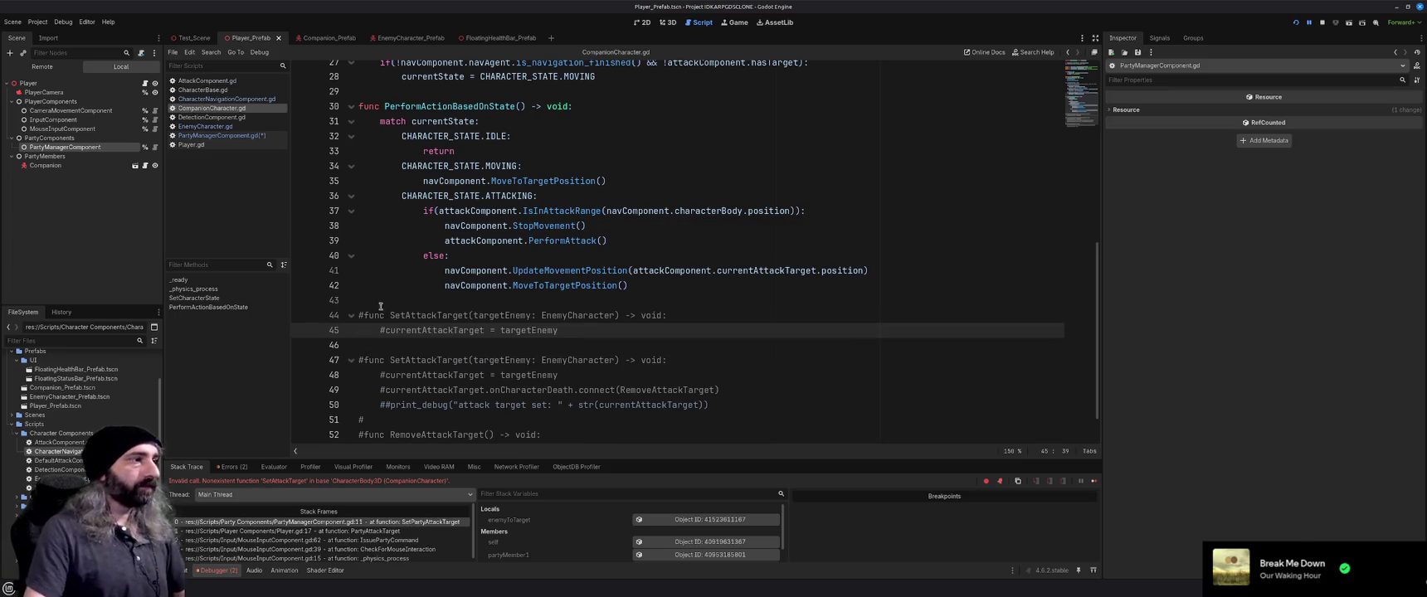
Uncomment the pasted lines with Ctrl+K and change the parameter type to CharacterBase
{"action": "key", "text": "shift+Up"}
{"action": "key", "text": "shift+Home"}
{"action": "key", "text": "ctrl+k"}
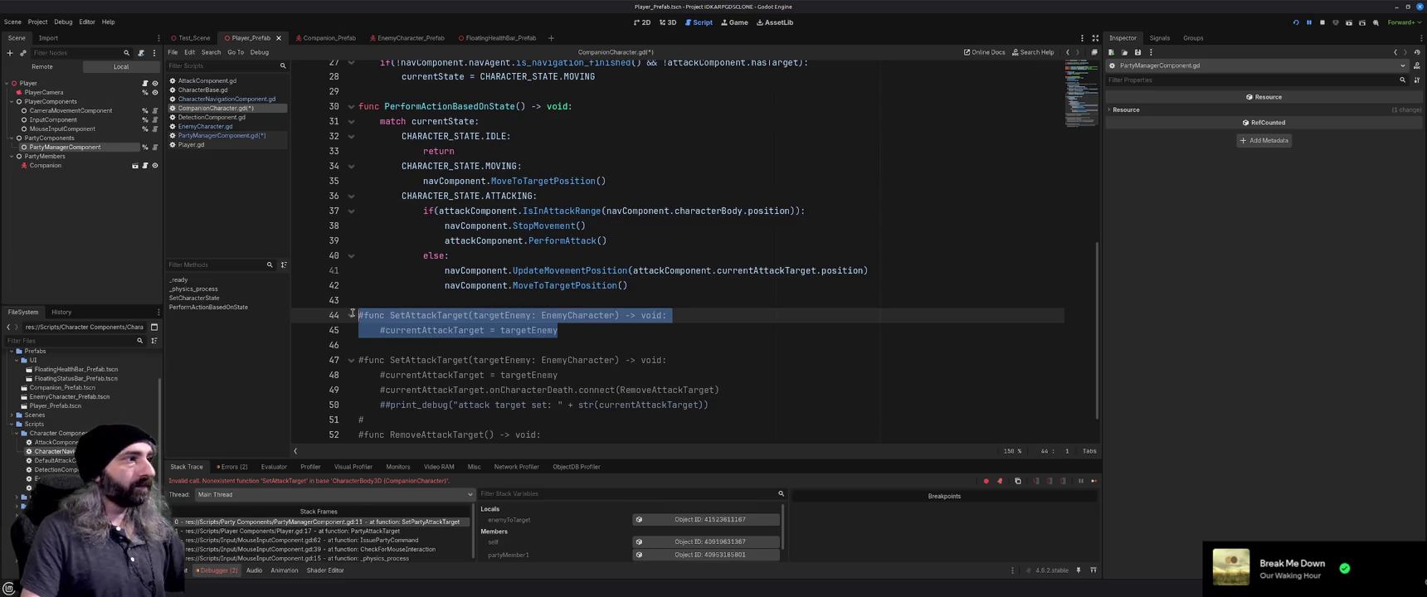
{"action": "left_click", "coordinate": [576, 336]}
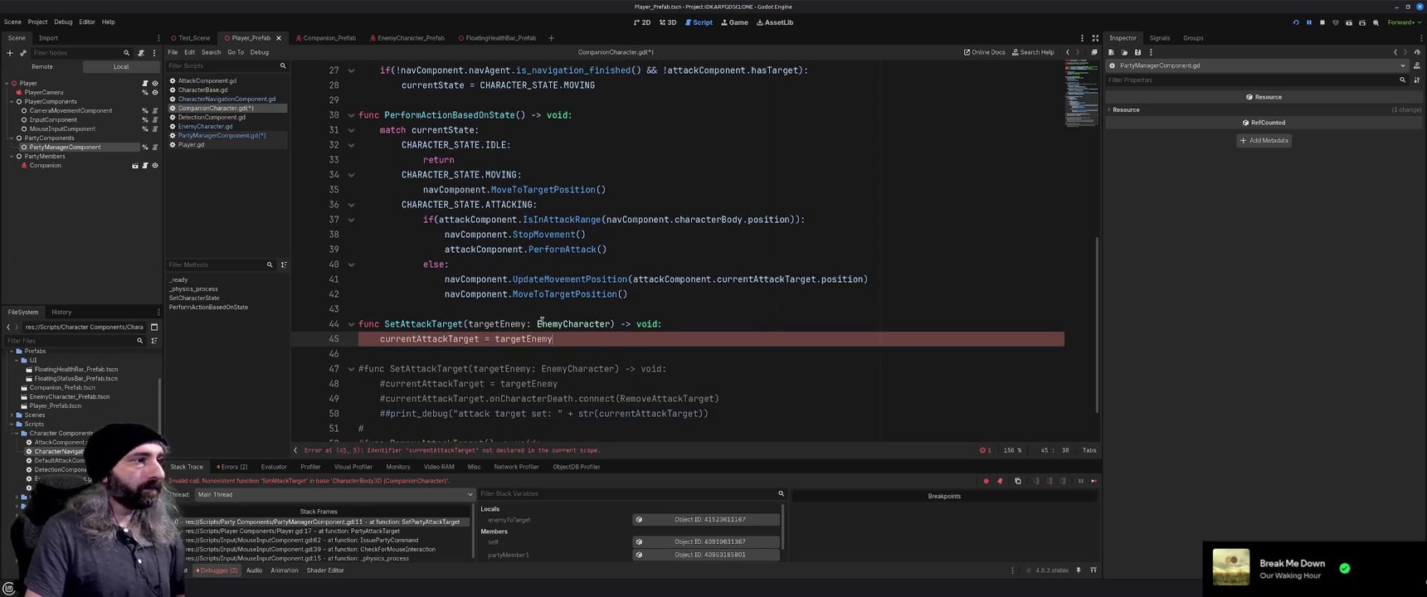
{"action": "double_click", "coordinate": [555, 325]}
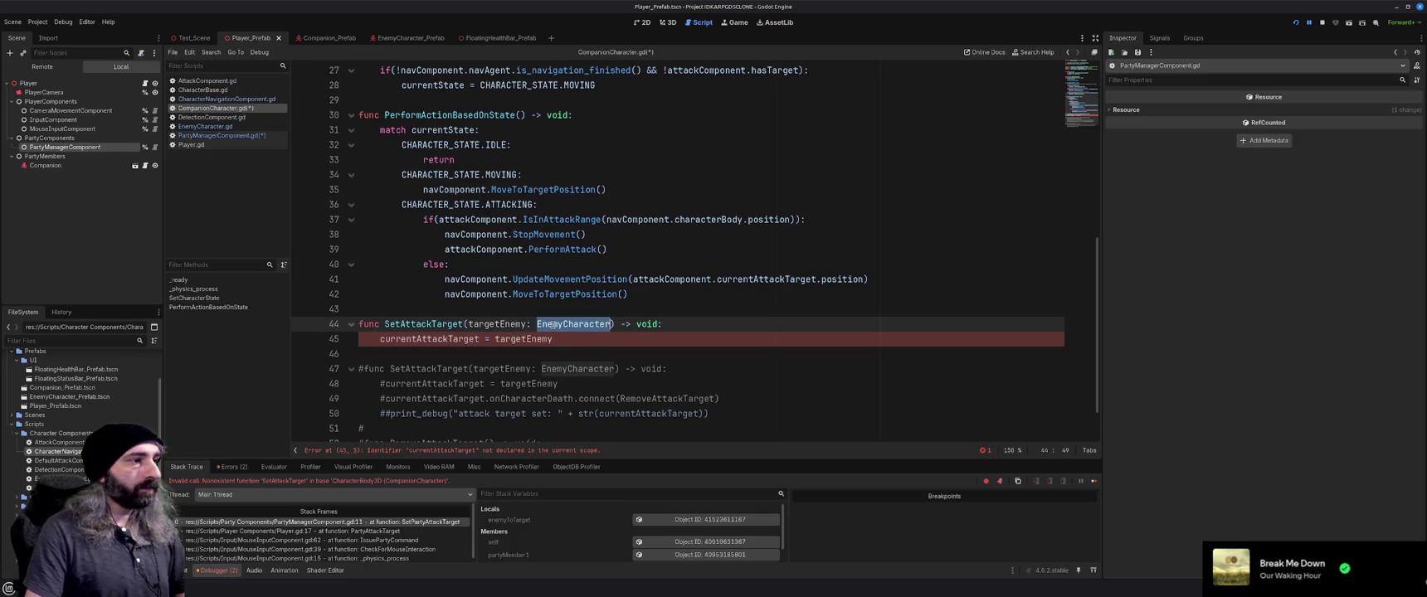
{"action": "type", "text": "CharacterBase"}
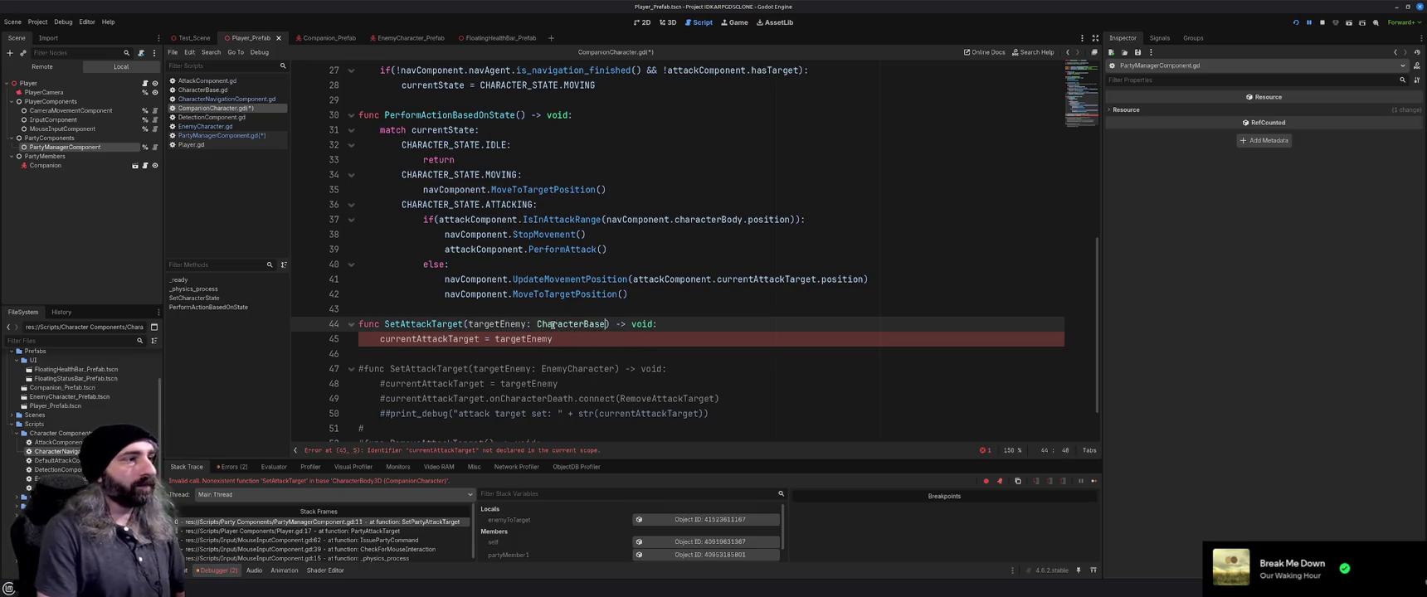
Rewrite line 45 to assign attackComponent.attackTarget and save CompanionCharacter.gd
{"action": "left_click", "coordinate": [381, 340]}
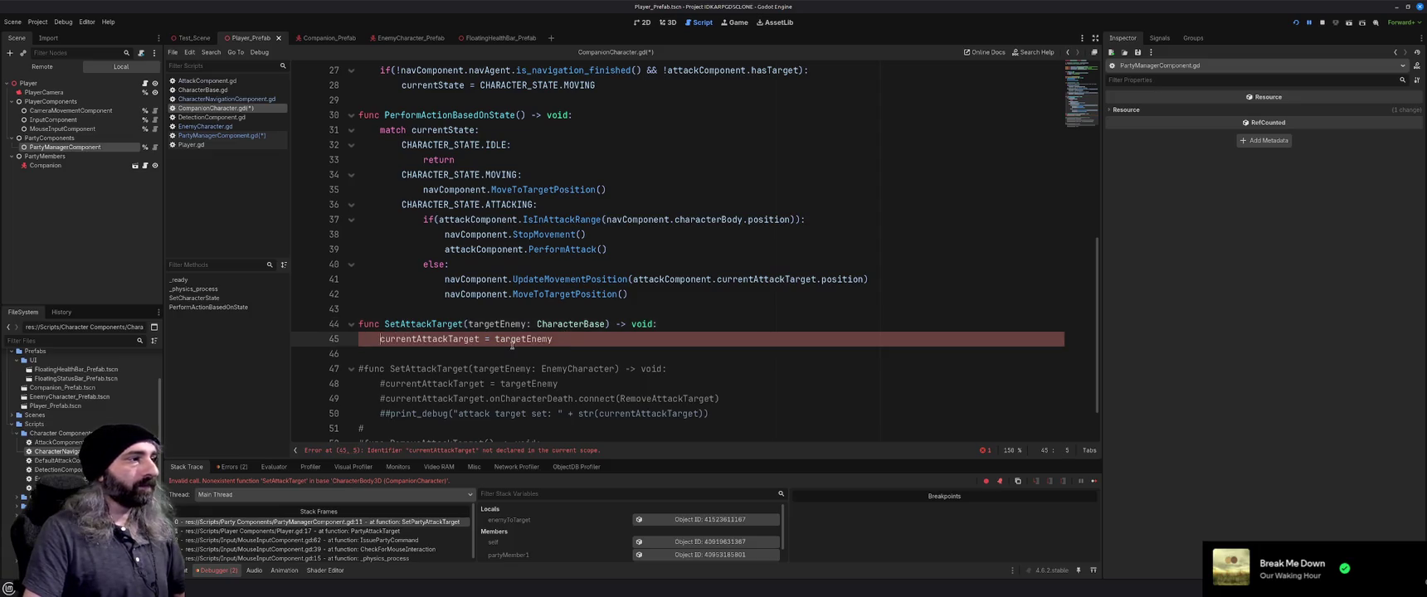
{"action": "type", "text": "attackComponent."}
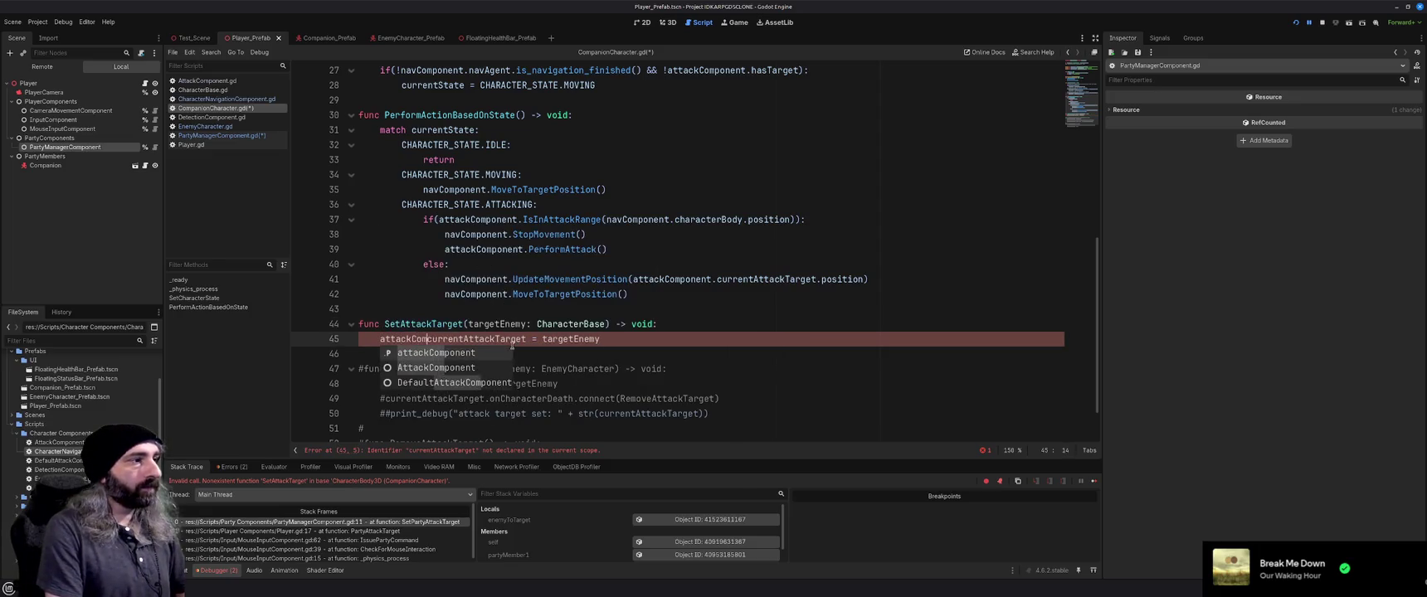
{"action": "key", "text": "Delete"}
{"action": "key", "text": "Delete"}
{"action": "key", "text": "Delete"}
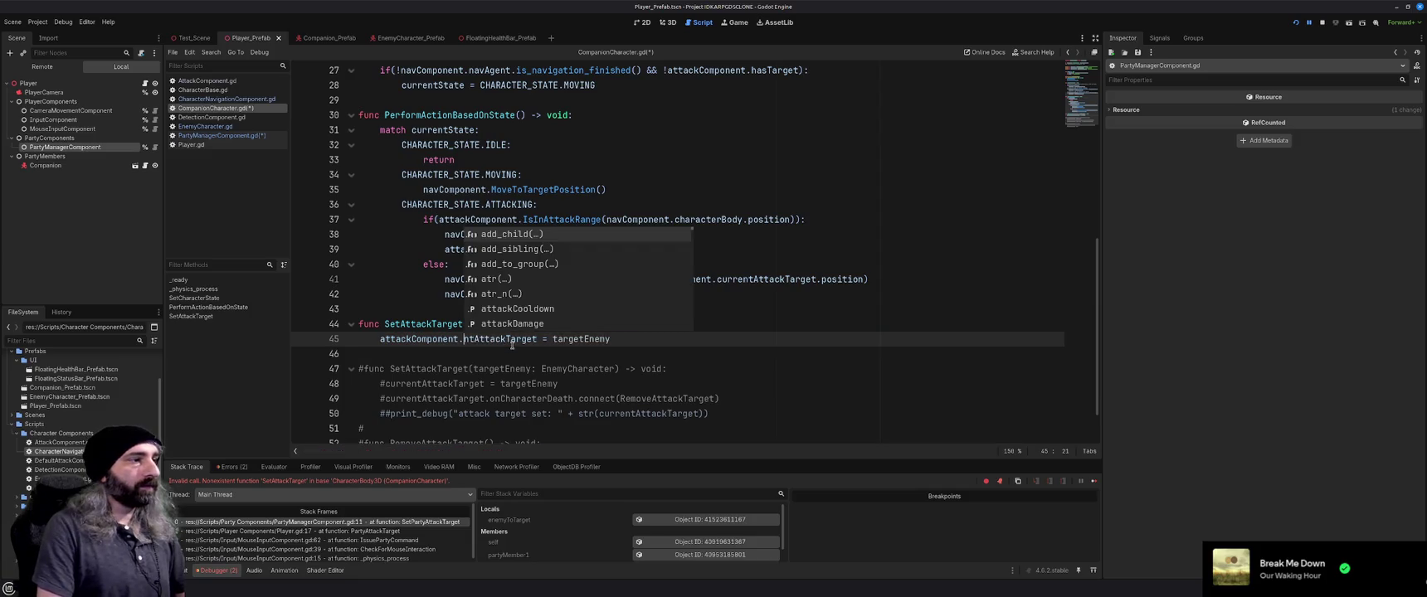
{"action": "type", "text": "a"}
{"action": "left_click", "coordinate": [631, 333]}
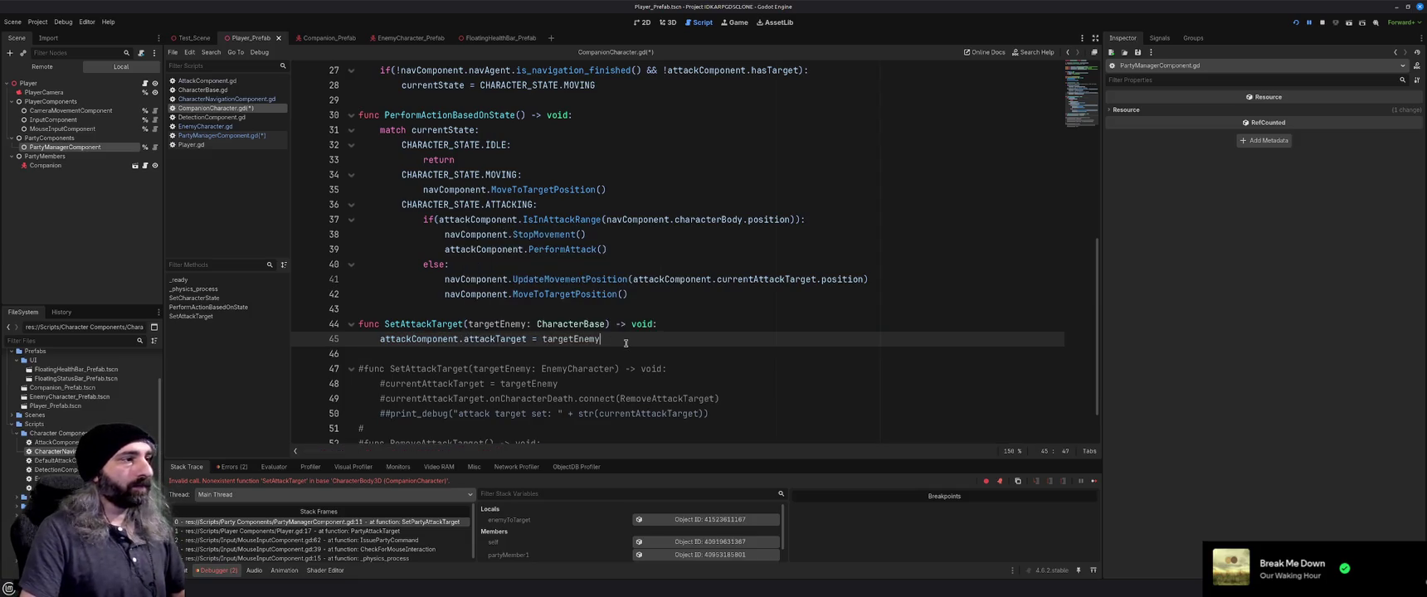
{"action": "key", "text": "ctrl+s"}
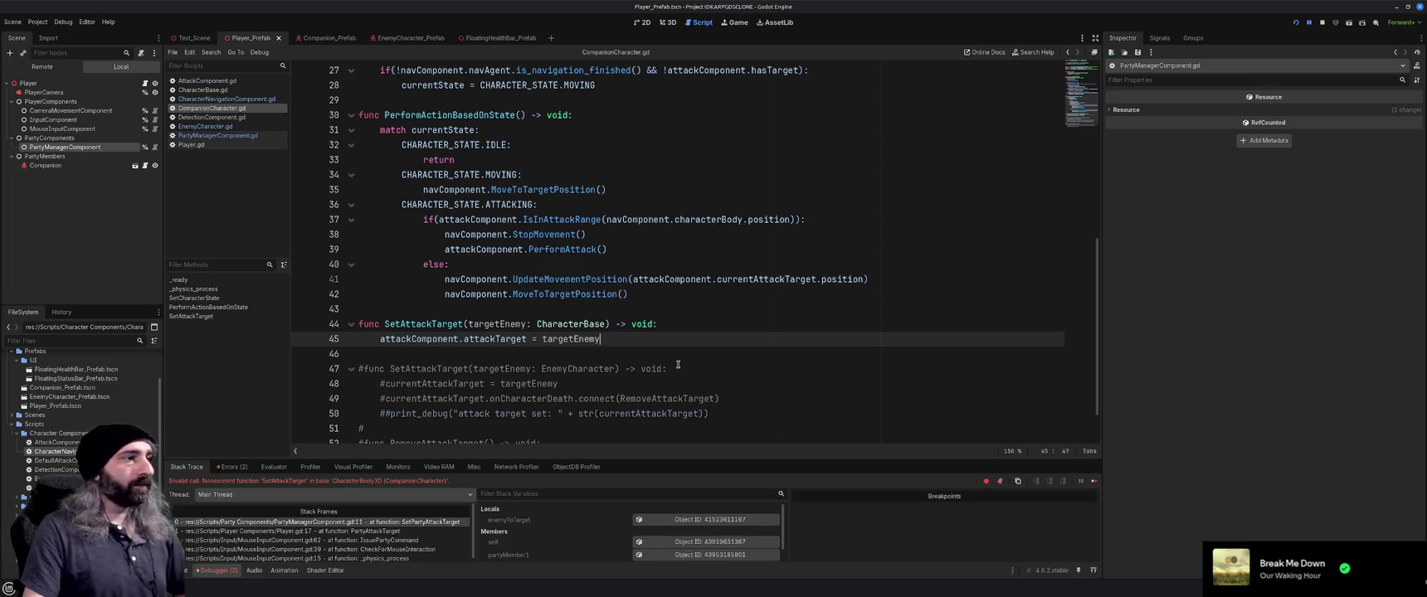
Turn line 45 into attackComponent.SetAttackTarget(targetEnemy) and run the game
{"action": "left_click_drag", "start_coordinate": [602, 339], "coordinate": [380, 338]}
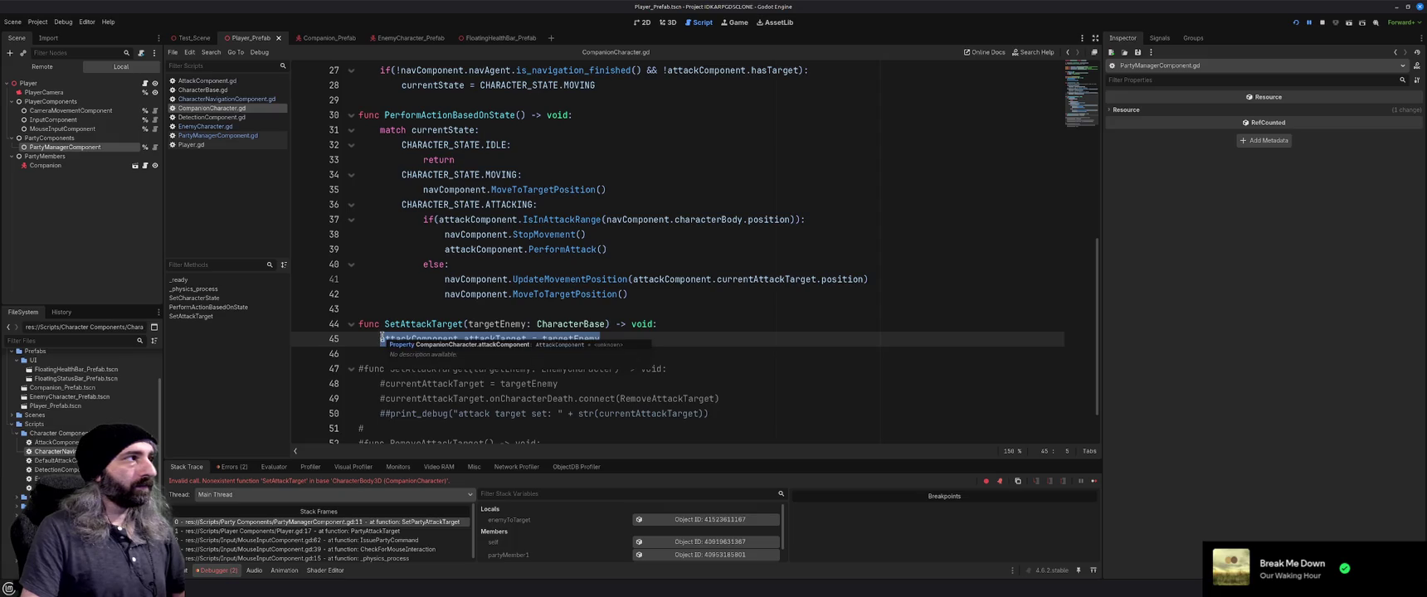
{"action": "left_click", "coordinate": [680, 334]}
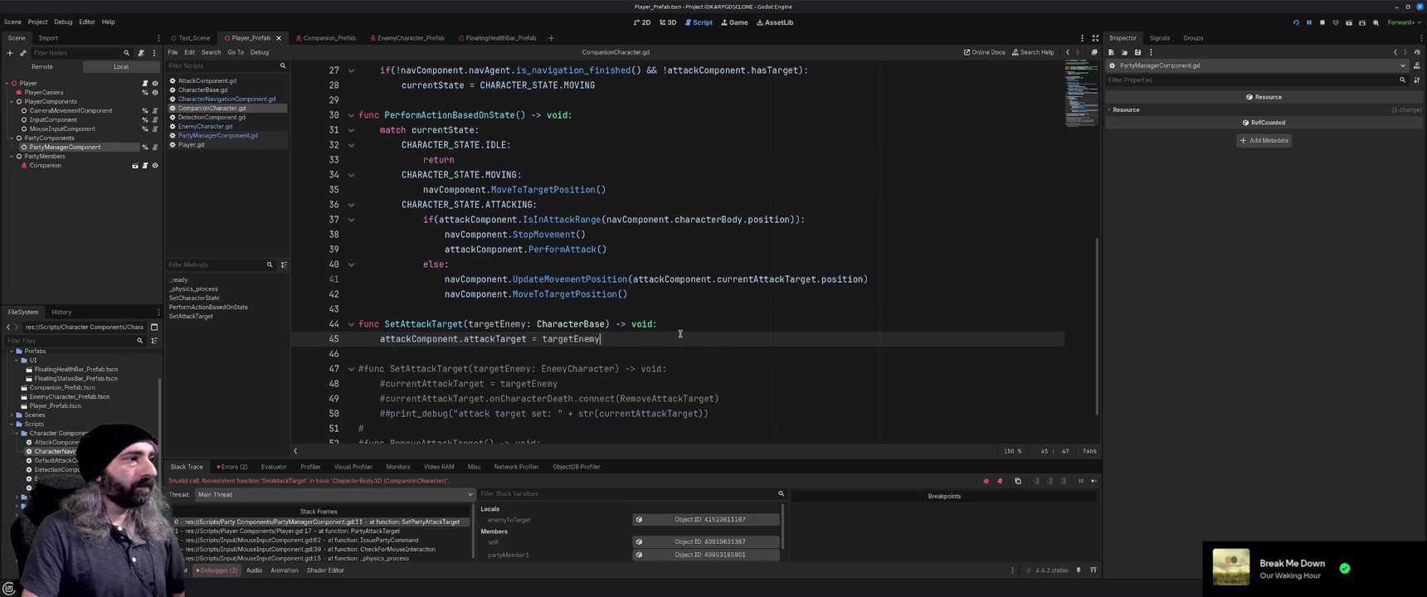
{"action": "double_click", "coordinate": [490, 339]}
{"action": "type", "text": "Set"}
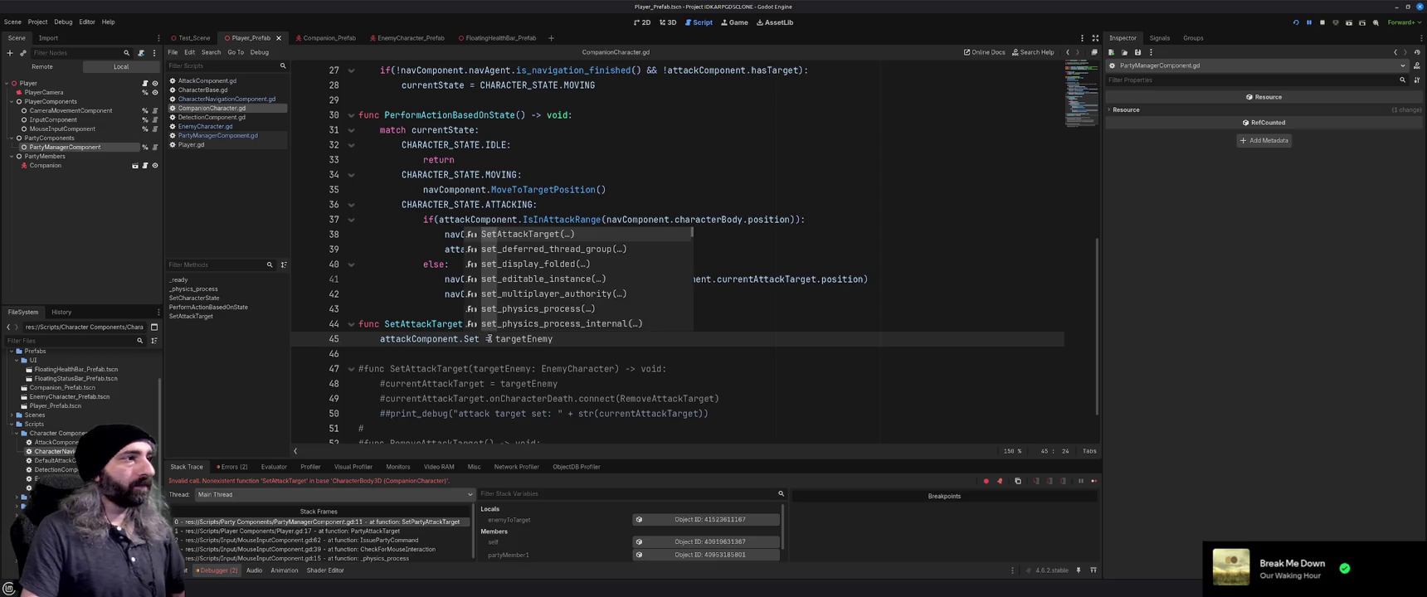
{"action": "key", "text": "Return"}
{"action": "key", "text": "Delete"}
{"action": "key", "text": "Delete"}
{"action": "key", "text": "Delete"}
{"action": "key", "text": "Delete"}
{"action": "key", "text": "End"}
{"action": "type", "text": ")"}
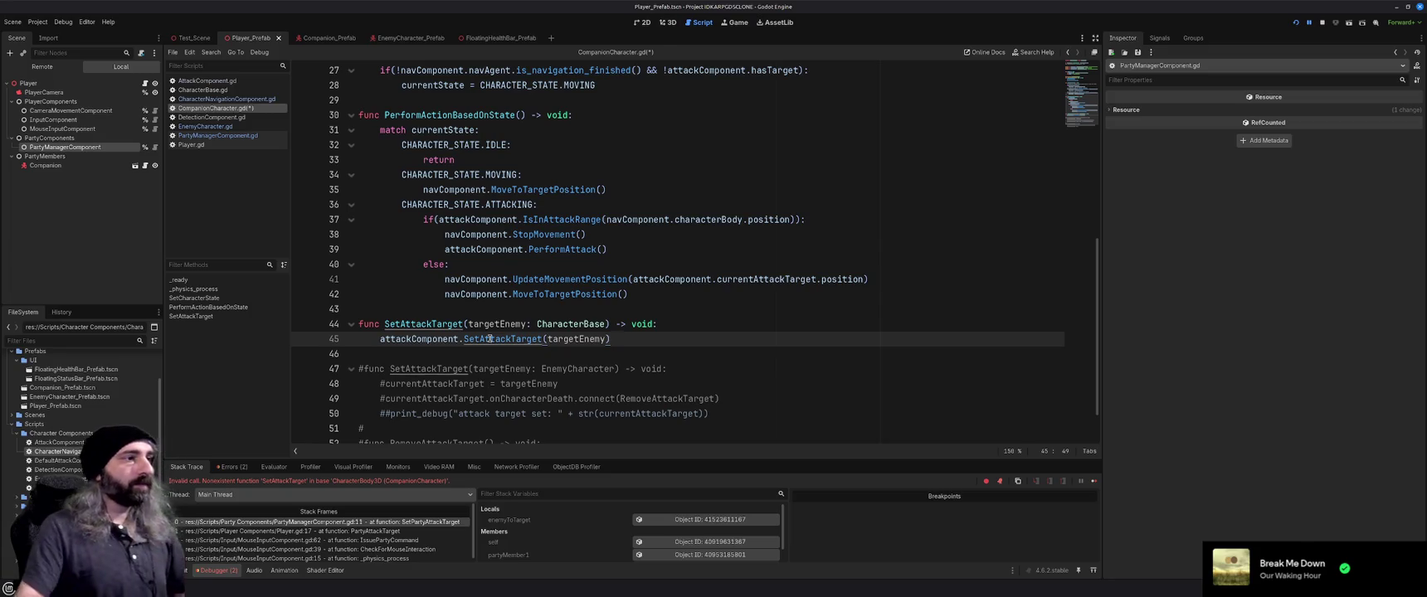
{"action": "key", "text": "F5"}
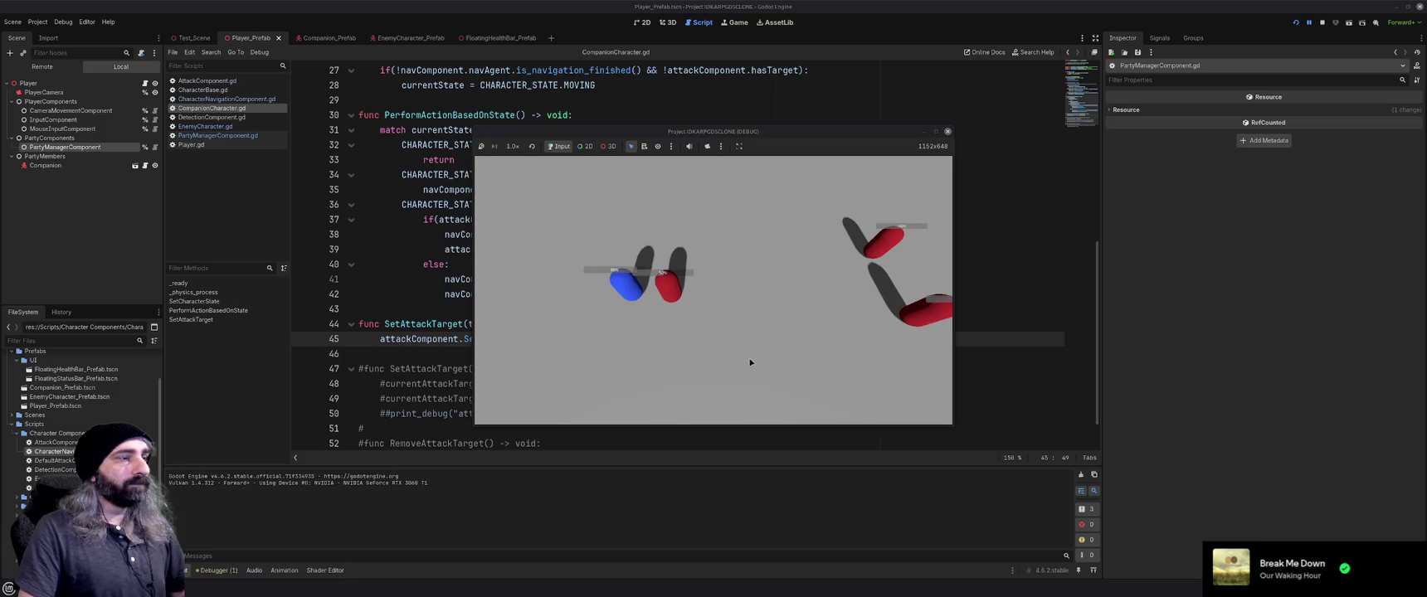
Close the running game window to end the test run
{"action": "left_click", "coordinate": [948, 131]}
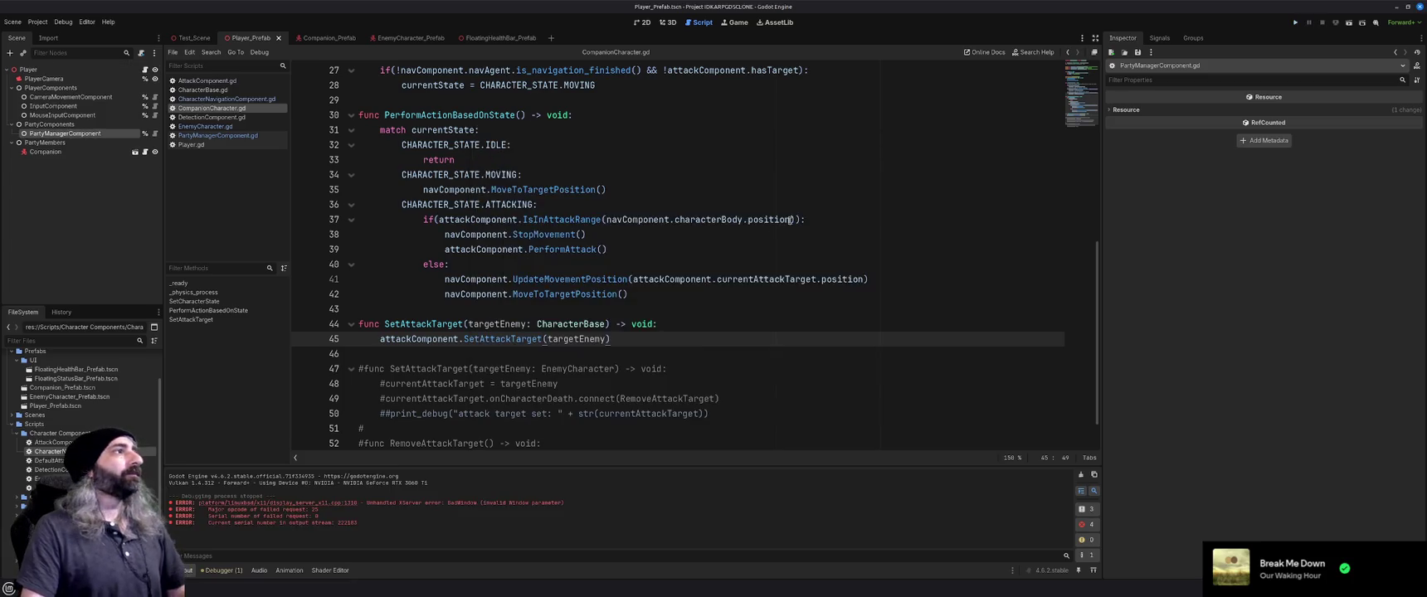
Delete the old commented-out SetAttackTarget and RemoveAttackTarget functions
{"action": "left_click", "coordinate": [756, 234]}
{"action": "scroll", "coordinate": [716, 284], "scroll_direction": "down", "scroll_amount": 1}
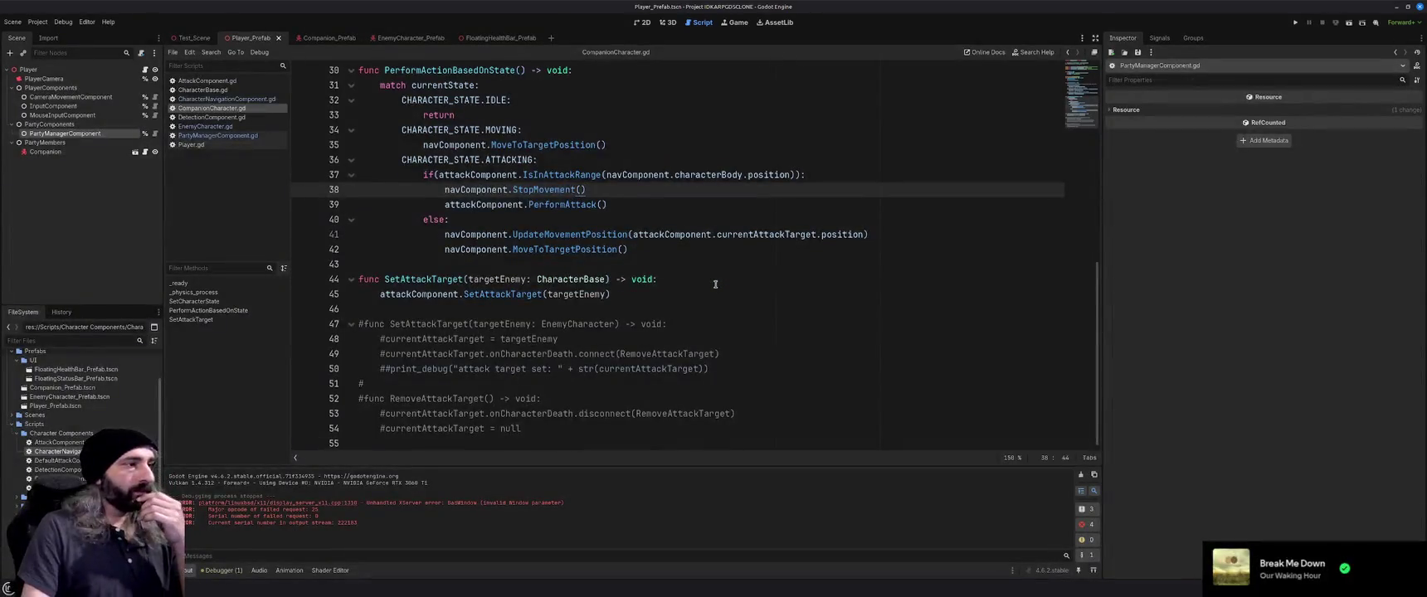
{"action": "left_click_drag", "start_coordinate": [552, 428], "coordinate": [347, 321]}
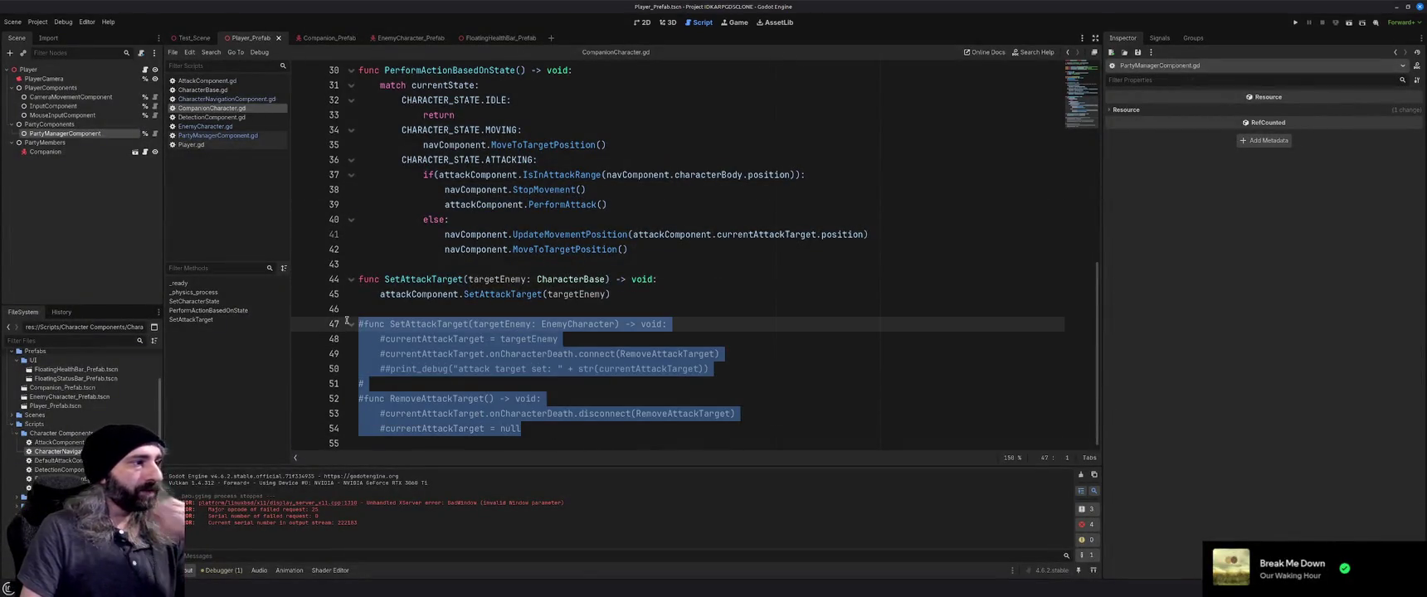
{"action": "key", "text": "BackSpace"}
{"action": "key", "text": "BackSpace"}
{"action": "key", "text": "BackSpace"}
Delete the commented currentAttackTarget variable line near the top of the script
{"action": "scroll", "coordinate": [672, 354], "scroll_direction": "up", "scroll_amount": 10}
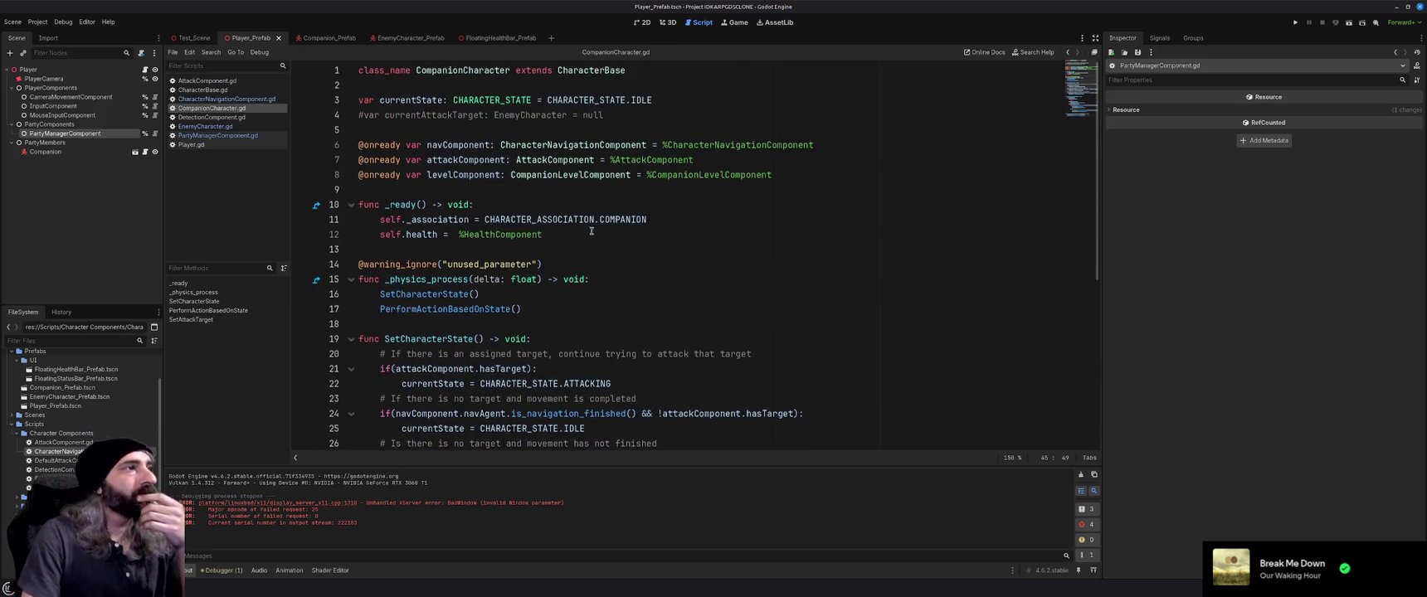
{"action": "left_click", "coordinate": [644, 119]}
{"action": "key", "text": "shift+Home"}
{"action": "key", "text": "BackSpace"}
{"action": "key", "text": "BackSpace"}
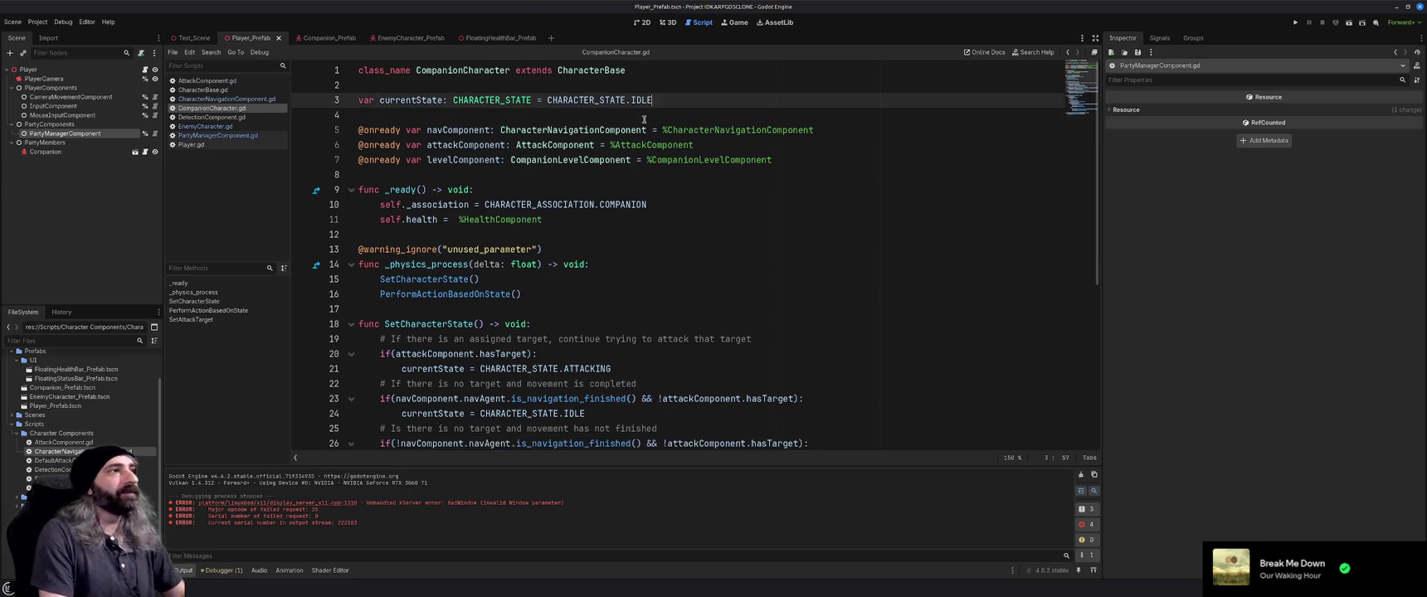
{"action": "scroll", "coordinate": [639, 304], "scroll_direction": "down", "scroll_amount": 6}
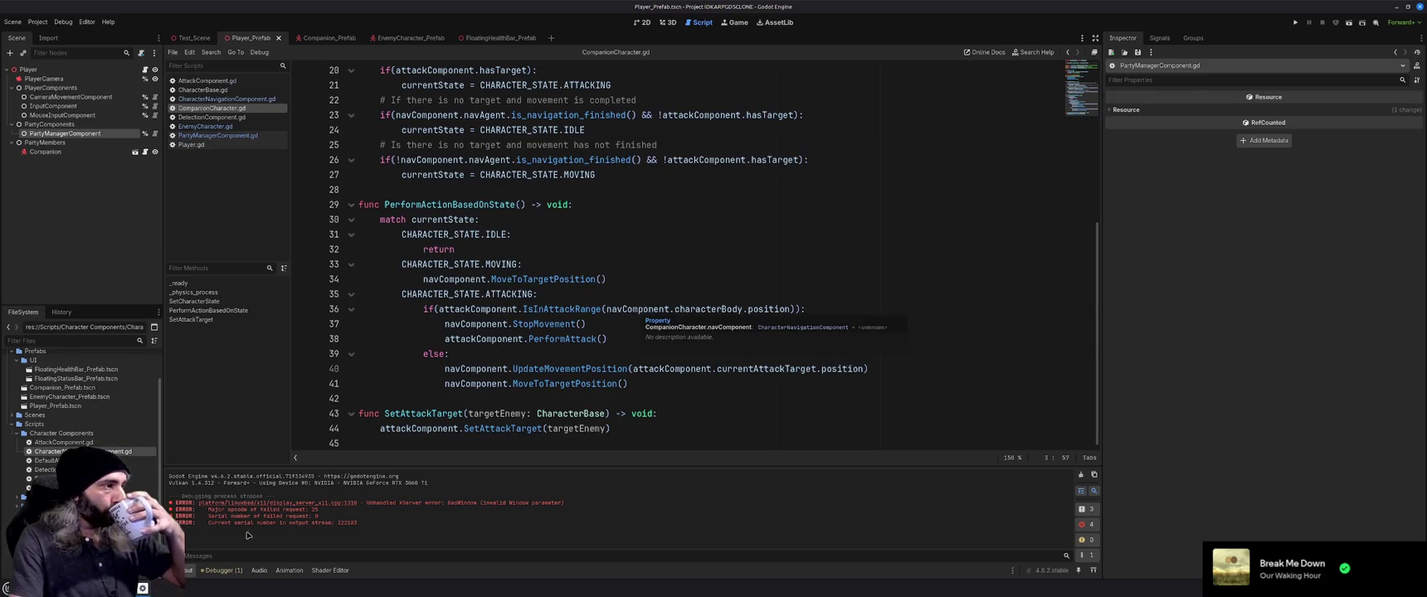
Clear the output log, review the script, and switch to the Test_Scene scene
{"action": "left_click", "coordinate": [1081, 474]}
{"action": "left_click", "coordinate": [675, 308]}
{"action": "scroll", "coordinate": [675, 309], "scroll_direction": "up", "scroll_amount": 6}
{"action": "scroll", "coordinate": [675, 310], "scroll_direction": "up", "scroll_amount": 2}
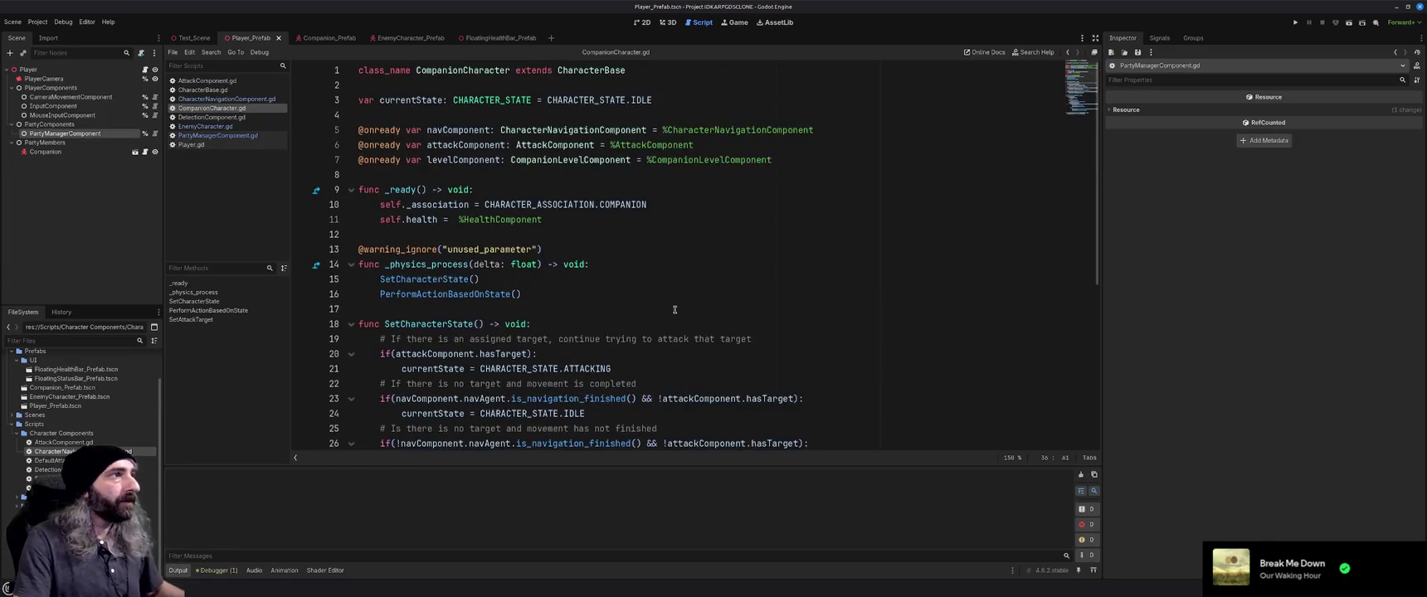
{"action": "scroll", "coordinate": [673, 312], "scroll_direction": "down", "scroll_amount": 6}
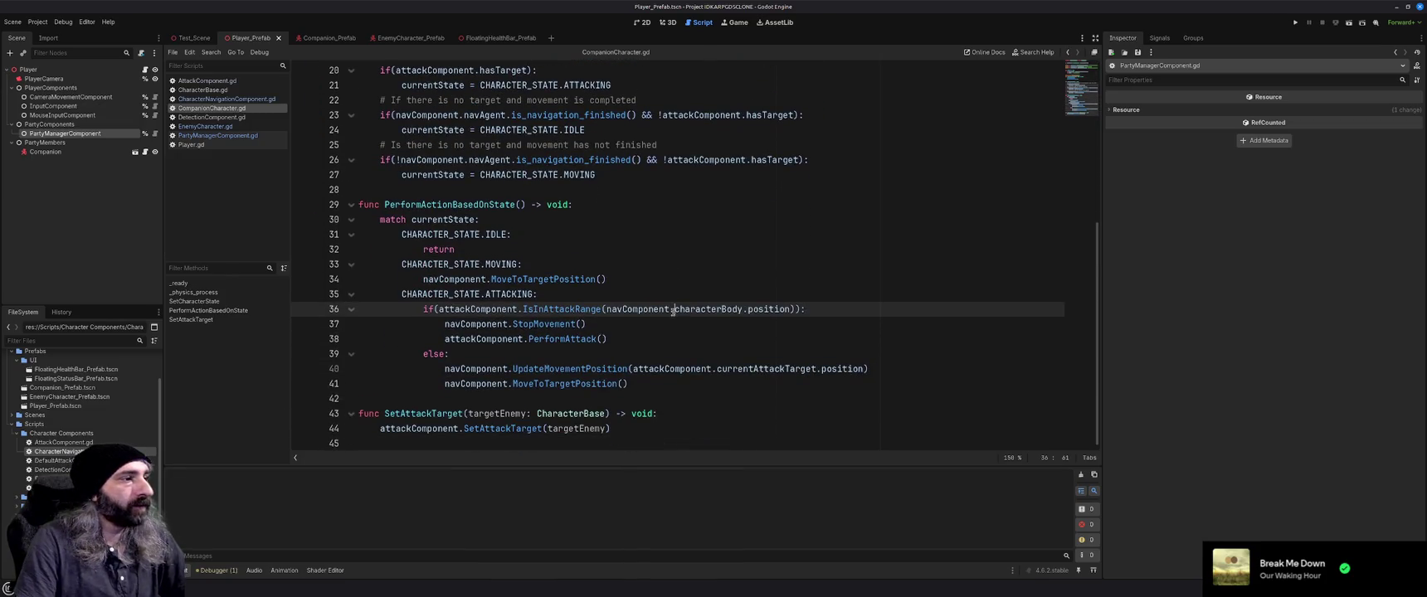
{"action": "scroll", "coordinate": [674, 312], "scroll_direction": "up", "scroll_amount": 6}
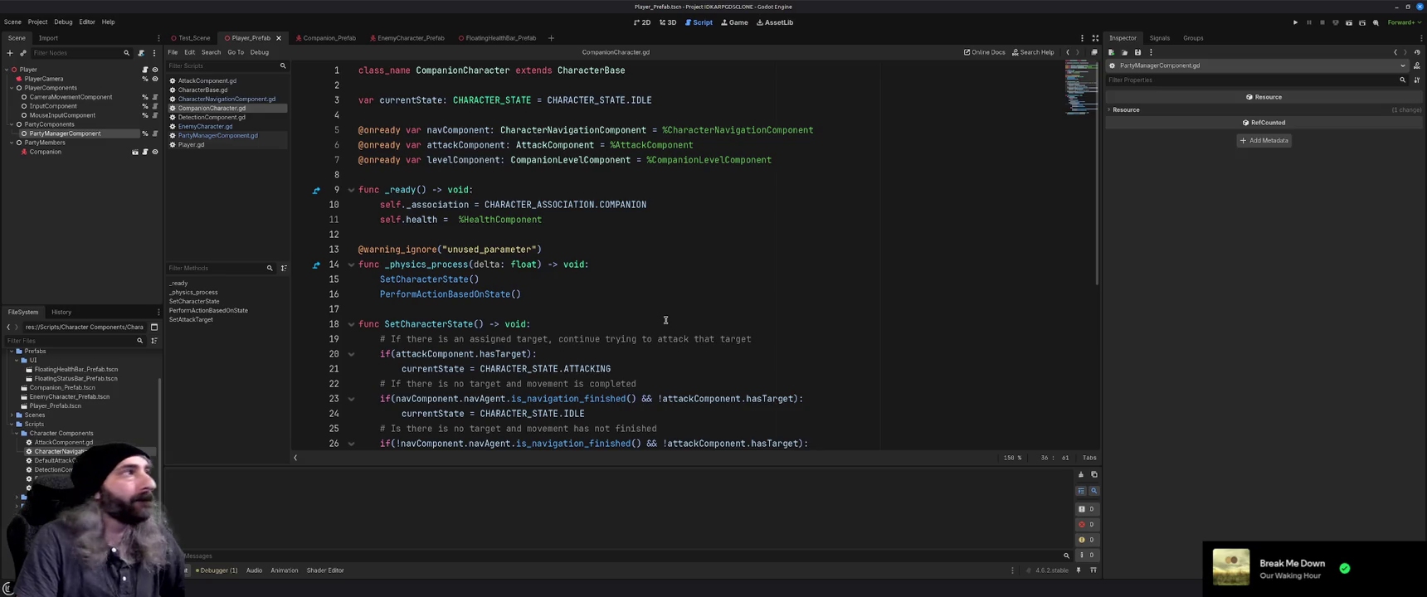
{"action": "left_click", "coordinate": [189, 38]}
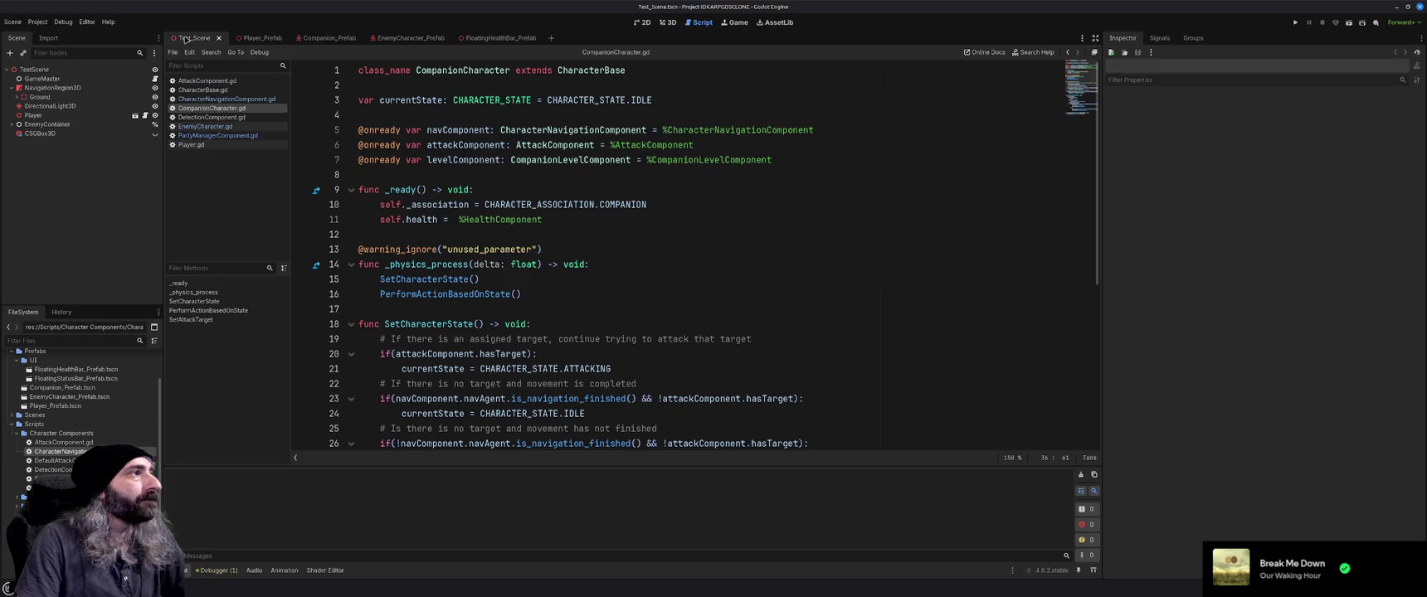
Glance at the test scene in 3D, then return to review CompanionCharacter.gd
{"action": "left_click", "coordinate": [668, 22]}
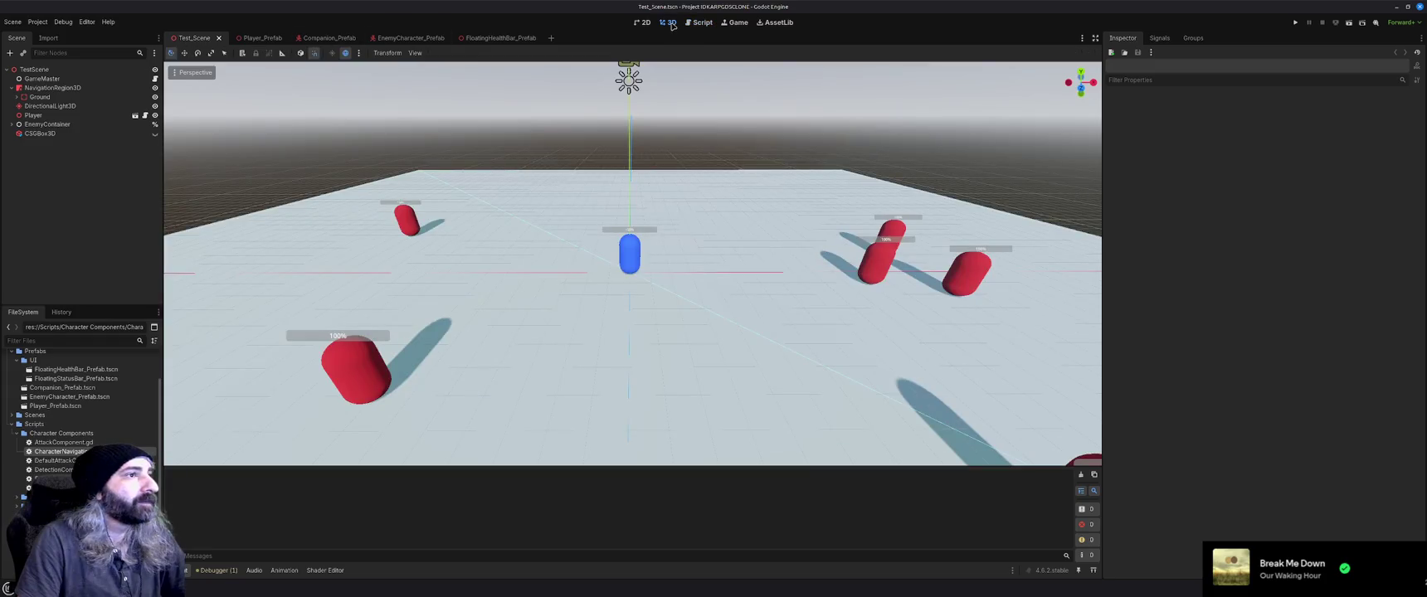
{"action": "left_click", "coordinate": [703, 22]}
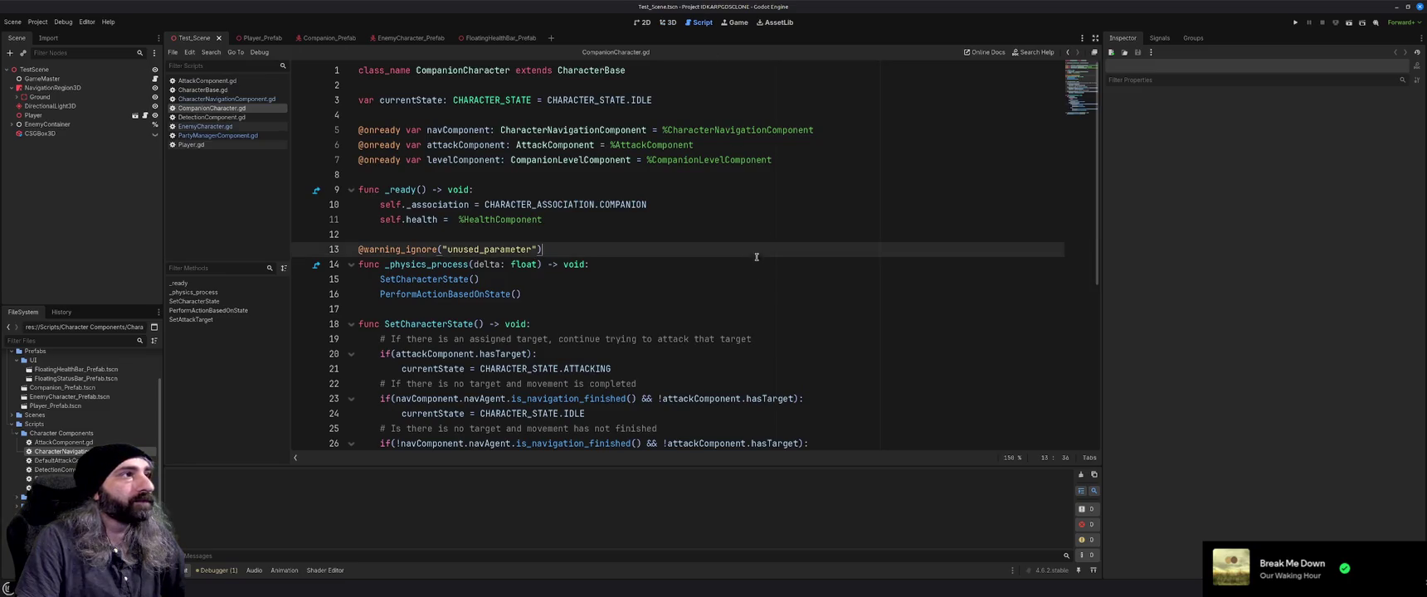
{"action": "scroll", "coordinate": [754, 293], "scroll_direction": "down", "scroll_amount": 2}
{"action": "scroll", "coordinate": [754, 292], "scroll_direction": "down", "scroll_amount": 6}
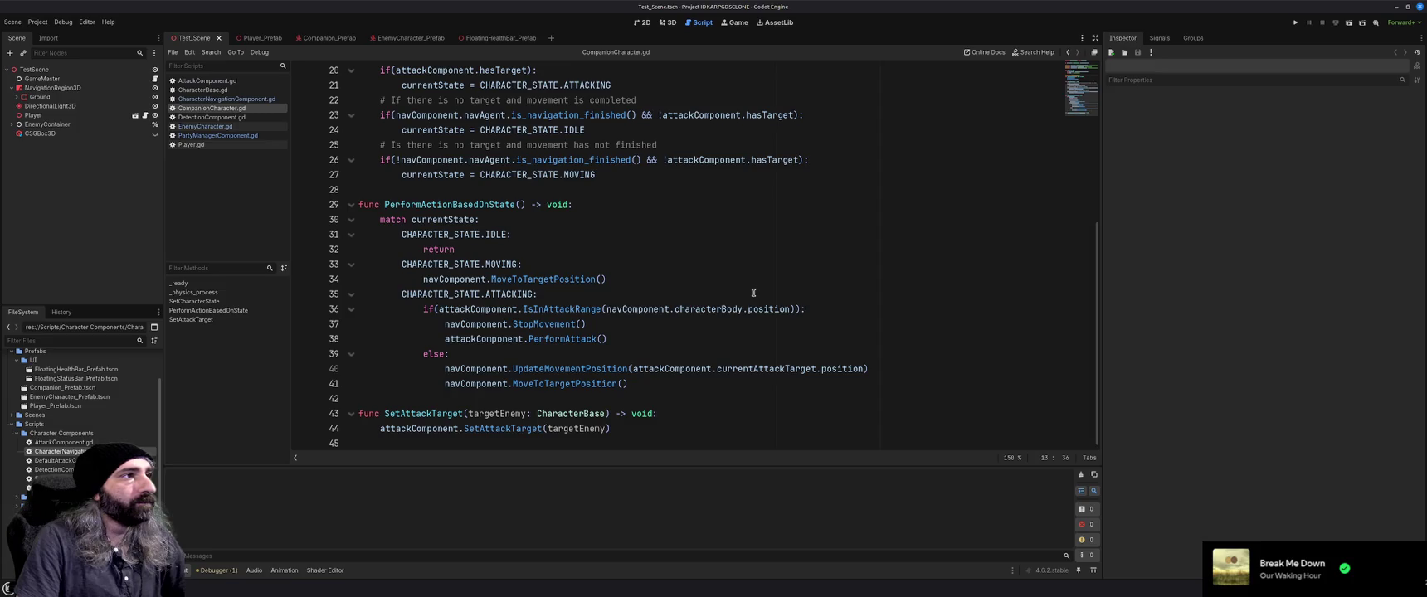
{"action": "scroll", "coordinate": [753, 293], "scroll_direction": "up", "scroll_amount": 7}
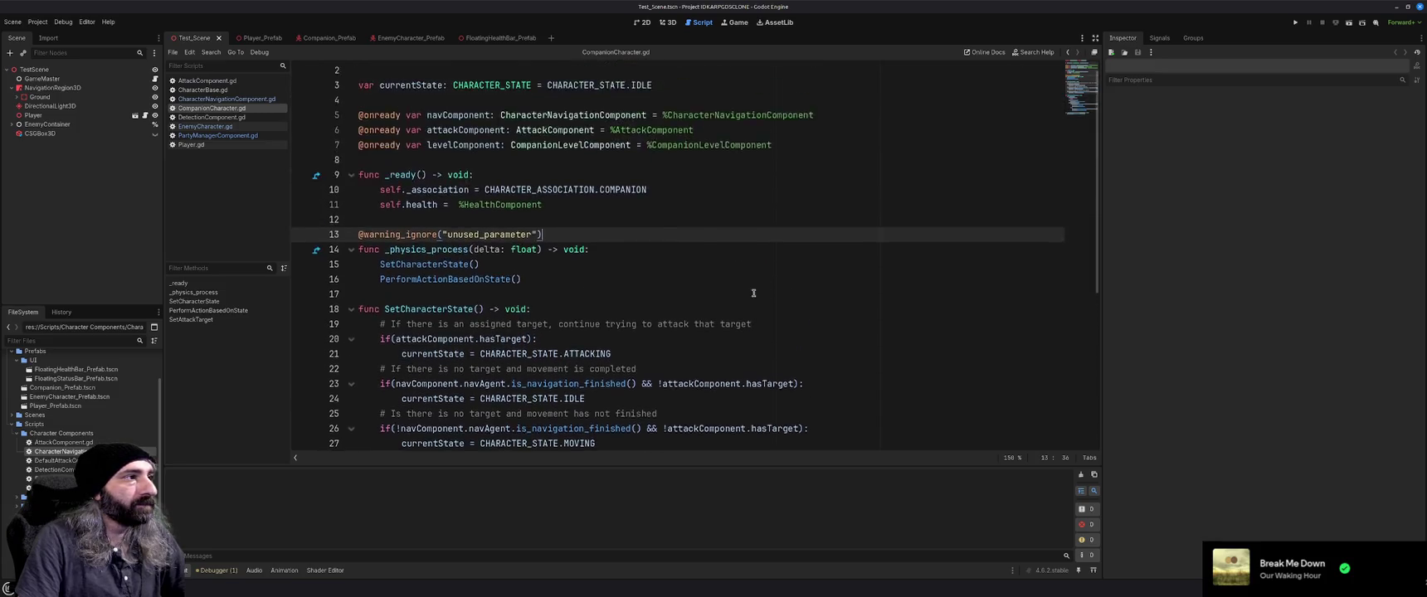
{"action": "left_click", "coordinate": [647, 310]}
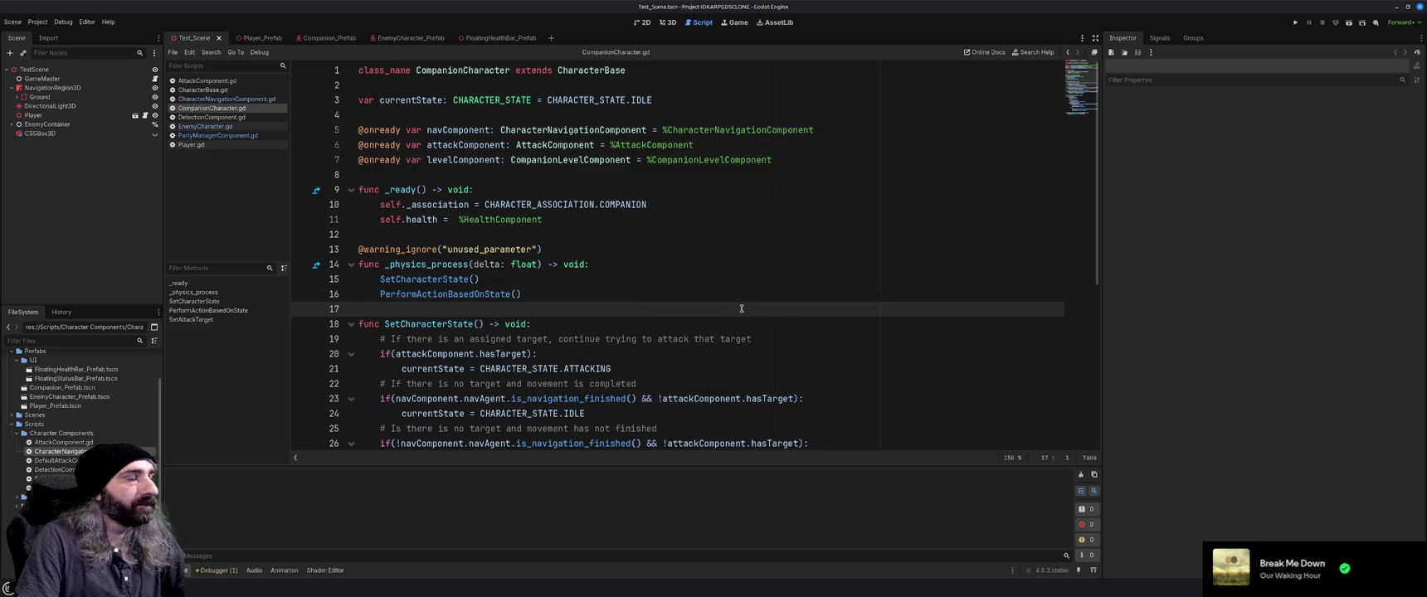
{"action": "key", "text": "Up"}
{"action": "key", "text": "Up"}
{"action": "key", "text": "Up"}
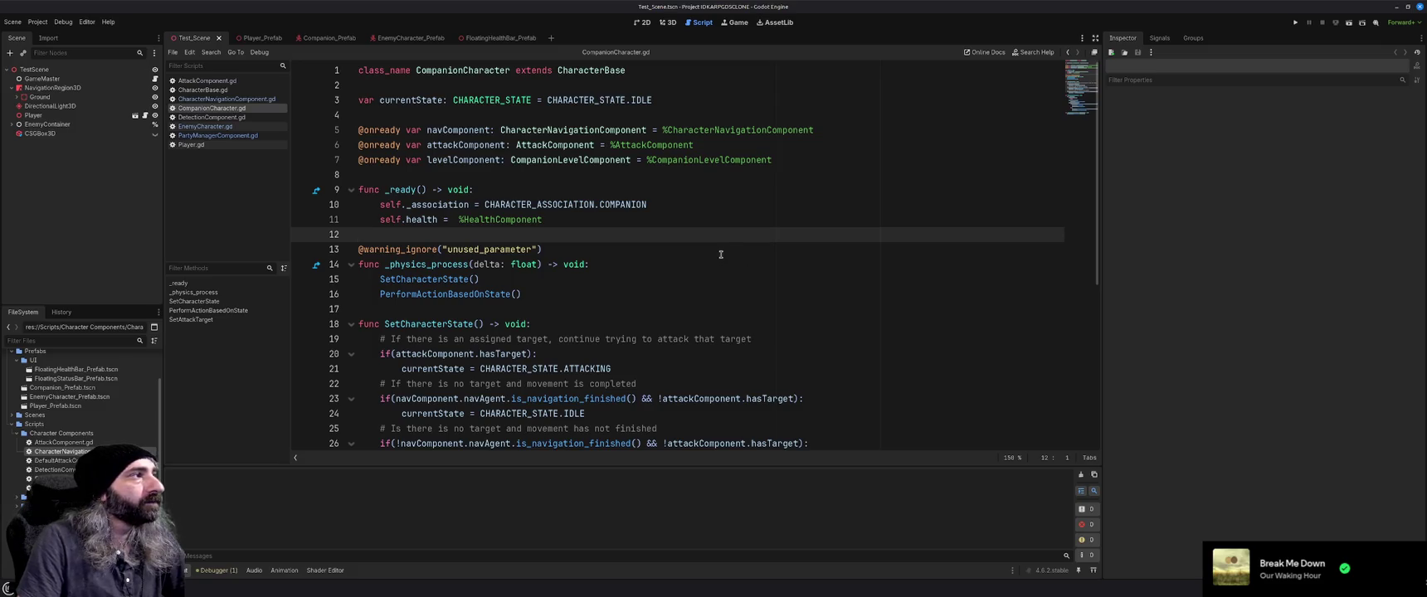
{"action": "scroll", "coordinate": [710, 286], "scroll_direction": "down", "scroll_amount": 3}
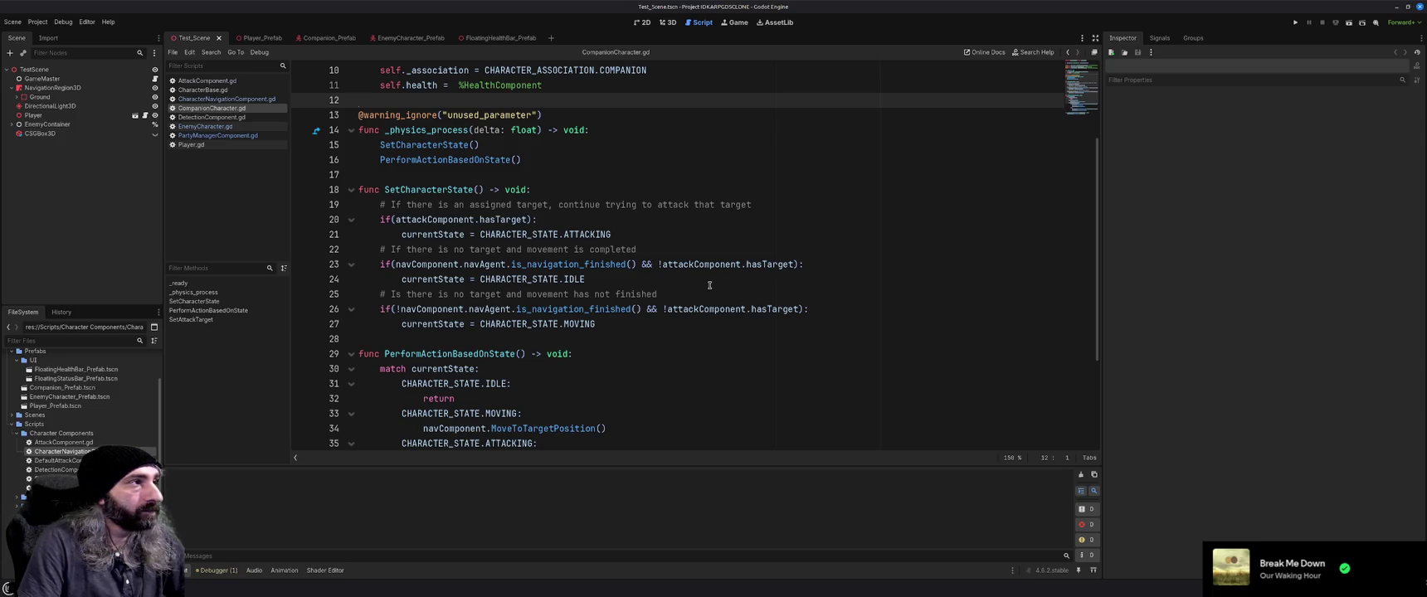
{"action": "scroll", "coordinate": [710, 286], "scroll_direction": "up", "scroll_amount": 3}
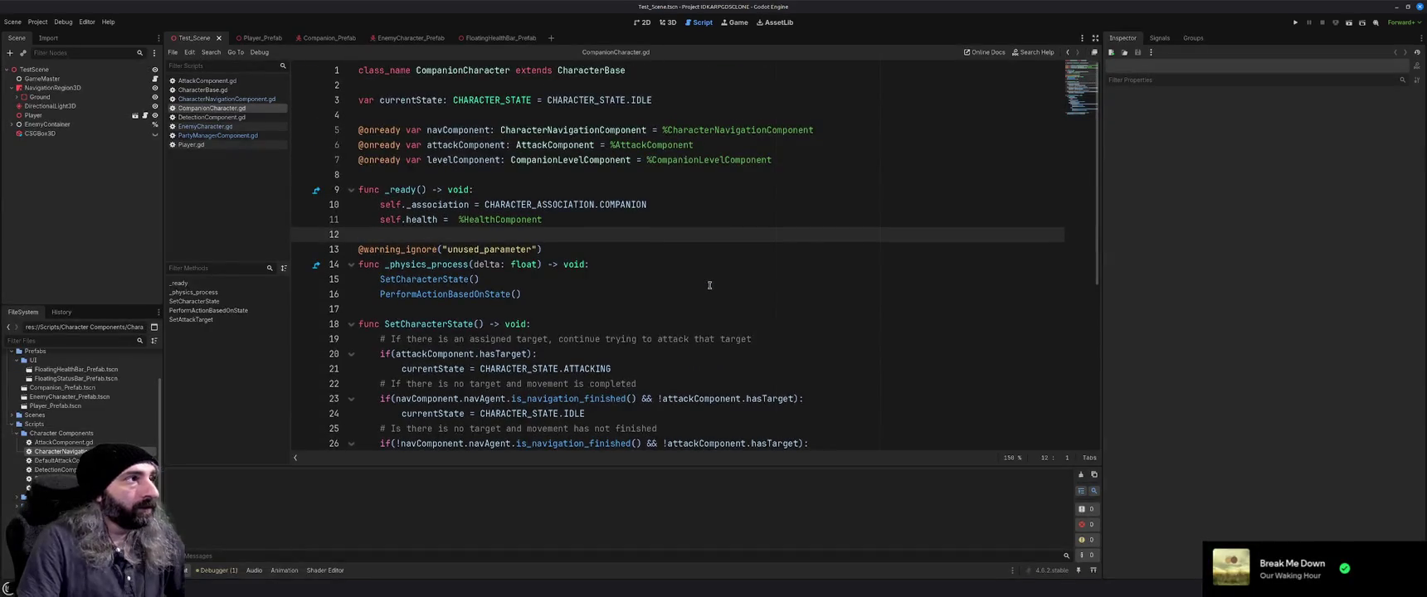
{"action": "scroll", "coordinate": [710, 285], "scroll_direction": "down", "scroll_amount": 6}
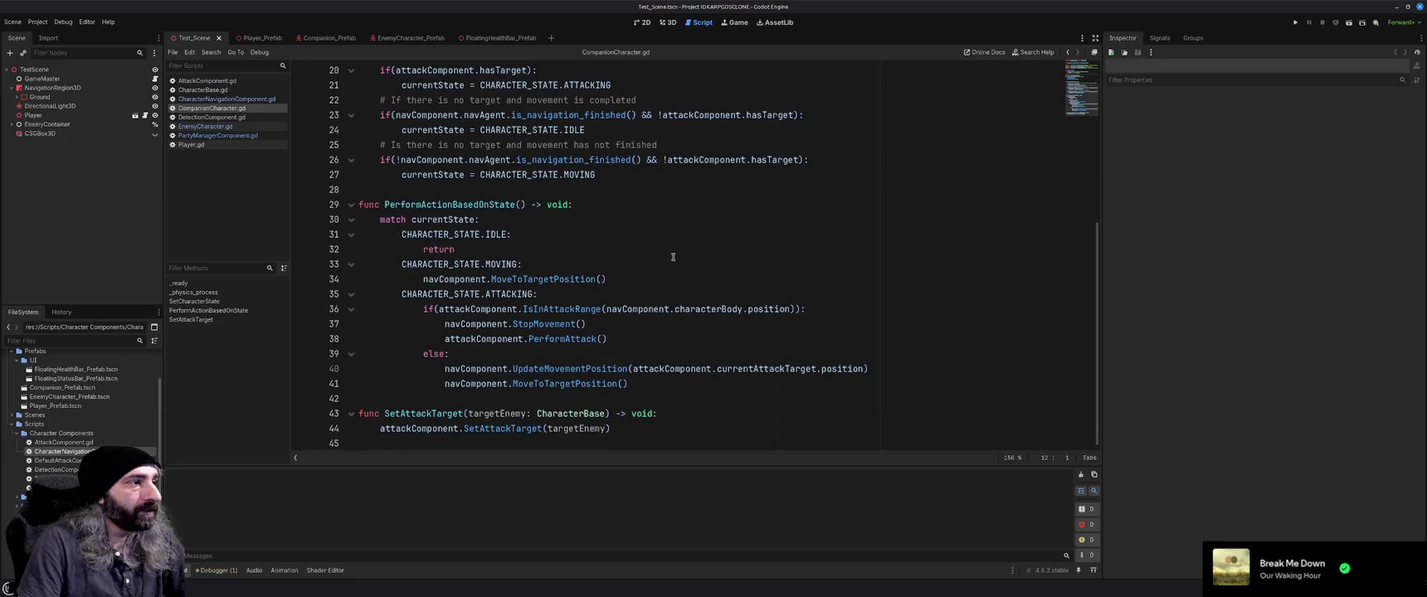
{"action": "scroll", "coordinate": [586, 320], "scroll_direction": "up", "scroll_amount": 5}
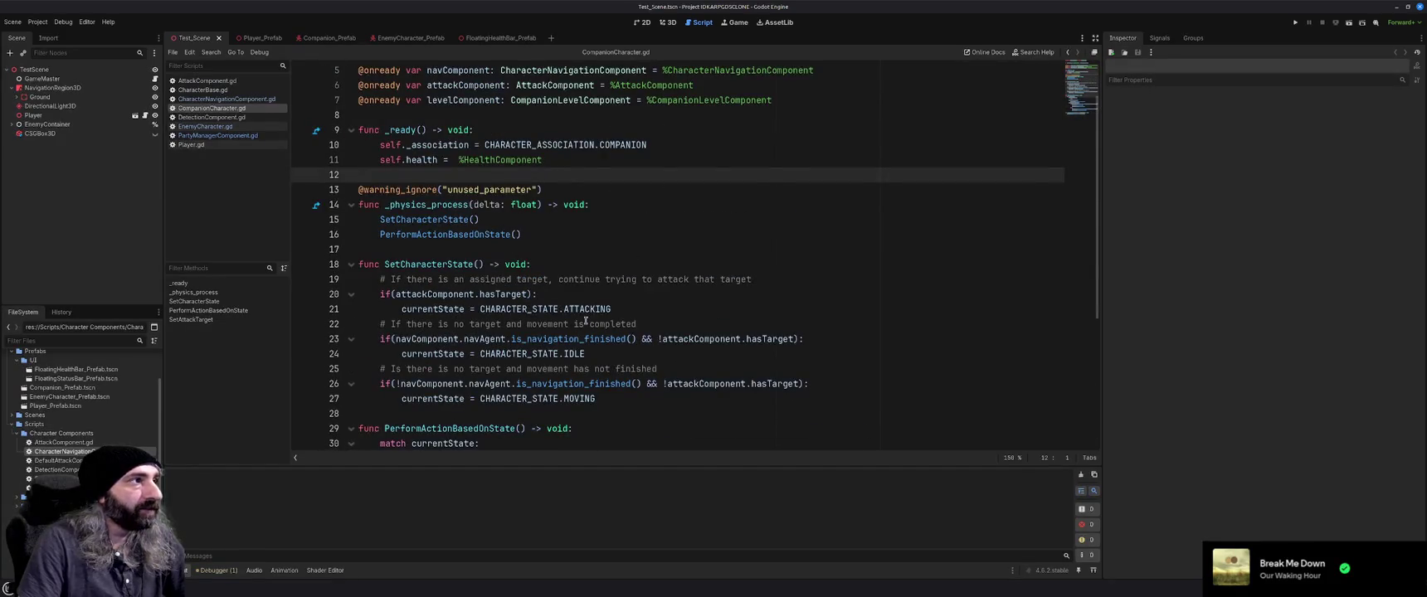
{"action": "scroll", "coordinate": [586, 320], "scroll_direction": "up", "scroll_amount": 2}
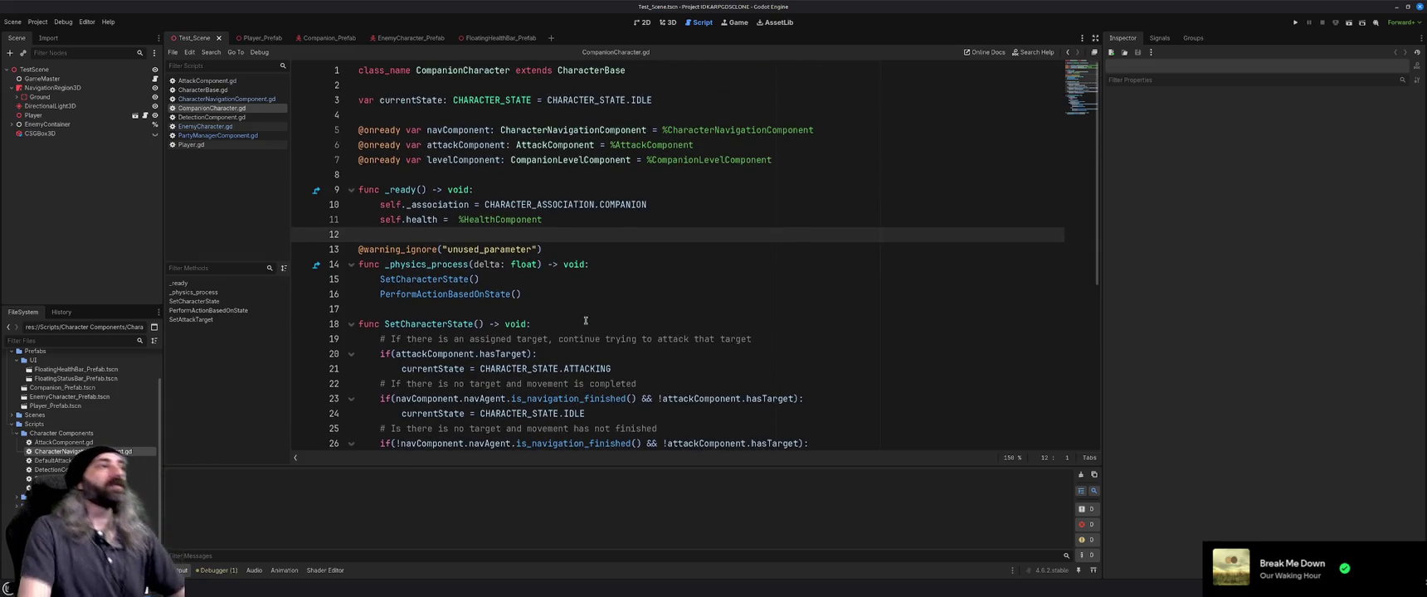
{"action": "scroll", "coordinate": [583, 320], "scroll_direction": "down", "scroll_amount": 2}
{"action": "scroll", "coordinate": [581, 321], "scroll_direction": "up", "scroll_amount": 2}
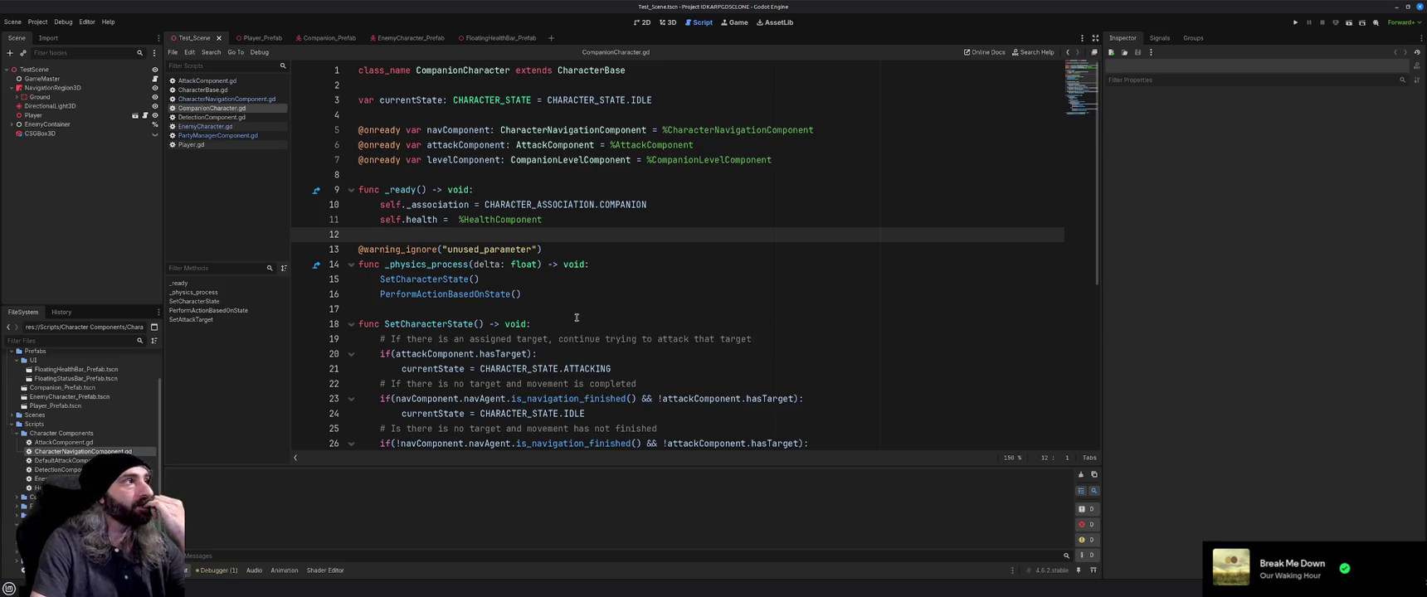
Close the AttackComponent script and open CharacterBase.gd
{"action": "left_click", "coordinate": [203, 80]}
{"action": "key", "text": "ctrl+w"}
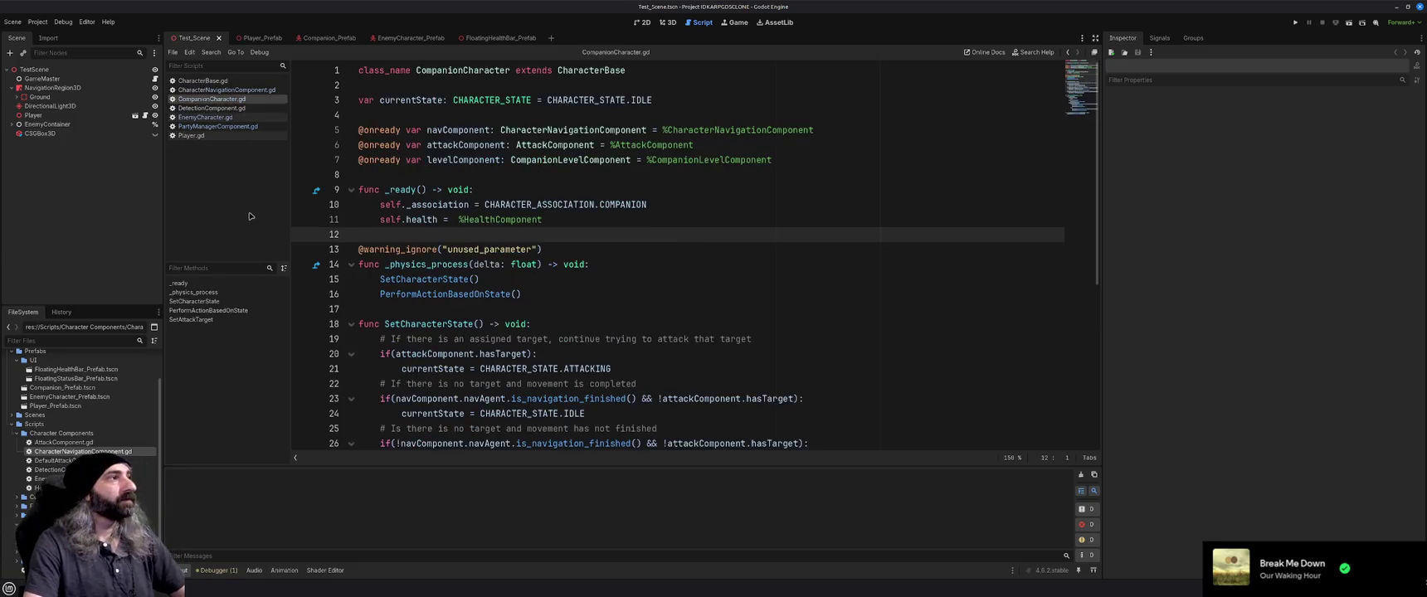
{"action": "left_click", "coordinate": [204, 80]}
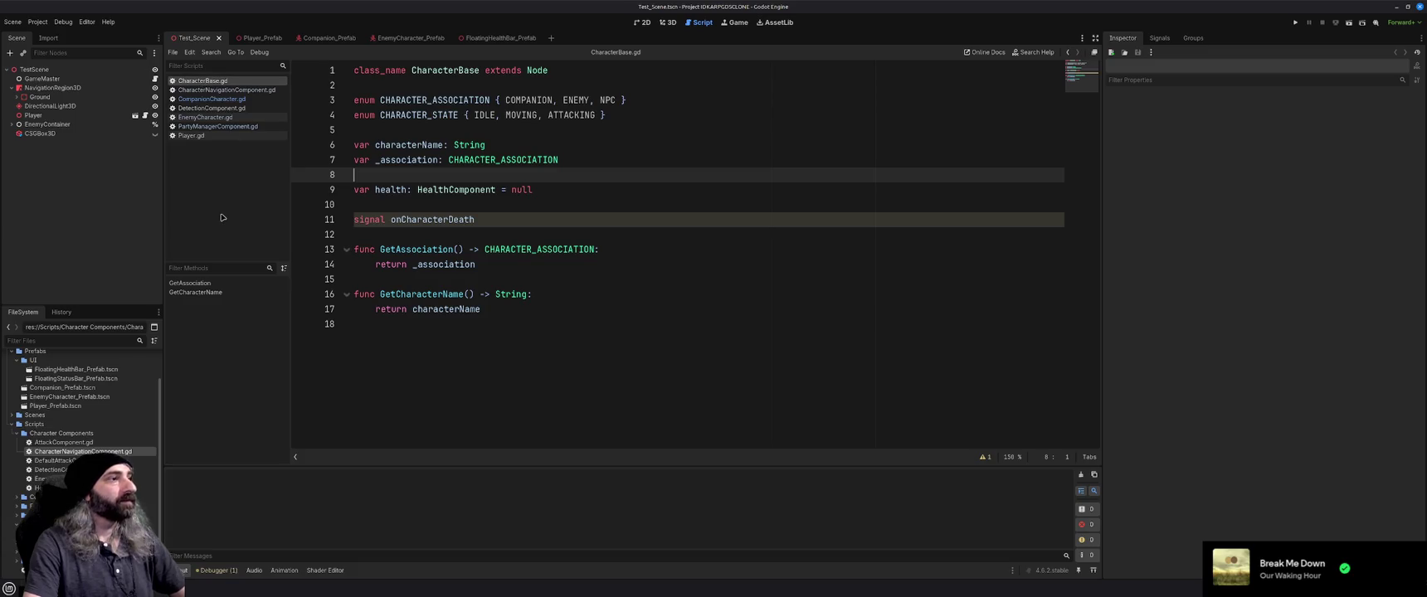
Close CharacterBase, Player, PartyManagerComponent, DetectionComponent and CharacterNavigationComponent scripts
{"action": "key", "text": "ctrl+w"}
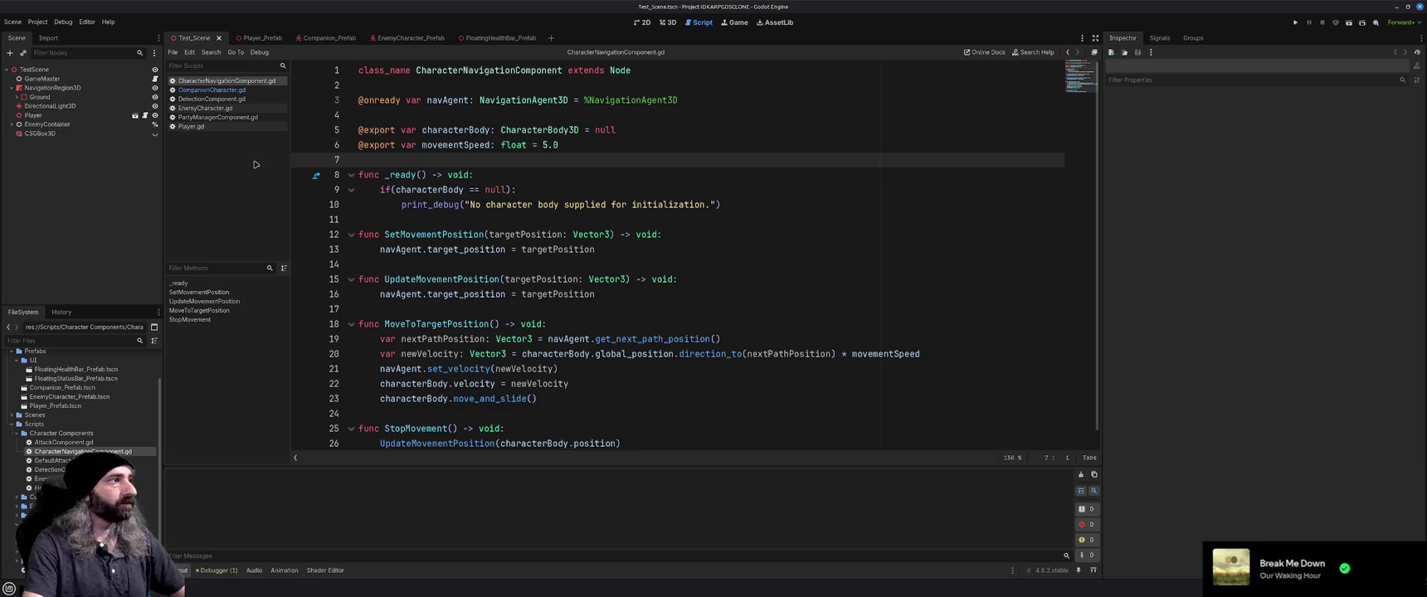
{"action": "left_click", "coordinate": [207, 127]}
{"action": "middle_click", "coordinate": [209, 126]}
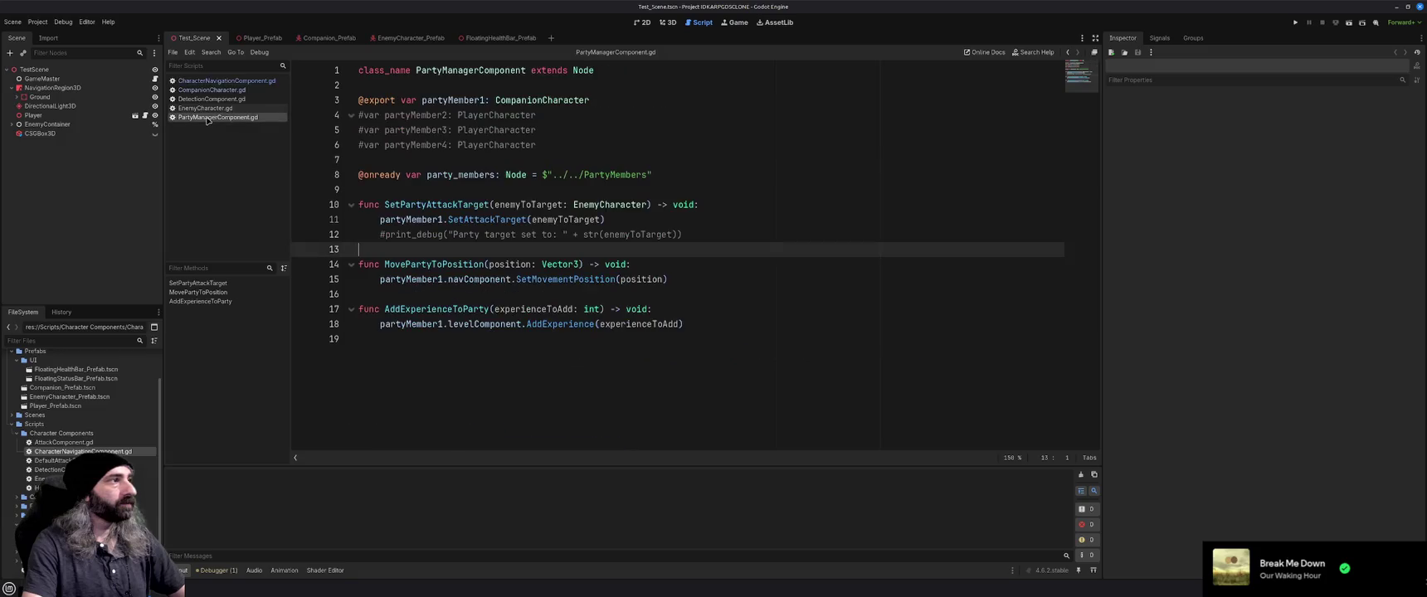
{"action": "middle_click", "coordinate": [209, 117]}
{"action": "left_click", "coordinate": [209, 108]}
{"action": "middle_click", "coordinate": [212, 99]}
{"action": "left_click", "coordinate": [218, 81]}
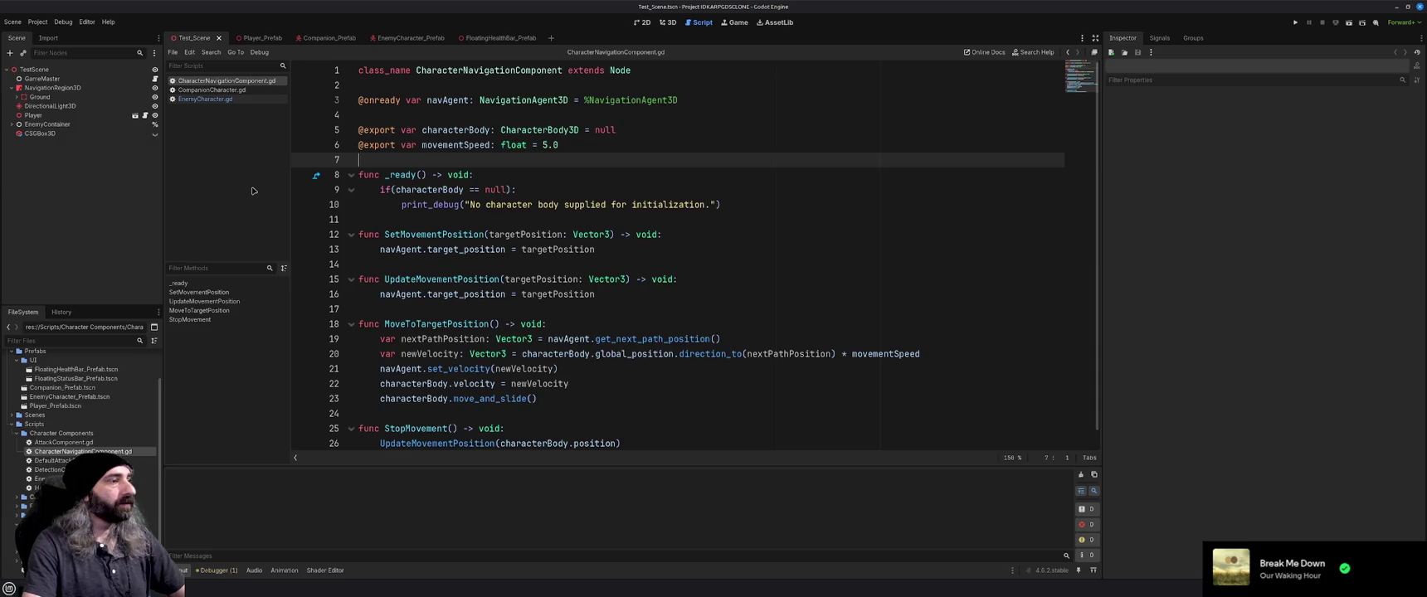
{"action": "key", "text": "ctrl+w"}
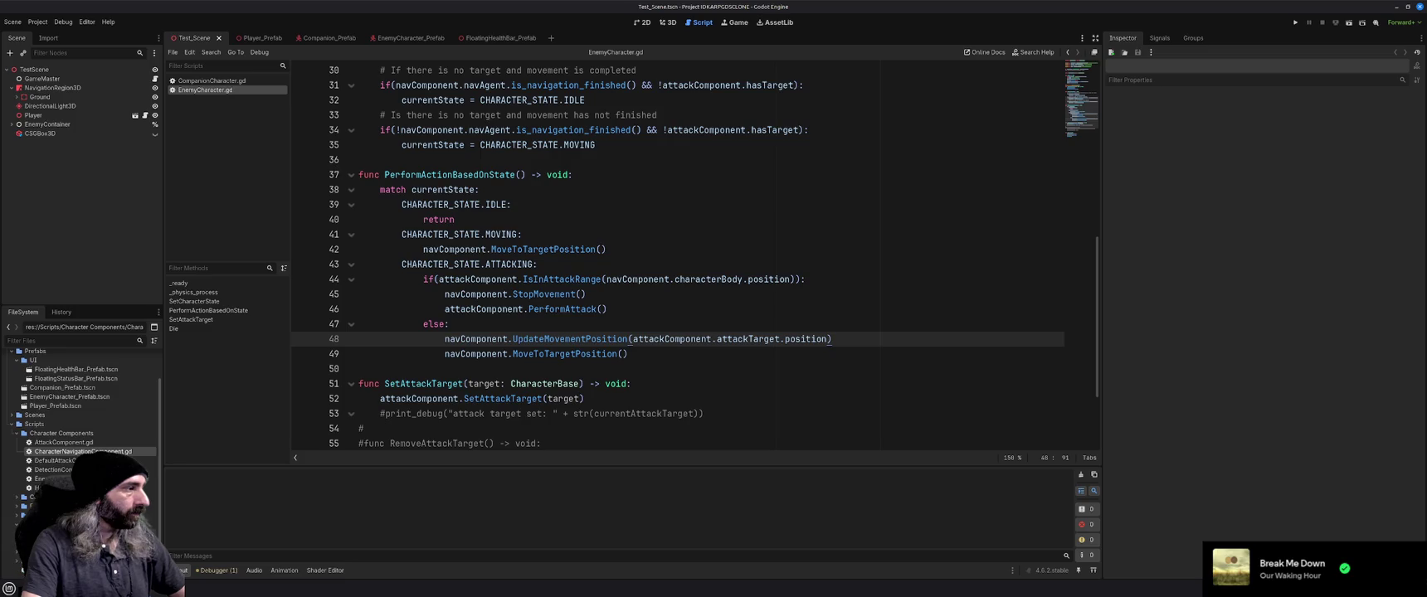
{"action": "left_click", "coordinate": [17, 498]}
{"action": "mouse_move", "coordinate": [624, 321]}
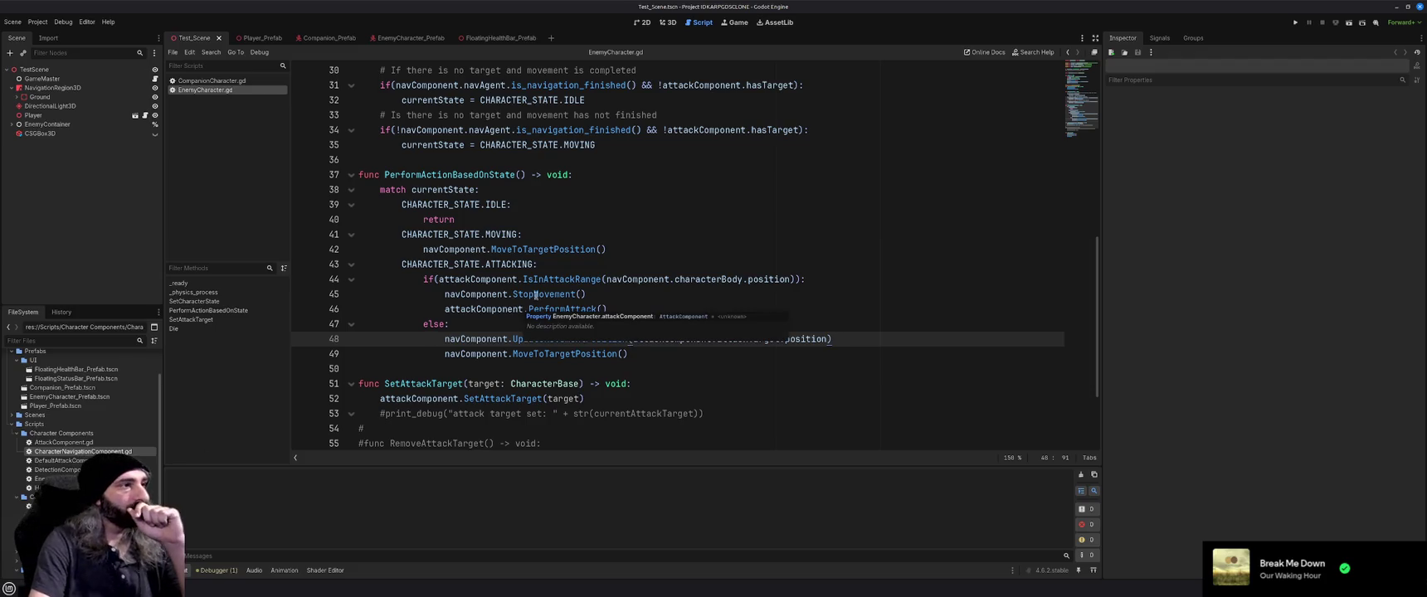
{"action": "left_click", "coordinate": [644, 295]}
{"action": "scroll", "coordinate": [645, 303], "scroll_direction": "up", "scroll_amount": 1}
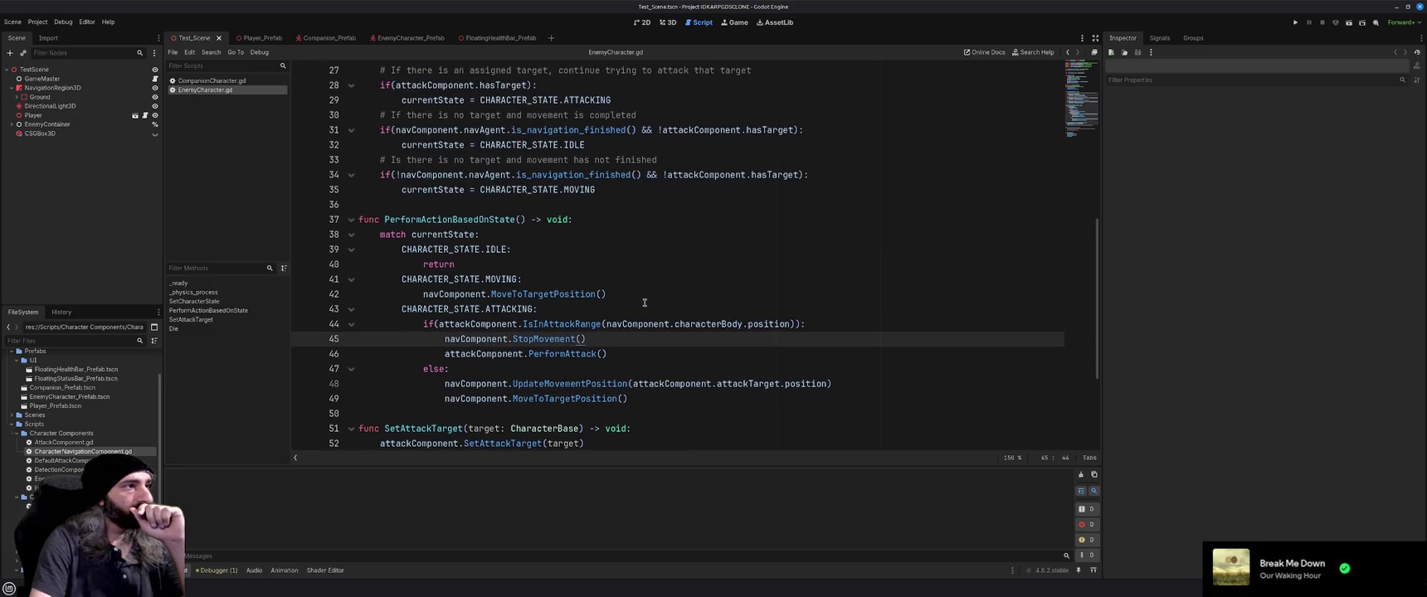
{"action": "scroll", "coordinate": [645, 303], "scroll_direction": "up", "scroll_amount": 2}
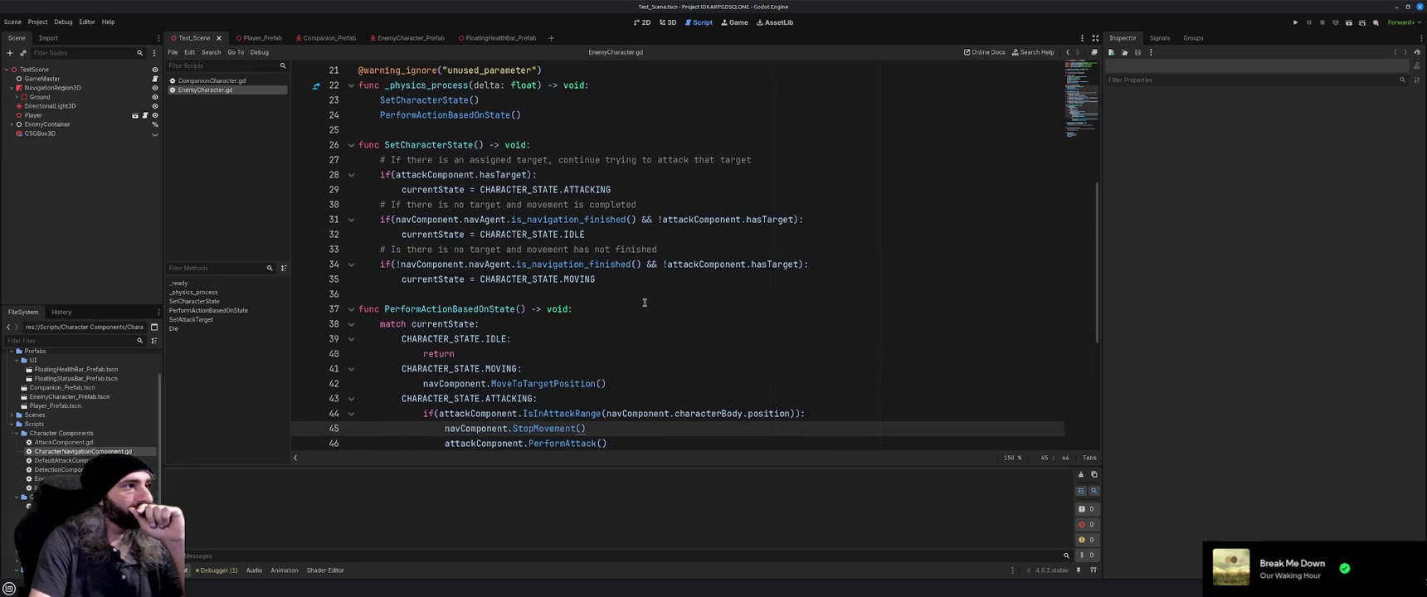
{"action": "scroll", "coordinate": [645, 303], "scroll_direction": "down", "scroll_amount": 1}
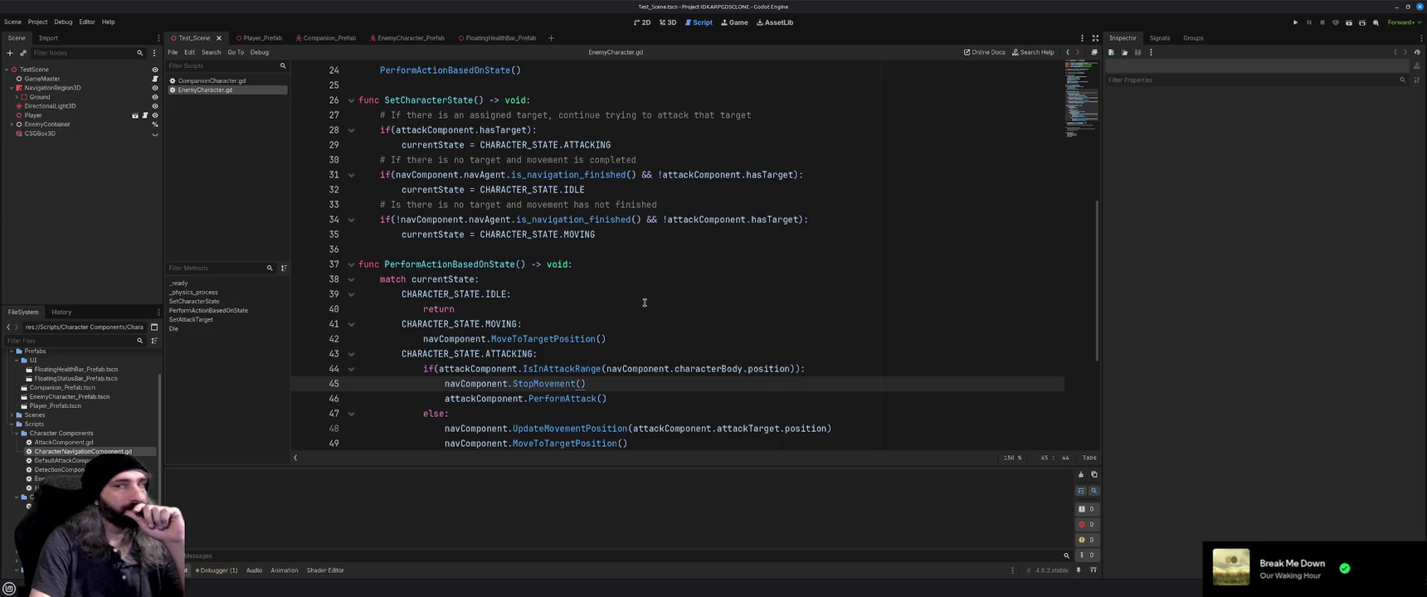
{"action": "scroll", "coordinate": [645, 303], "scroll_direction": "up", "scroll_amount": 2}
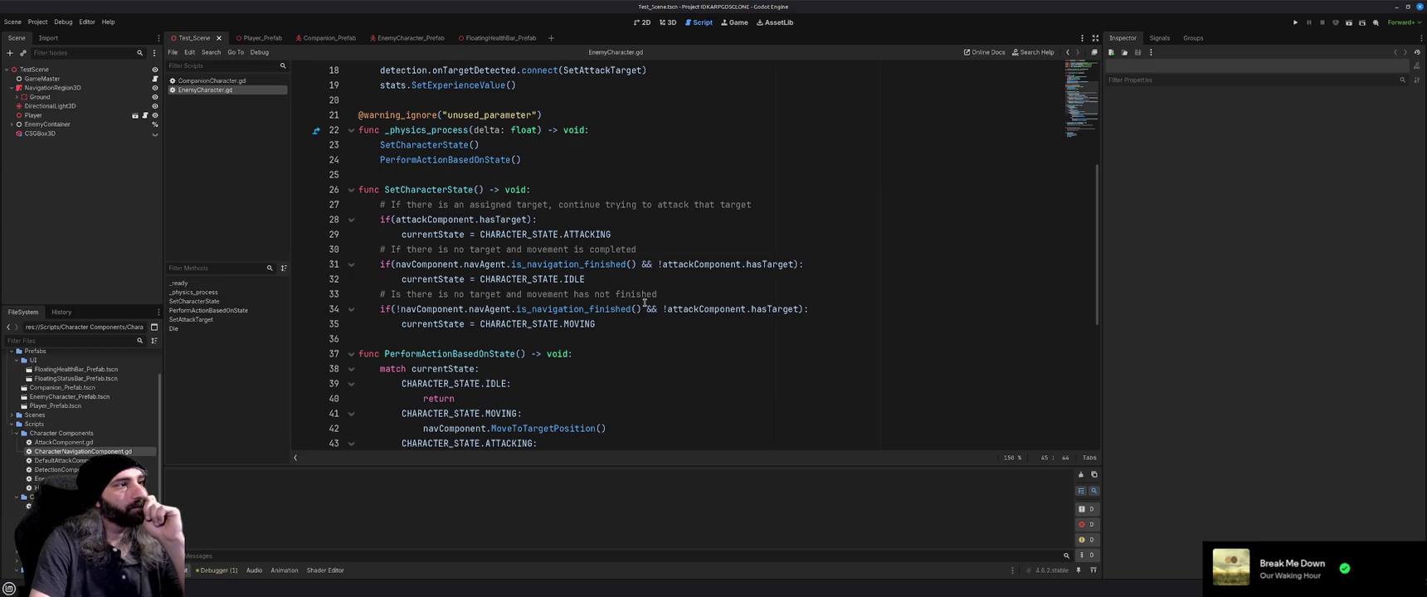
{"action": "scroll", "coordinate": [645, 303], "scroll_direction": "up", "scroll_amount": 6}
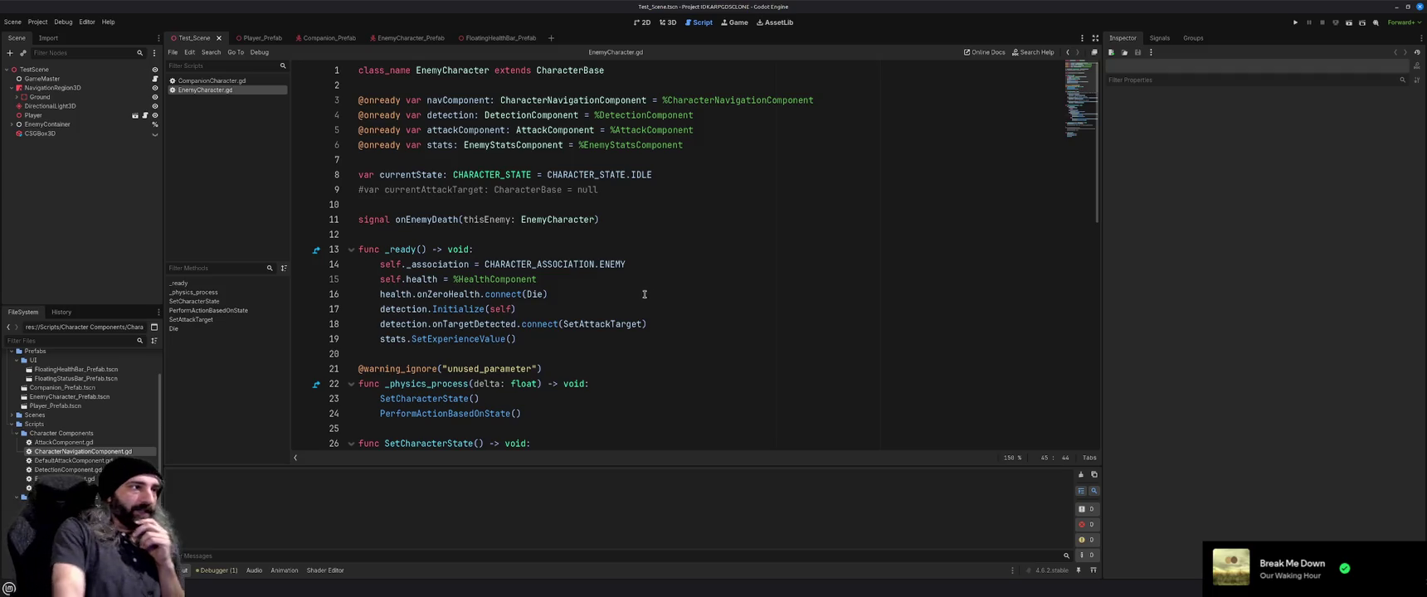
{"action": "scroll", "coordinate": [645, 302], "scroll_direction": "down", "scroll_amount": 6}
{"action": "scroll", "coordinate": [641, 296], "scroll_direction": "down", "scroll_amount": 1}
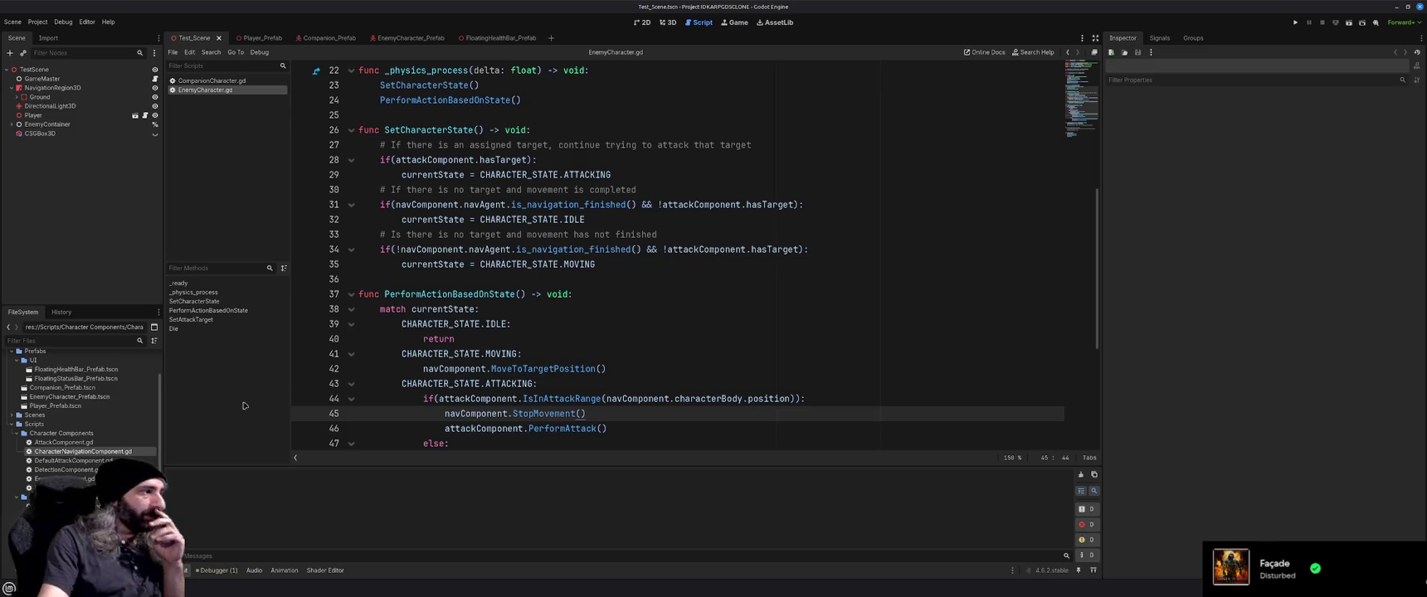
Open and save CompanionAIComponent.gd, leaving its class name unchanged, then start duplicating it
{"action": "left_click", "coordinate": [58, 507]}
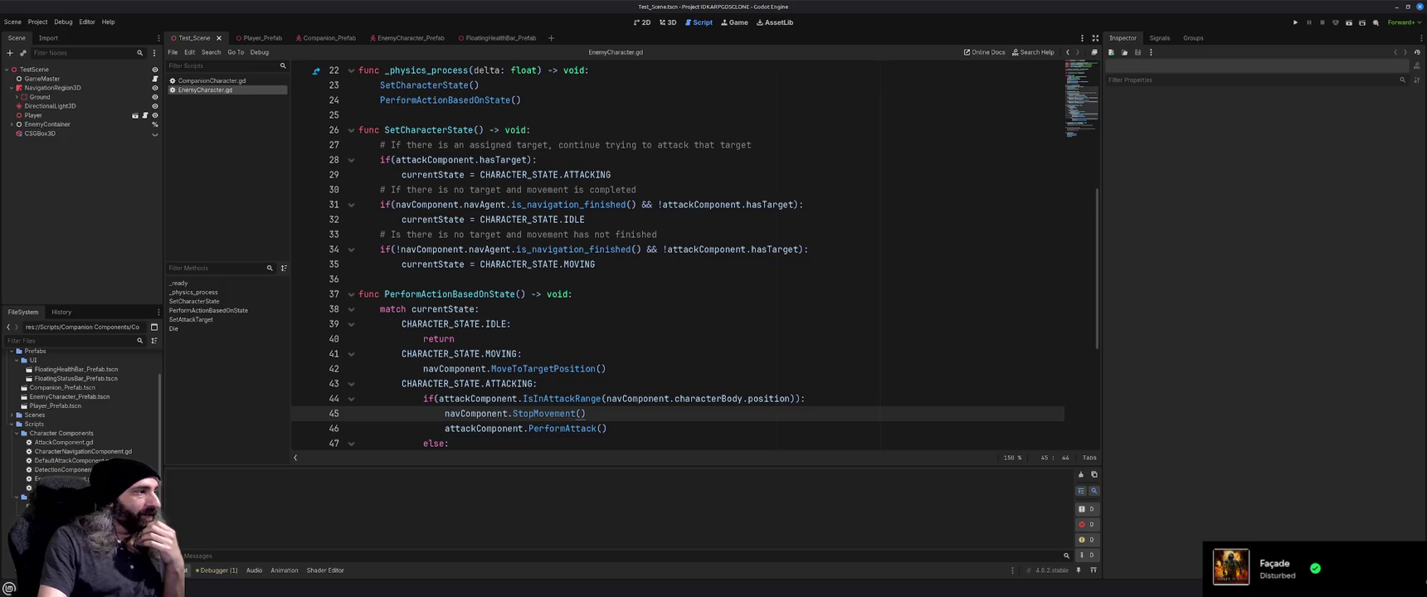
{"action": "double_click", "coordinate": [59, 506]}
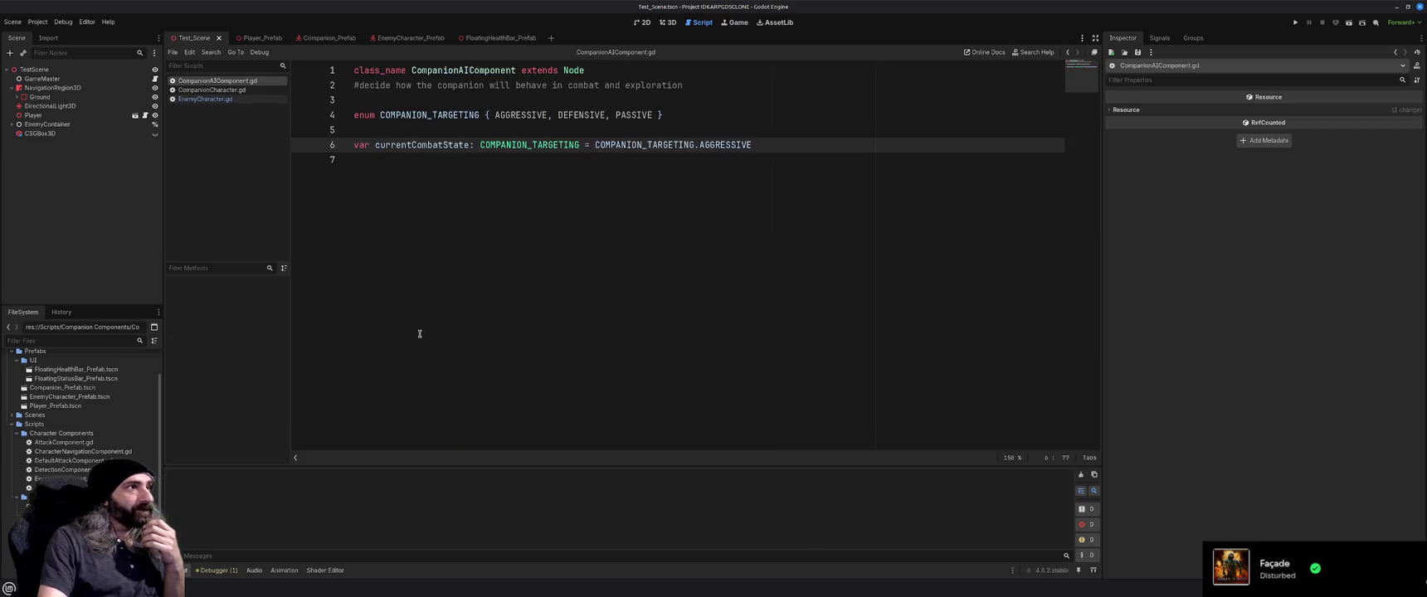
{"action": "double_click", "coordinate": [457, 70]}
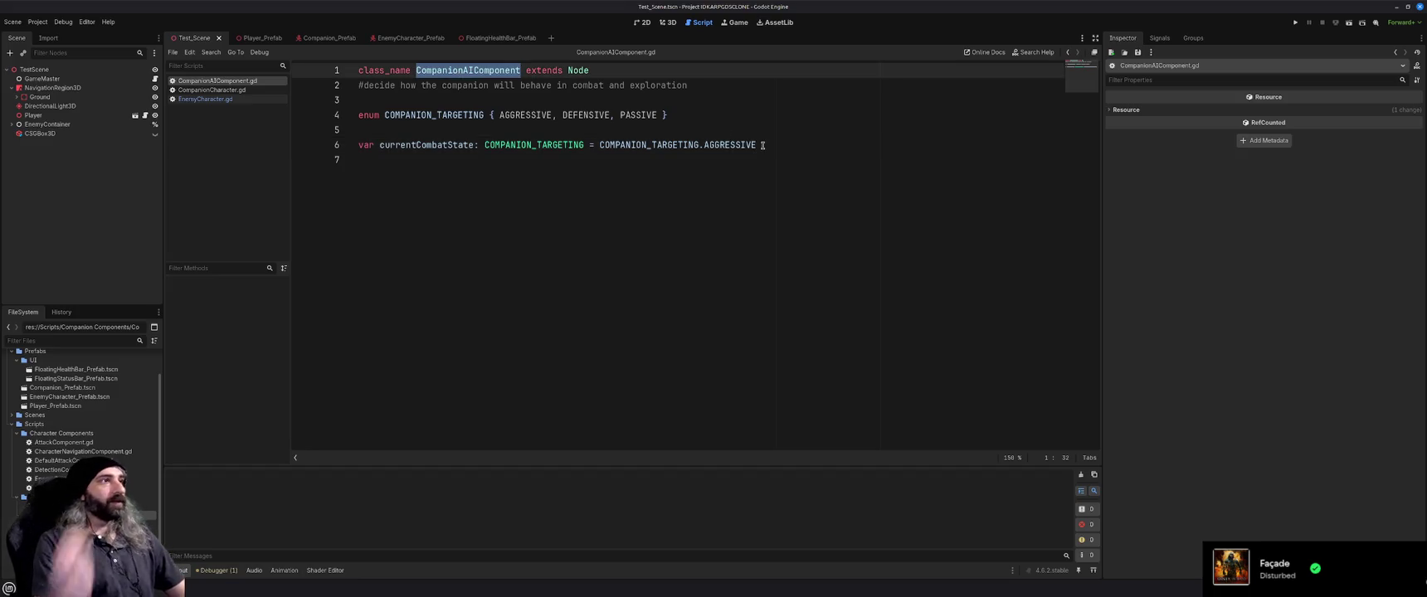
{"action": "type", "text": "CharacterAIComponent"}
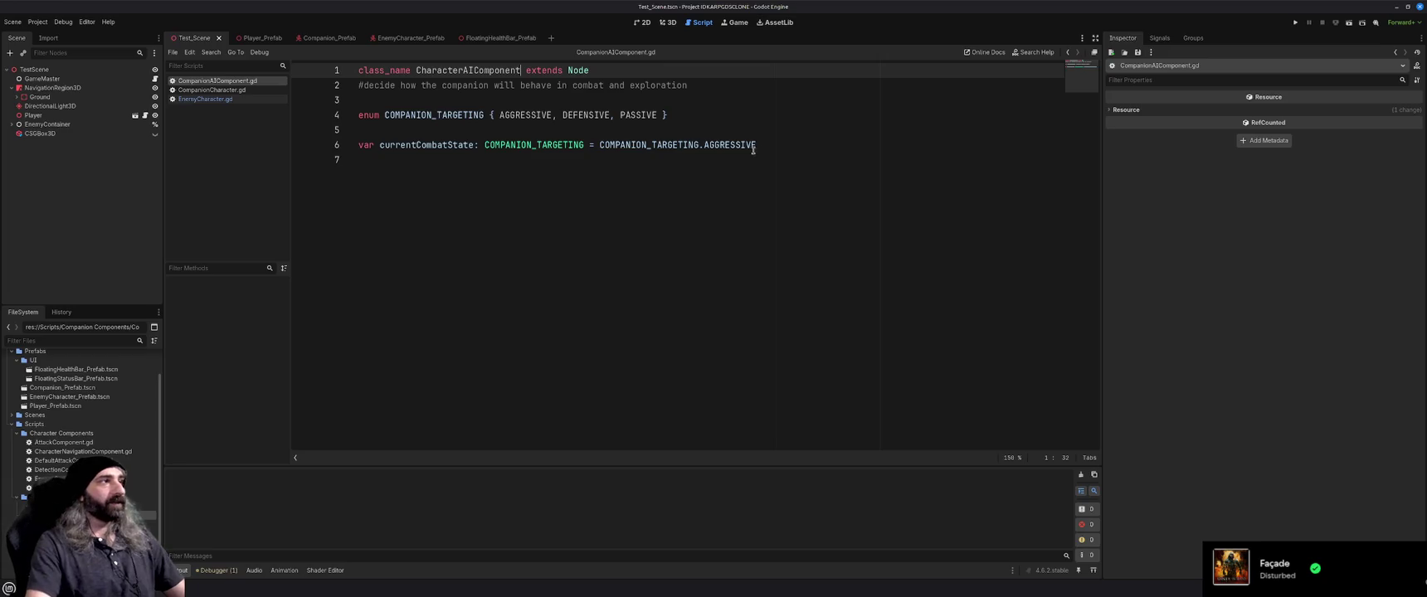
{"action": "key", "text": "ctrl+z"}
{"action": "left_click", "coordinate": [615, 188]}
{"action": "key", "text": "ctrl+s"}
{"action": "key", "text": "ctrl+d"}
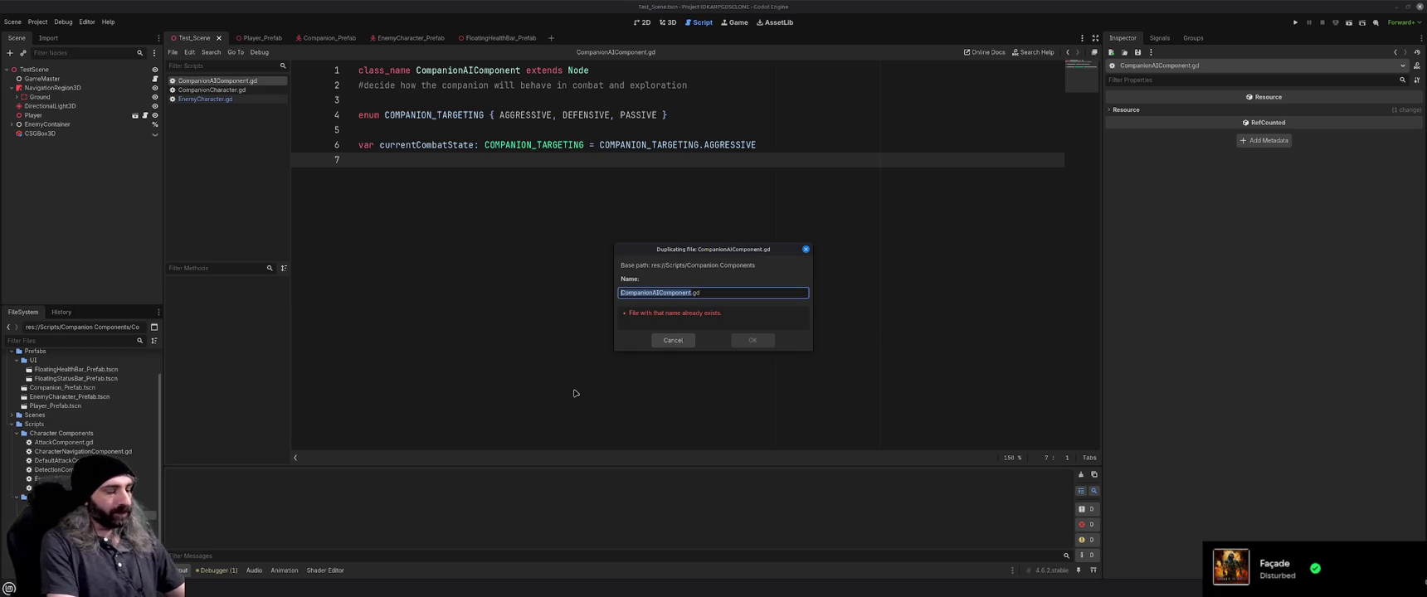
Name the duplicate CharacterAIComponent.gd and move it into the Character Components folder
{"action": "type", "text": "CharacterA"}
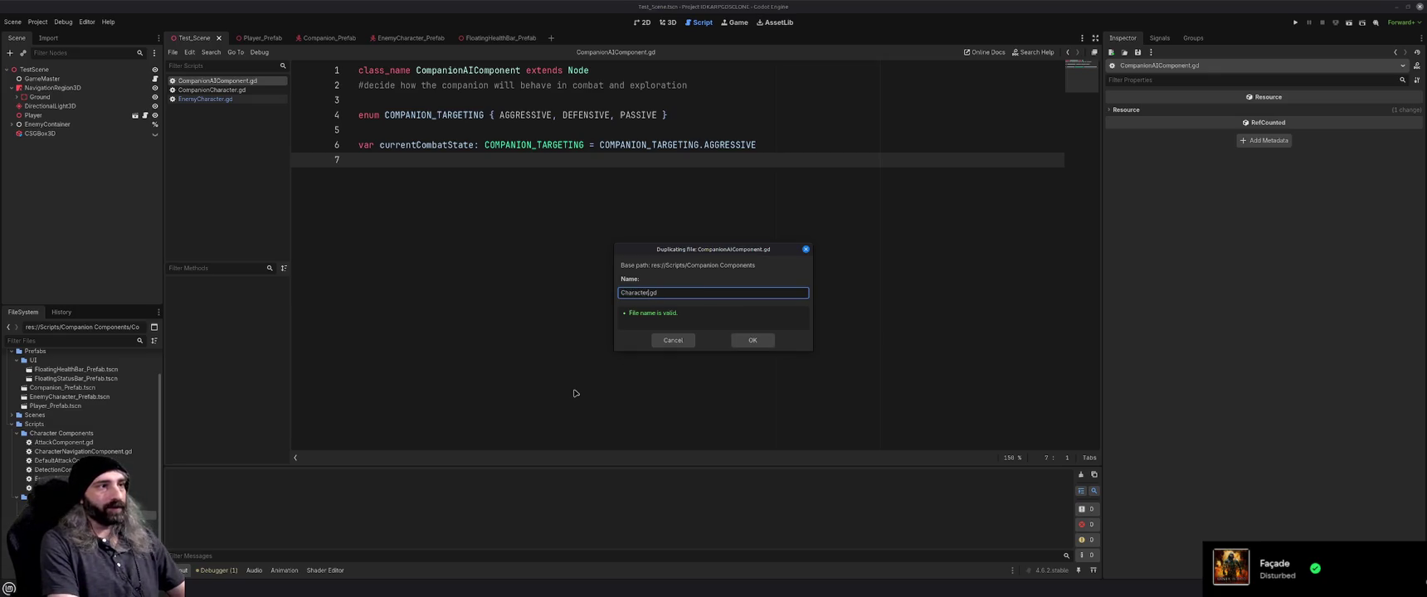
{"action": "type", "text": "IComponent"}
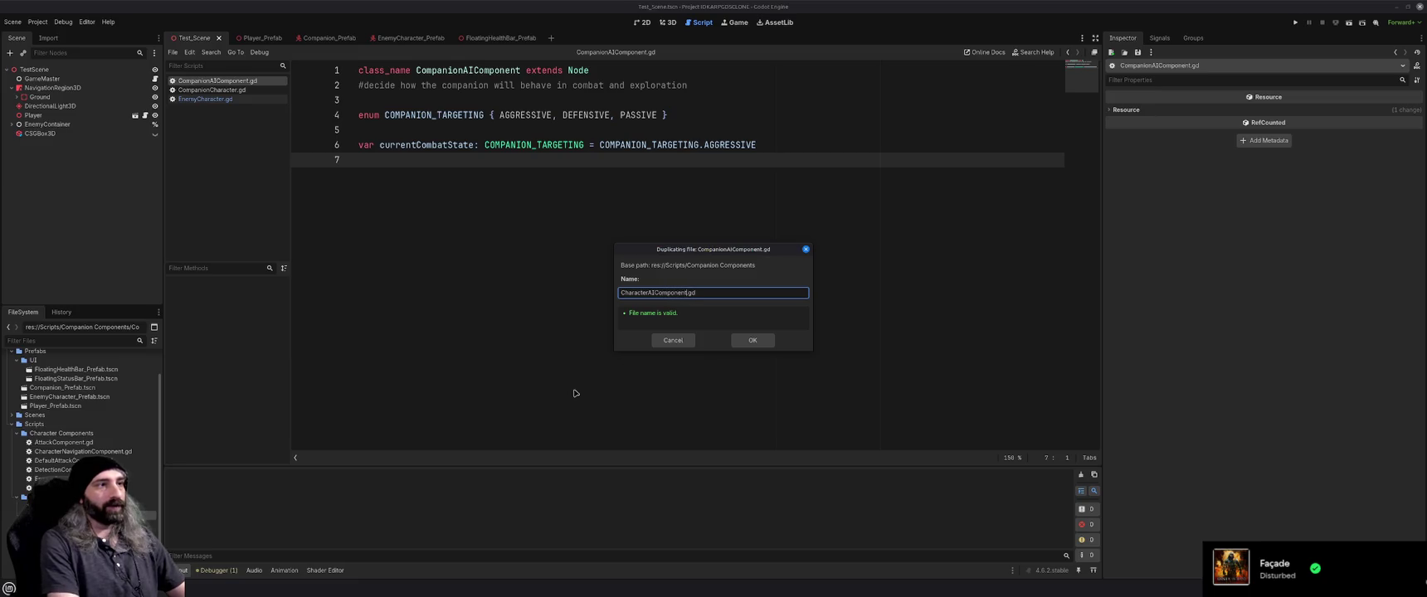
{"action": "key", "text": "Return"}
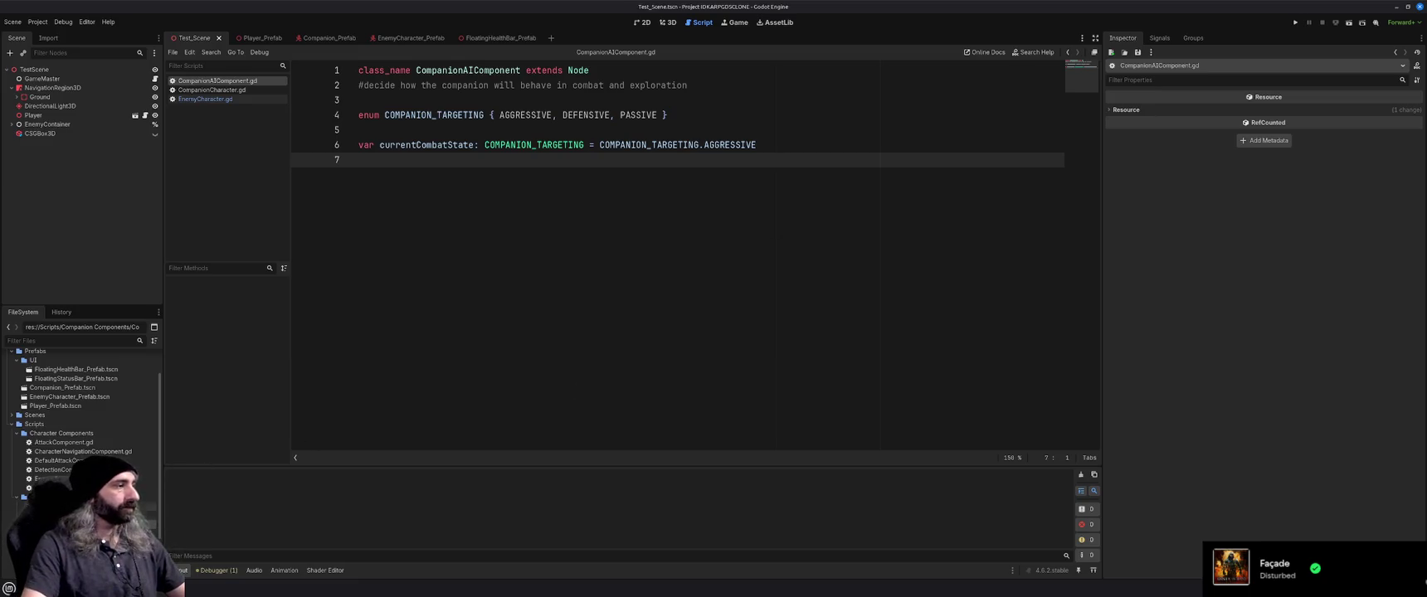
{"action": "left_click_drag", "start_coordinate": [71, 437], "coordinate": [66, 434]}
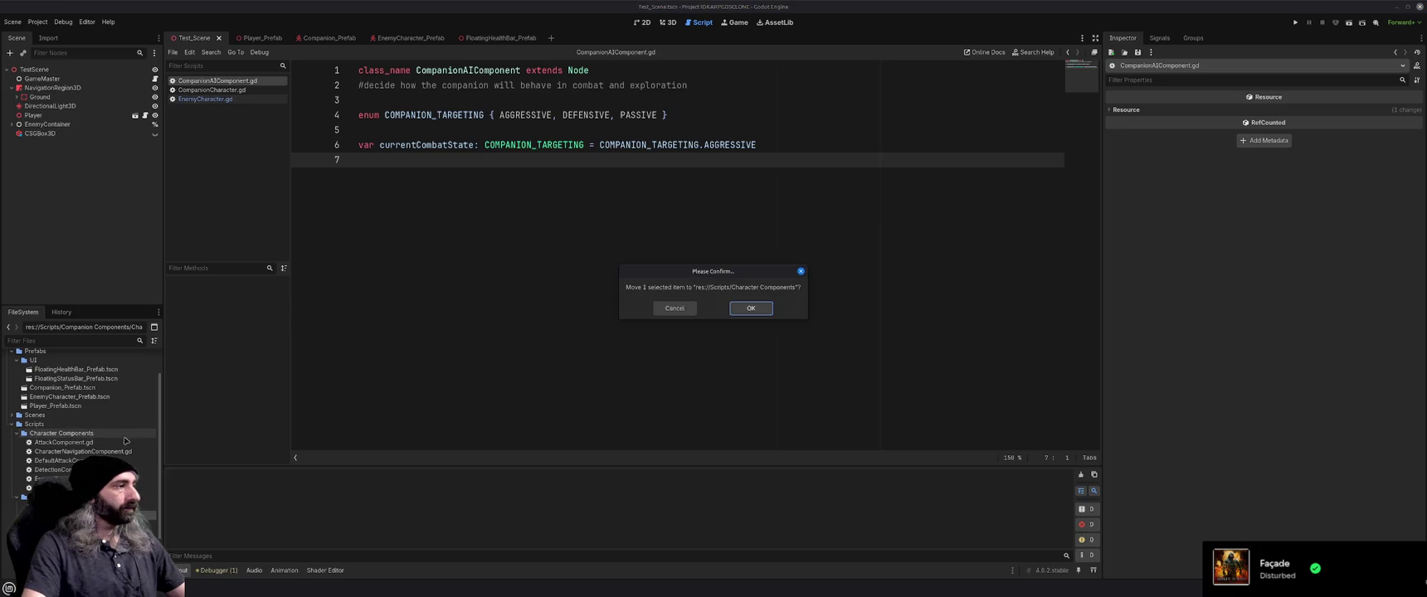
{"action": "left_click", "coordinate": [751, 308]}
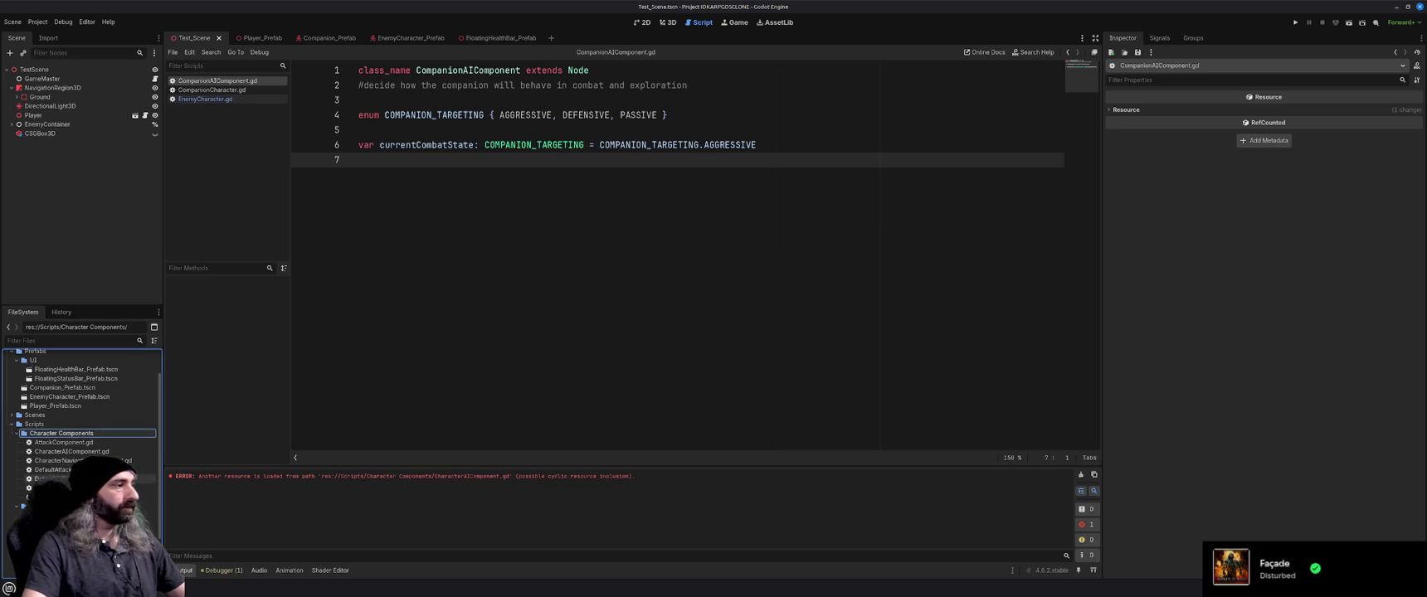
Open CharacterAIComponent.gd and compare it with CompanionAIComponent.gd
{"action": "double_click", "coordinate": [72, 452]}
{"action": "left_click", "coordinate": [217, 90]}
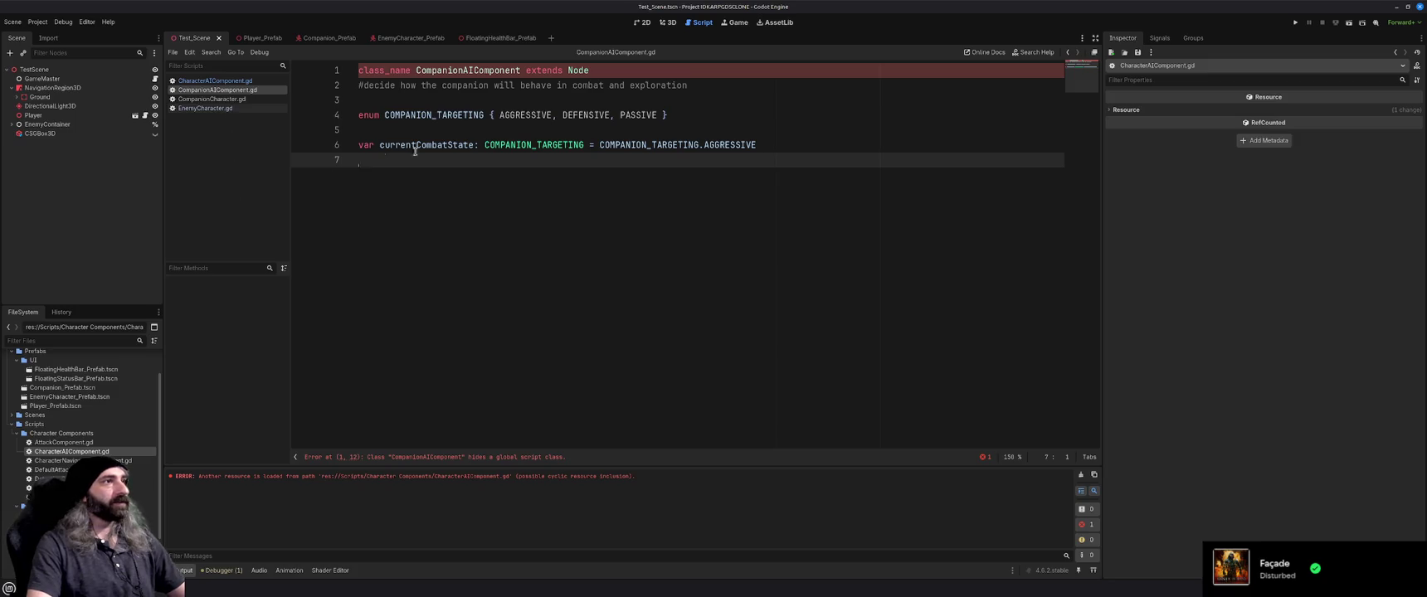
{"action": "left_click", "coordinate": [209, 82]}
Close CompanionAIComponent.gd and change the copy's class_name to CharacterAIComponent, fixing the typo
{"action": "left_click", "coordinate": [215, 89]}
{"action": "middle_click", "coordinate": [233, 88]}
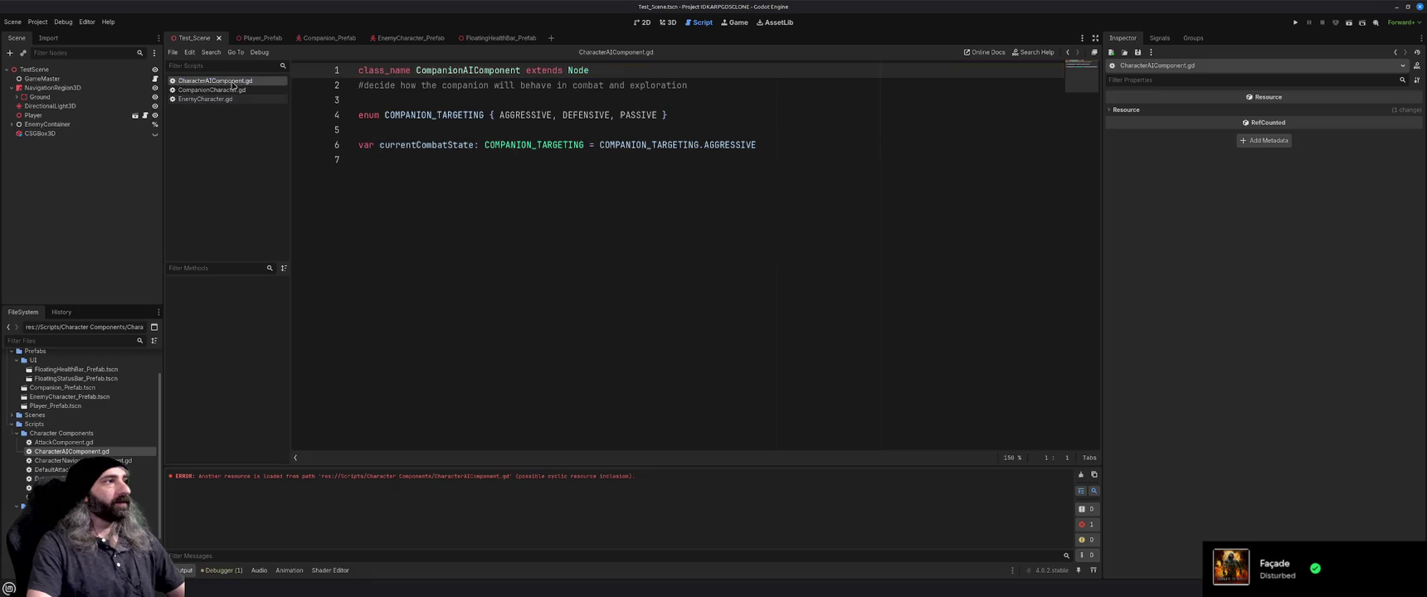
{"action": "double_click", "coordinate": [468, 70]}
{"action": "type", "text": "ChAIComponent"}
{"action": "type", "text": "aracter"}
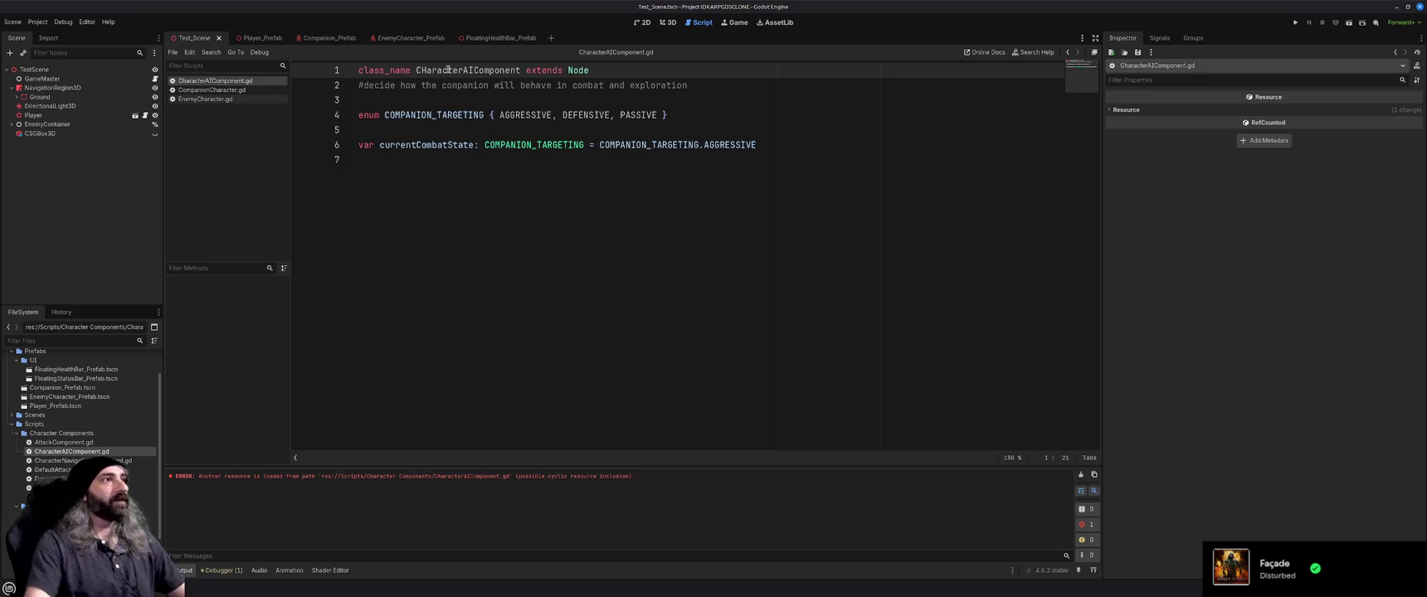
{"action": "left_click", "coordinate": [428, 71]}
{"action": "key", "text": "BackSpace"}
{"action": "type", "text": "h"}
{"action": "key", "text": "BackSpace"}
{"action": "type", "text": "h"}
Save CharacterAIComponent.gd and bring up CompanionCharacter.gd
{"action": "left_click", "coordinate": [492, 101]}
{"action": "key", "text": "ctrl+s"}
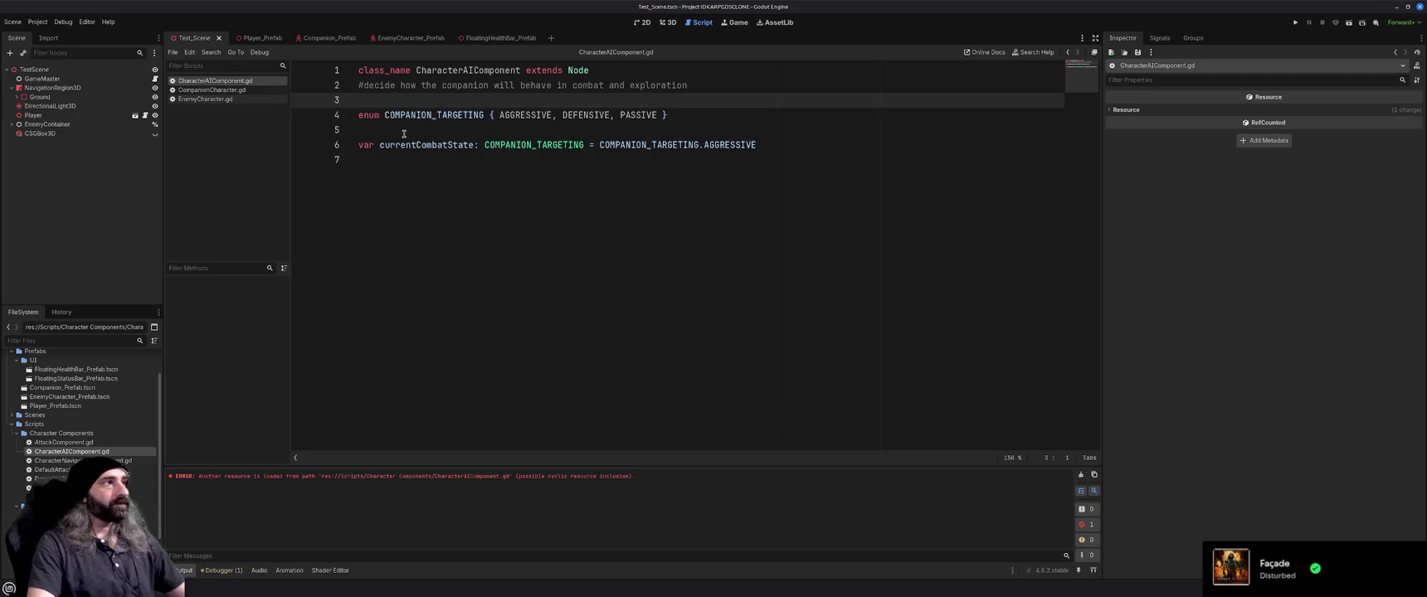
{"action": "left_click", "coordinate": [214, 90]}
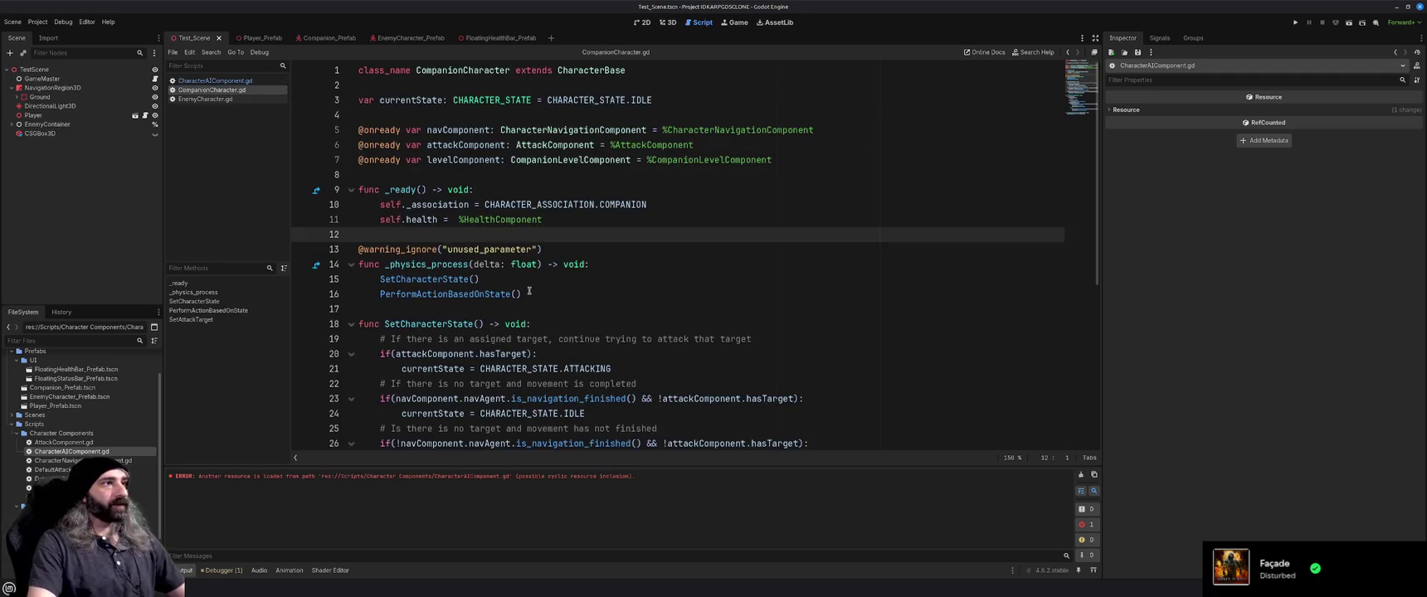
Copy the SetCharacterState and PerformActionBasedOnState functions into CharacterAIComponent.gd after line 7
{"action": "scroll", "coordinate": [530, 290], "scroll_direction": "down", "scroll_amount": 1}
{"action": "scroll", "coordinate": [529, 290], "scroll_direction": "down", "scroll_amount": 2}
{"action": "mouse_move", "coordinate": [359, 189]}
{"action": "left_mouse_down"}
{"action": "mouse_move", "coordinate": [498, 207]}
{"action": "mouse_move", "coordinate": [557, 261]}
{"action": "mouse_move", "coordinate": [581, 262]}
{"action": "mouse_move", "coordinate": [640, 383]}
{"action": "left_mouse_up"}
{"action": "scroll", "coordinate": [498, 207], "scroll_direction": "down", "scroll_amount": 1}
{"action": "scroll", "coordinate": [557, 261], "scroll_direction": "down", "scroll_amount": 2}
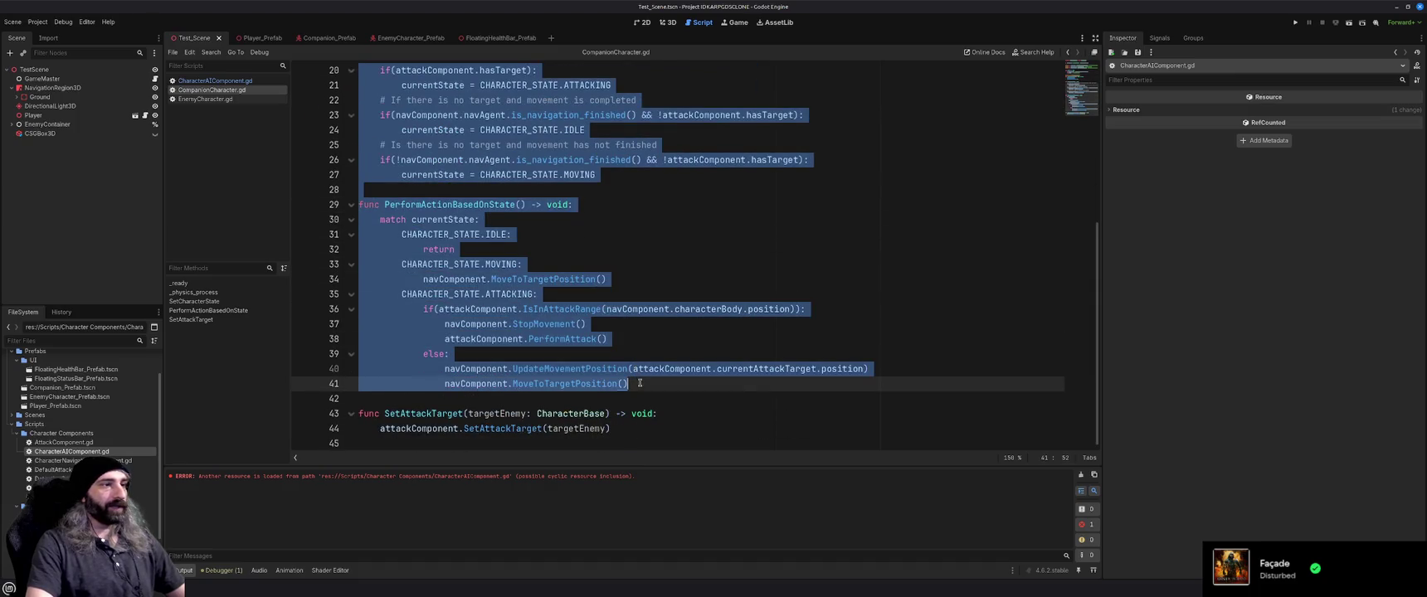
{"action": "left_click", "coordinate": [214, 80]}
{"action": "key", "text": "Return"}
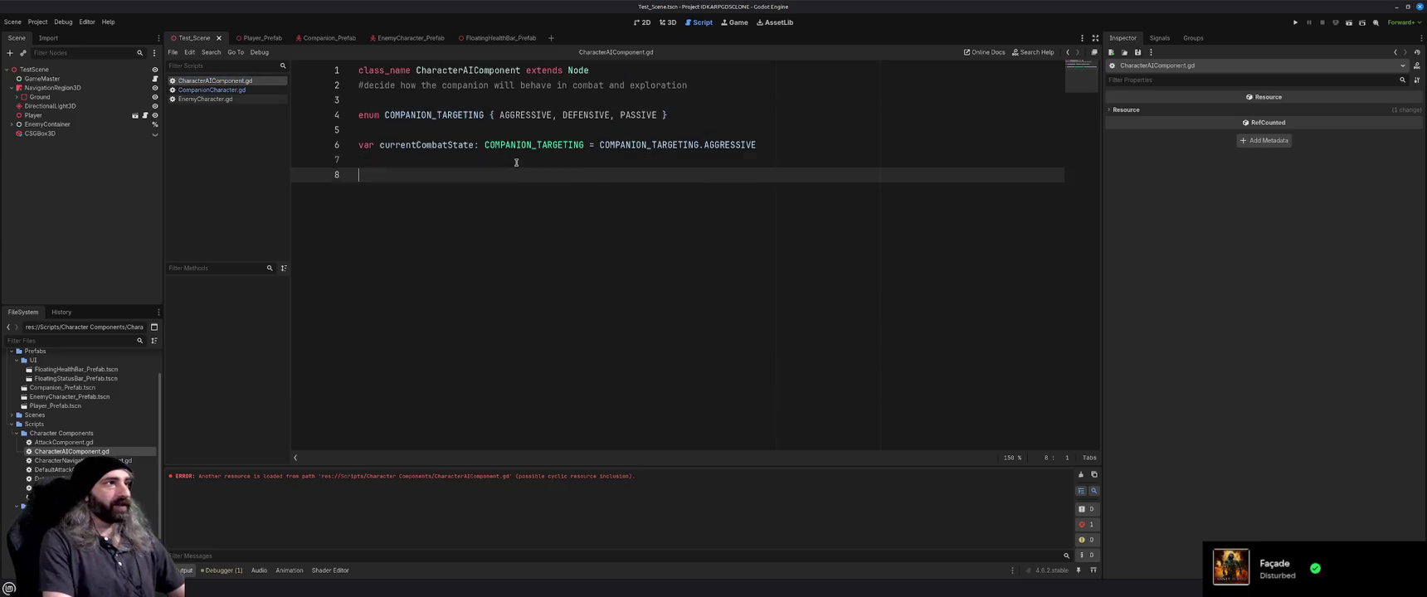
{"action": "type", "text": "func SetCharacterState() -> void: \t# If there is an assigned target, continue trying to attack that target \tif(attackComponent.hasTarget): \t\tcurrentState = CHARACTER_STATE.ATTACKING \t# If there is no target and movement is completed \tif(navComponent.navAgent.is_navigation_finished() && !attackComponent.hasTarget): \t\tcurrentState = CHARACTER_STATE.IDLE \t# Is there is no target and movement has not finished \tif(!navComponent.navAgent.is_navigation_finished() && !attackComponent.hasTarget): \t\tcurrentState = CHARACTER_STATE.MOVING  func PerformActionBasedOnState() -> void: \tmatch currentState: \t\tCHARACTER_STATE.IDLE: \t\t\treturn \t\tCHARACTER_STATE.MOVING: \t\t\tnavComponent.MoveToTargetPosition() \t\tCHARACTER_STATE.ATTACKING: \t\t\tif(attackComponent.IsInAttackRange(navComponent.characterBody.position)): \t\t\t\tnavComponent.StopMovement() \t\t\t\tattackComponent.PerformAttack() \t\t\telse: \t\t\t\tnavComponent.UpdateMovementPosition(attackComponent.currentAttackTarget.position) \t\t\t\tnavComponent.MoveToTargetPosition()"}
Copy the currentState variable declaration from CompanionCharacter.gd onto line 7 of CharacterAIComponent.gd
{"action": "scroll", "coordinate": [517, 162], "scroll_direction": "up", "scroll_amount": 2}
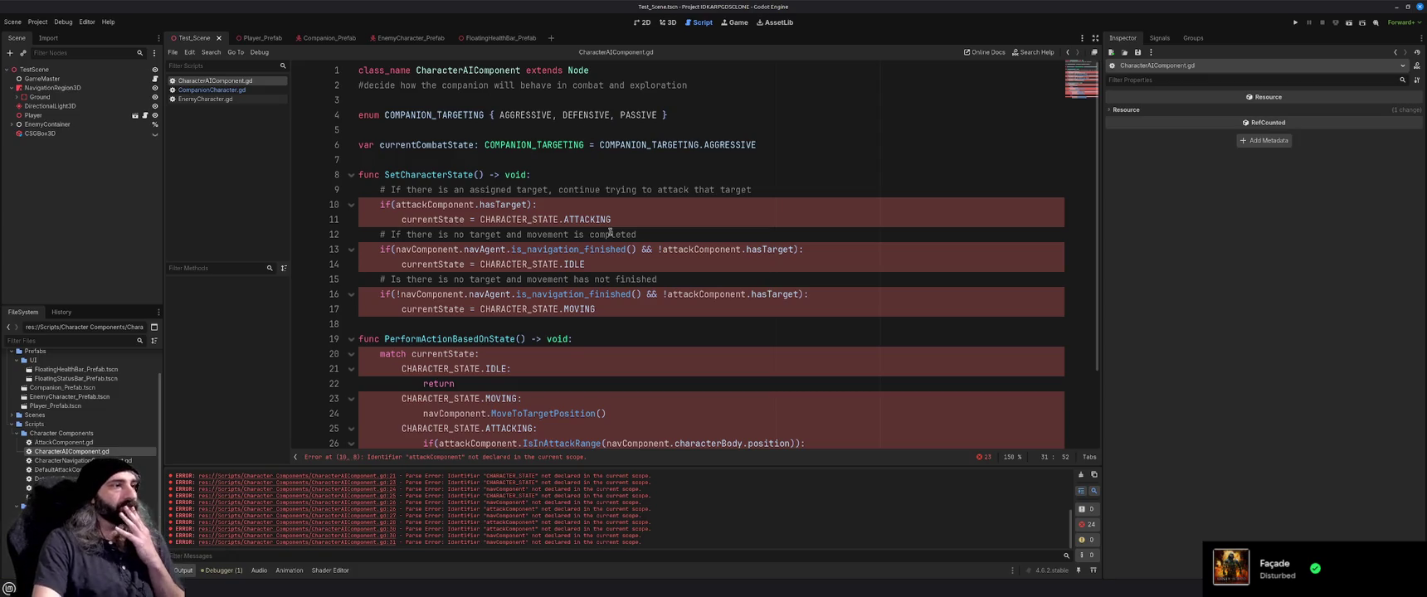
{"action": "left_click", "coordinate": [211, 90]}
{"action": "scroll", "coordinate": [504, 190], "scroll_direction": "up", "scroll_amount": 5}
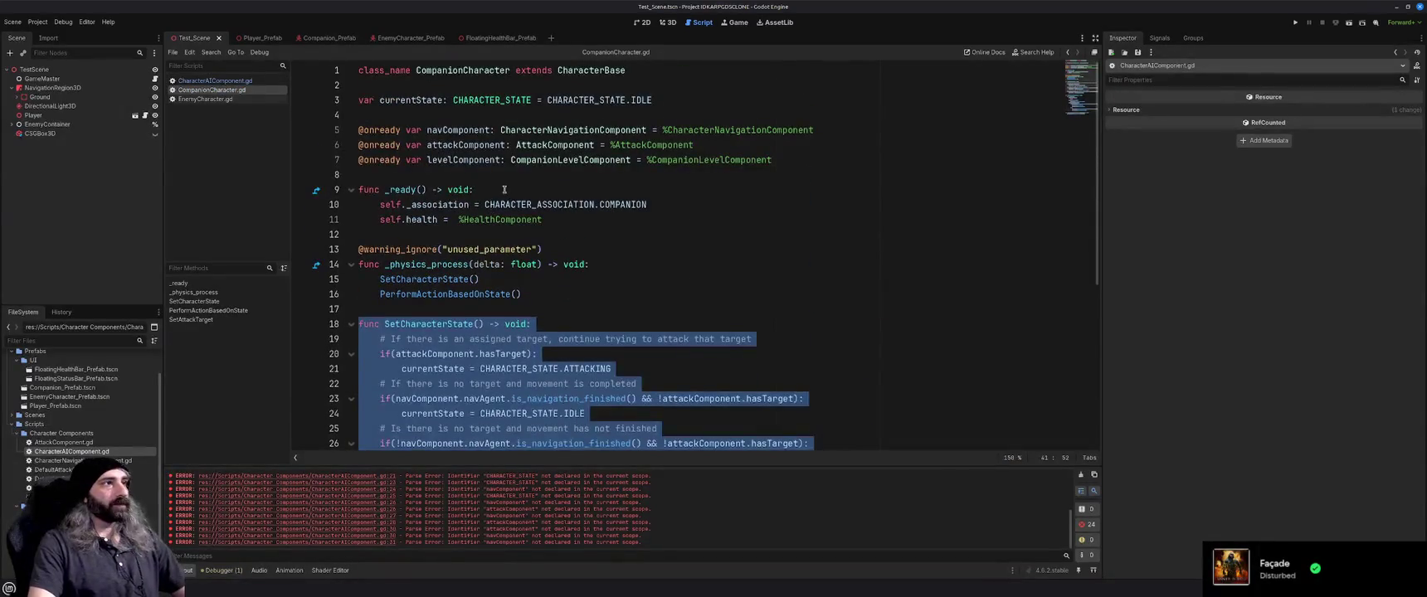
{"action": "left_click", "coordinate": [504, 190]}
{"action": "left_click_drag", "start_coordinate": [654, 99], "coordinate": [358, 100]}
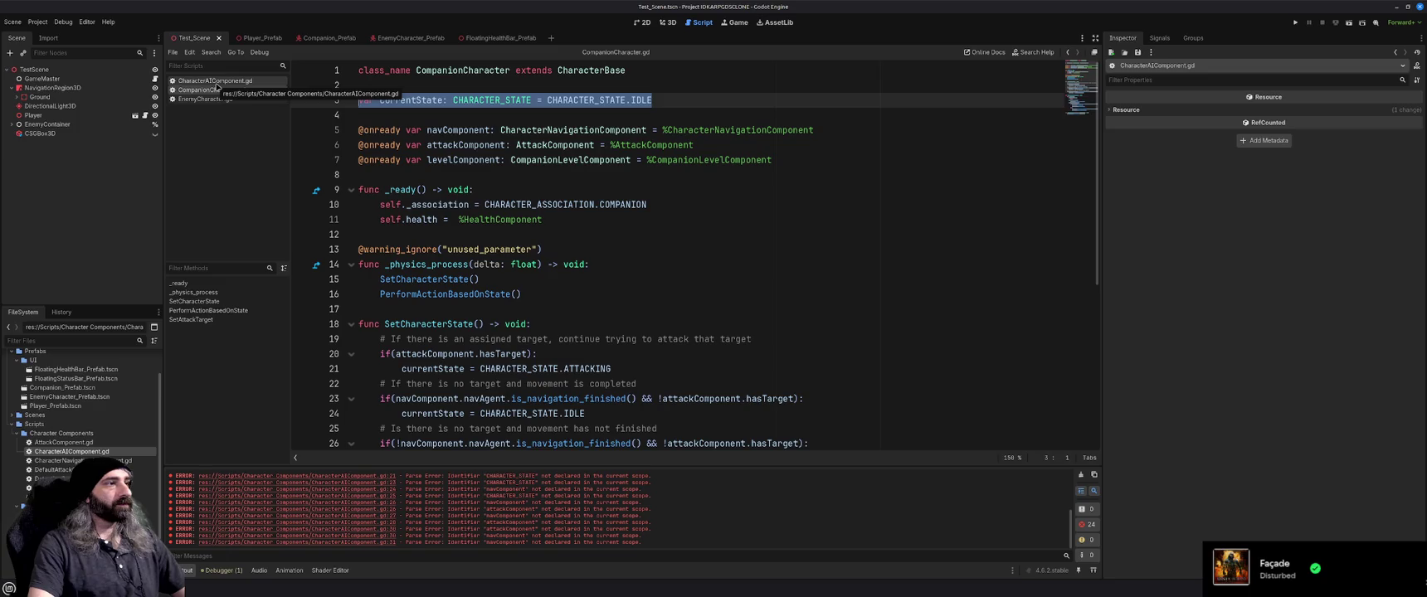
{"action": "left_click", "coordinate": [217, 83]}
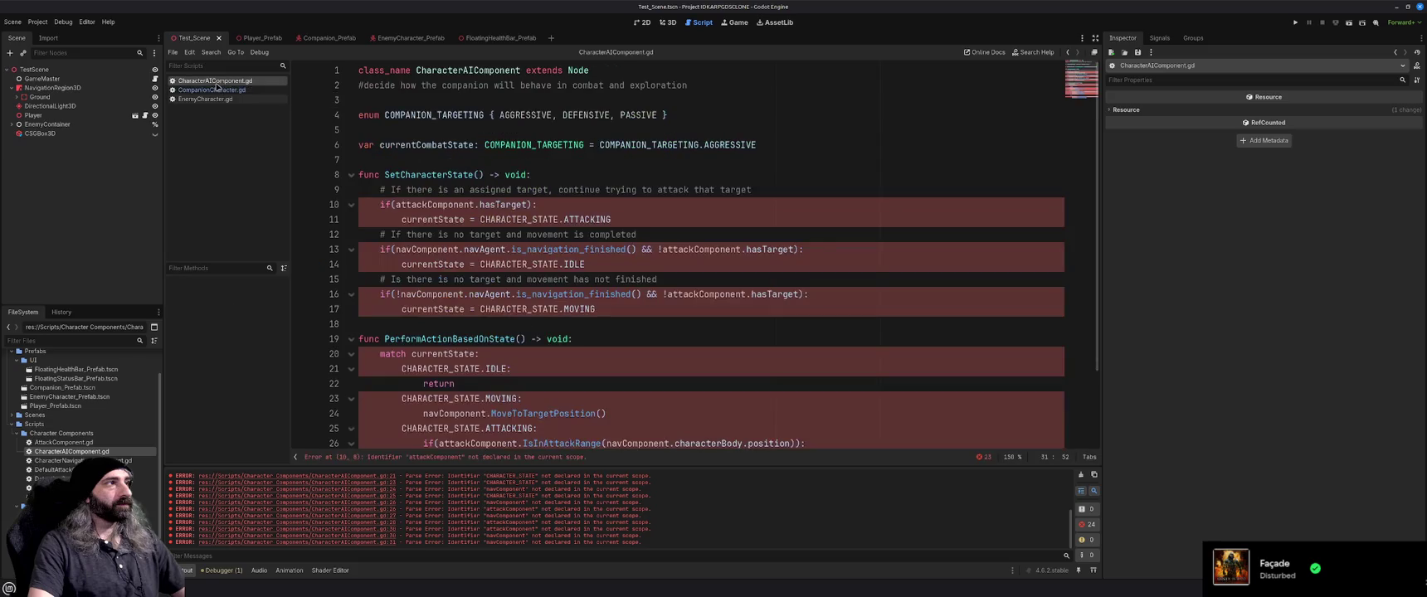
{"action": "left_click", "coordinate": [492, 157]}
{"action": "key", "text": "ctrl+v"}
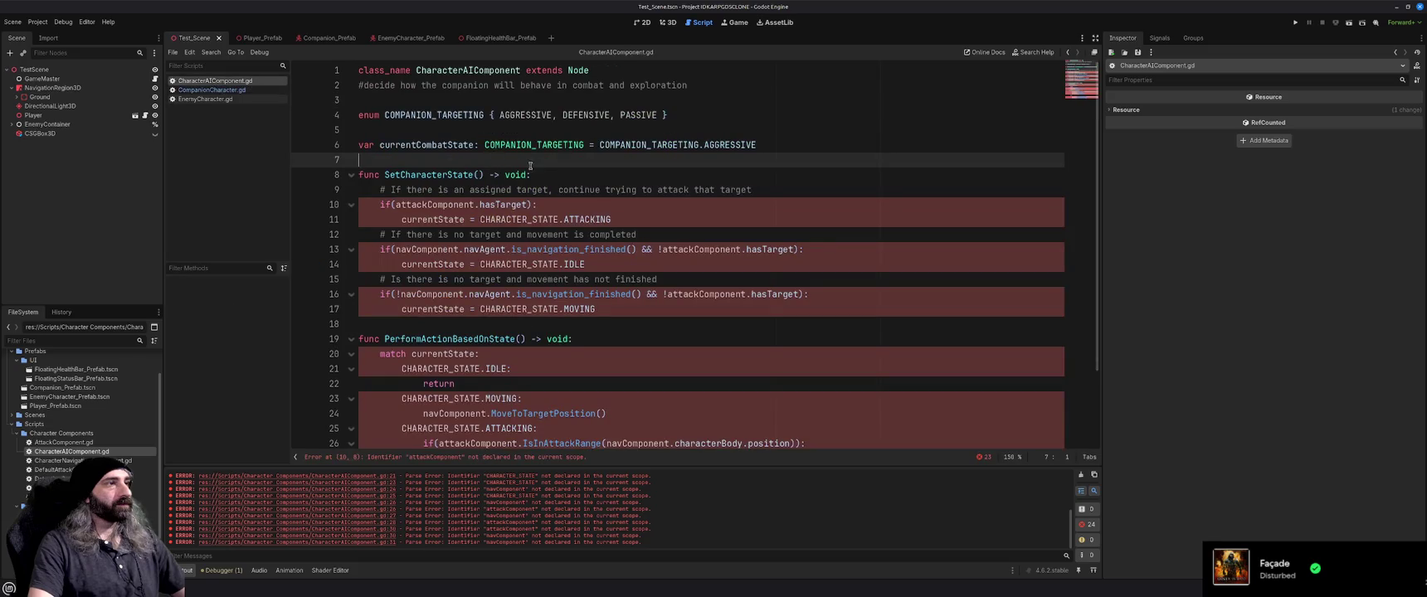